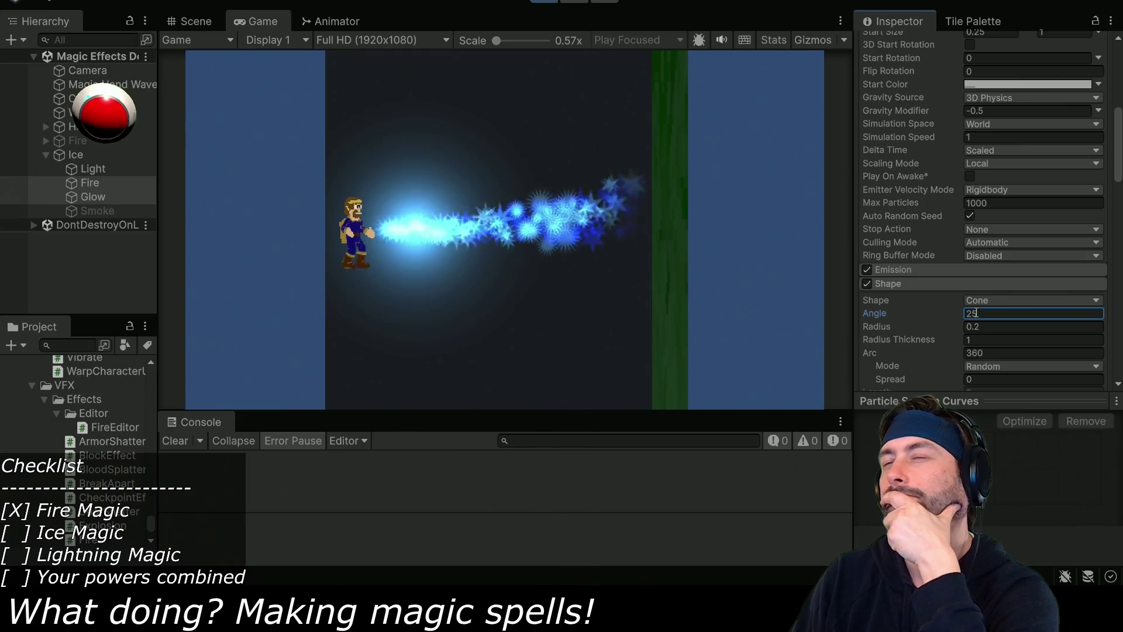
# Scrub Ice's Position X from -3.5 to about -4.11 while playing, then exit Play mode.
pyautogui.scroll(8, 1030, 265)
pyautogui.scroll(-3, 1030, 266)
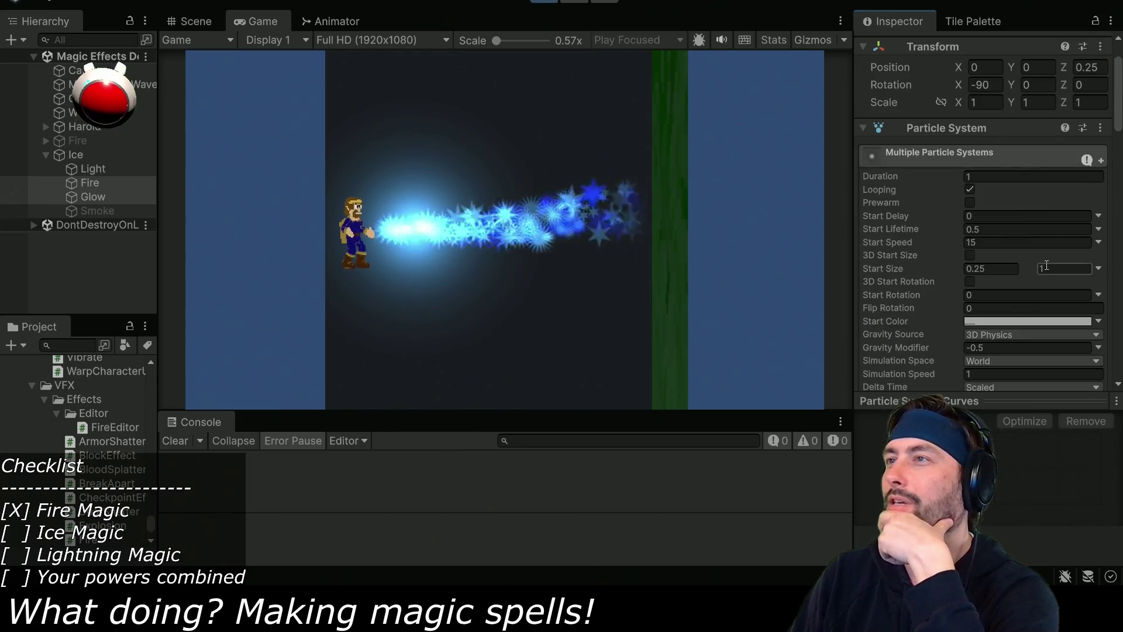
pyautogui.scroll(3, 1043, 271)
pyautogui.click(108, 155)
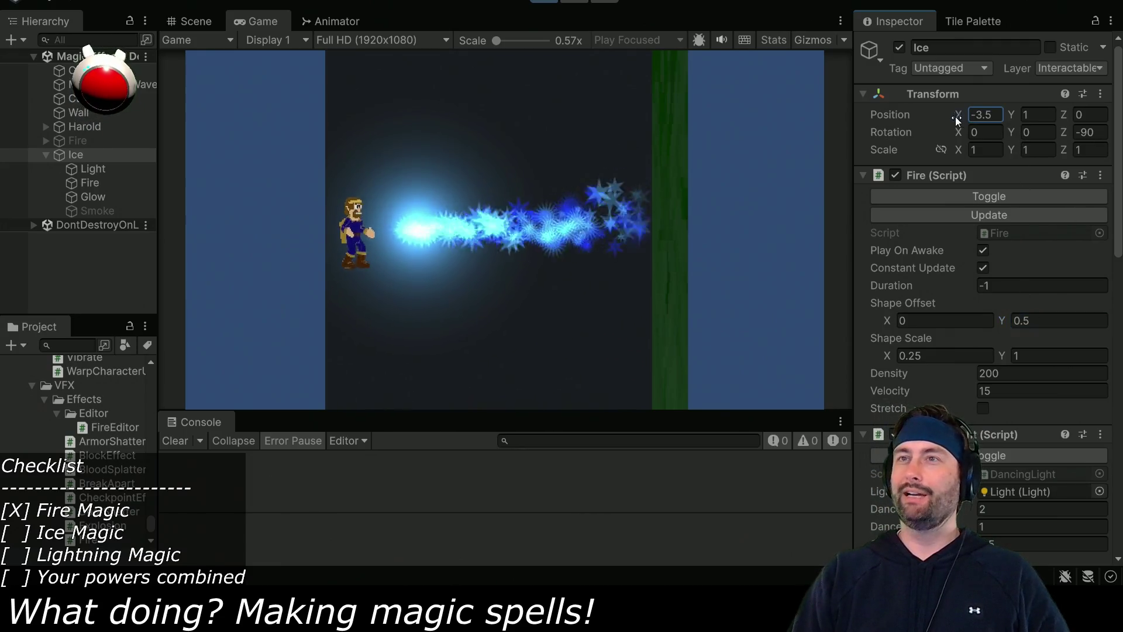
pyautogui.moveTo(941, 114)
pyautogui.mouseDown()
pyautogui.moveTo(926, 112)
pyautogui.moveTo(935, 112)
pyautogui.mouseUp()
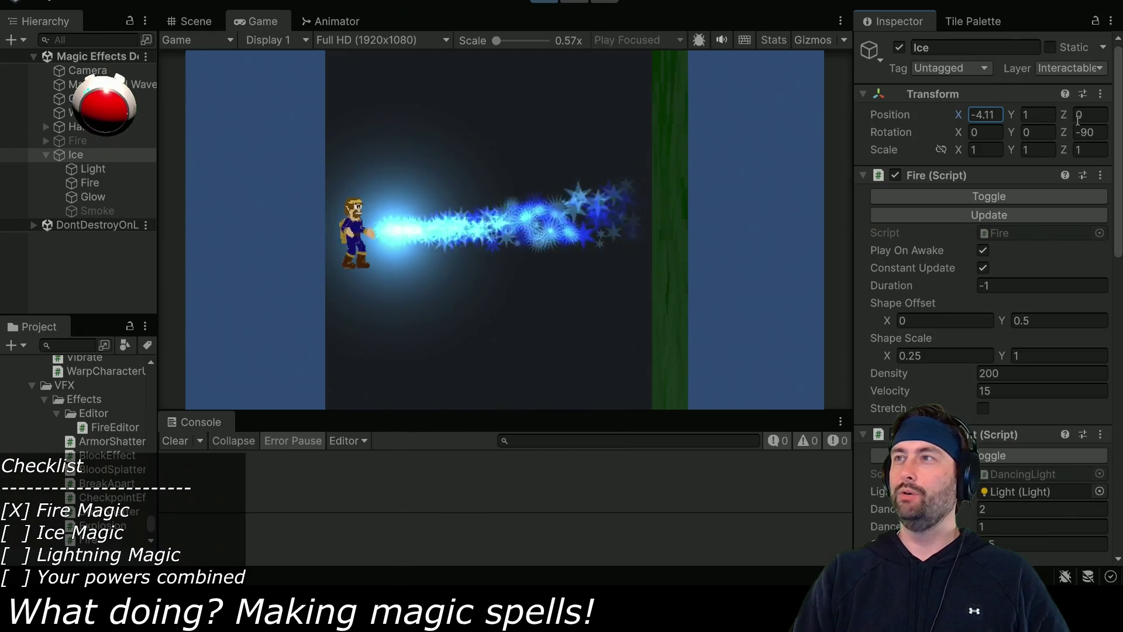
pyautogui.click(544, 3)
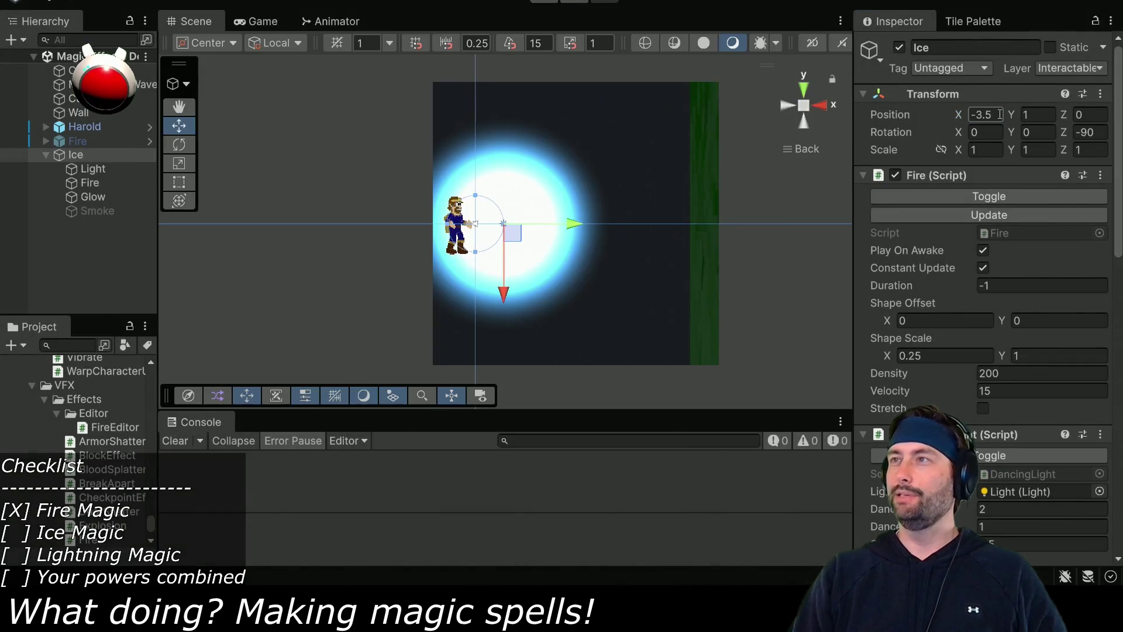
# Set Ice Position X to -4 and Z to -1, and Shape Offset Y to 0.5.
pyautogui.write('-4')
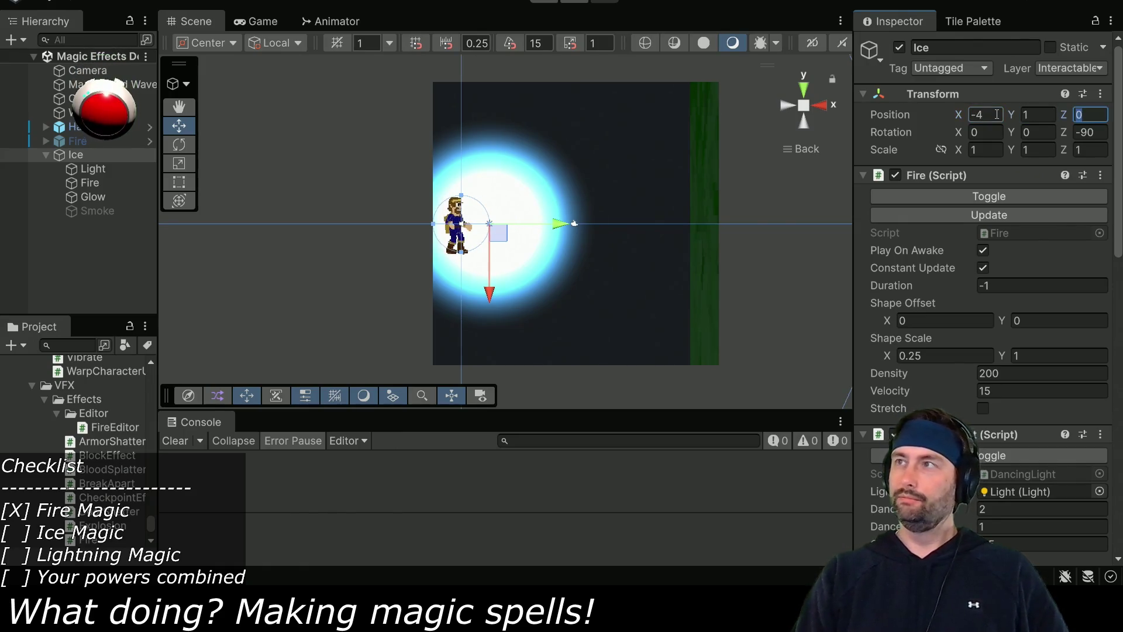
pyautogui.write('1')
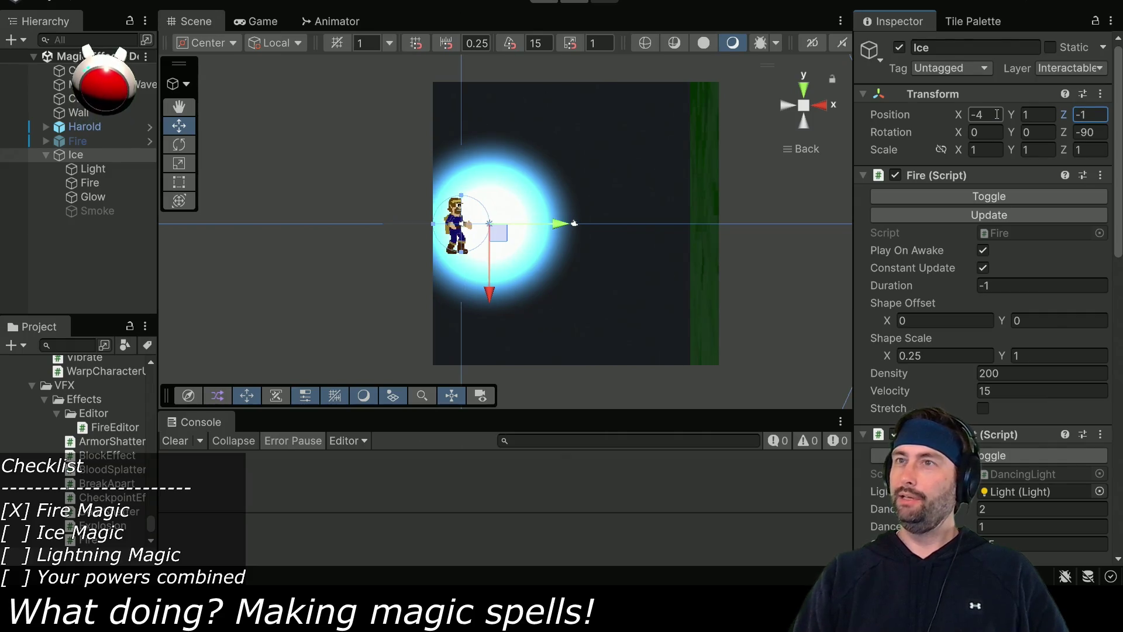
pyautogui.write('.5')
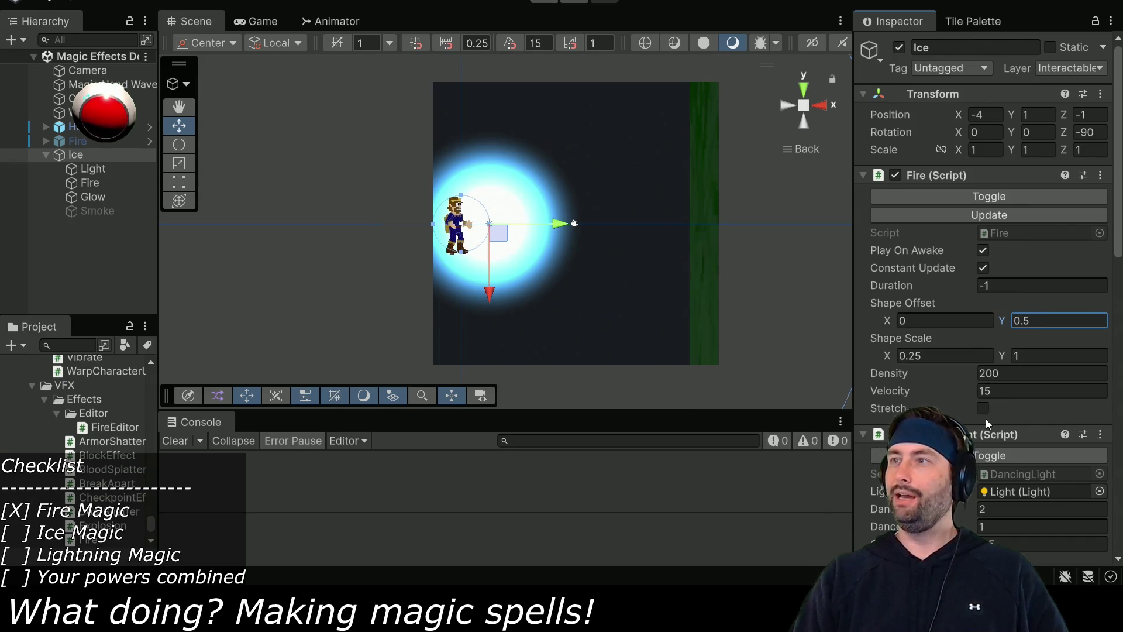
pyautogui.press('Return')
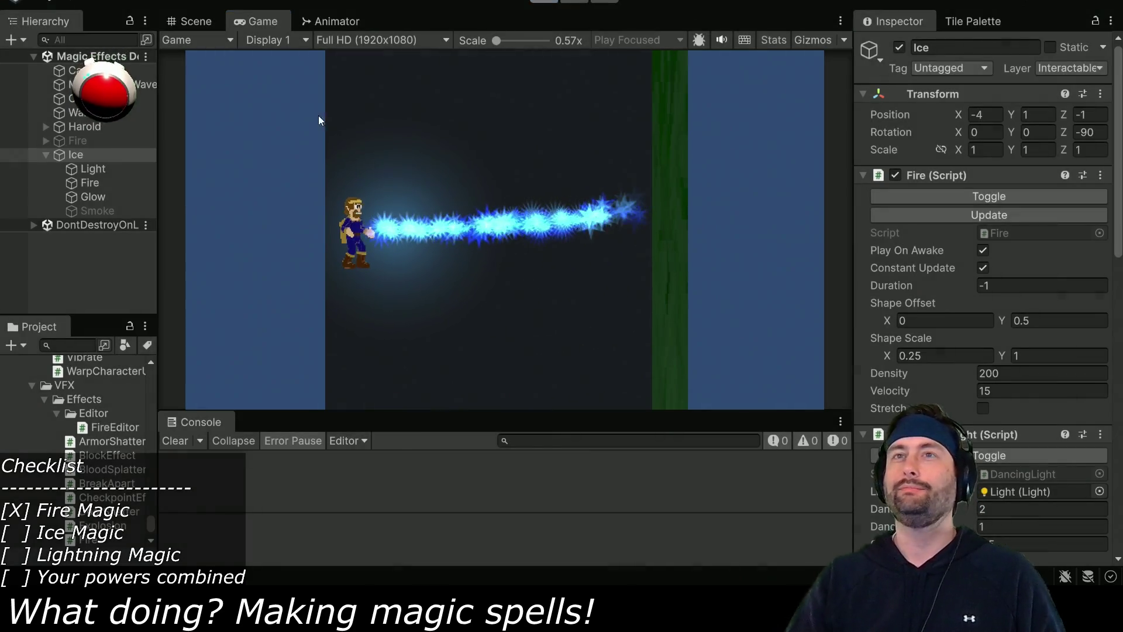
pyautogui.click(90, 182)
# Give the Fire and Glow particles a Cone shape with a 25° angle, then run the game.
pyautogui.keyDown('ctrl'); pyautogui.click(92, 197); pyautogui.keyUp('ctrl')
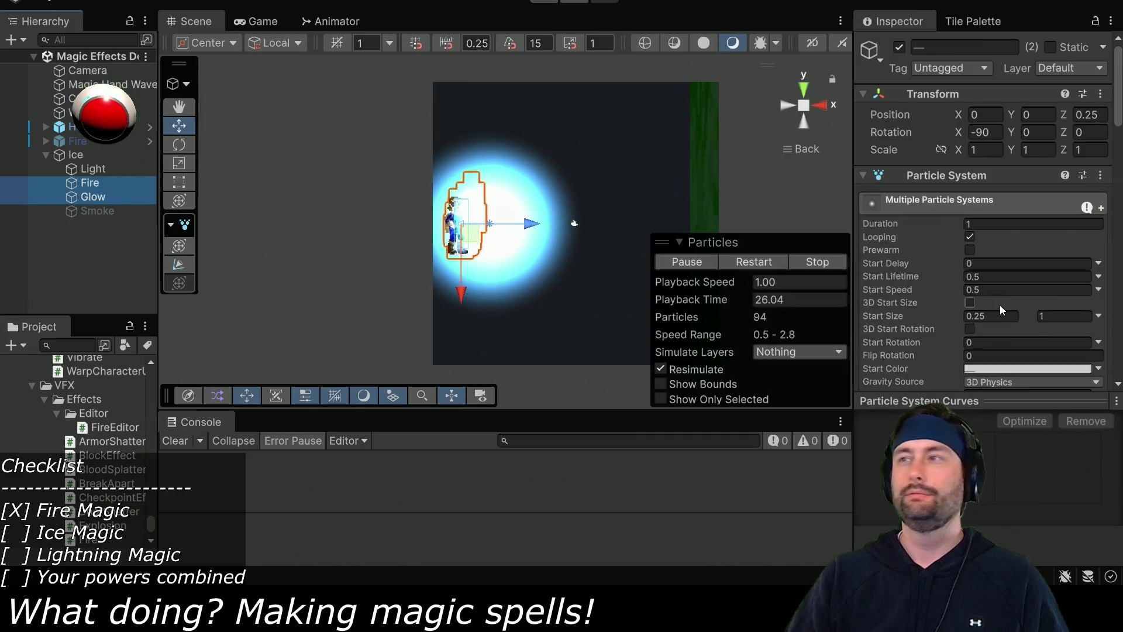
pyautogui.scroll(-10, 1002, 310)
pyautogui.click(994, 253)
pyautogui.click(991, 292)
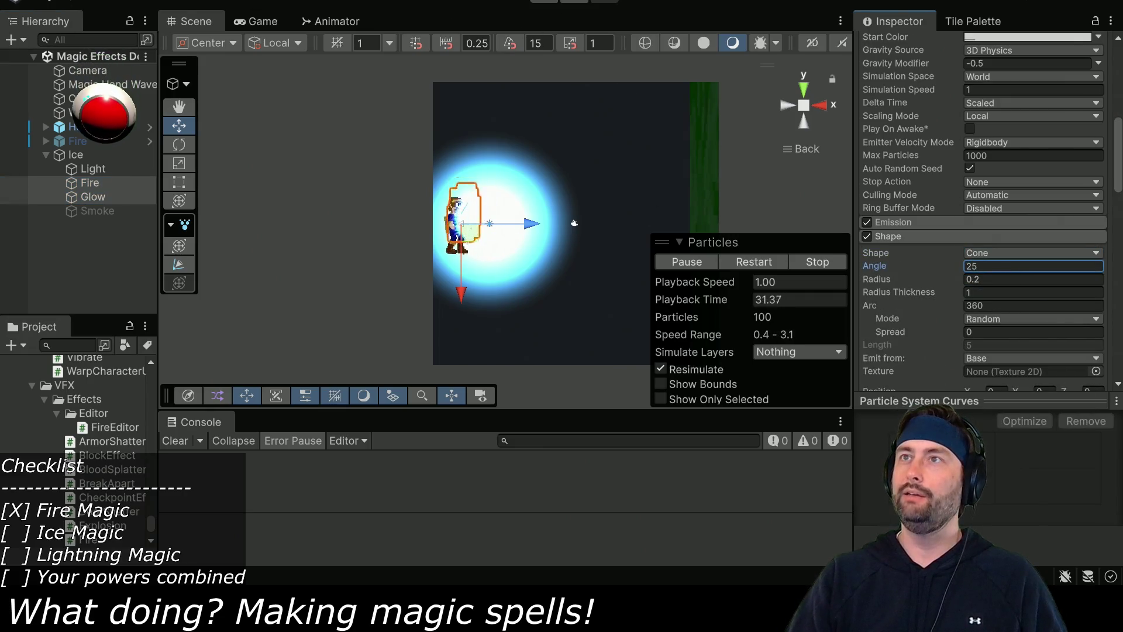
pyautogui.press('Return')
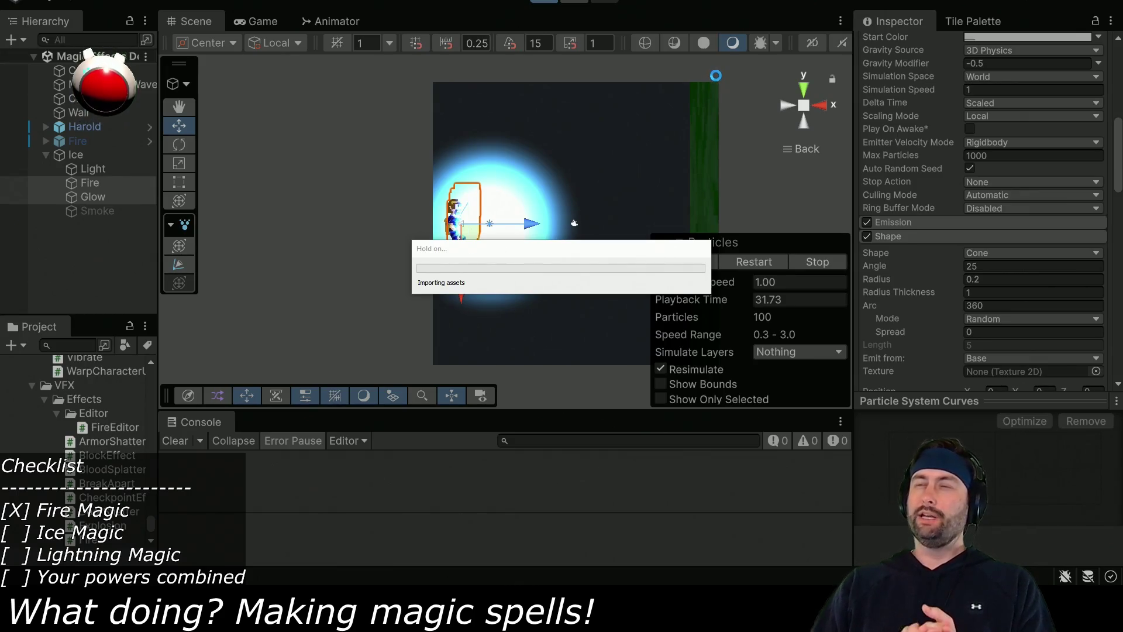
pyautogui.hotkey('ctrl', 'p')
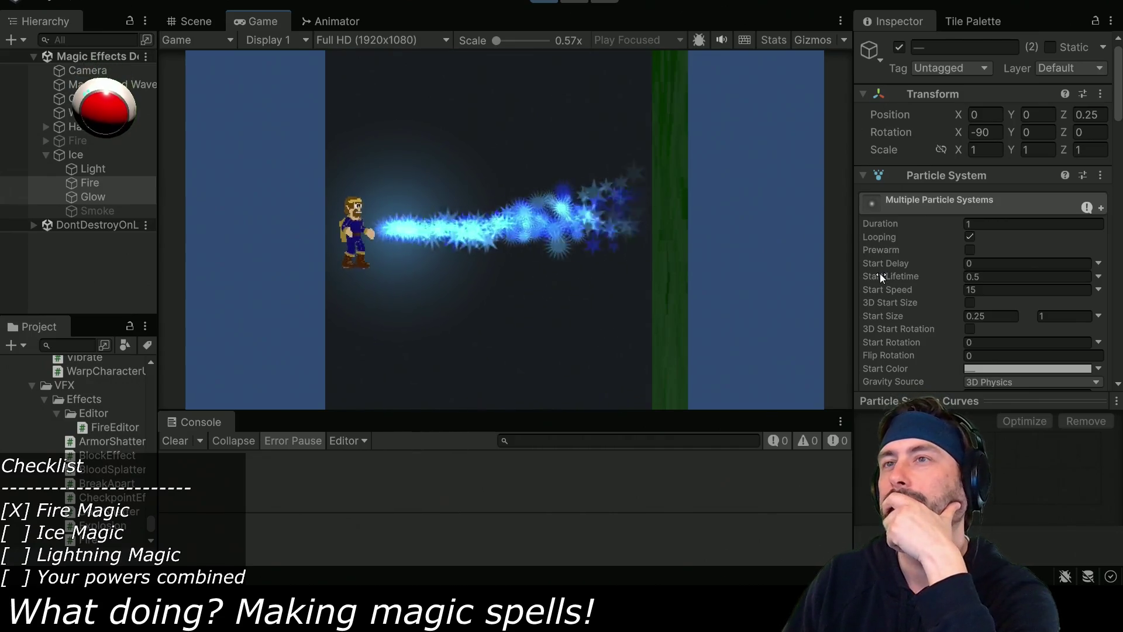
# Widen the cone angle by dragging, then try 90 and a value just below 90.
pyautogui.scroll(-10, 879, 272)
pyautogui.scroll(-2, 910, 264)
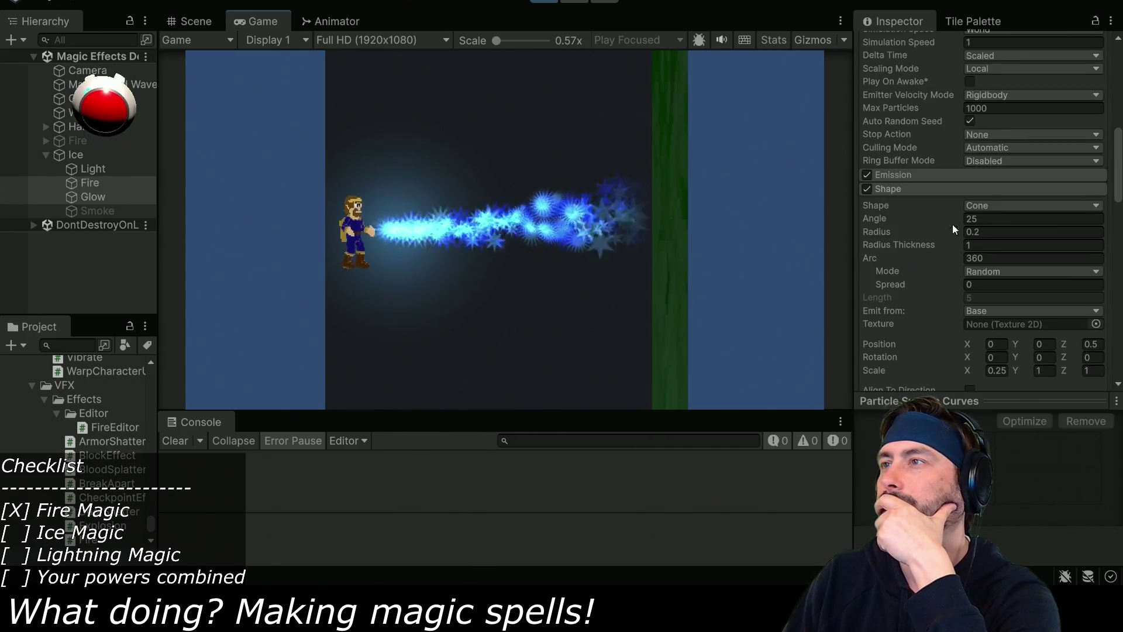
pyautogui.click(965, 216)
pyautogui.moveTo(970, 216)
pyautogui.mouseDown()
pyautogui.moveTo(1053, 219)
pyautogui.moveTo(72, 223)
pyautogui.moveTo(790, 203)
pyautogui.moveTo(416, 153)
pyautogui.mouseUp()
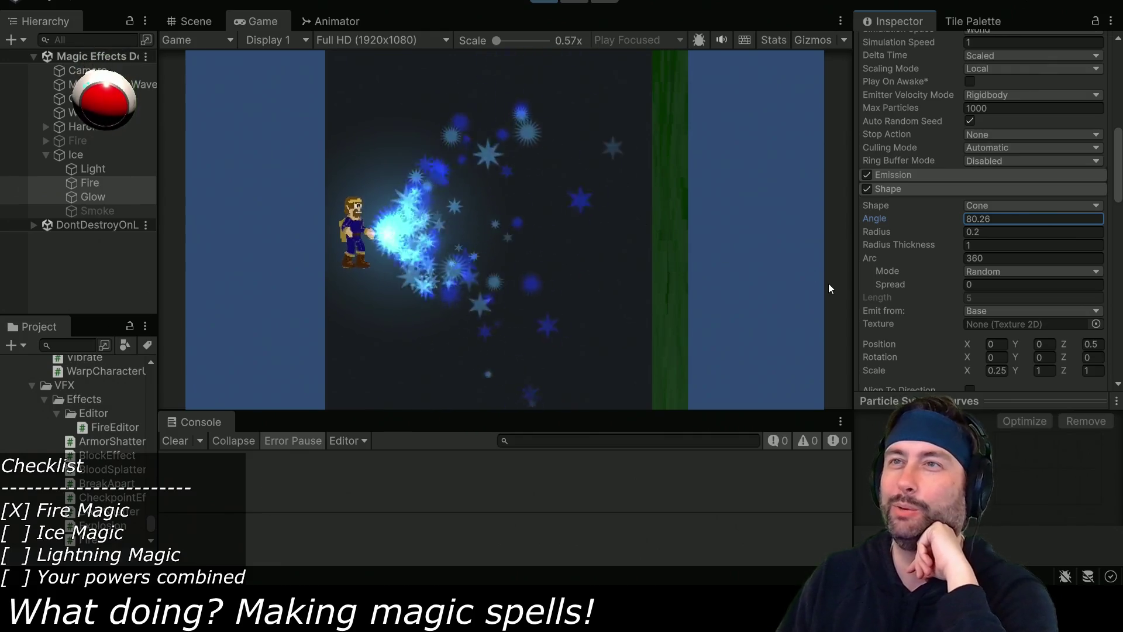
pyautogui.click(1001, 220)
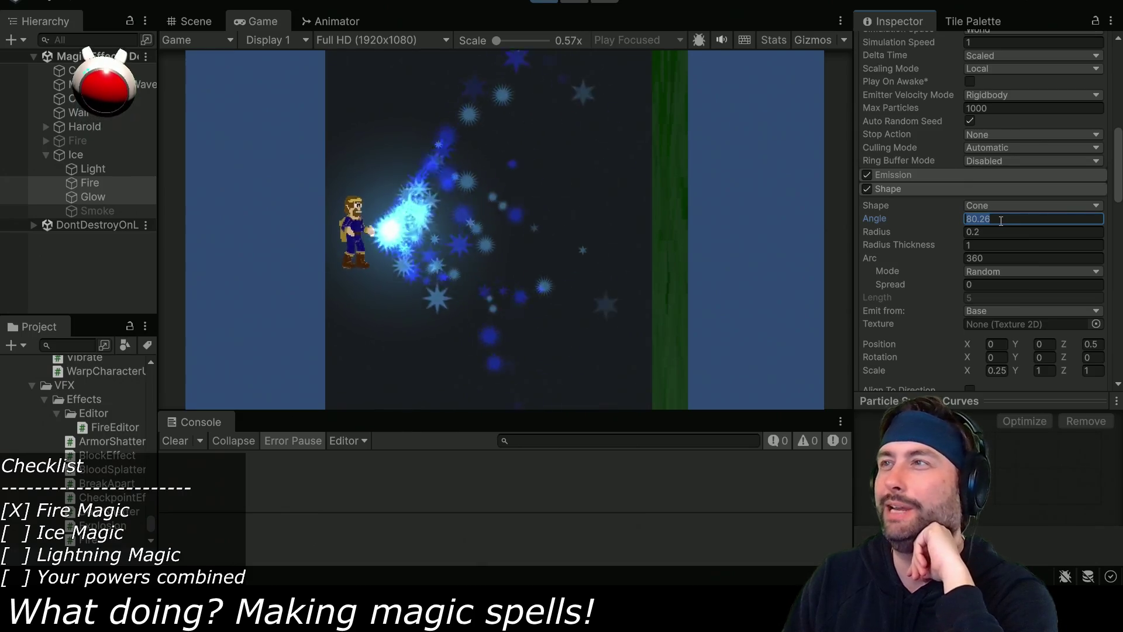
pyautogui.write('90')
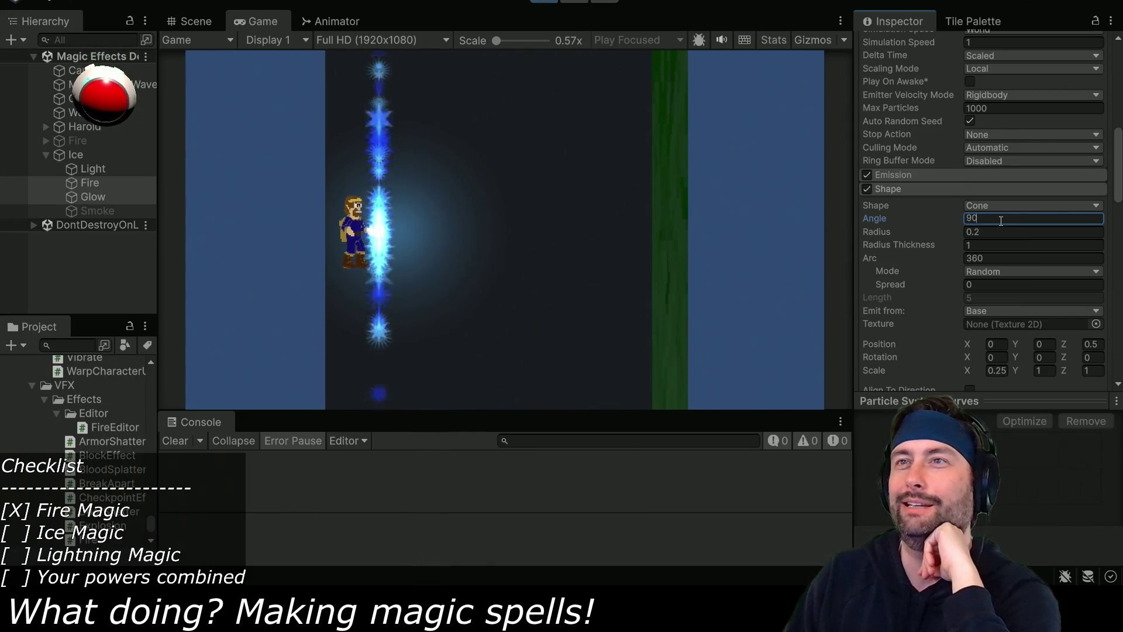
pyautogui.moveTo(963, 216)
pyautogui.mouseDown()
pyautogui.moveTo(1023, 217)
pyautogui.moveTo(942, 219)
pyautogui.moveTo(1040, 216)
pyautogui.mouseUp()
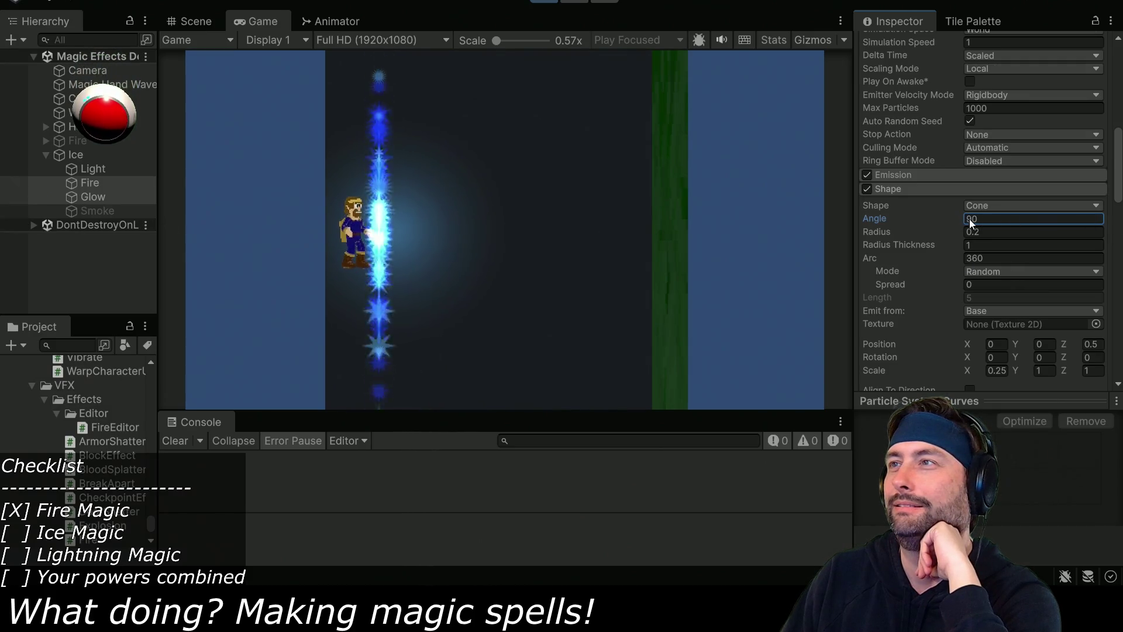
# Try cone angles of 75, 45 and 50, then settle on 45.
pyautogui.click(991, 219)
pyautogui.write('75')
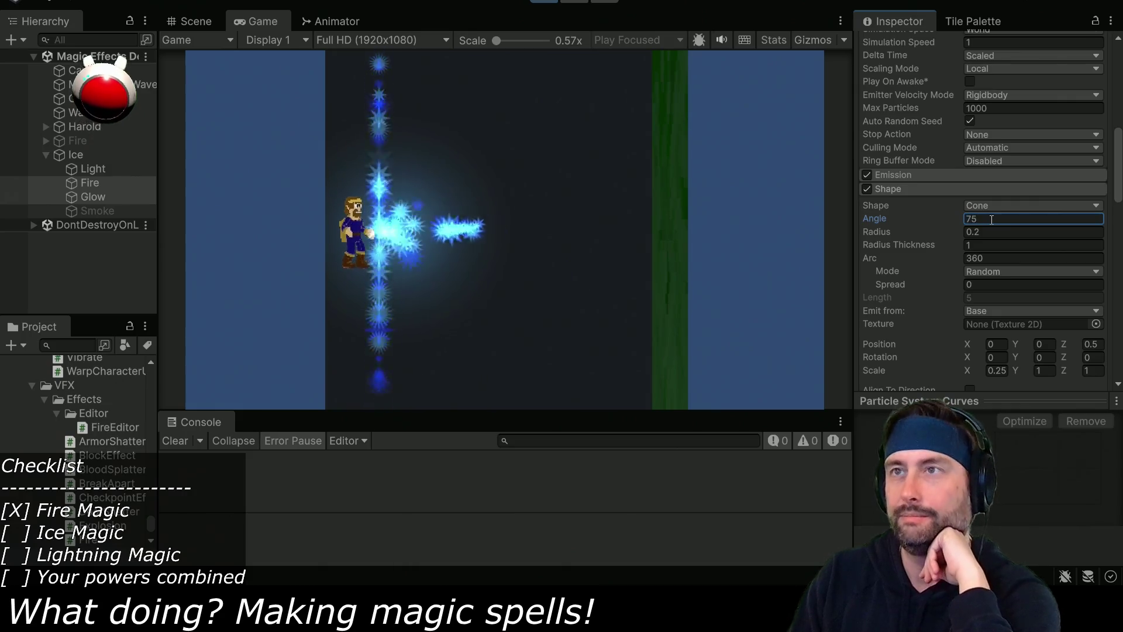
pyautogui.doubleClick(1005, 219)
pyautogui.write('45')
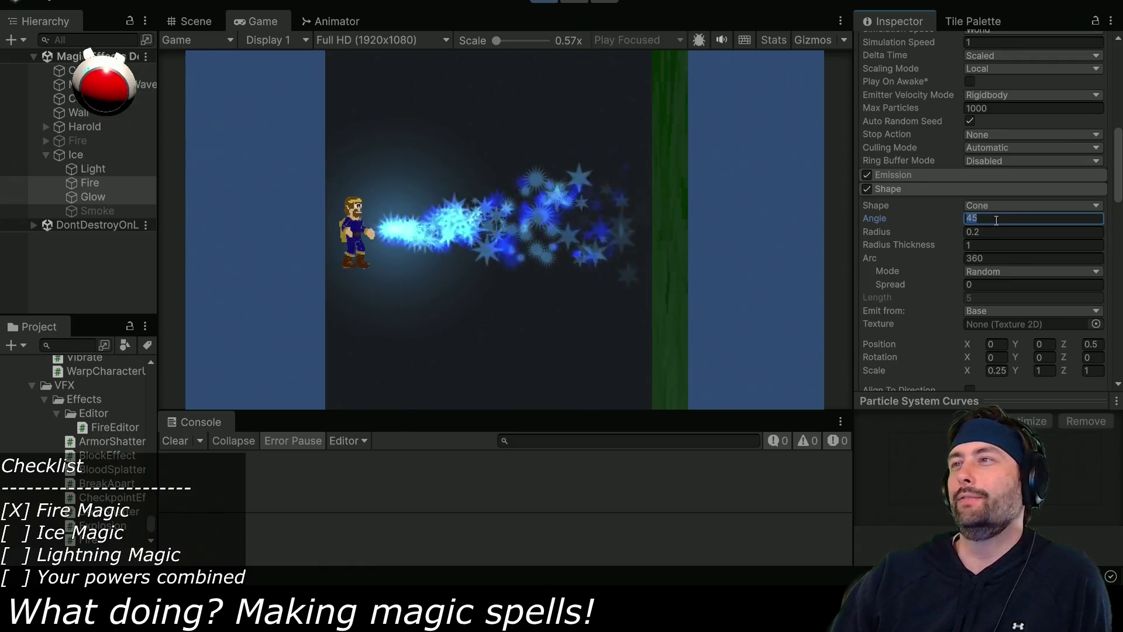
pyautogui.doubleClick(996, 219)
pyautogui.write('50')
pyautogui.press('Return')
pyautogui.write('45')
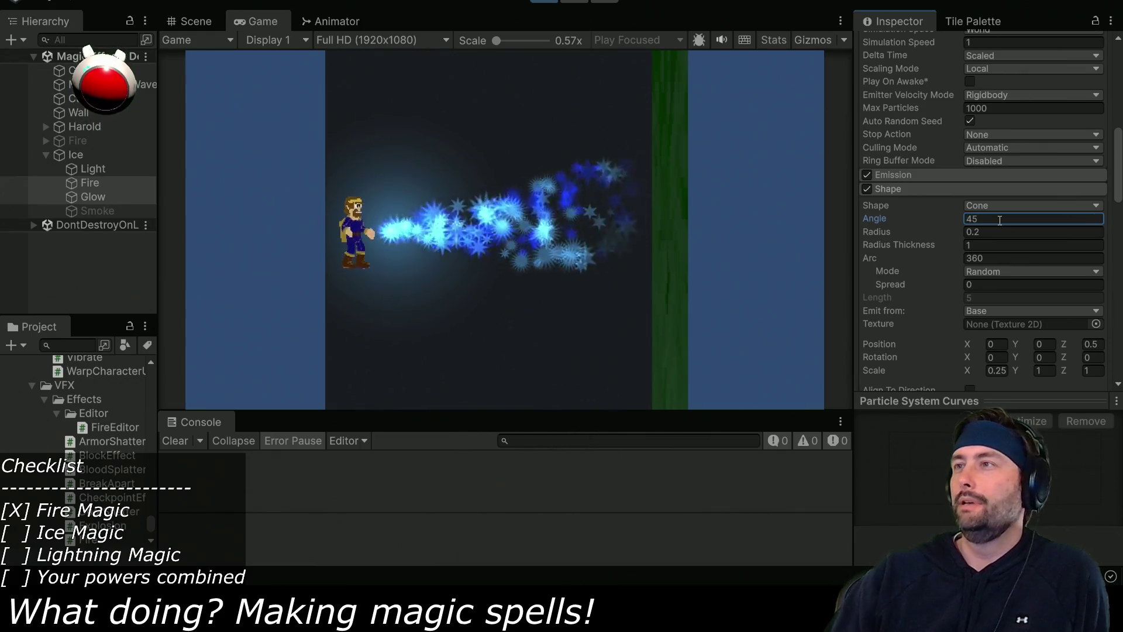
pyautogui.click(98, 158)
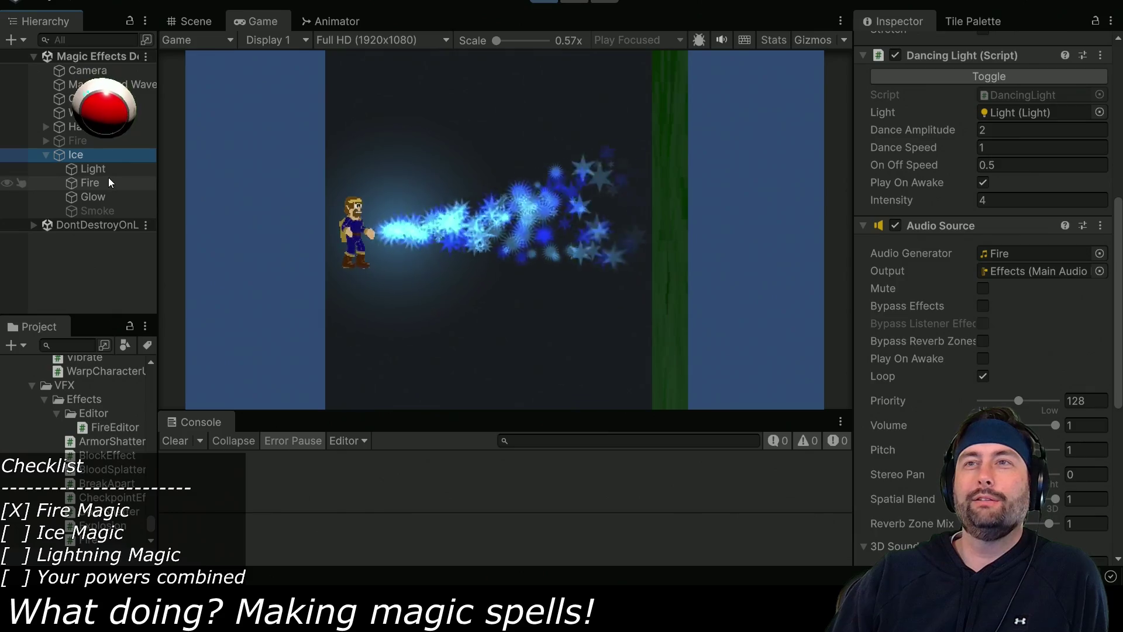
# Expand the Fire particles' Collision module in Scene view, then return to the running Game view.
pyautogui.click(94, 182)
pyautogui.click(199, 21)
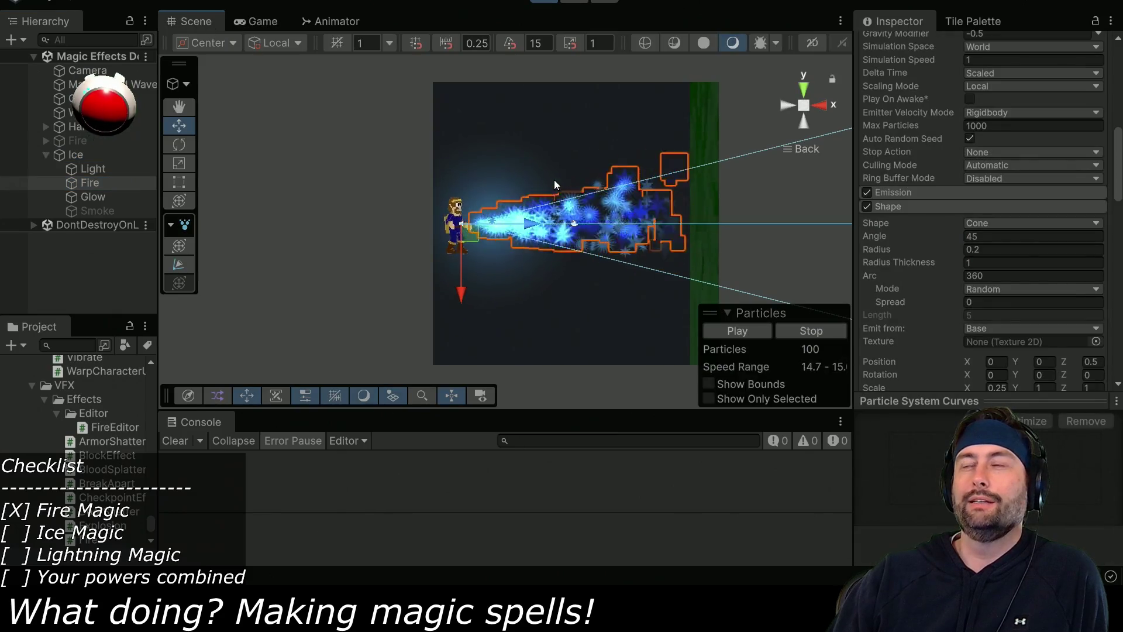
pyautogui.scroll(-5, 938, 261)
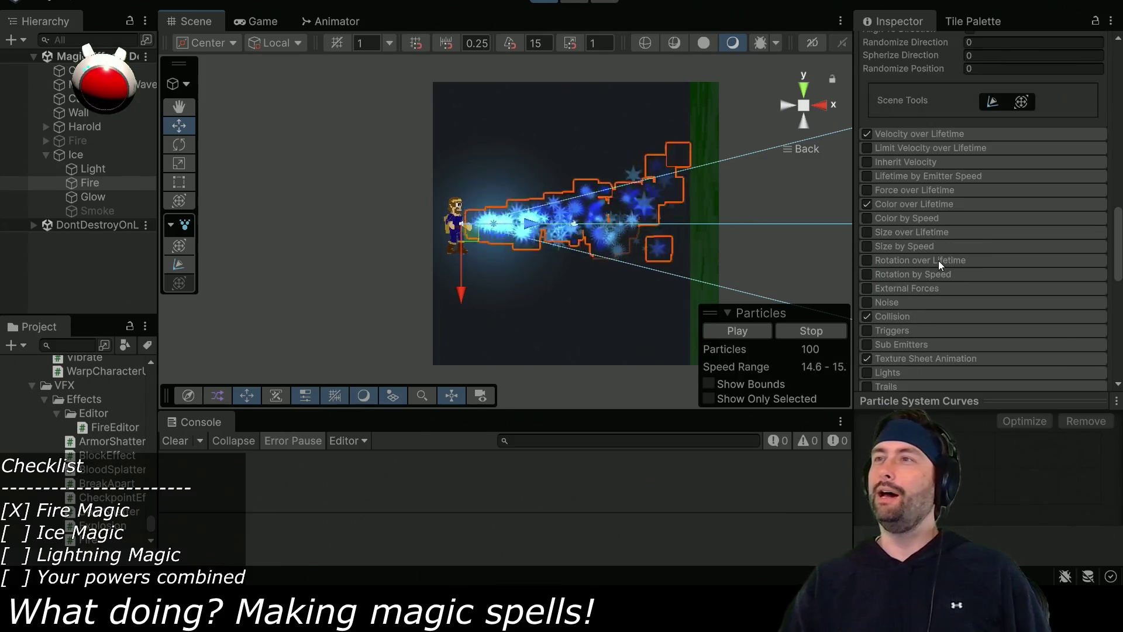
pyautogui.scroll(-5, 939, 261)
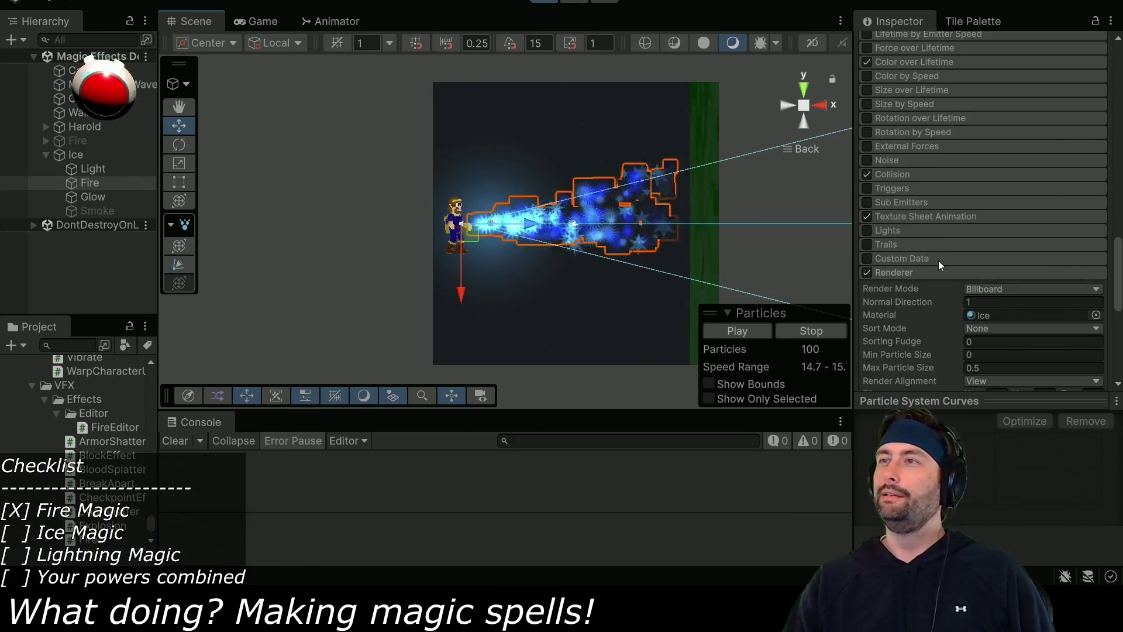
pyautogui.click(894, 172)
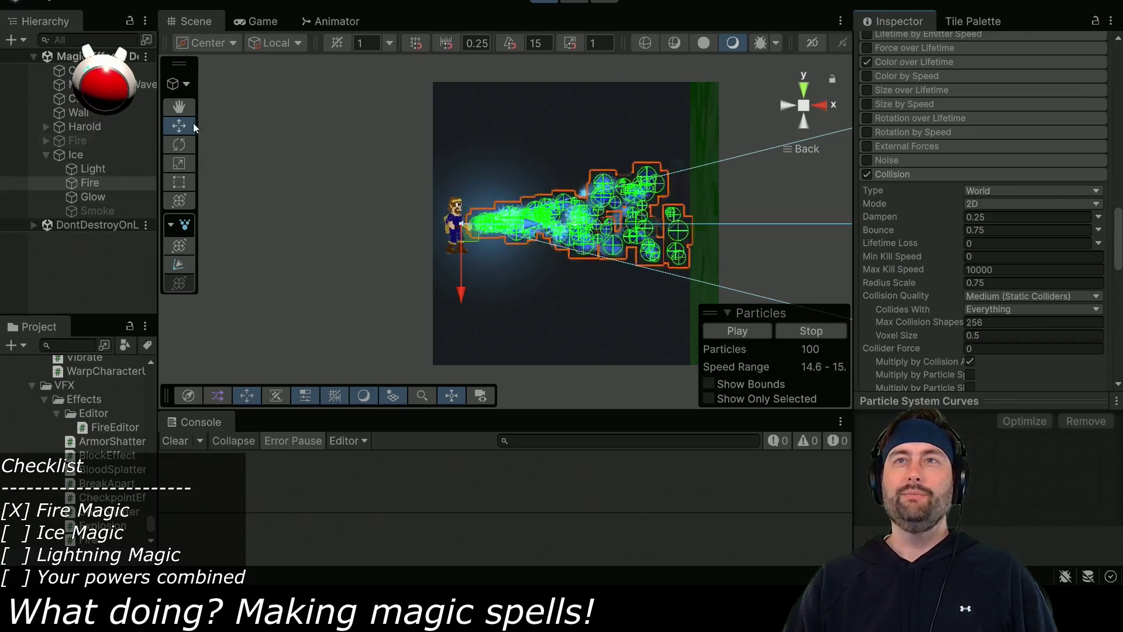
pyautogui.click(258, 23)
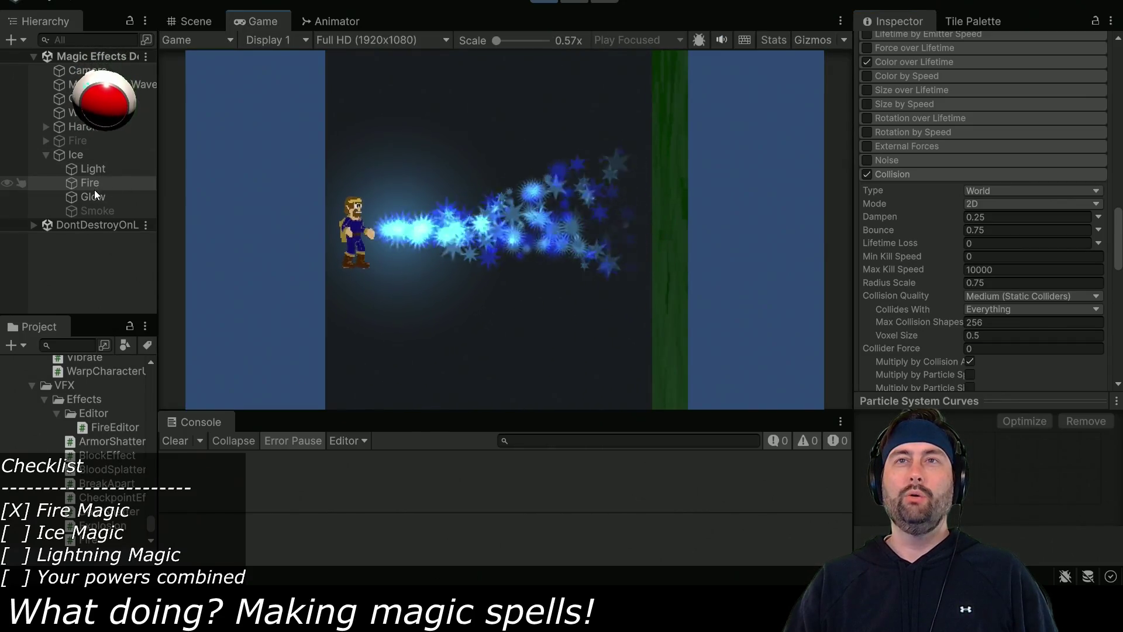
pyautogui.click(79, 155)
# Change the Ice Fire (Script) Velocity from 15 to 20.
pyautogui.scroll(5, 956, 241)
pyautogui.scroll(5, 957, 241)
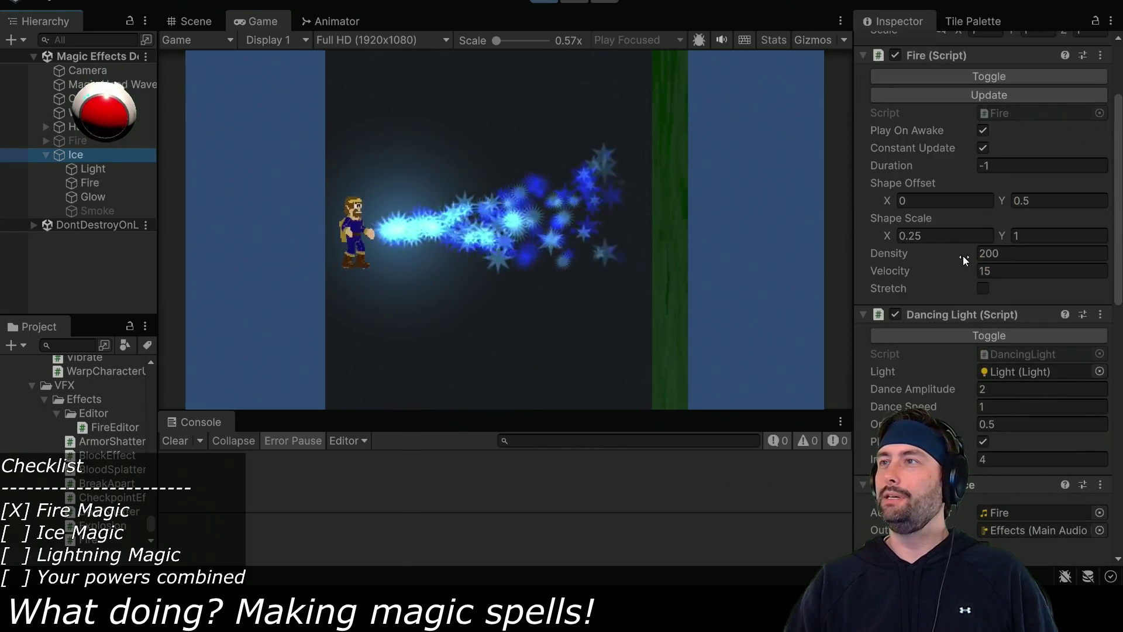
pyautogui.click(1016, 270)
pyautogui.write('20')
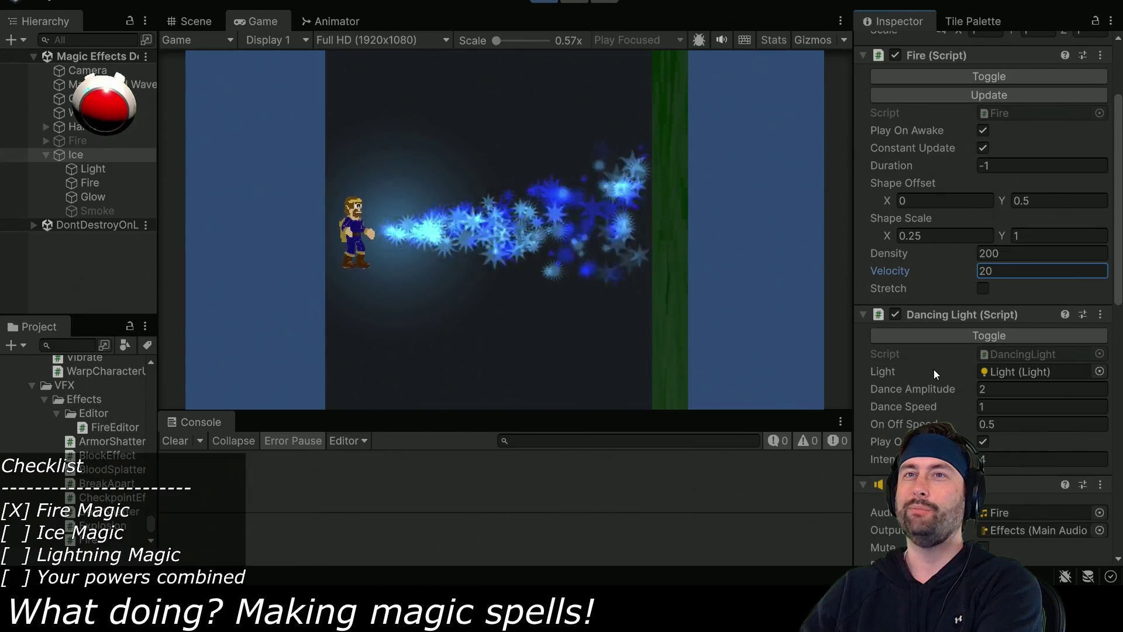
pyautogui.click(103, 182)
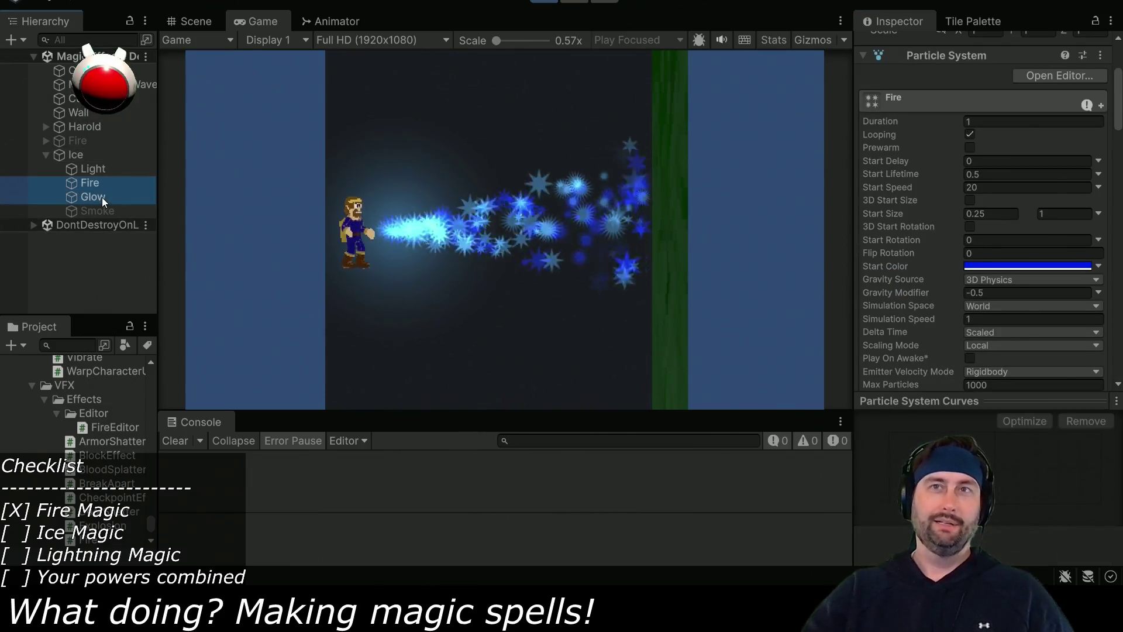
# Lighten the Fire particles' Start Color to a sky blue using the RGB sliders.
pyautogui.keyDown('ctrl'); pyautogui.click(102, 198); pyautogui.keyUp('ctrl')
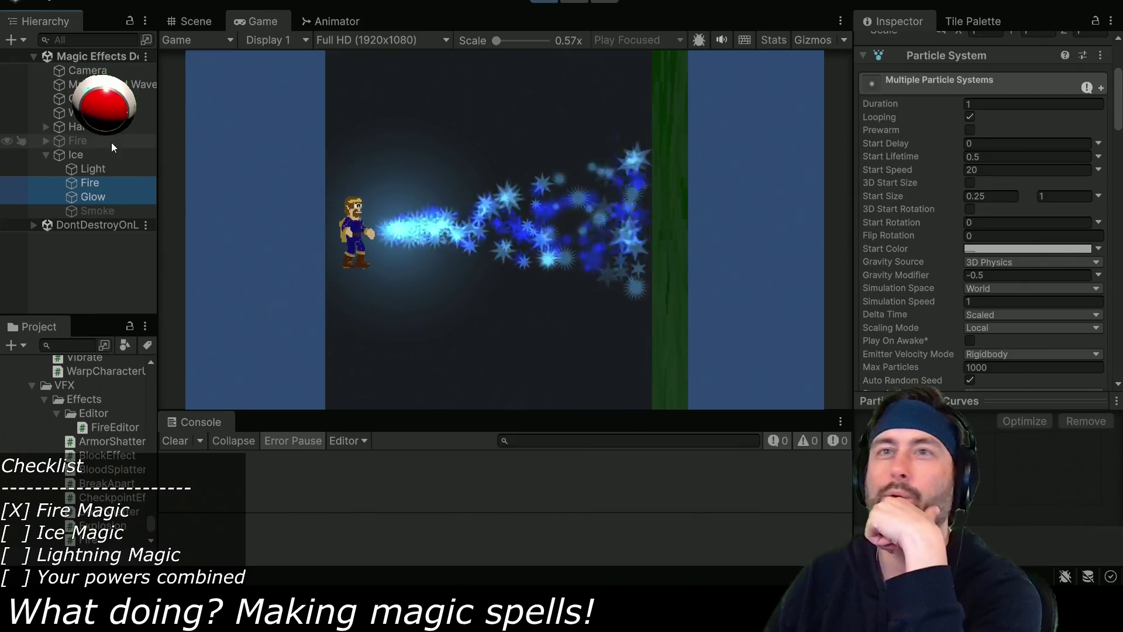
pyautogui.click(110, 195)
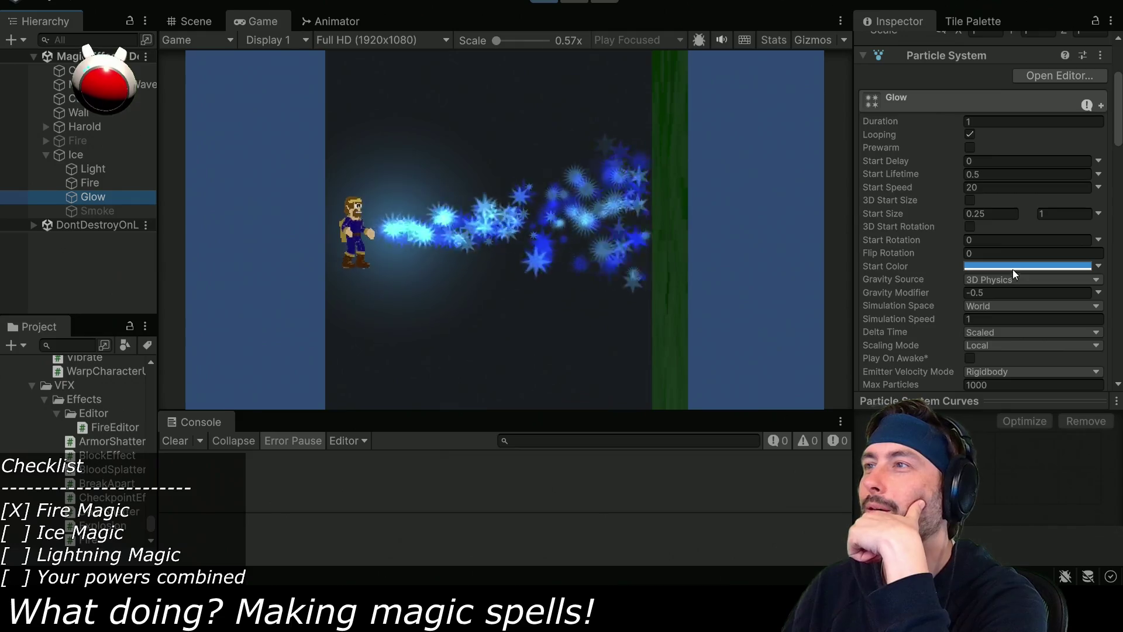
pyautogui.click(113, 184)
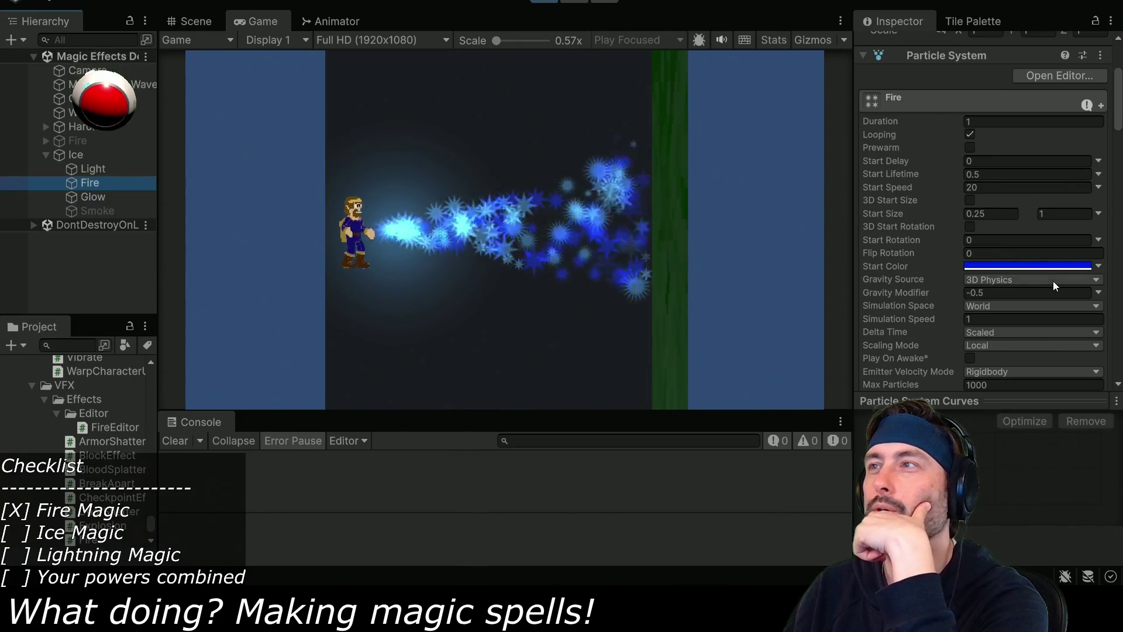
pyautogui.click(1036, 266)
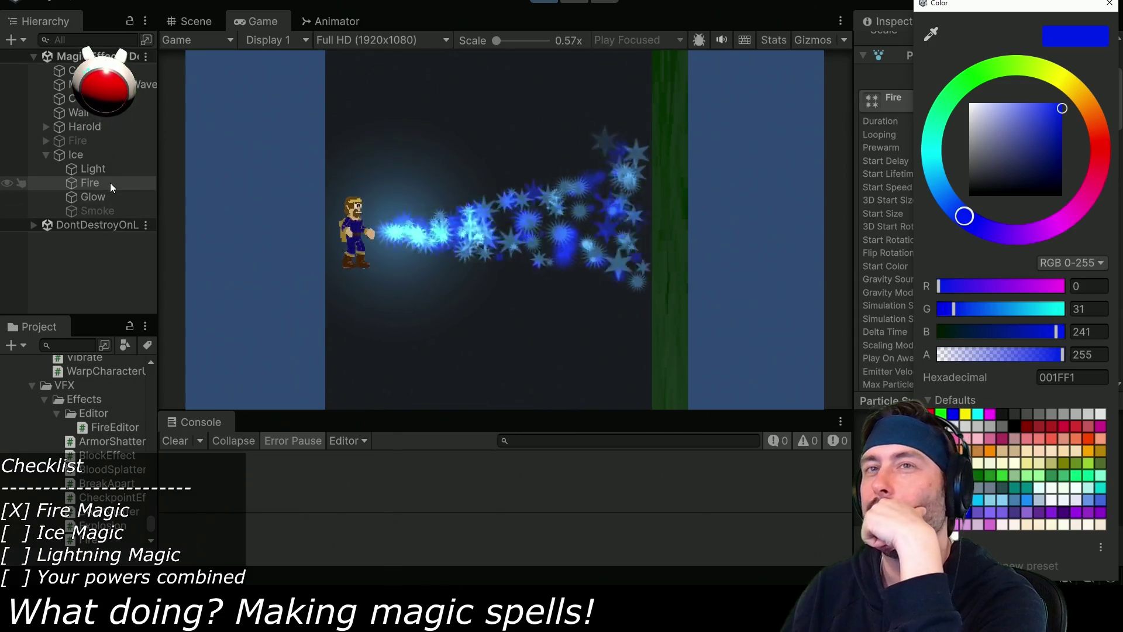
pyautogui.moveTo(954, 313)
pyautogui.mouseDown()
pyautogui.moveTo(1010, 313)
pyautogui.moveTo(996, 314)
pyautogui.mouseUp()
pyautogui.moveTo(940, 285)
pyautogui.mouseDown()
pyautogui.moveTo(1050, 289)
pyautogui.moveTo(932, 289)
pyautogui.moveTo(960, 290)
pyautogui.mouseUp()
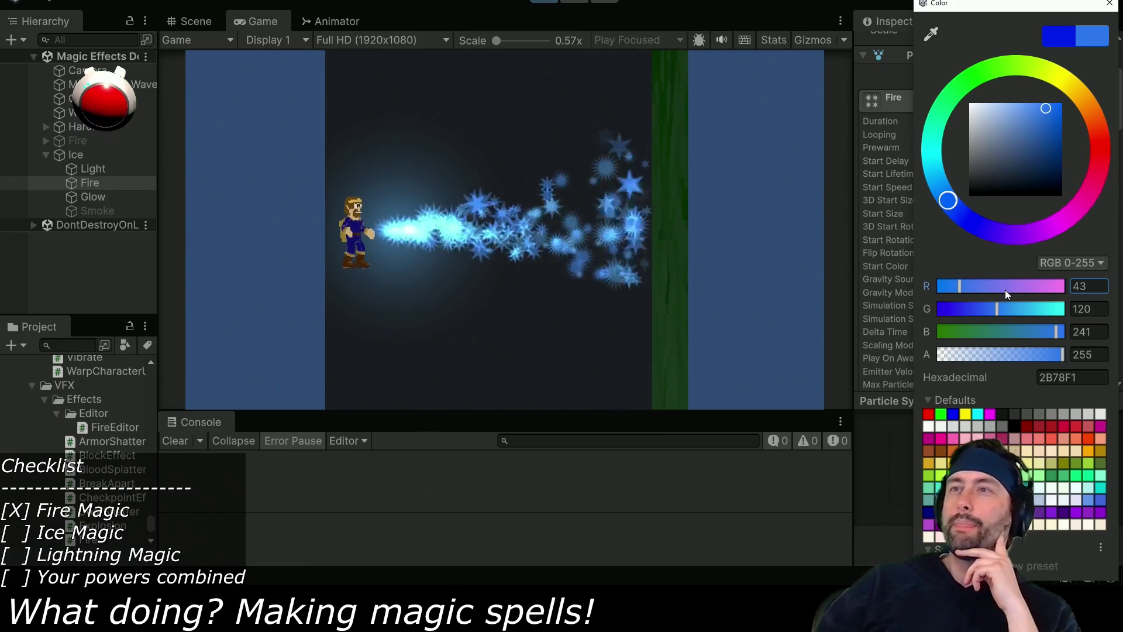
pyautogui.moveTo(997, 310)
pyautogui.mouseDown()
pyautogui.moveTo(1064, 313)
pyautogui.moveTo(1013, 313)
pyautogui.mouseUp()
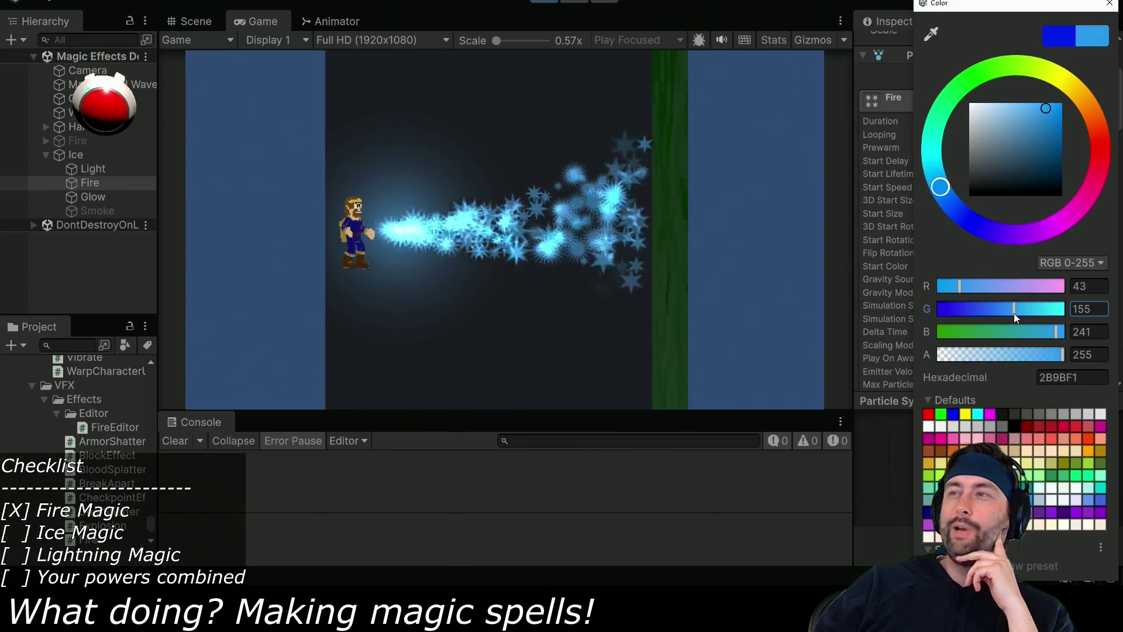
# Darken the Glow particles' Start Color to deep blue 225DD7 by lowering red and green.
pyautogui.click(96, 201)
pyautogui.click(1004, 268)
pyautogui.moveTo(967, 286); pyautogui.dragTo(927, 286)
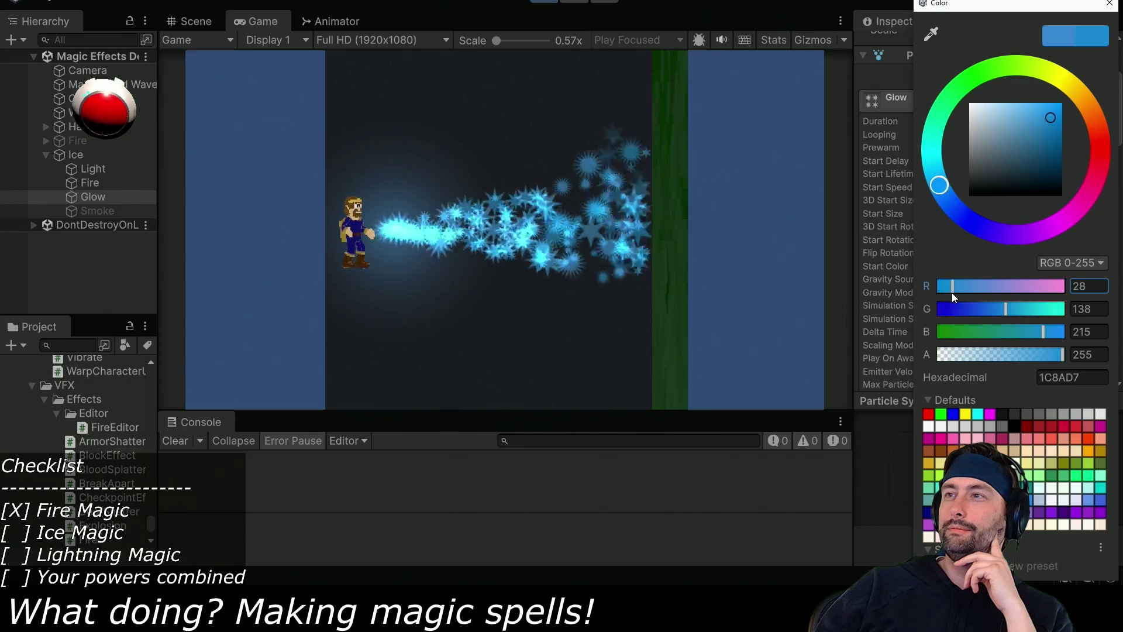
pyautogui.moveTo(1003, 310)
pyautogui.mouseDown()
pyautogui.moveTo(971, 308)
pyautogui.moveTo(984, 307)
pyautogui.mouseUp()
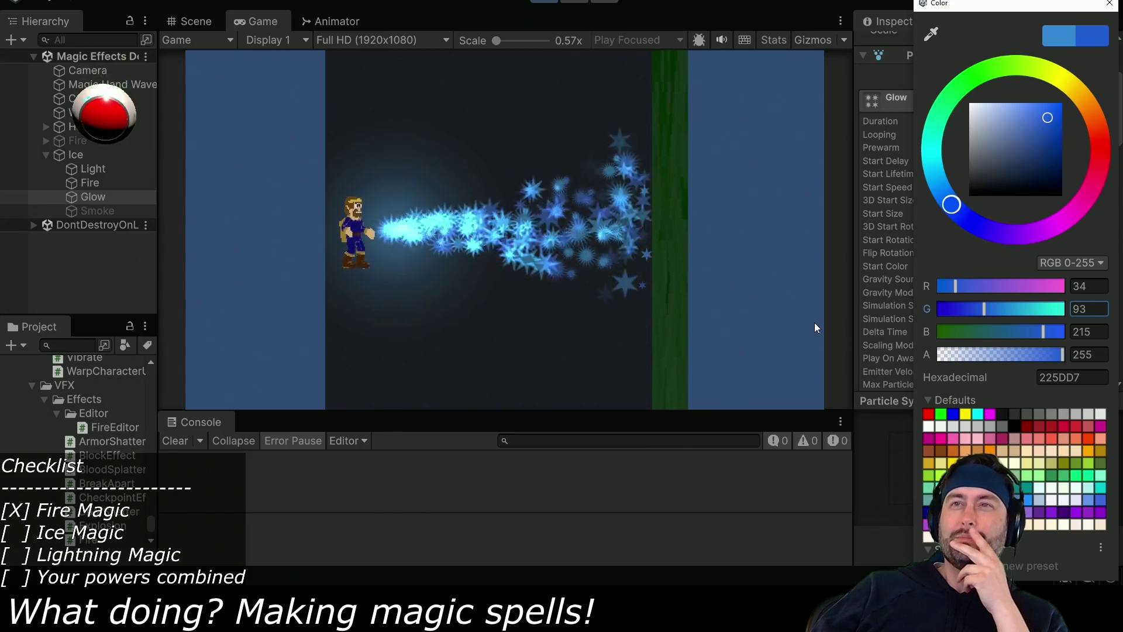
pyautogui.click(75, 155)
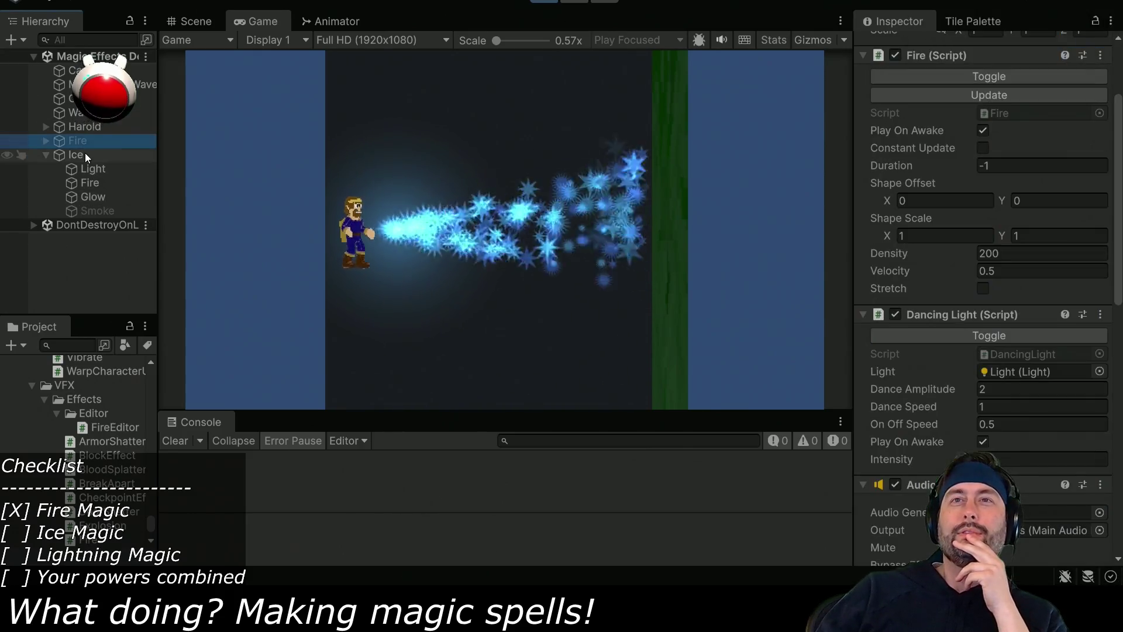
# Scrub the Ice Rotation Z, then stop and restart Play mode.
pyautogui.moveTo(1044, 139)
pyautogui.mouseDown()
pyautogui.moveTo(730, 155)
pyautogui.moveTo(482, 118)
pyautogui.moveTo(211, 142)
pyautogui.moveTo(877, 146)
pyautogui.moveTo(1103, 187)
pyautogui.moveTo(643, 158)
pyautogui.moveTo(801, 162)
pyautogui.moveTo(724, 325)
pyautogui.moveTo(974, 328)
pyautogui.moveTo(760, 263)
pyautogui.moveTo(526, 223)
pyautogui.moveTo(313, 203)
pyautogui.moveTo(993, 175)
pyautogui.moveTo(278, 138)
pyautogui.moveTo(526, 152)
pyautogui.moveTo(682, 388)
pyautogui.moveTo(293, 117)
pyautogui.moveTo(175, 18)
pyautogui.moveTo(538, 100)
pyautogui.moveTo(646, 139)
pyautogui.mouseUp()
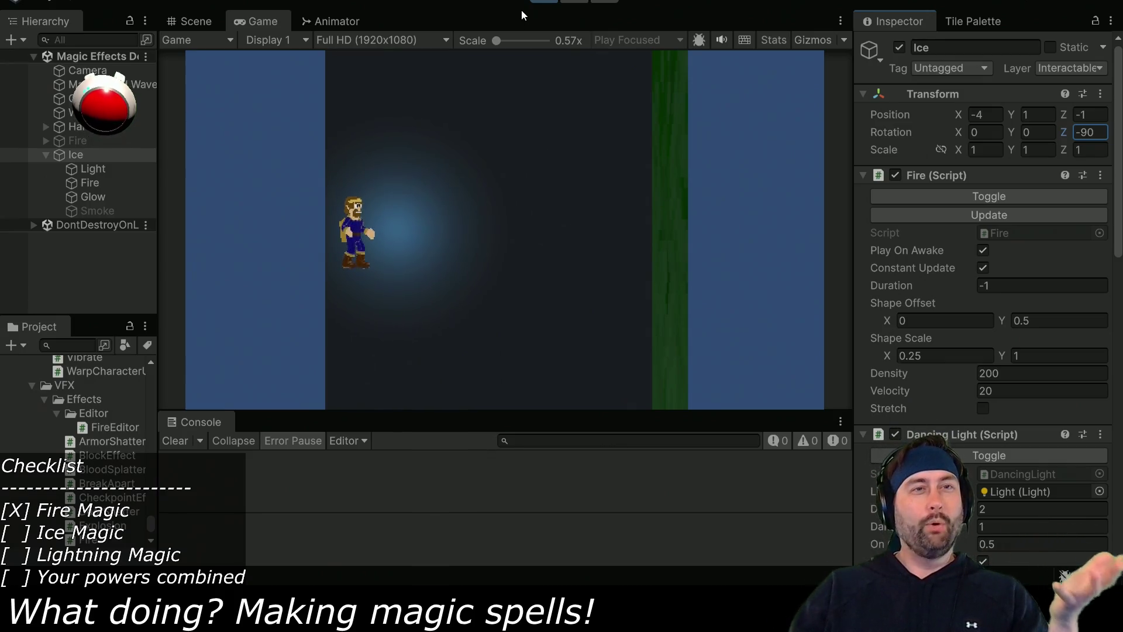
pyautogui.click(542, 4)
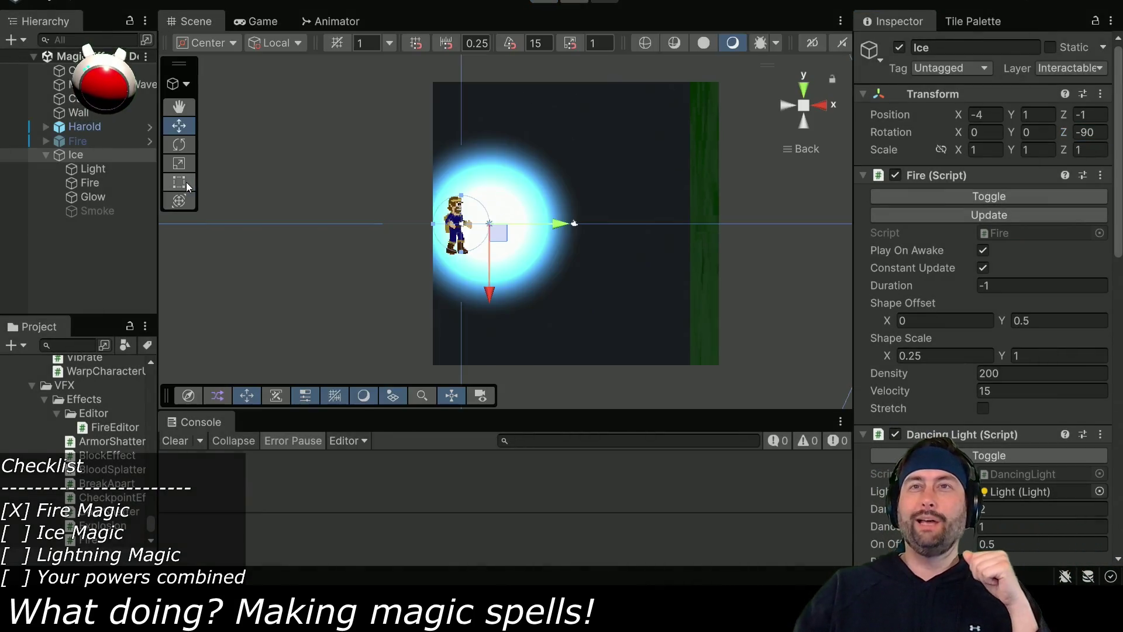
pyautogui.hotkey('ctrl', 'p')
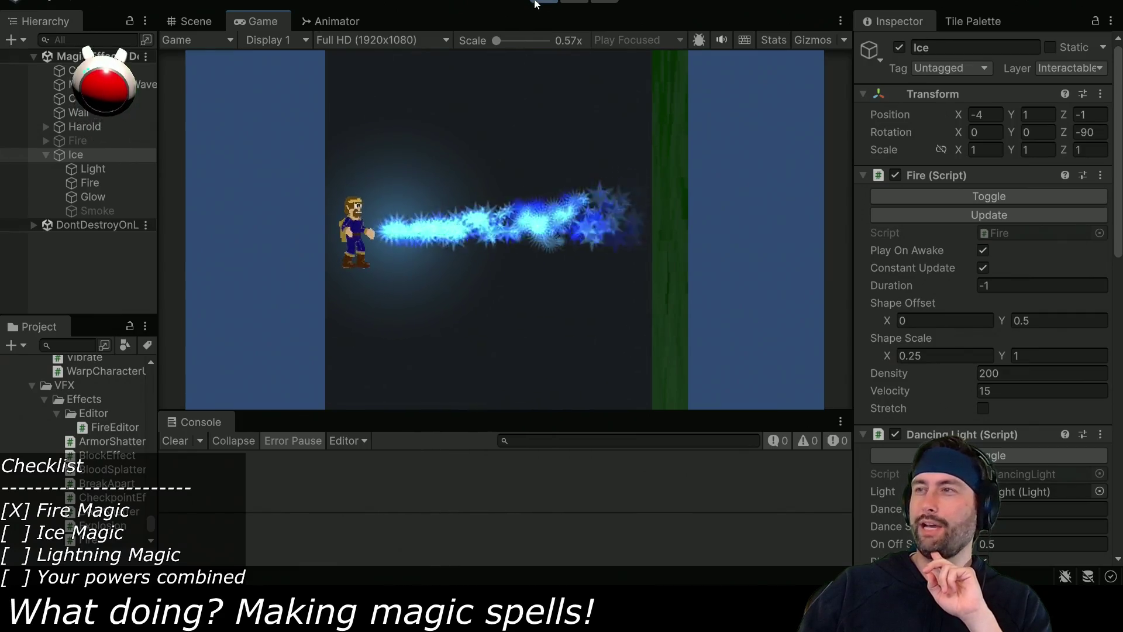
pyautogui.click(104, 185)
# Set the cone Angle of both the Fire and Glow particles to 45.
pyautogui.keyDown('shift'); pyautogui.click(110, 198); pyautogui.keyUp('shift')
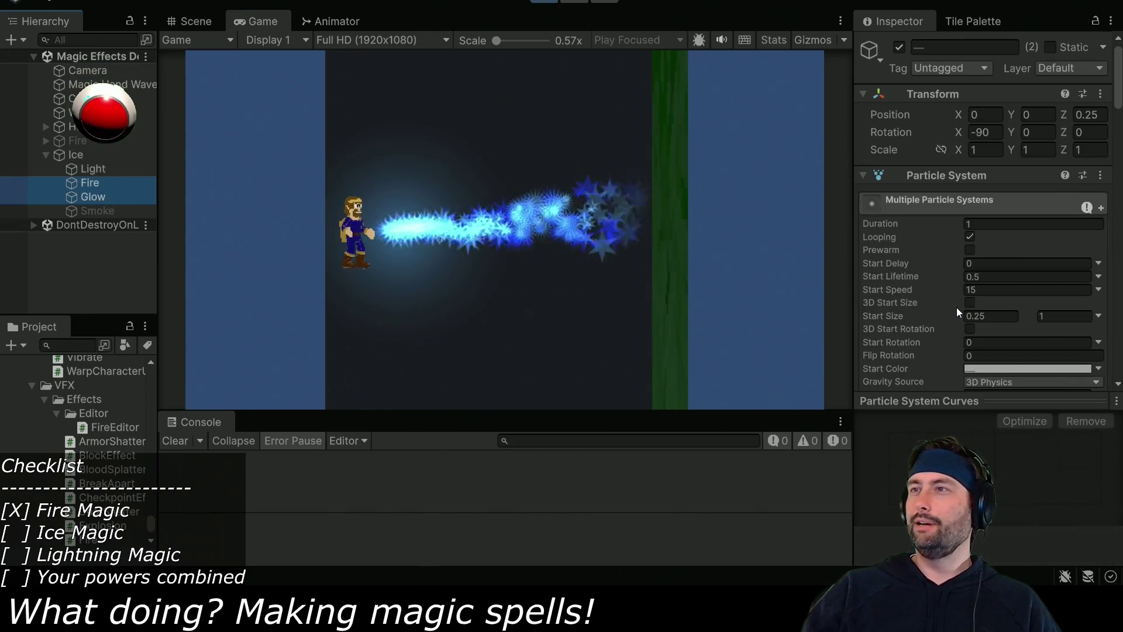
pyautogui.scroll(-5, 941, 317)
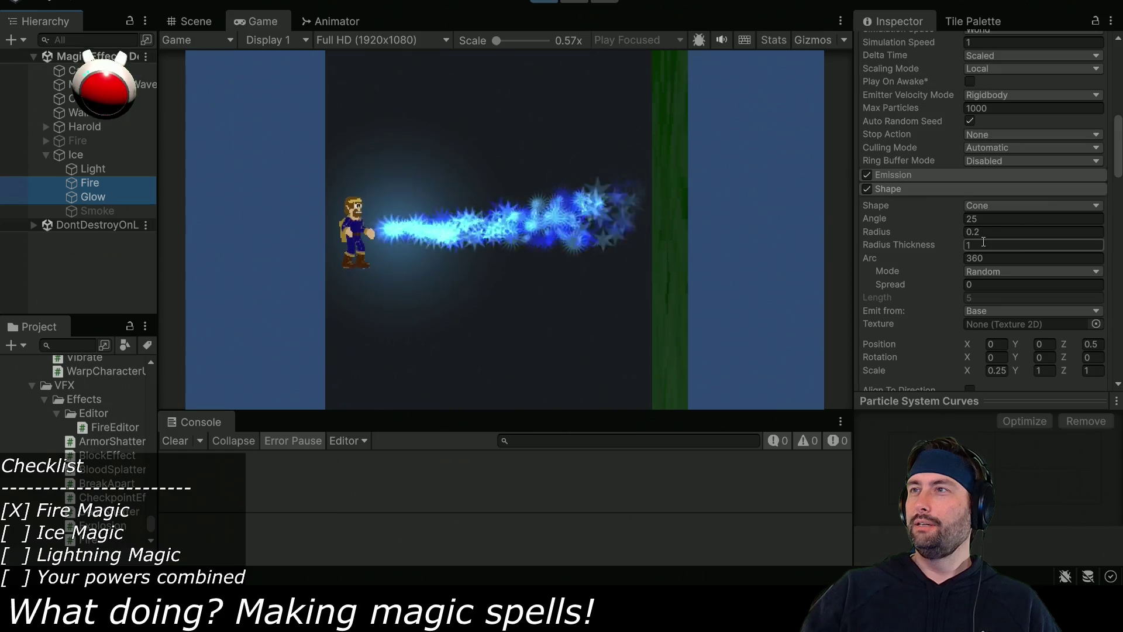
pyautogui.click(1000, 218)
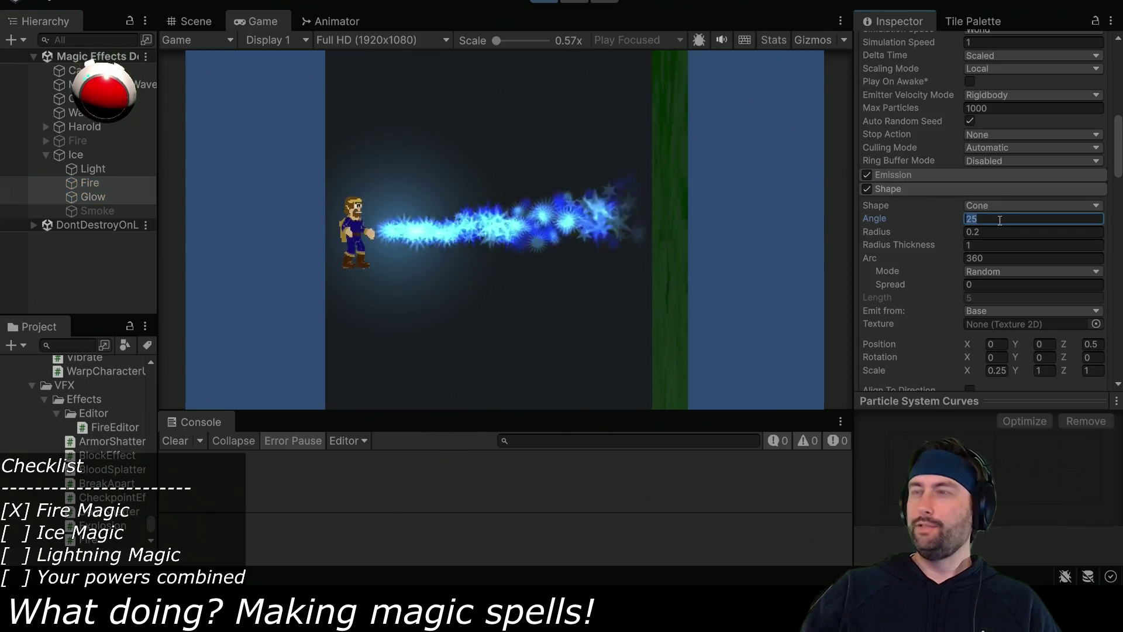
pyautogui.write('45')
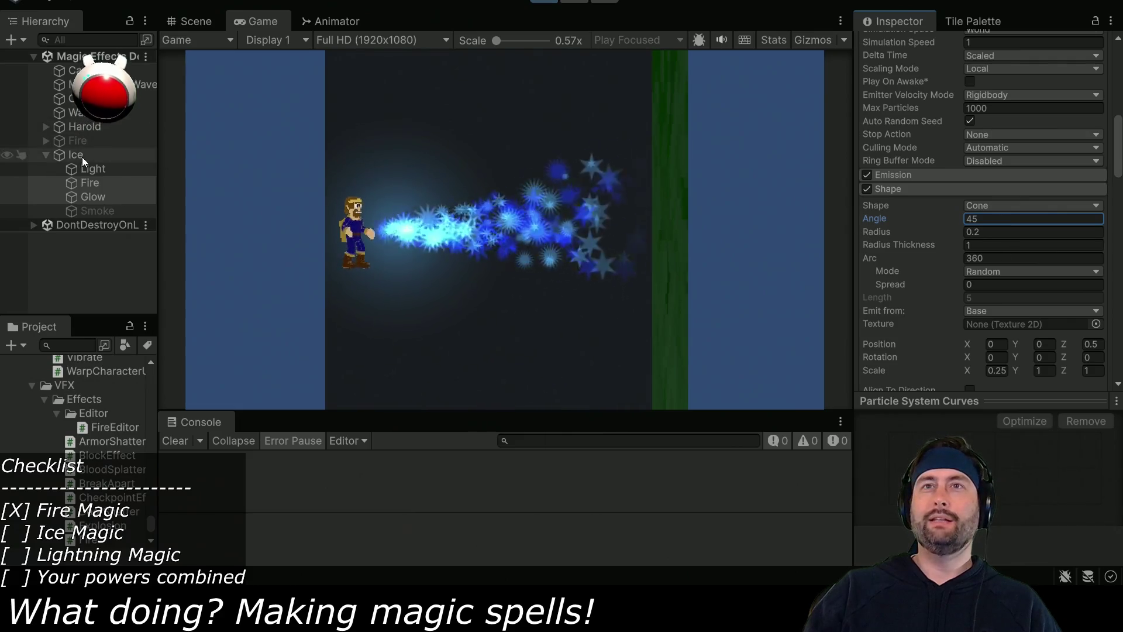
pyautogui.click(76, 154)
pyautogui.scroll(5, 1003, 179)
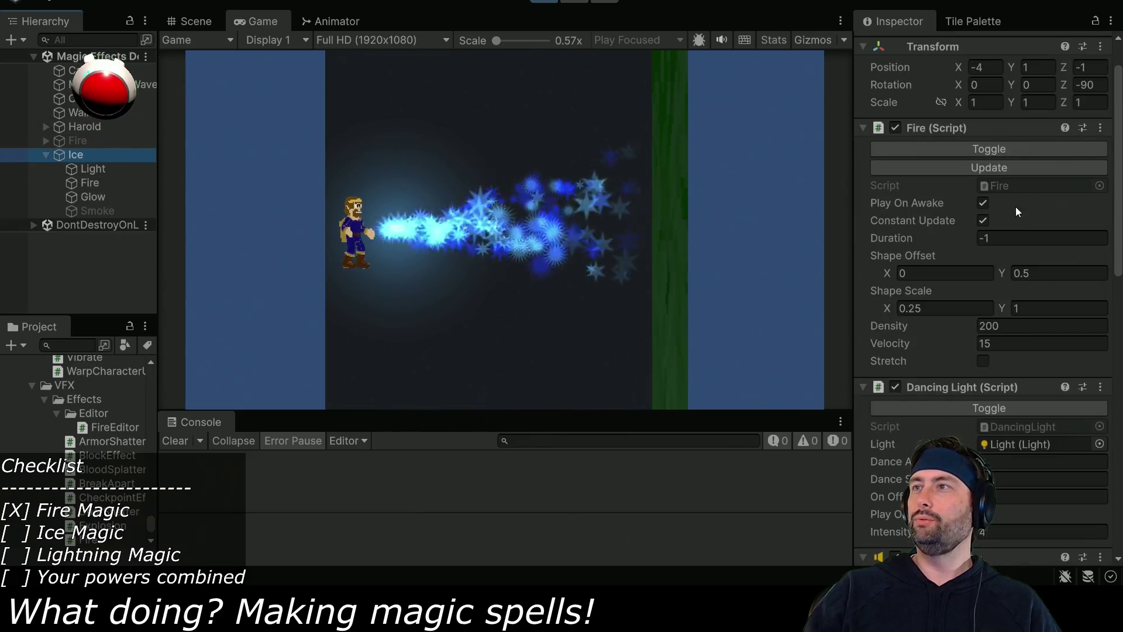
# Set the Ice Fire (Script) Velocity to 20, then select the Fire and Glow particles together.
pyautogui.click(1024, 339)
pyautogui.write('20')
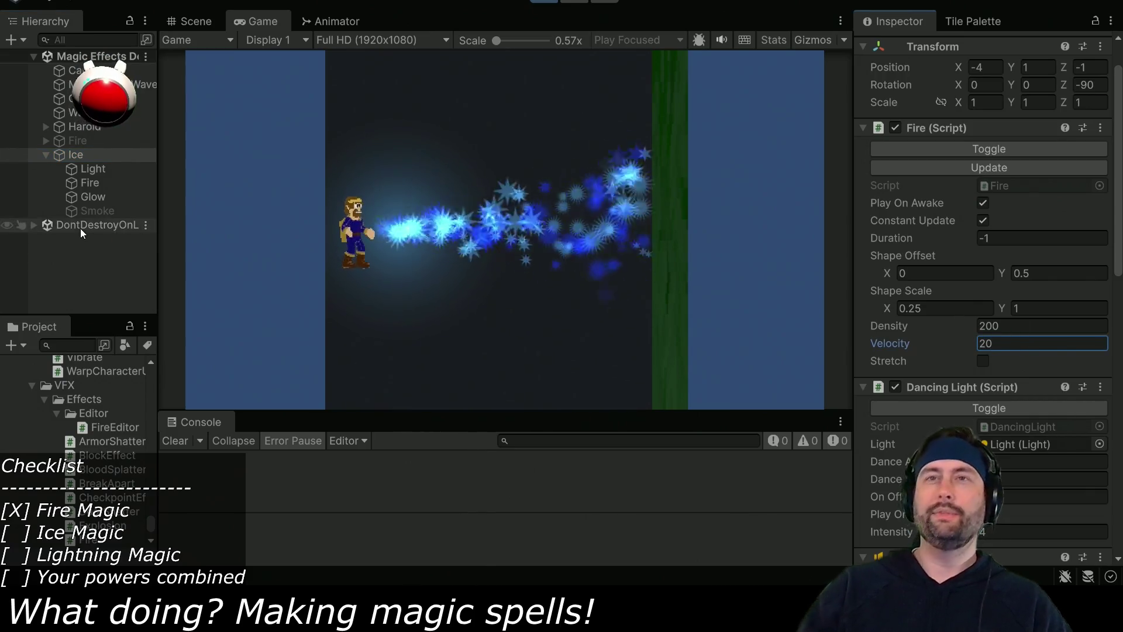
pyautogui.click(101, 178)
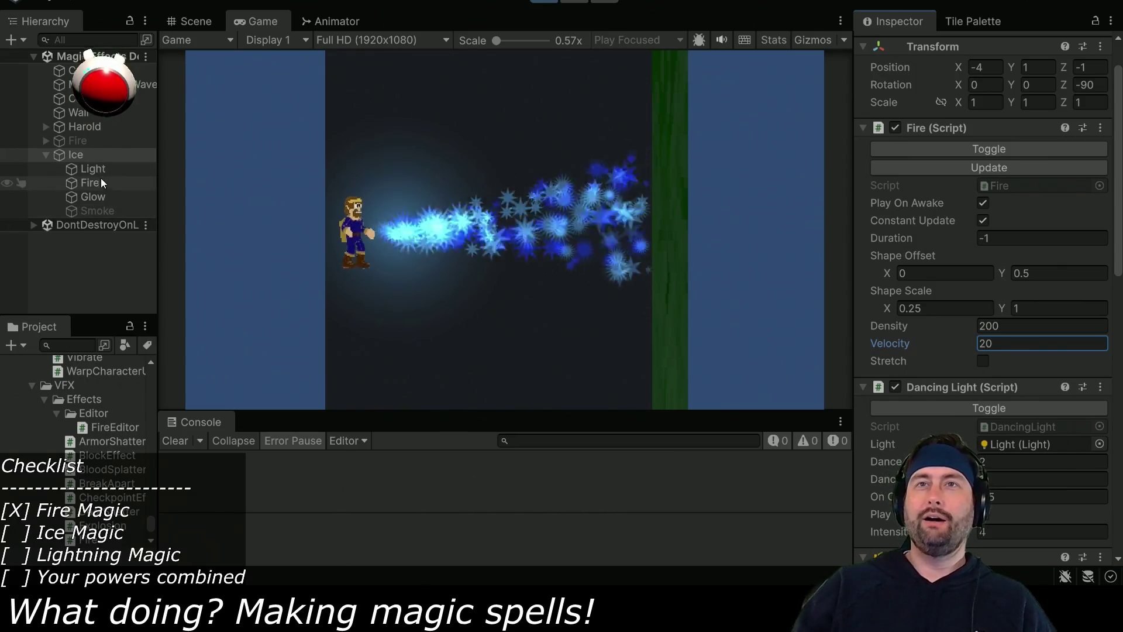
pyautogui.keyDown('ctrl'); pyautogui.click(103, 195); pyautogui.keyUp('ctrl')
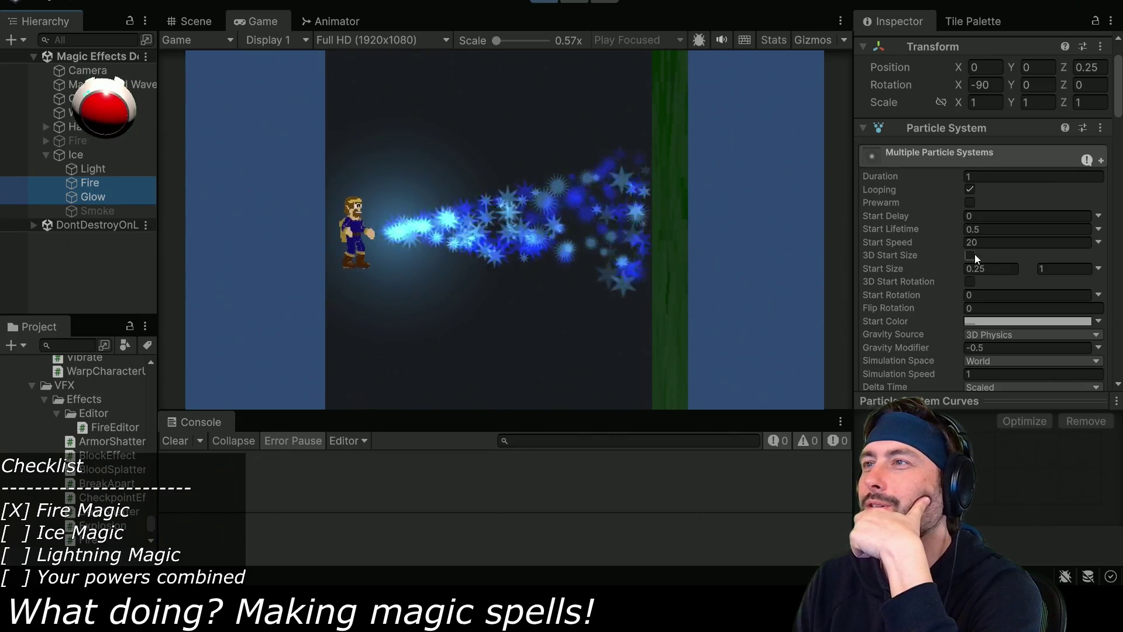
# Try tilting the particles' Start Rotation, reset it to 0, then select the Glow particle system.
pyautogui.scroll(-3, 972, 291)
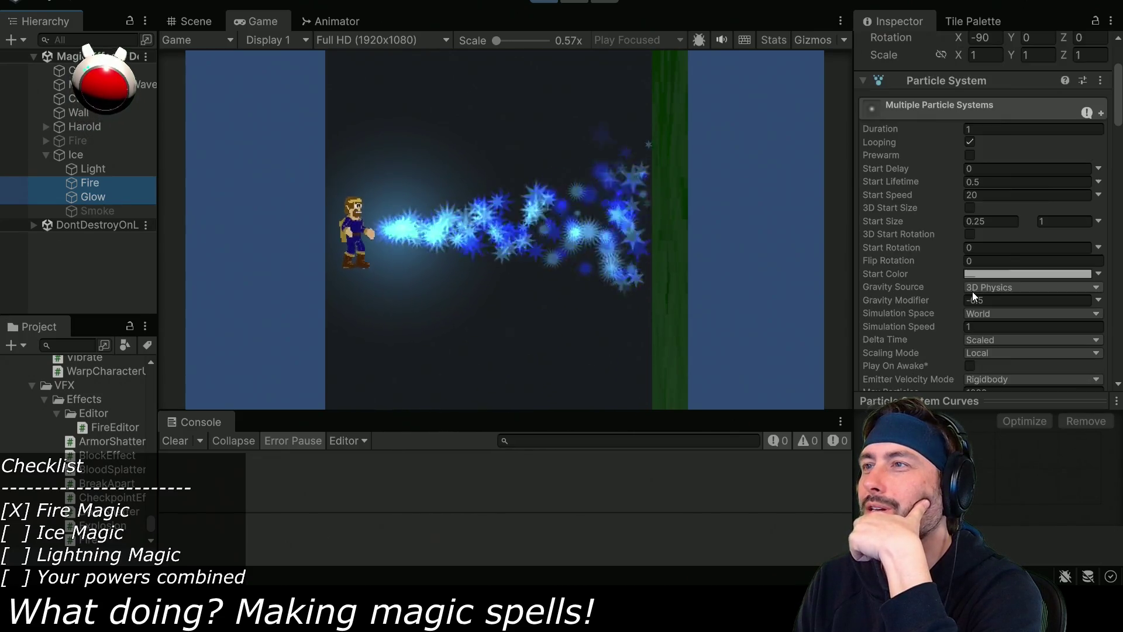
pyautogui.scroll(2, 969, 296)
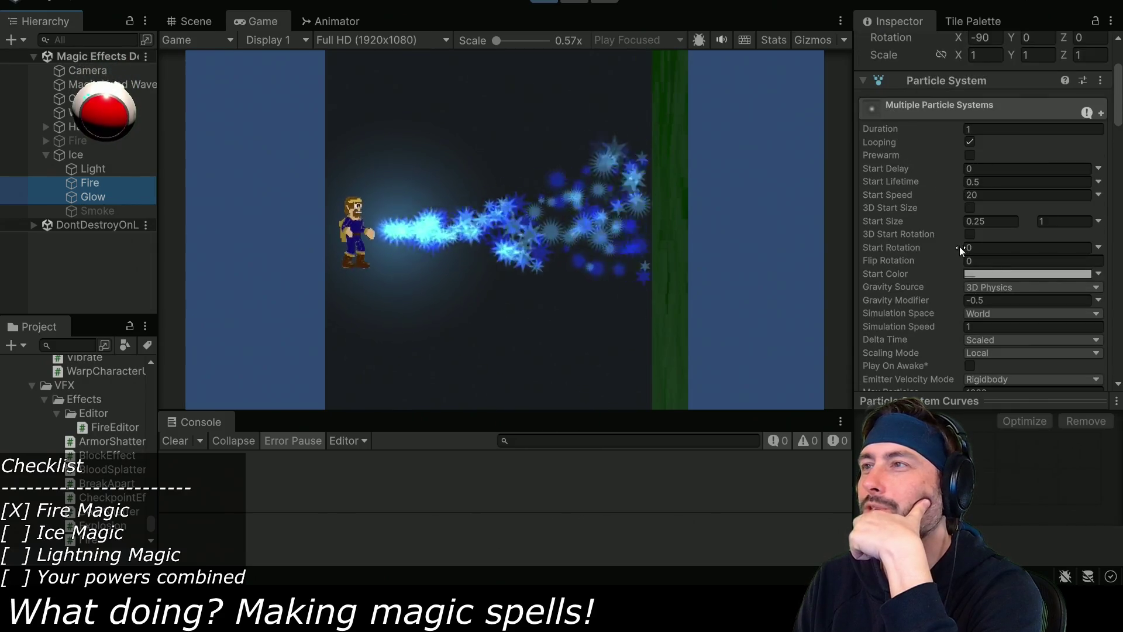
pyautogui.moveTo(959, 247); pyautogui.dragTo(1020, 247)
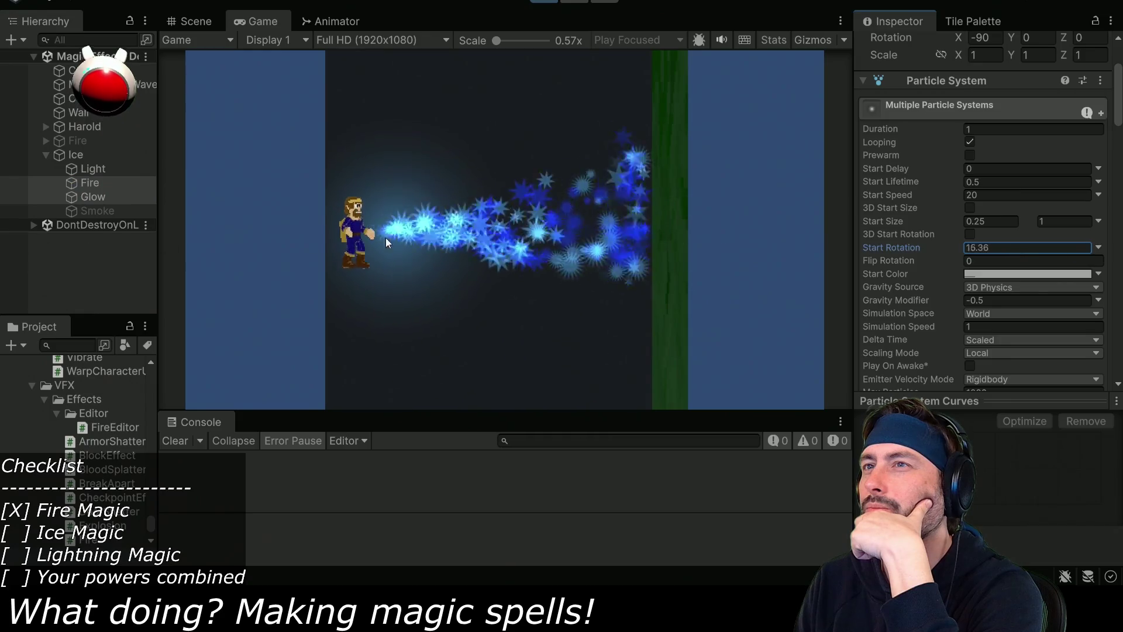
pyautogui.click(1018, 246)
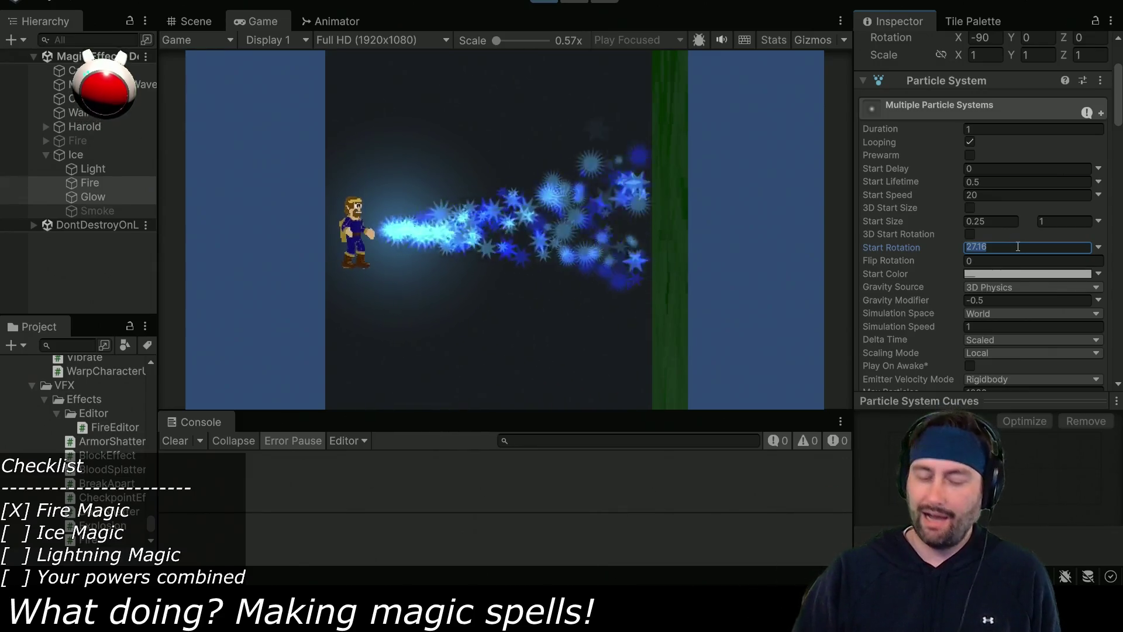
pyautogui.write('0')
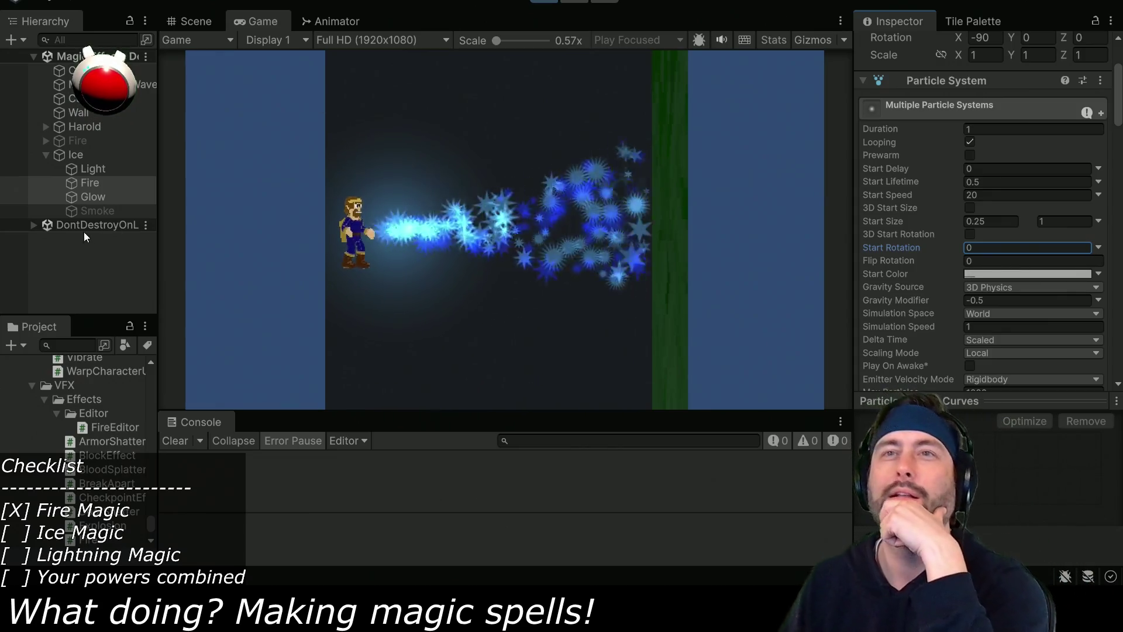
pyautogui.click(87, 193)
pyautogui.write('0.5')
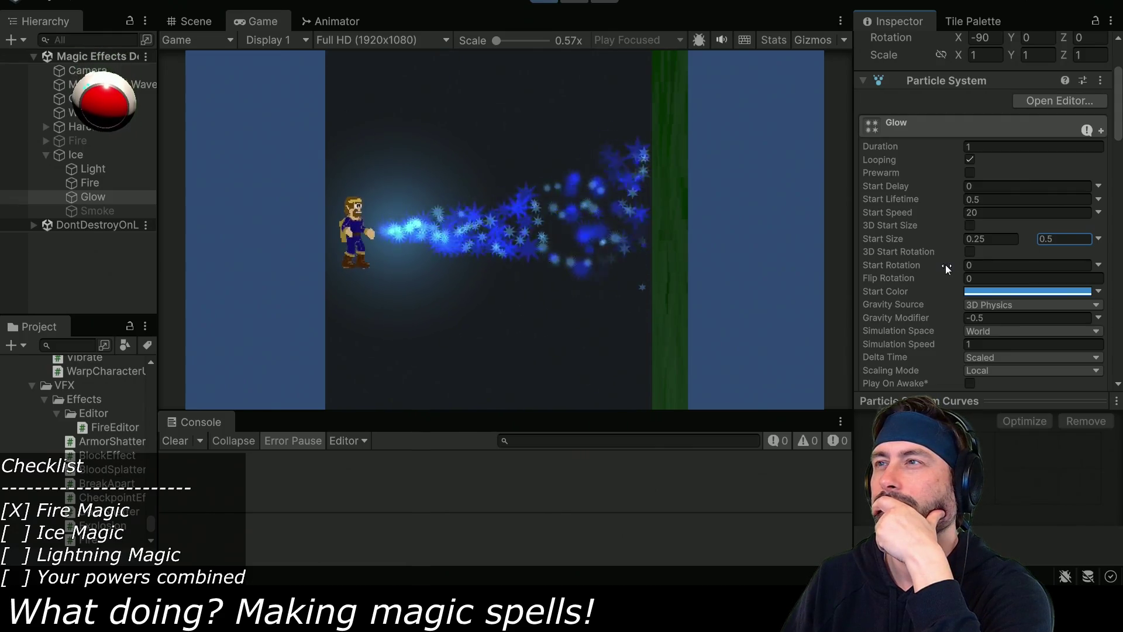
# Stop the running game, select Glow and restart its particle preview.
pyautogui.write('1')
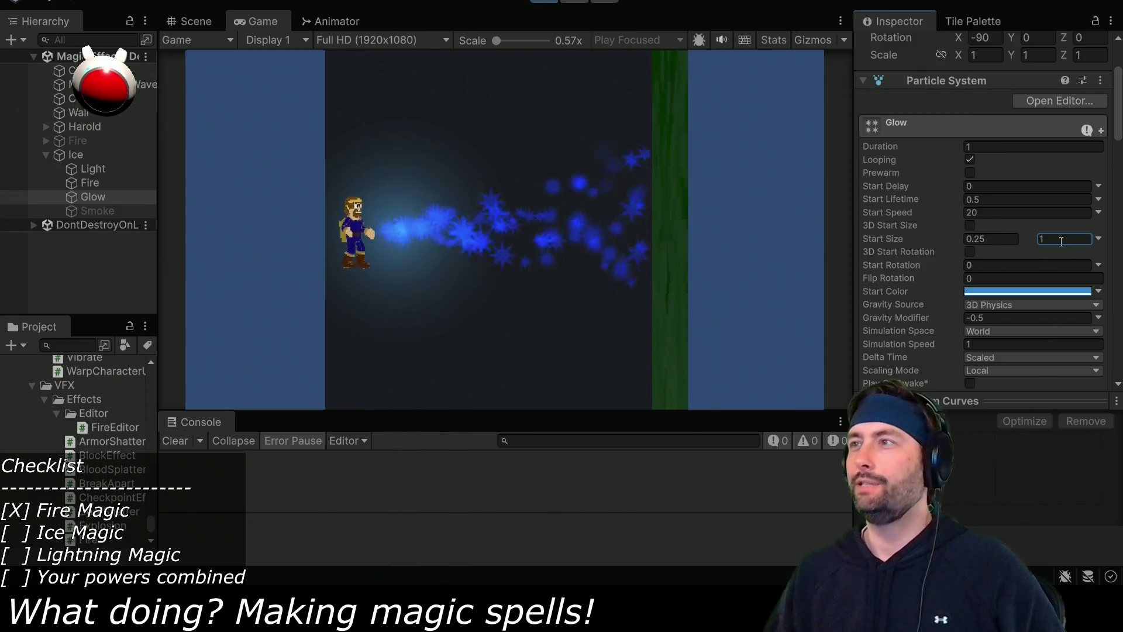
pyautogui.click(543, 1)
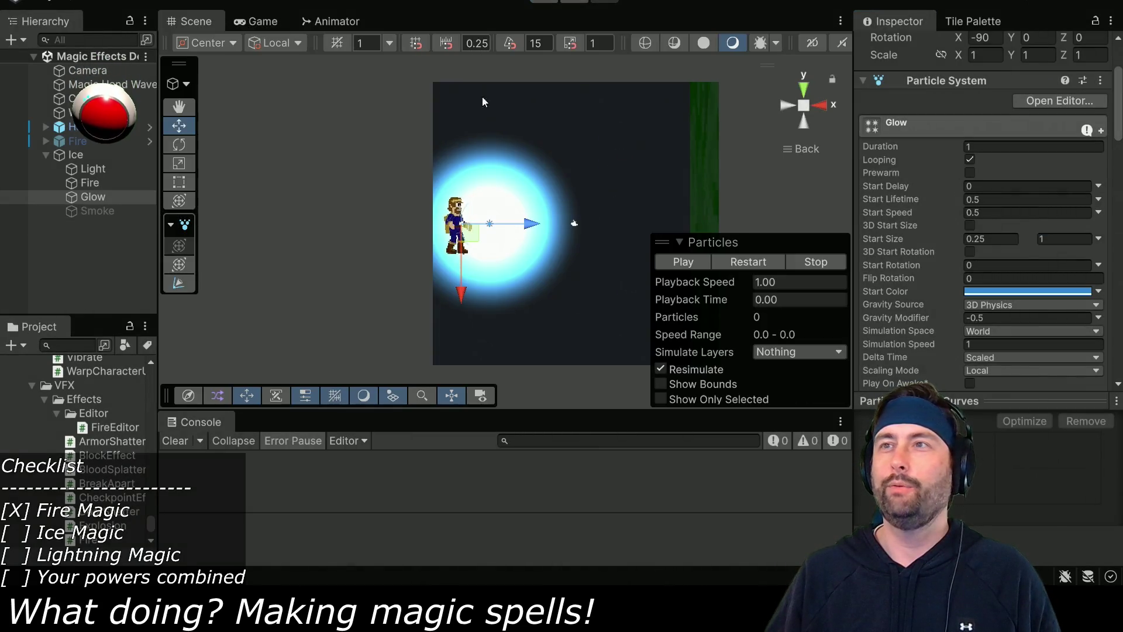
pyautogui.click(116, 183)
pyautogui.click(116, 196)
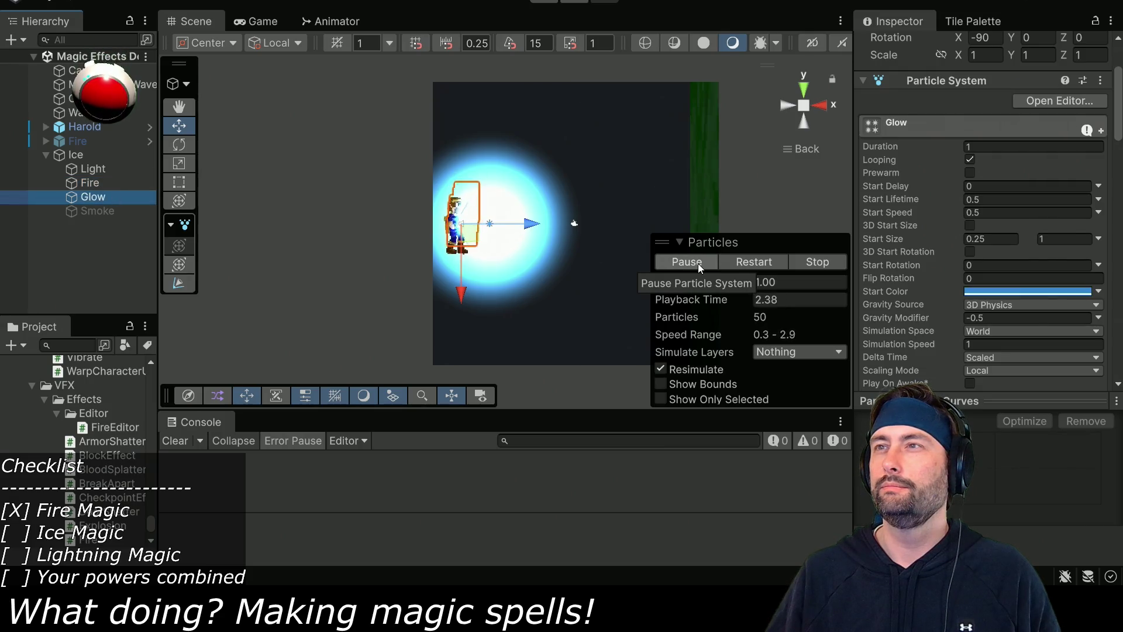
pyautogui.click(732, 262)
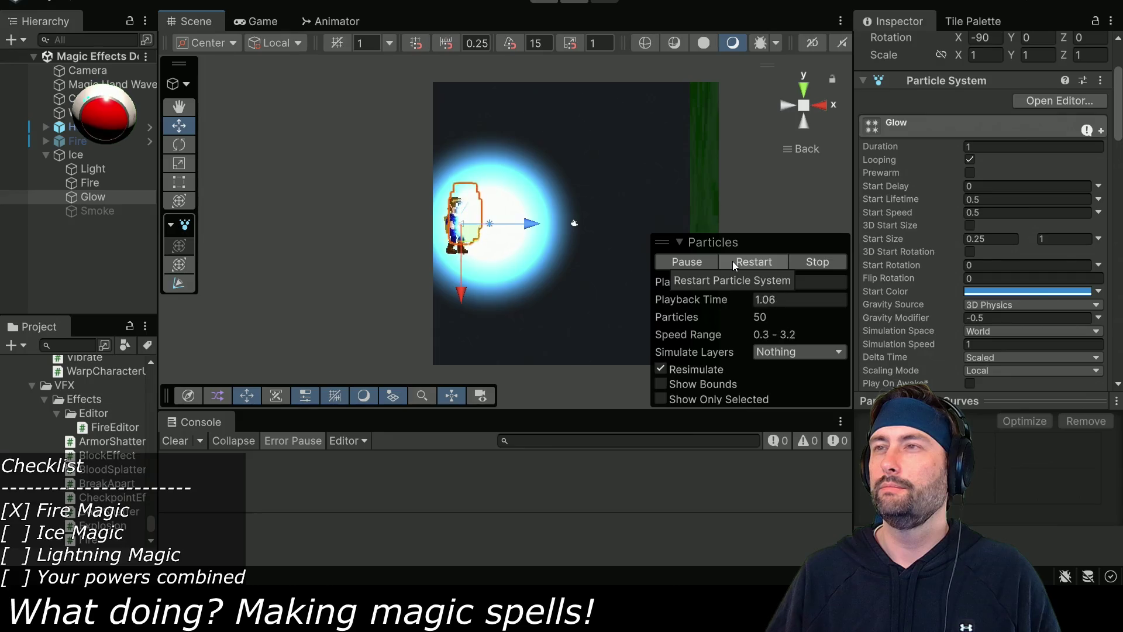
# Enable the Sub Emitters module on the Glow particle system.
pyautogui.scroll(-5, 1015, 259)
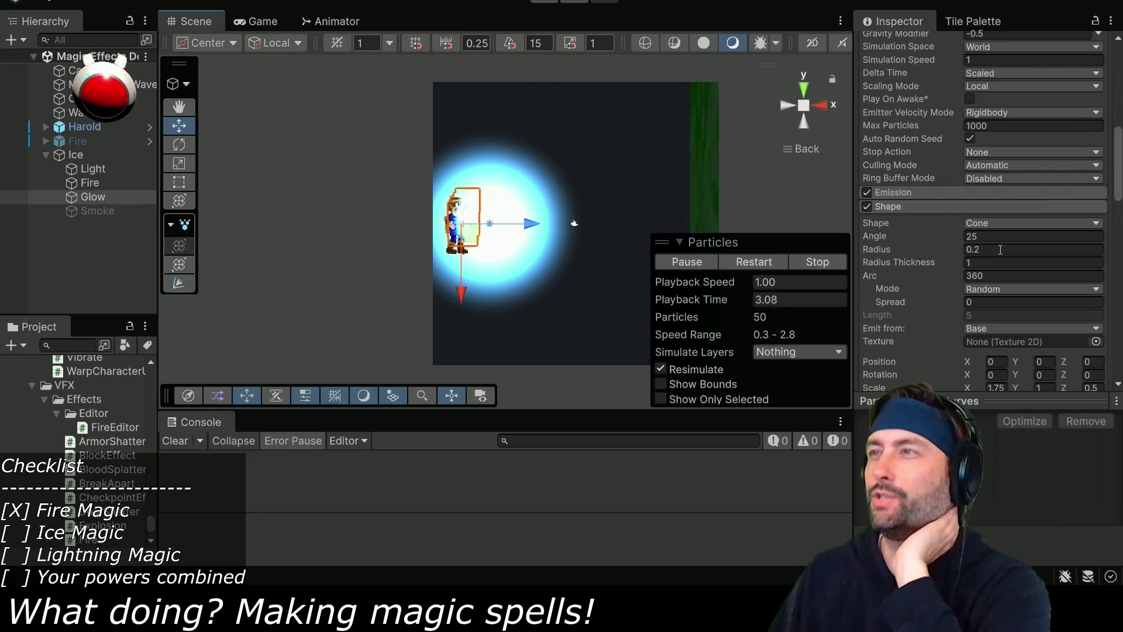
pyautogui.scroll(-3, 1001, 250)
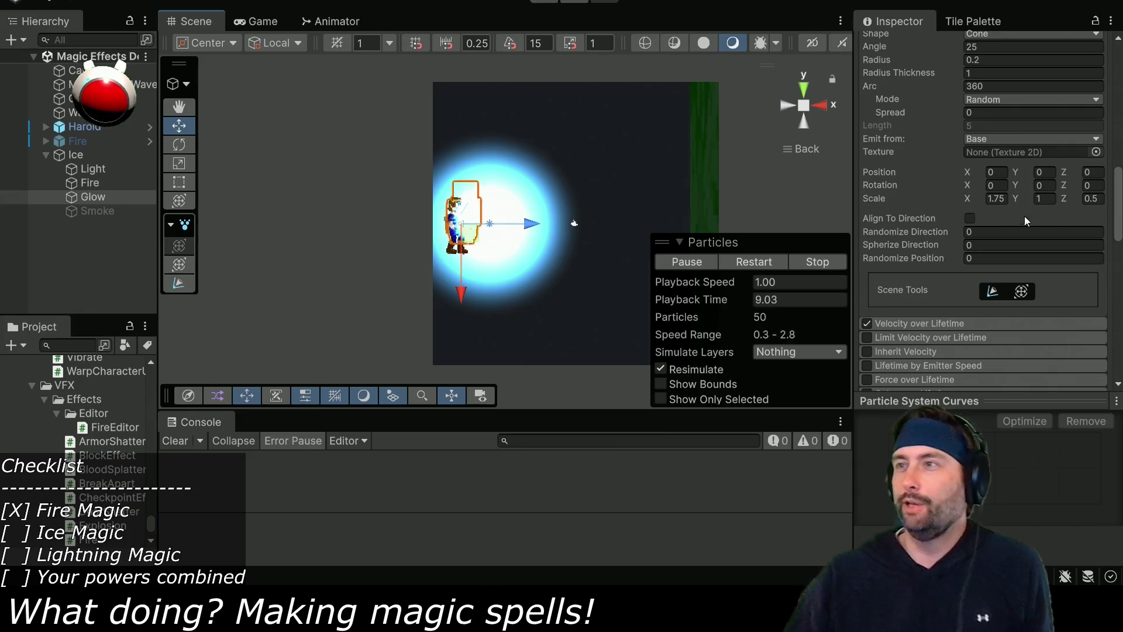
pyautogui.scroll(-4, 886, 244)
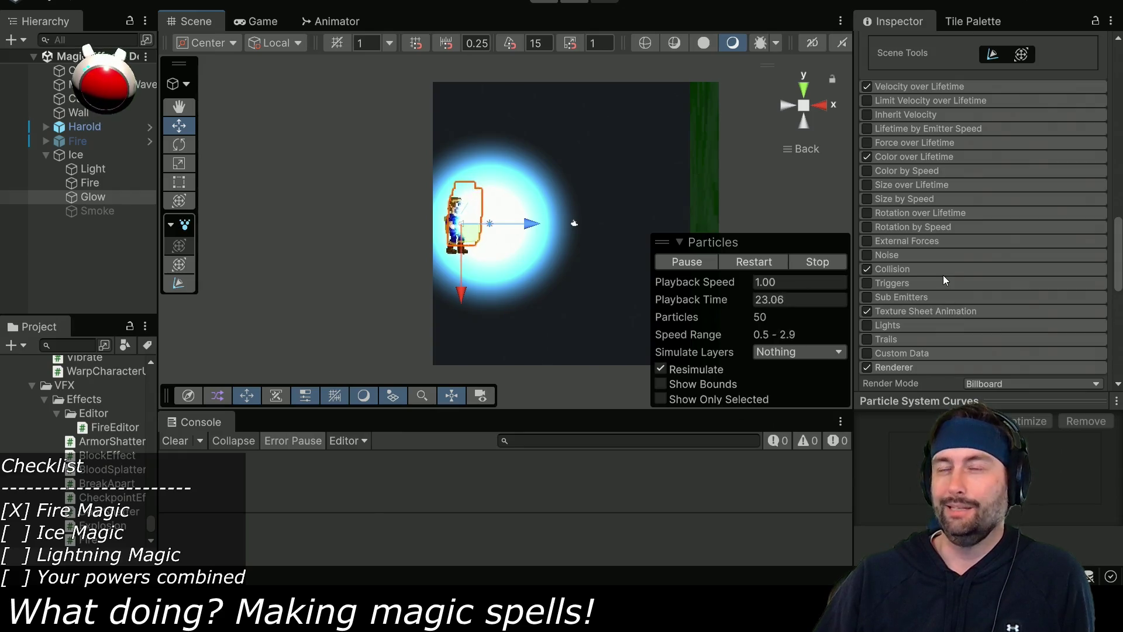
pyautogui.scroll(-3, 932, 268)
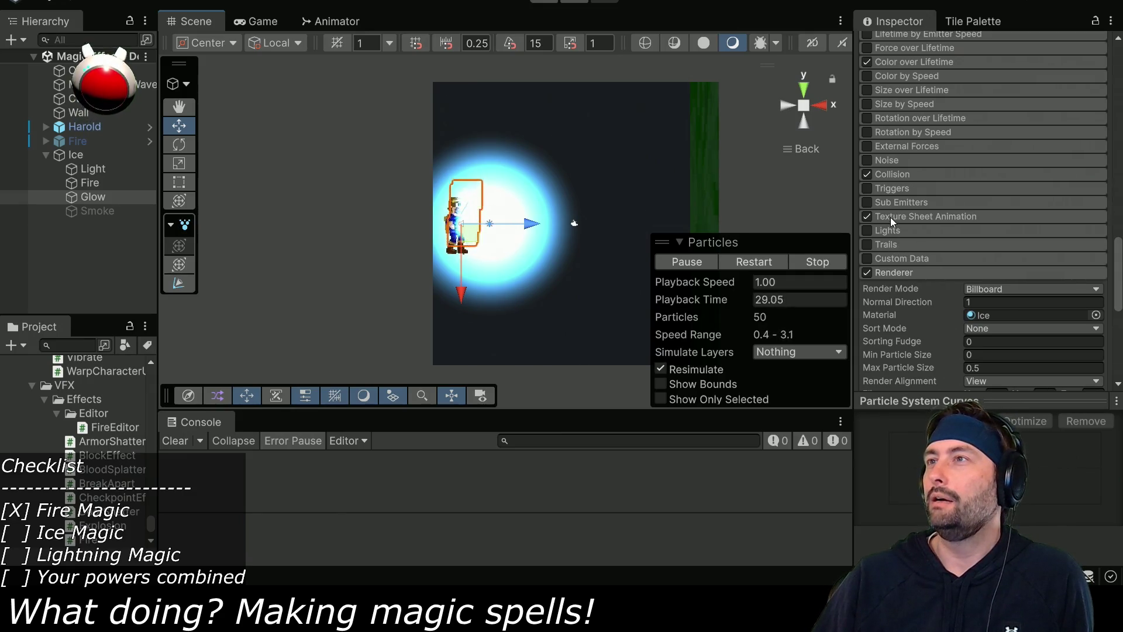
pyautogui.click(867, 203)
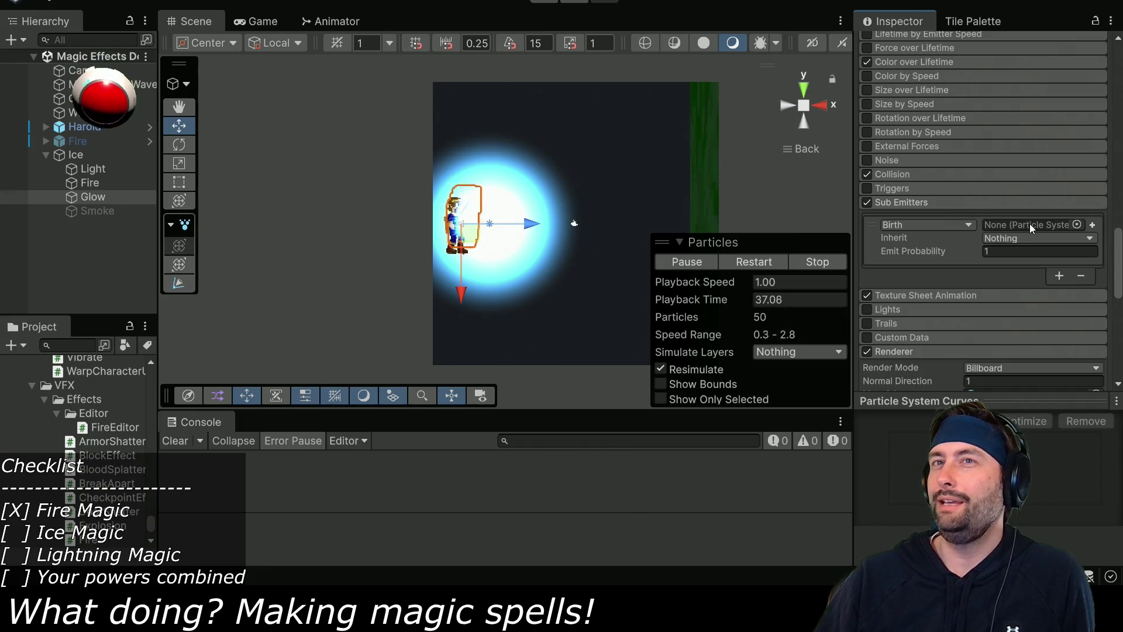
# Try assigning Fire to Glow's Birth slot, declining to reparent it under Glow.
pyautogui.click(91, 185)
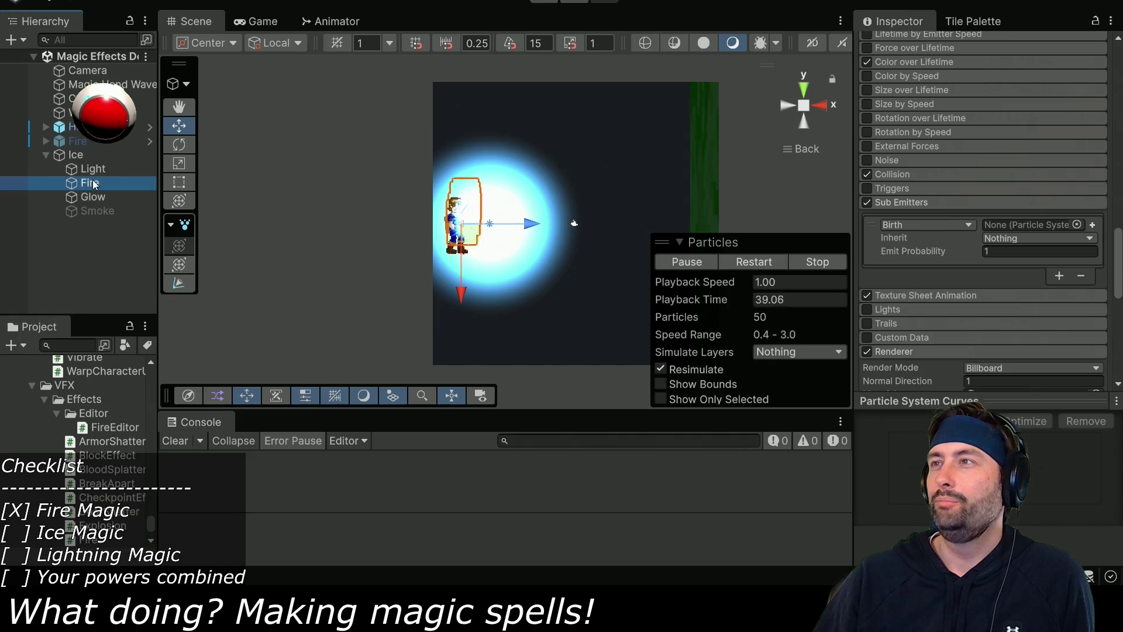
pyautogui.moveTo(93, 185); pyautogui.dragTo(756, 198)
pyautogui.moveTo(1044, 226); pyautogui.dragTo(1044, 226)
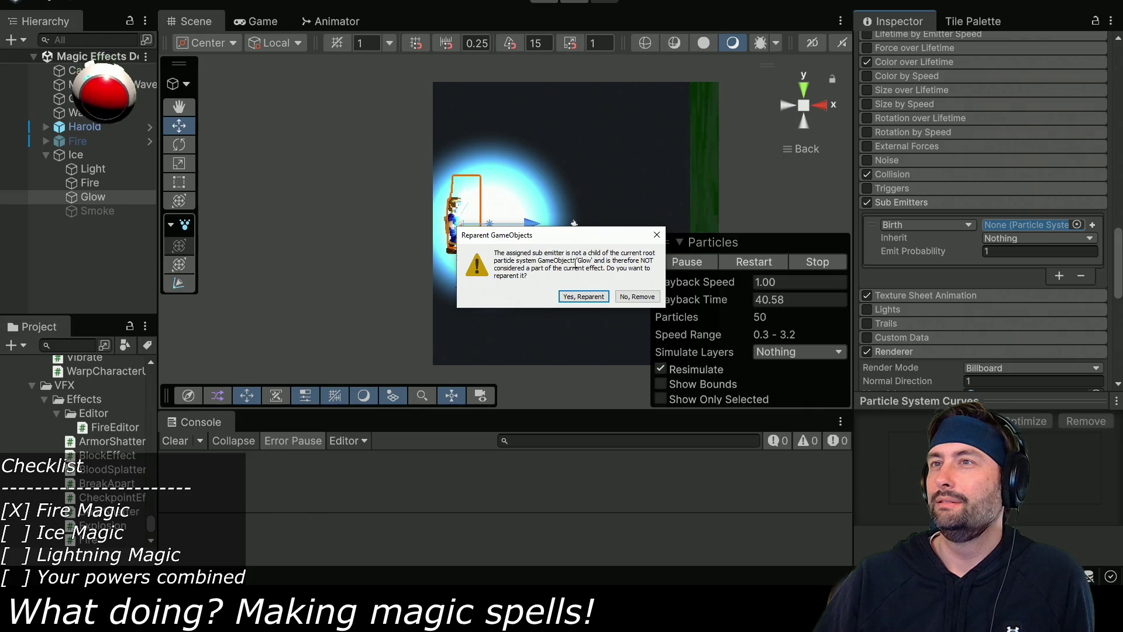
pyautogui.click(637, 296)
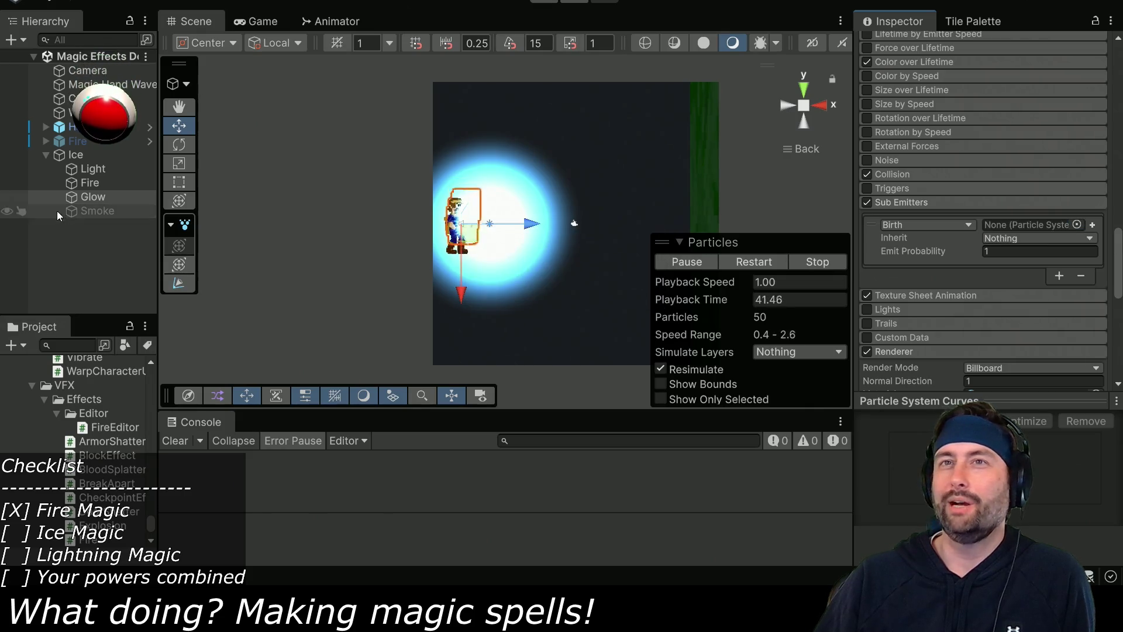
# Duplicate Fire, rename the copy 'Ice Crystals', and move it next to Glow in the Hierarchy.
pyautogui.click(82, 185)
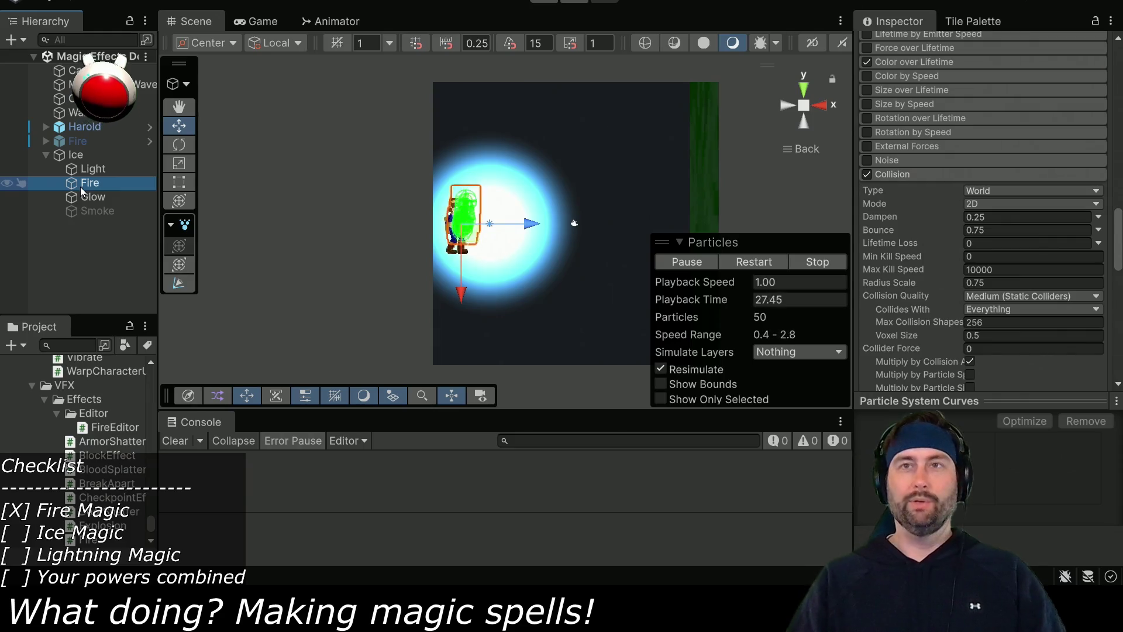
pyautogui.hotkey('ctrl', 'd')
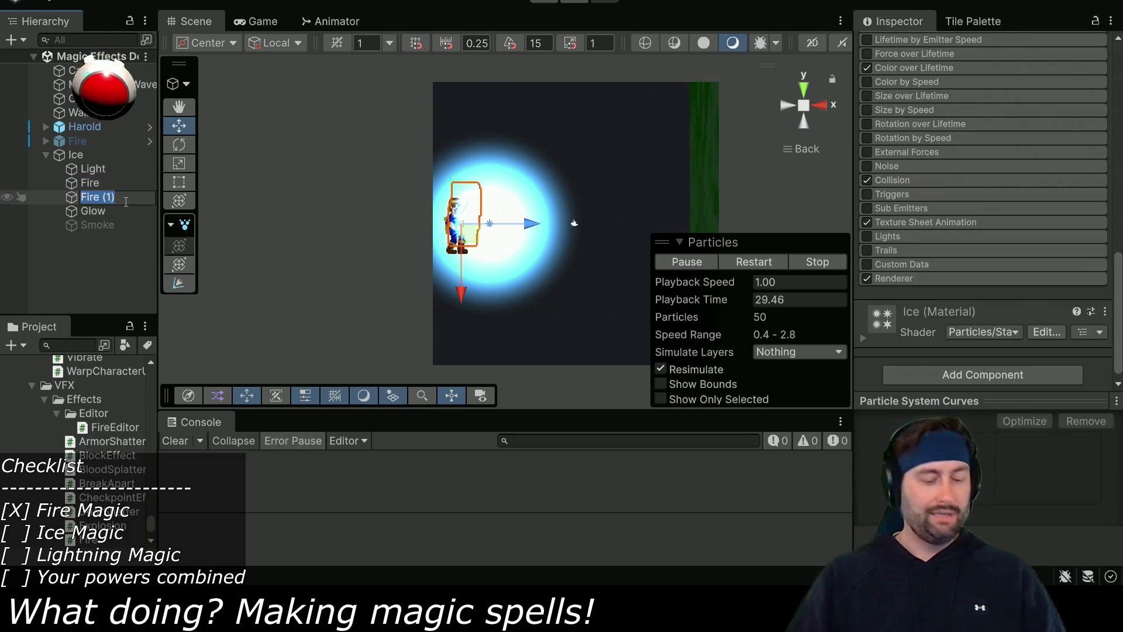
pyautogui.write('Ice Crysta')
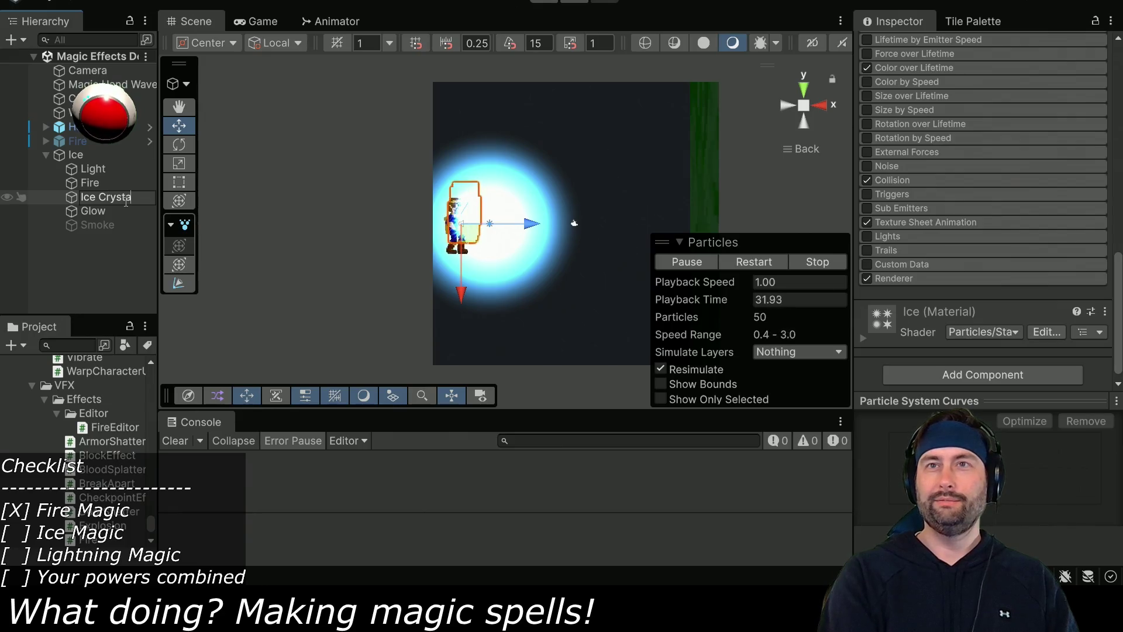
pyautogui.write('l')
pyautogui.press('Return')
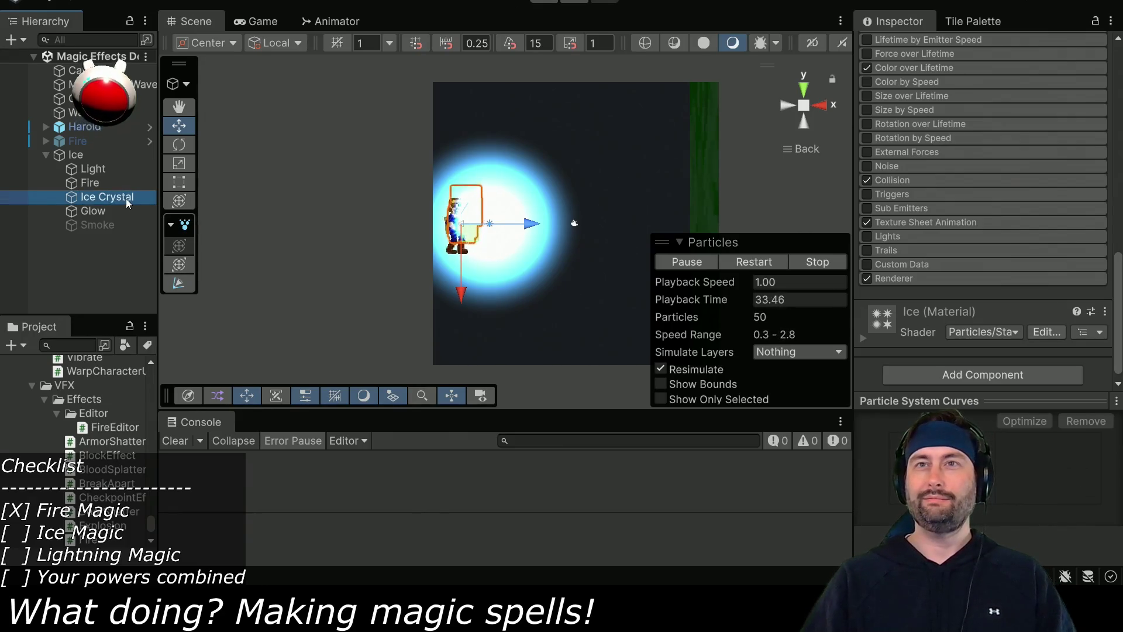
pyautogui.write('s')
pyautogui.press('Return')
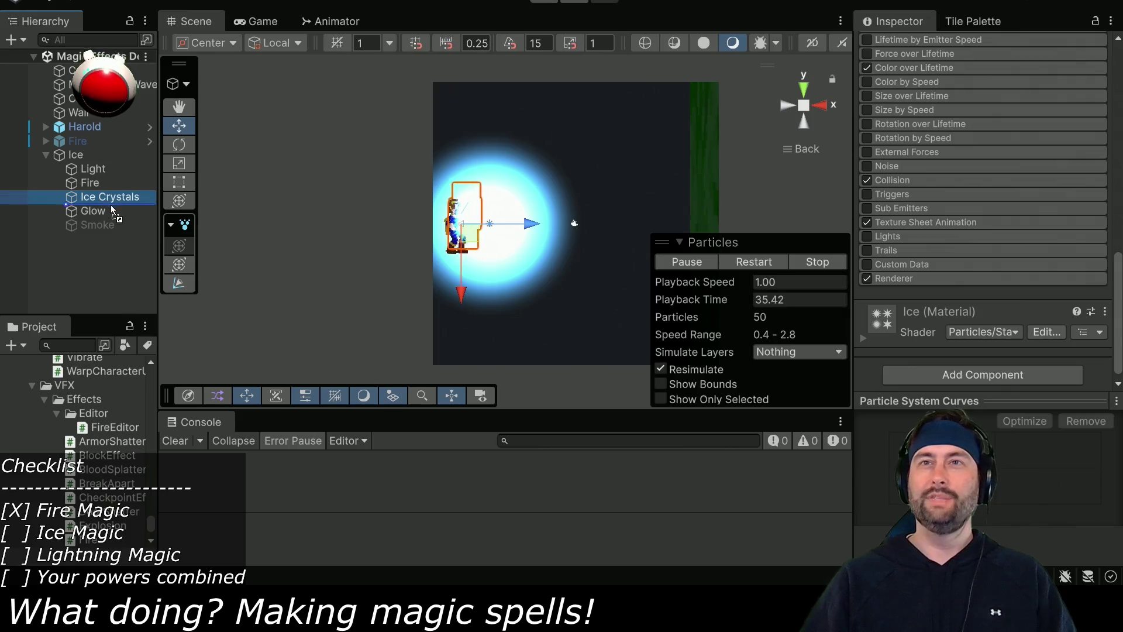
pyautogui.moveTo(123, 223); pyautogui.dragTo(112, 226)
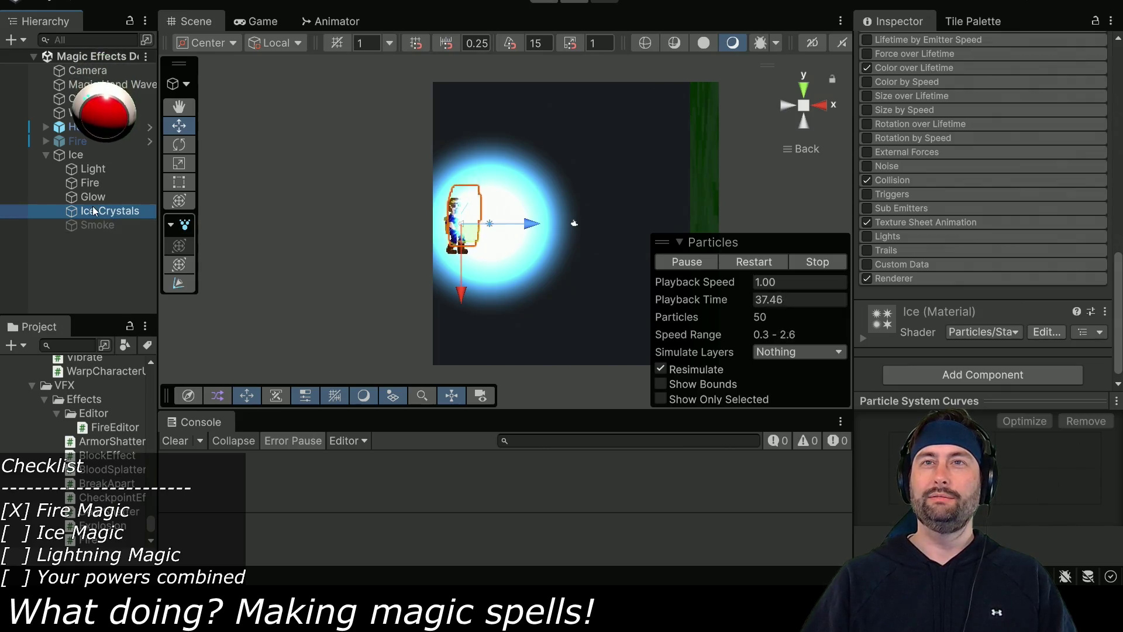
# Assign Ice Crystals as Glow's Birth sub-emitter.
pyautogui.click(100, 199)
pyautogui.scroll(-10, 922, 187)
pyautogui.scroll(5, 932, 196)
pyautogui.scroll(-5, 936, 208)
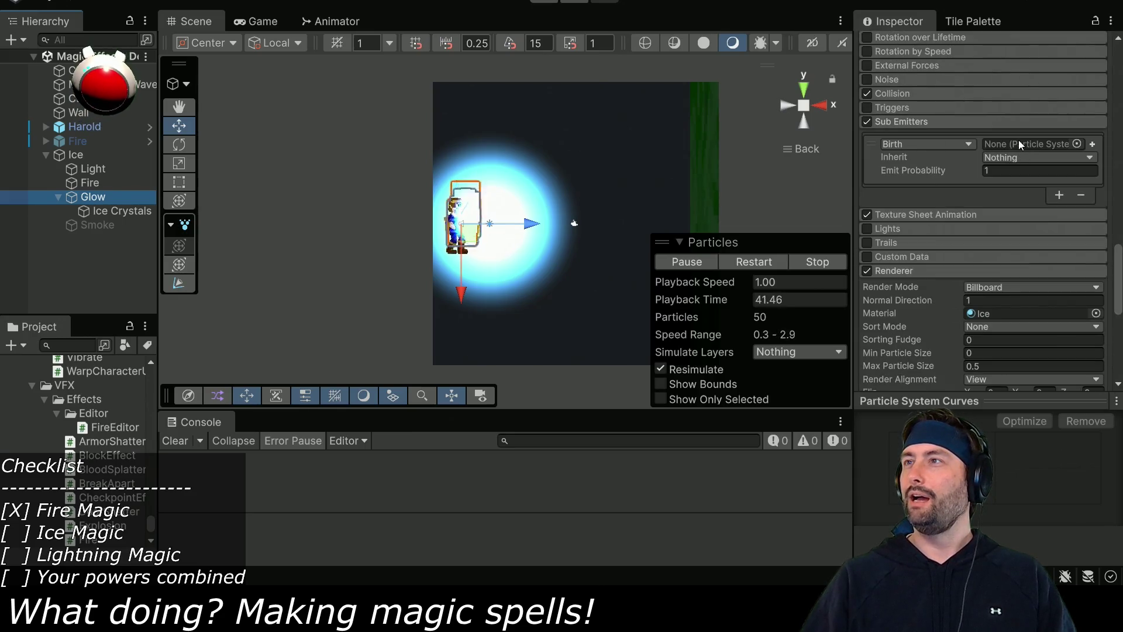
pyautogui.moveTo(117, 210); pyautogui.dragTo(977, 161)
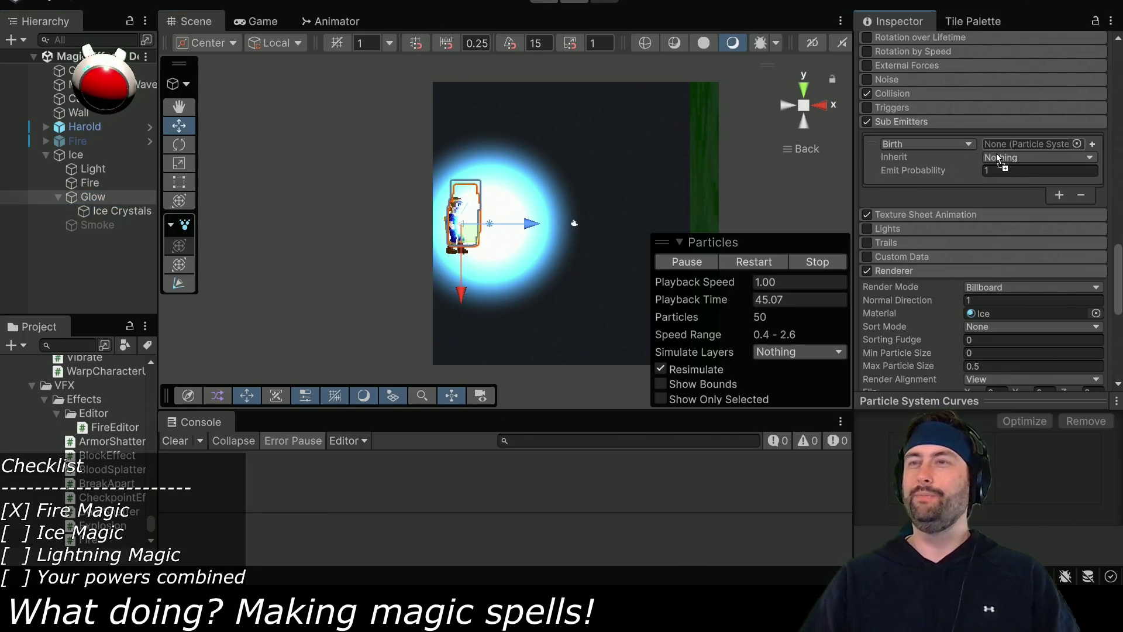
pyautogui.moveTo(1012, 153); pyautogui.dragTo(1008, 145)
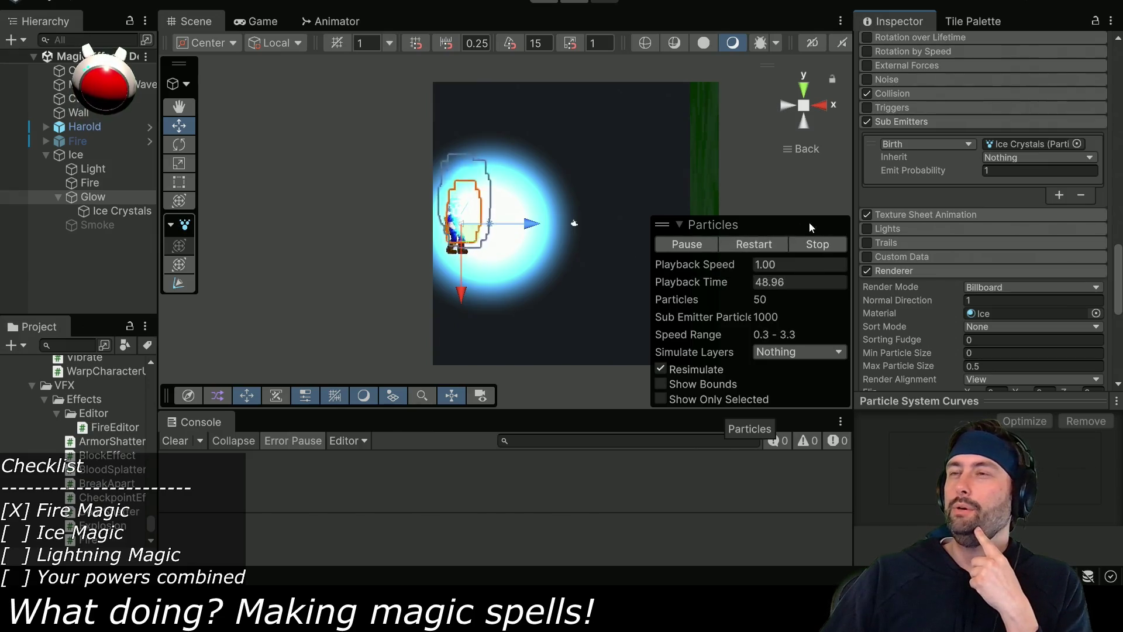
pyautogui.click(112, 212)
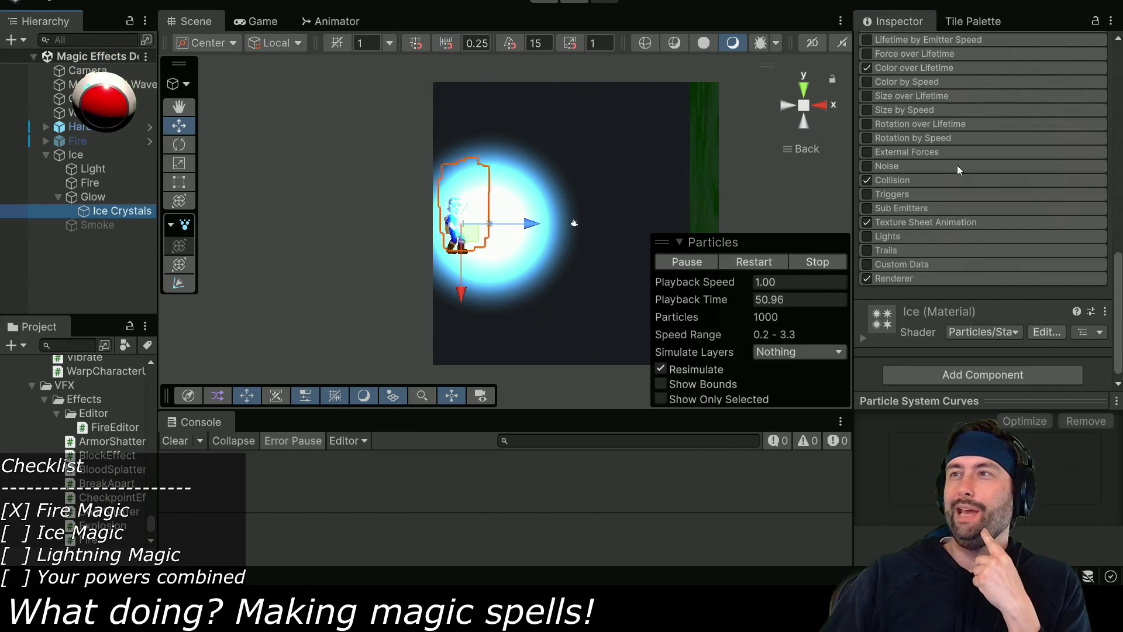
# Give Ice Crystals a random start size of 0.125–0.25 and a white start colour.
pyautogui.scroll(15, 953, 169)
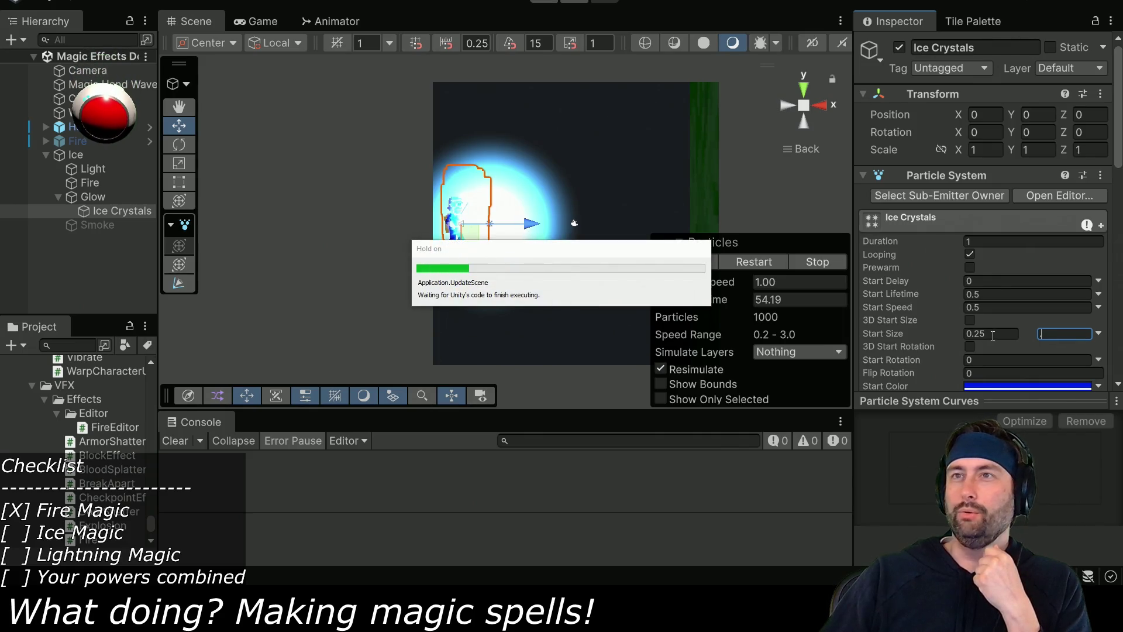
pyautogui.write('.2')
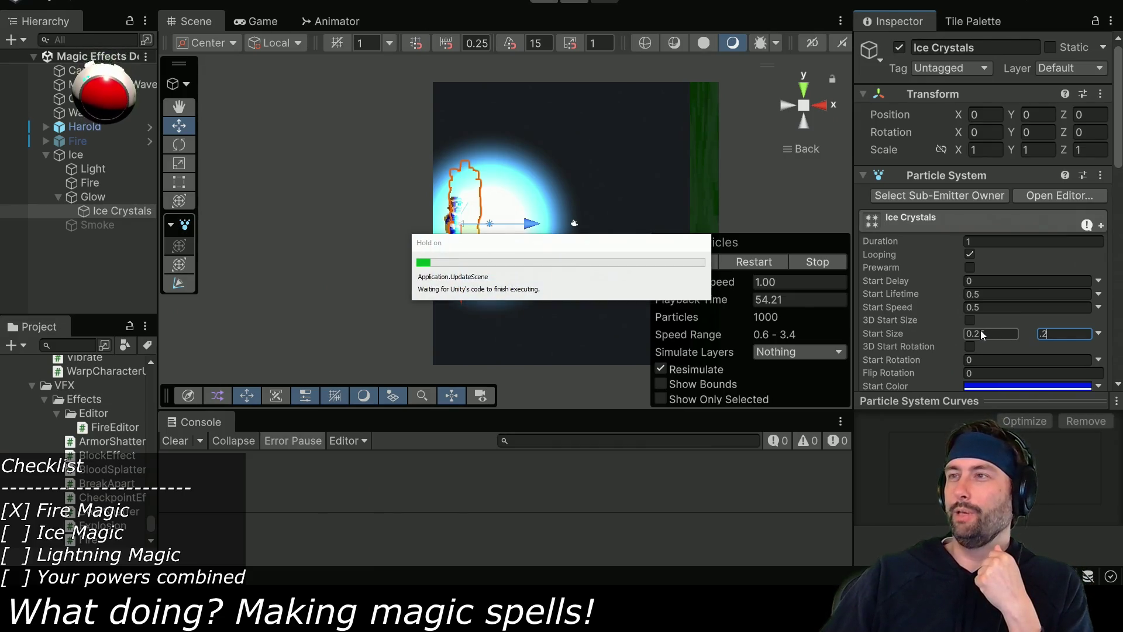
pyautogui.click(988, 333)
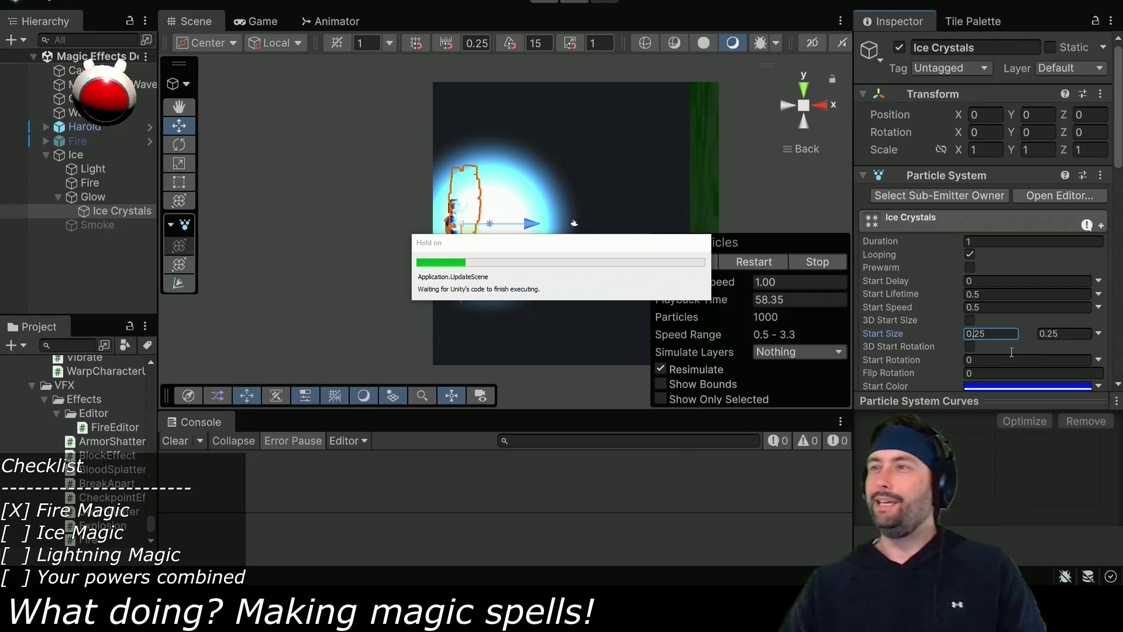
pyautogui.write('1')
pyautogui.scroll(-3, 1038, 333)
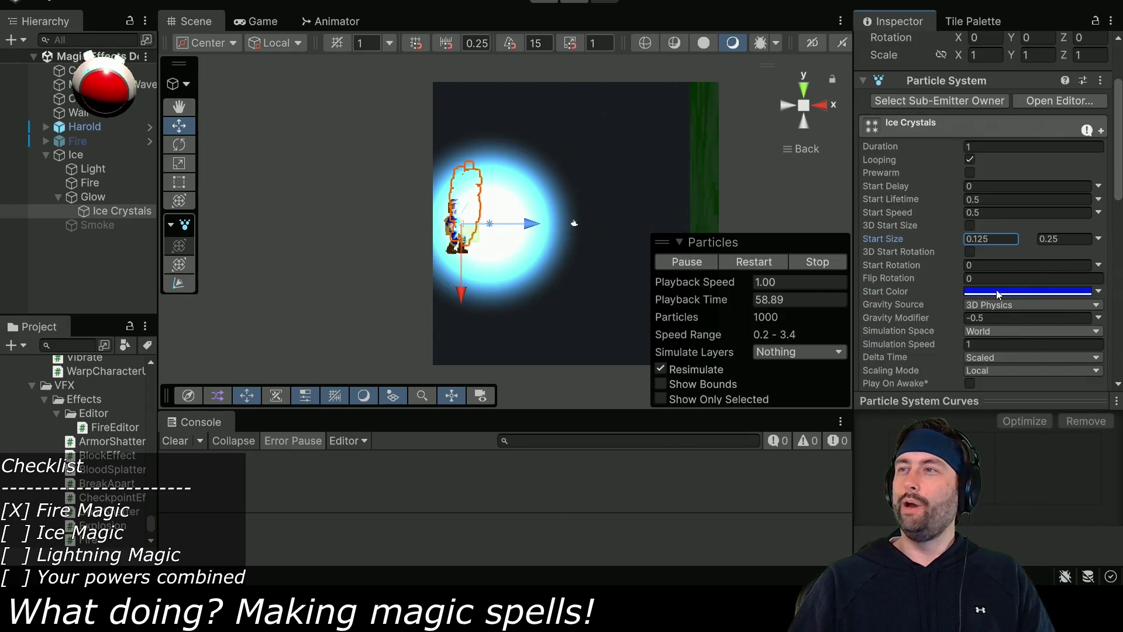
pyautogui.click(997, 295)
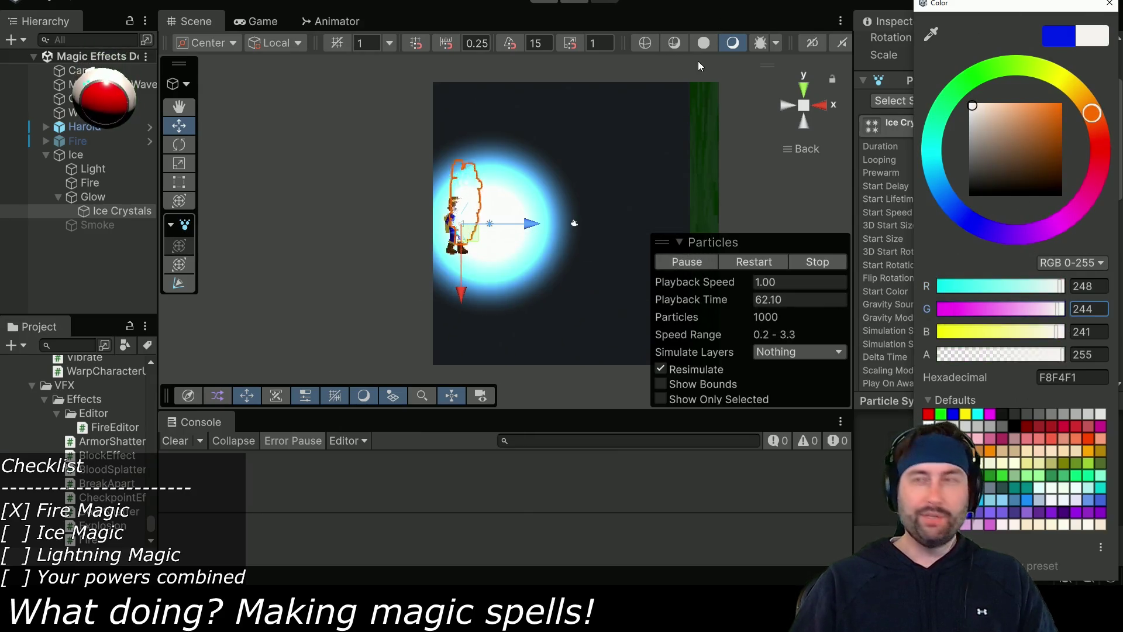
pyautogui.click(1110, 4)
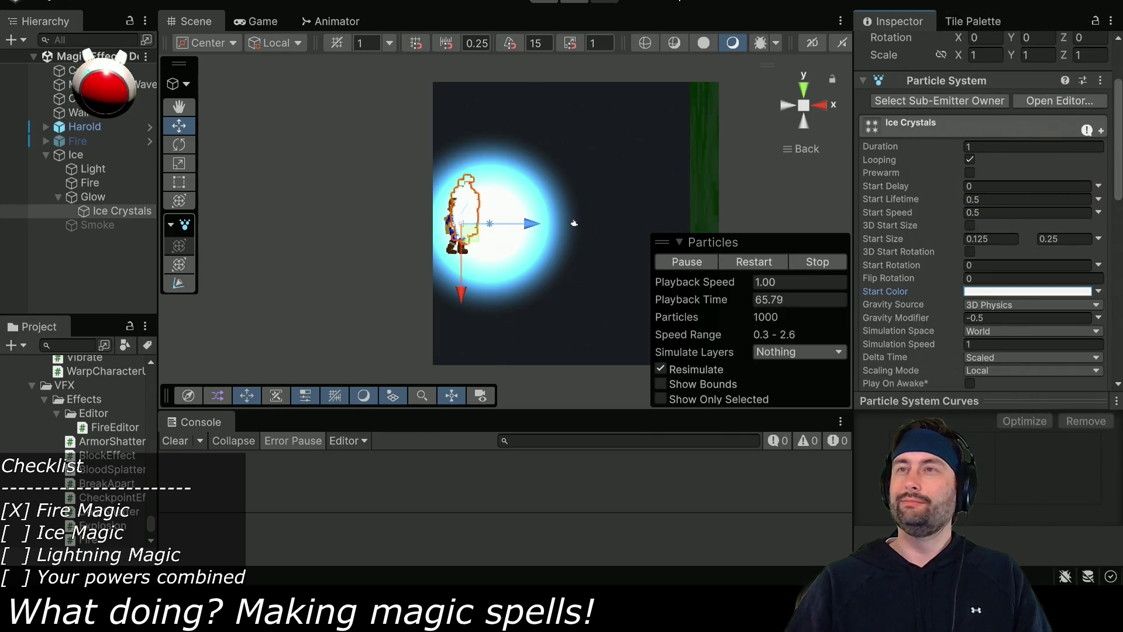
# Save the project via the File menu, select the Ice effect, and start the game.
pyautogui.hotkey('alt', 'f')
pyautogui.press('Escape')
pyautogui.hotkey('alt', 'f')
pyautogui.click(33, 97)
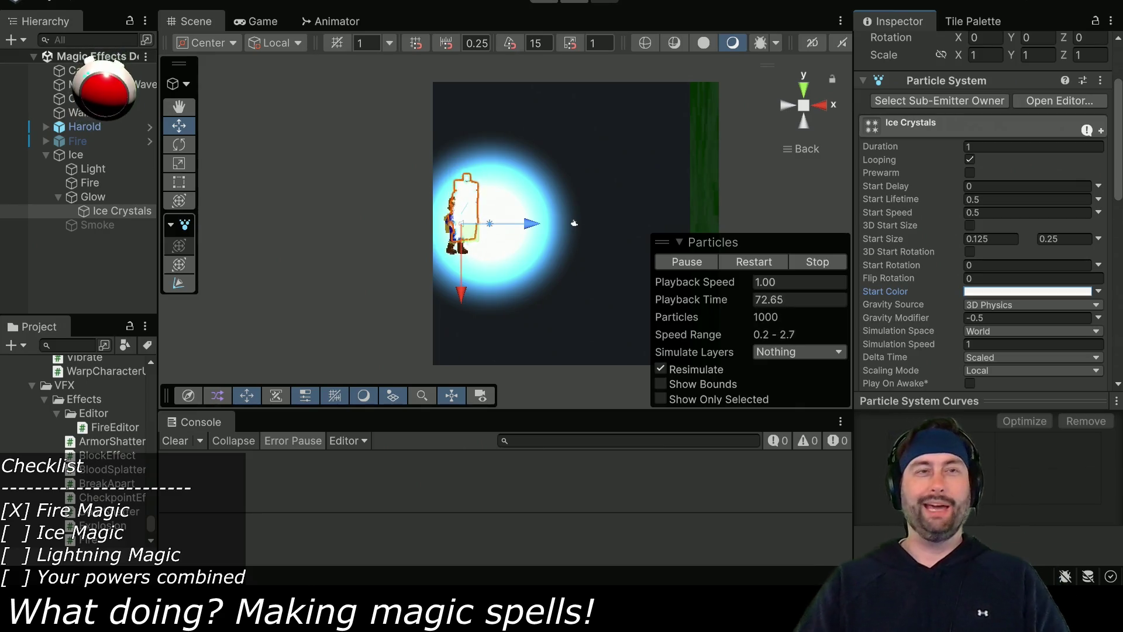
pyautogui.click(76, 156)
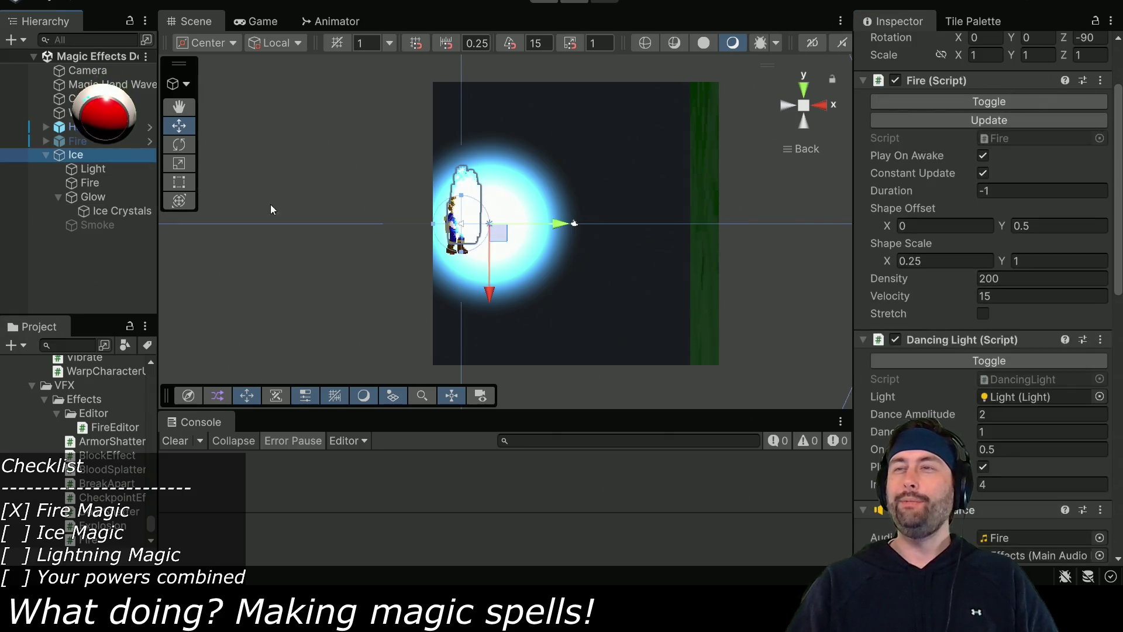
pyautogui.click(548, 6)
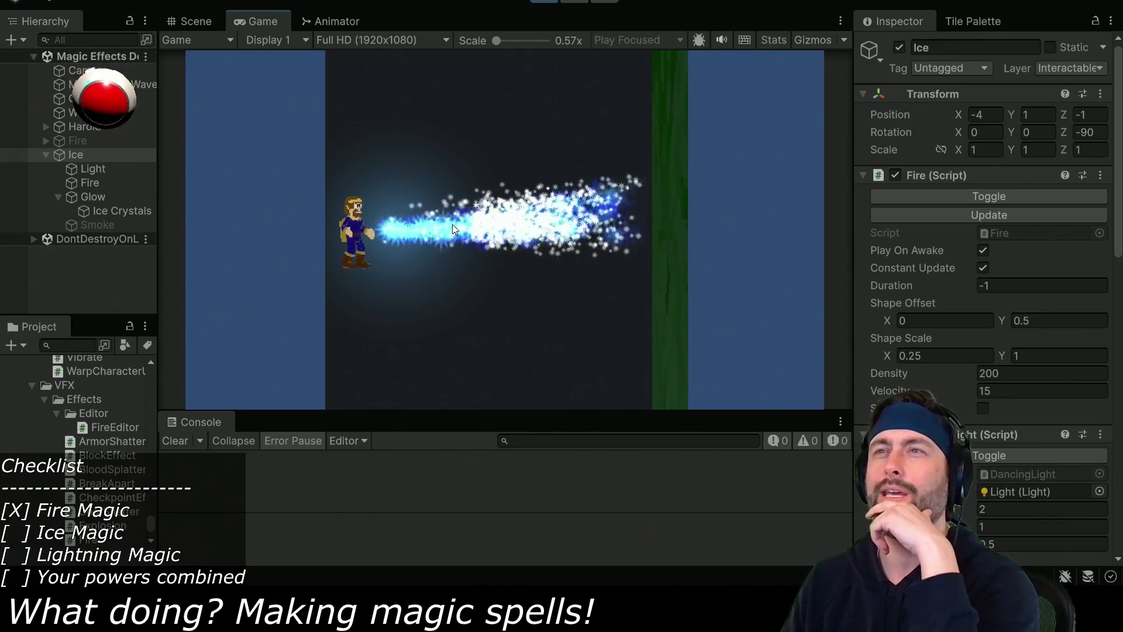
# During play, select Ice Crystals and review its lifetime, speed and gravity settings.
pyautogui.click(119, 212)
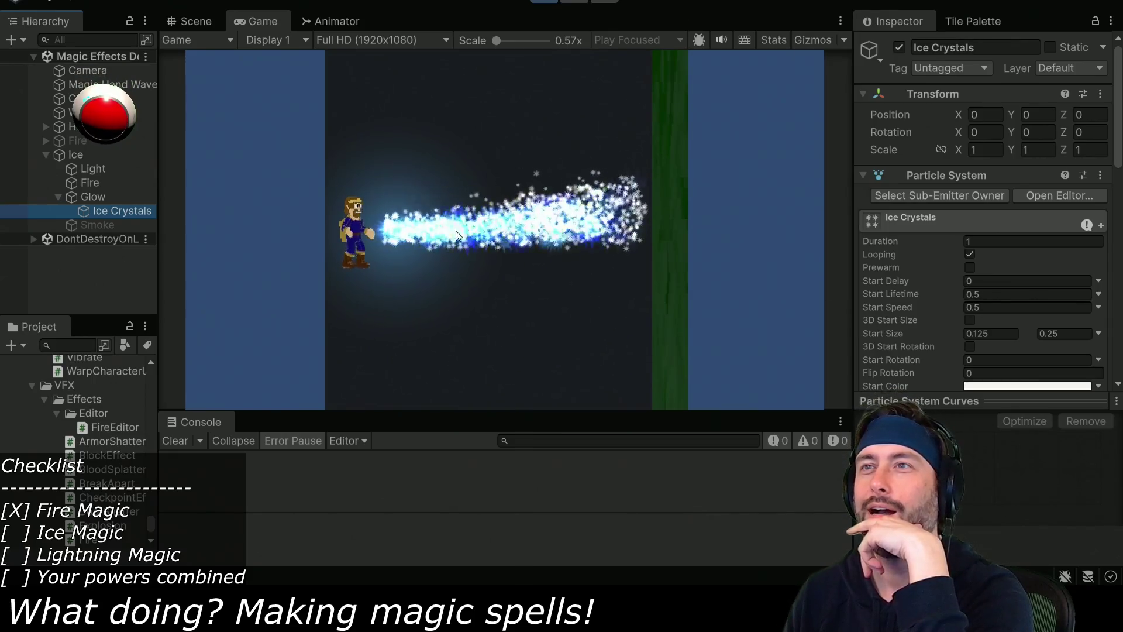
pyautogui.scroll(-5, 1017, 316)
pyautogui.scroll(-2, 1013, 300)
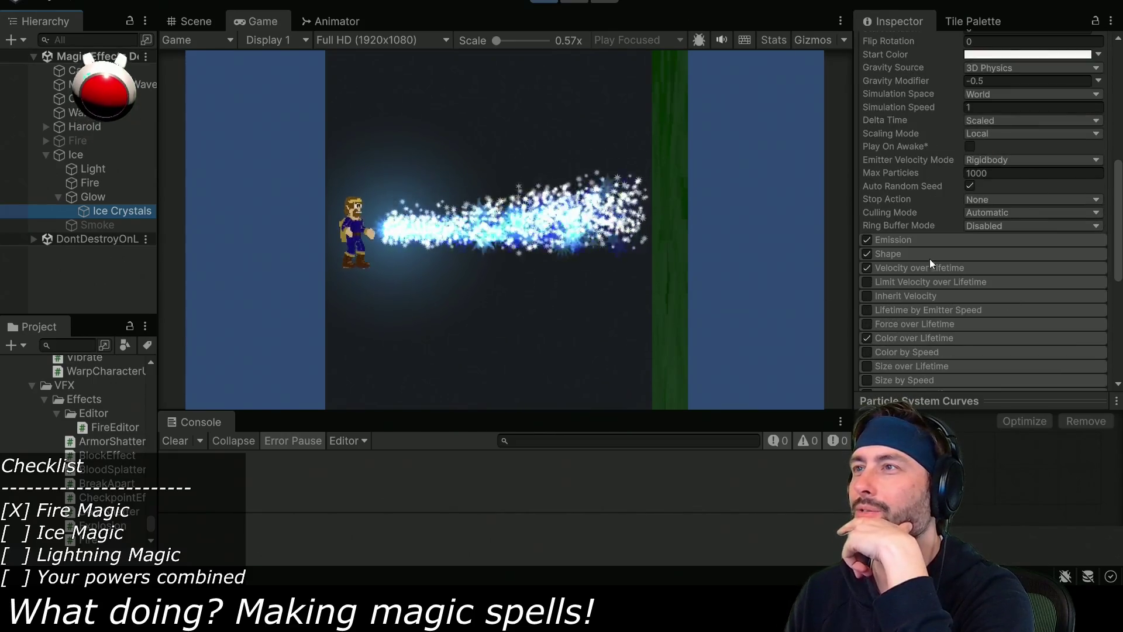
# Set the Ice Crystals emission Rate over Time to 10, then select Glow.
pyautogui.click(899, 240)
pyautogui.click(1003, 258)
pyautogui.write('10')
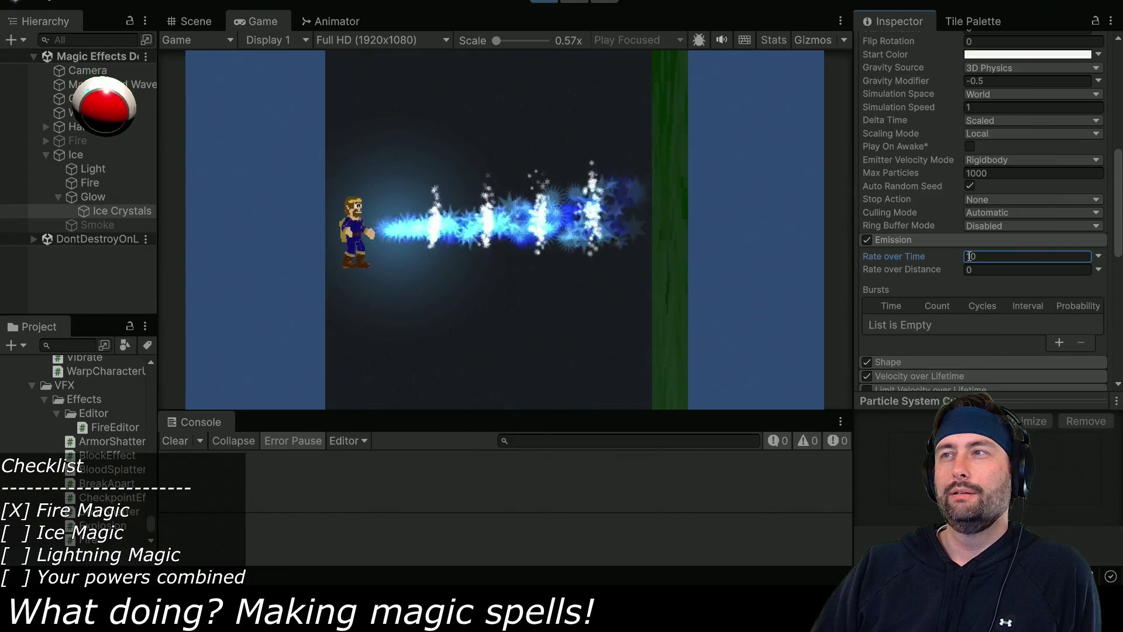
pyautogui.click(99, 198)
pyautogui.scroll(-10, 927, 254)
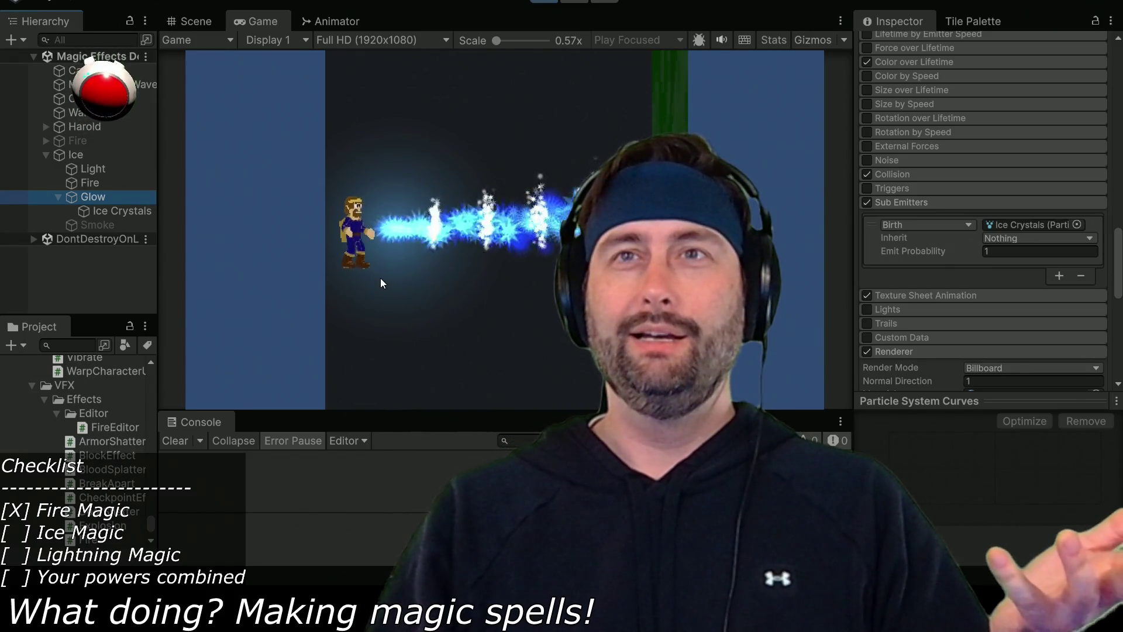
# Stop the game and switch off the Ice effect object.
pyautogui.click(544, 3)
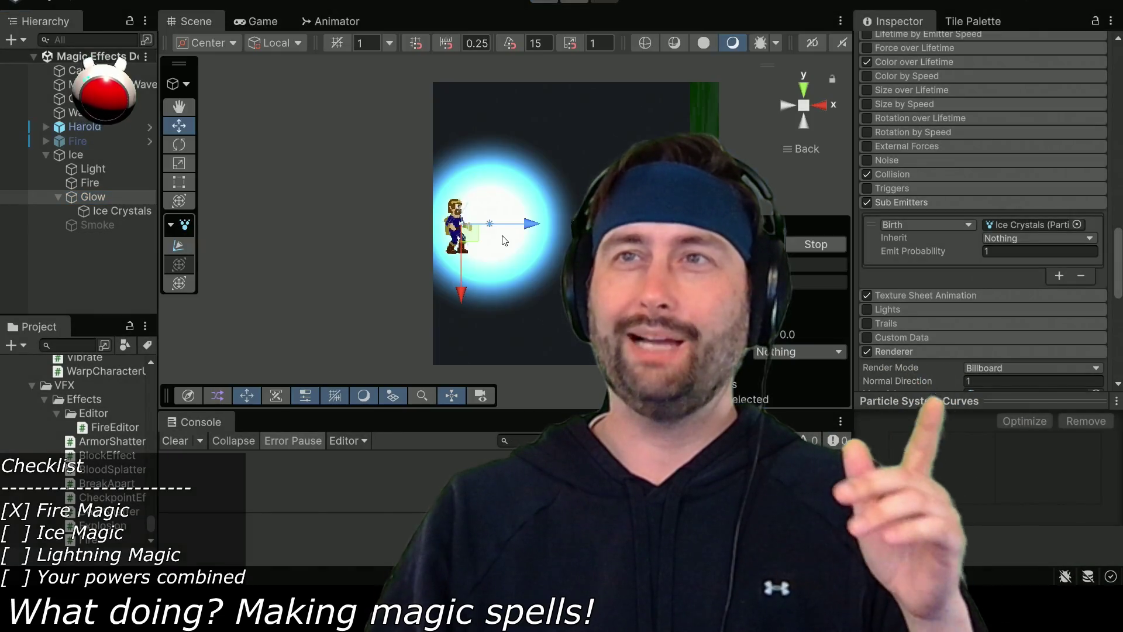
pyautogui.click(107, 154)
pyautogui.scroll(15, 930, 93)
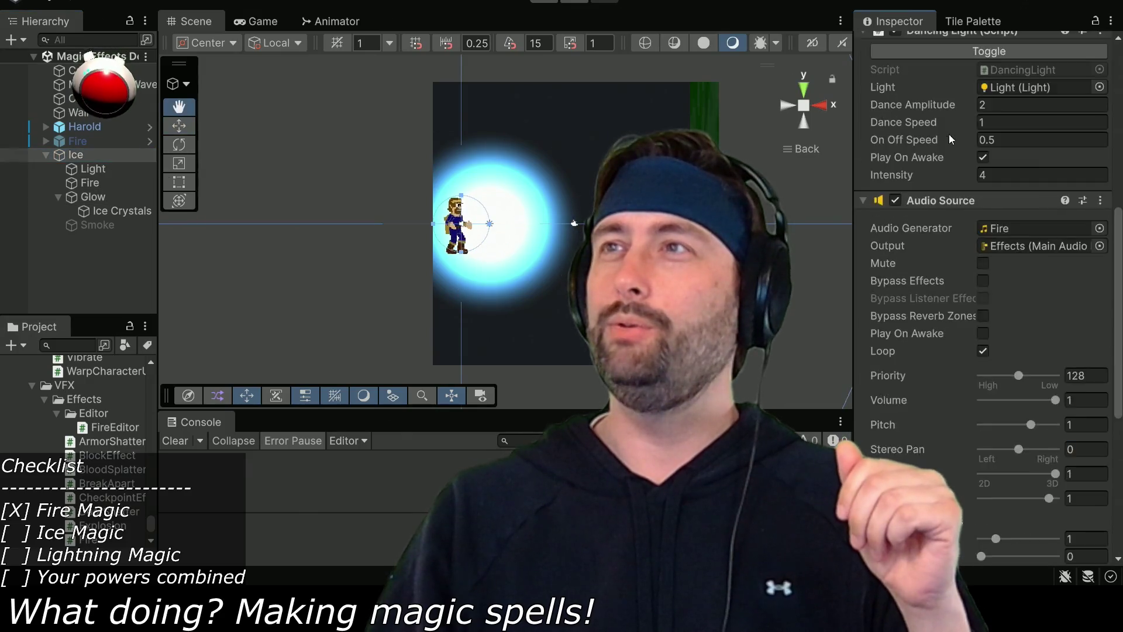
pyautogui.click(899, 48)
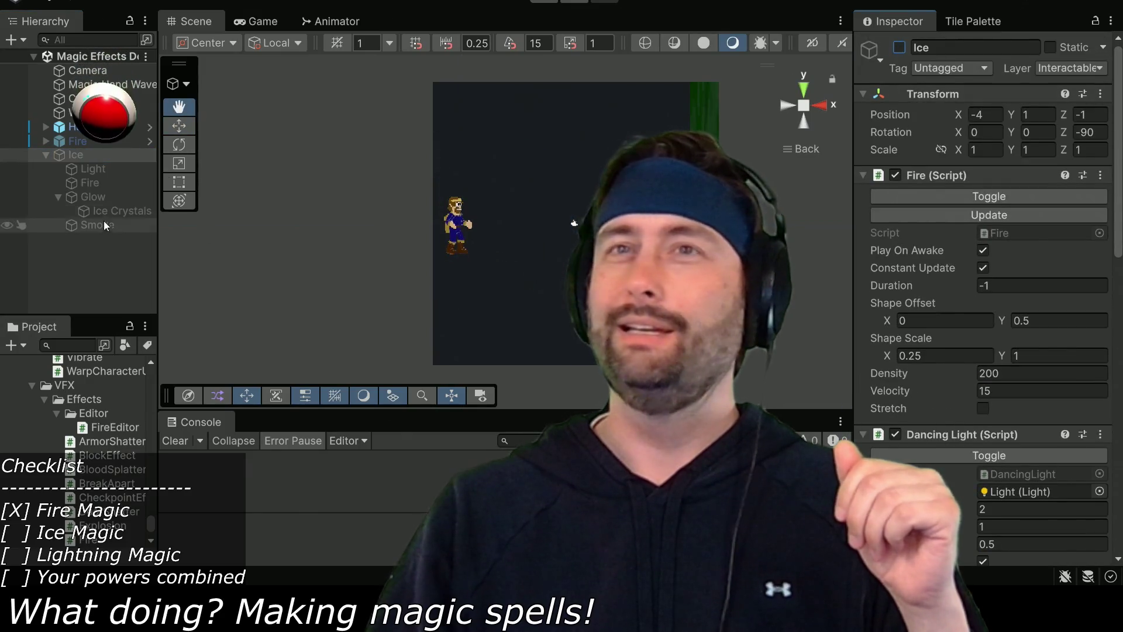
# Switch on the Fire effect and place it at (-3.5, 1, -1) with Z rotation -90.
pyautogui.click(80, 141)
pyautogui.click(899, 48)
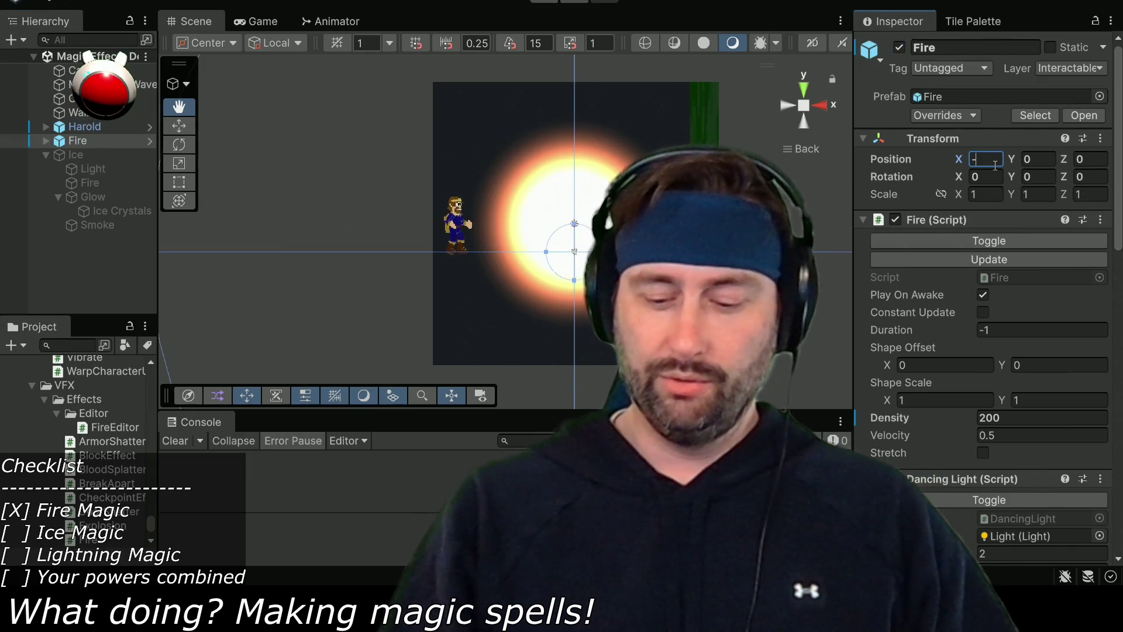
pyautogui.write('3.51')
pyautogui.press('Tab')
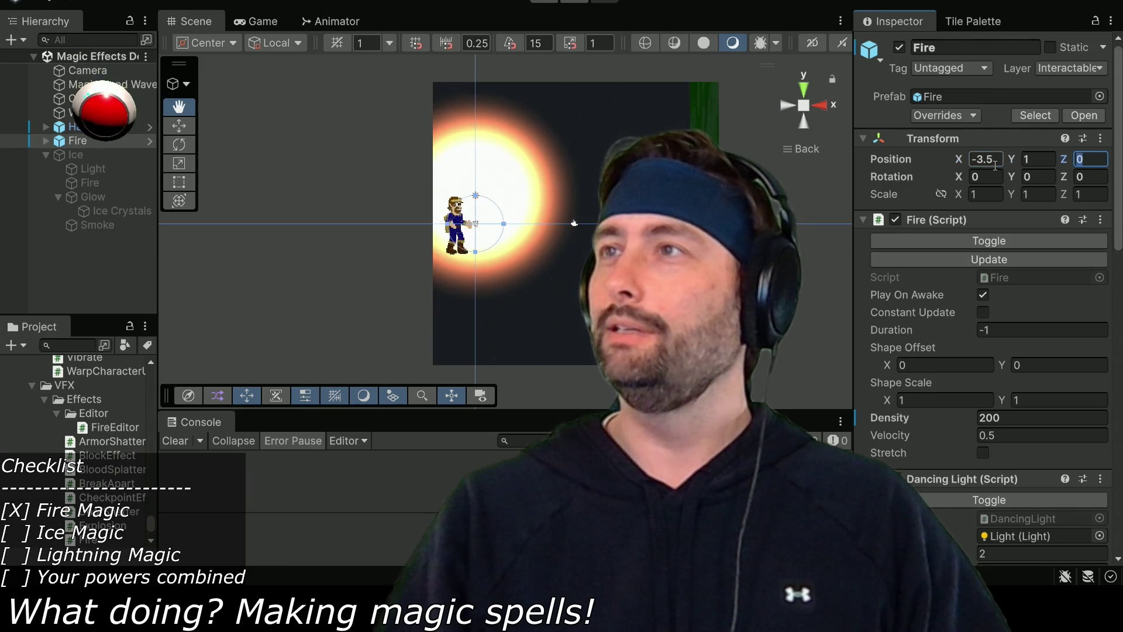
pyautogui.write('-1')
pyautogui.press('Tab')
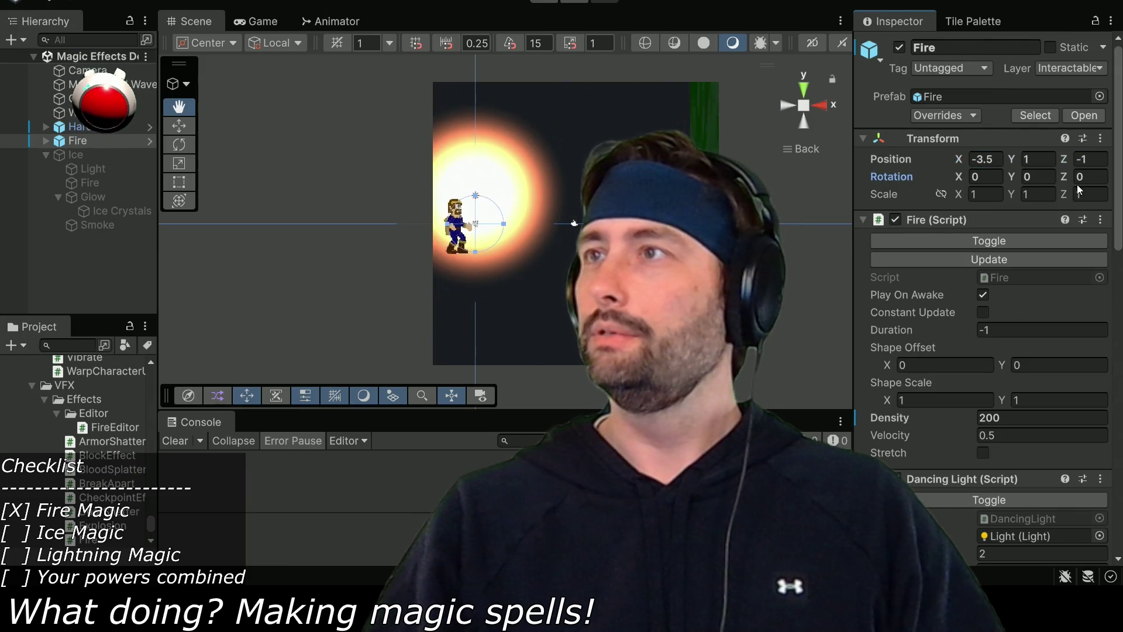
pyautogui.write('-90')
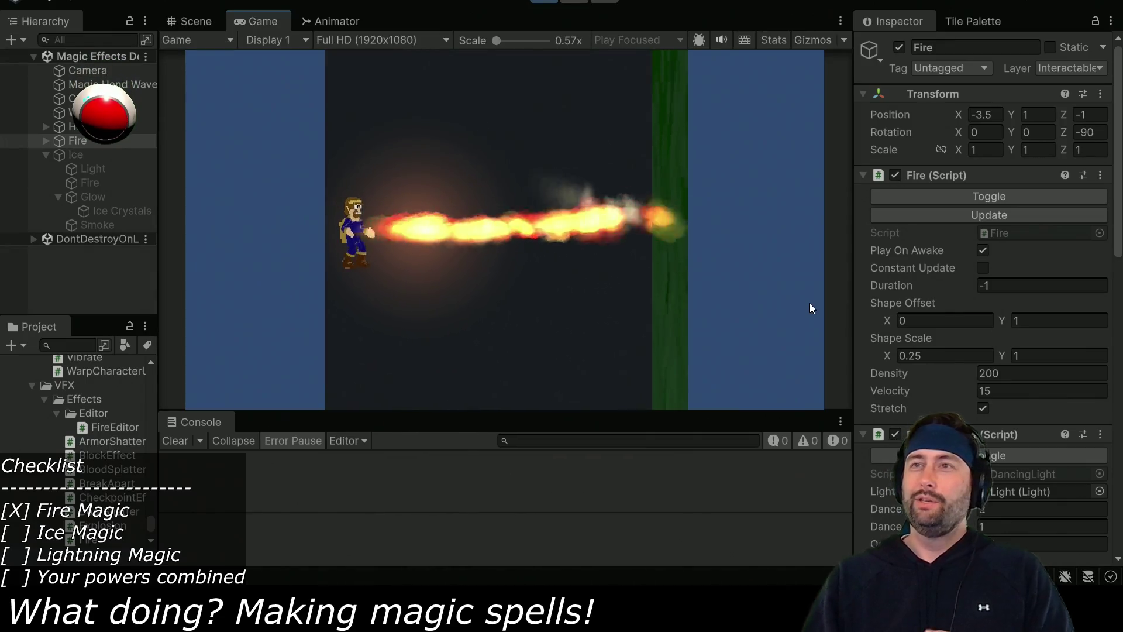
# Set fire Velocity to 20 and Density to 300, enable Constant Update, and tilt the flame upward.
pyautogui.click(997, 390)
pyautogui.write('20')
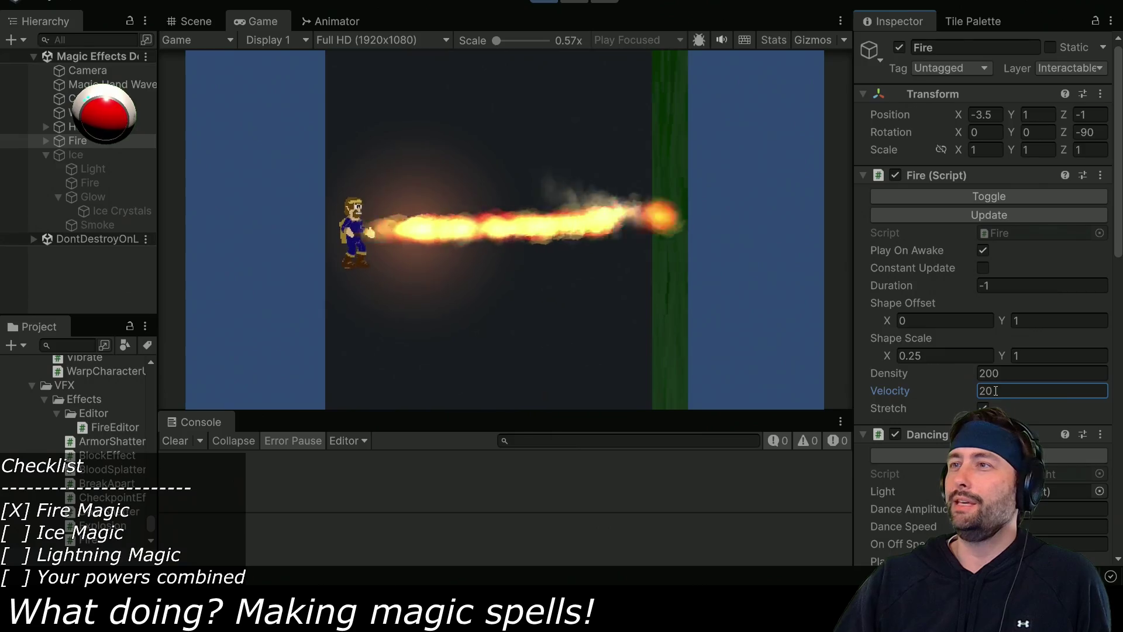
pyautogui.moveTo(972, 372); pyautogui.dragTo(1031, 367)
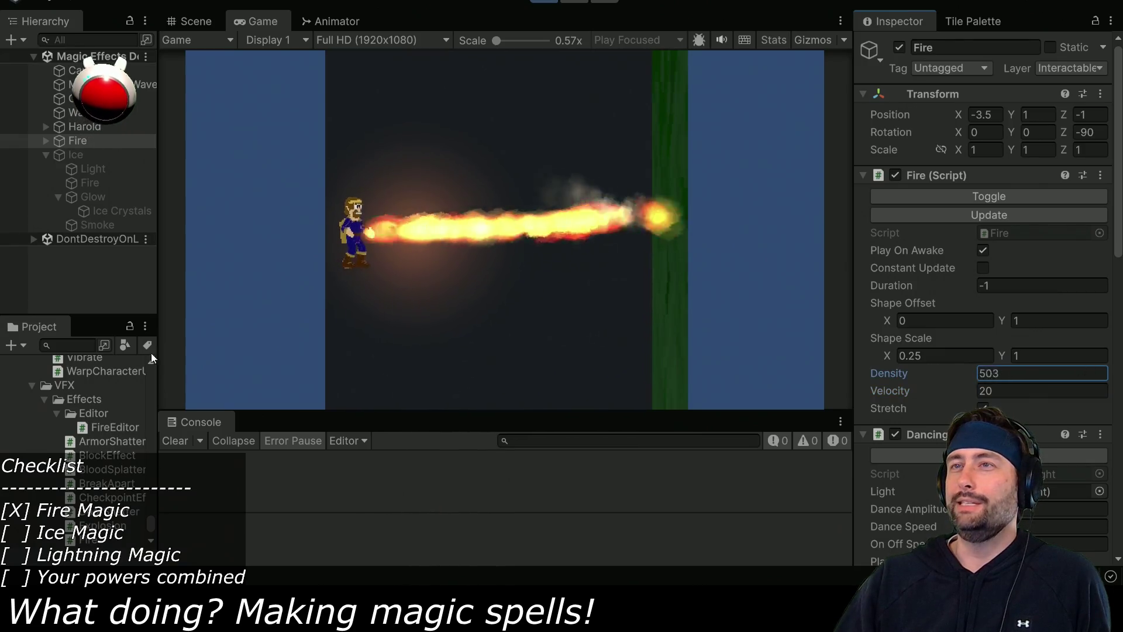
pyautogui.doubleClick(1014, 373)
pyautogui.write('300')
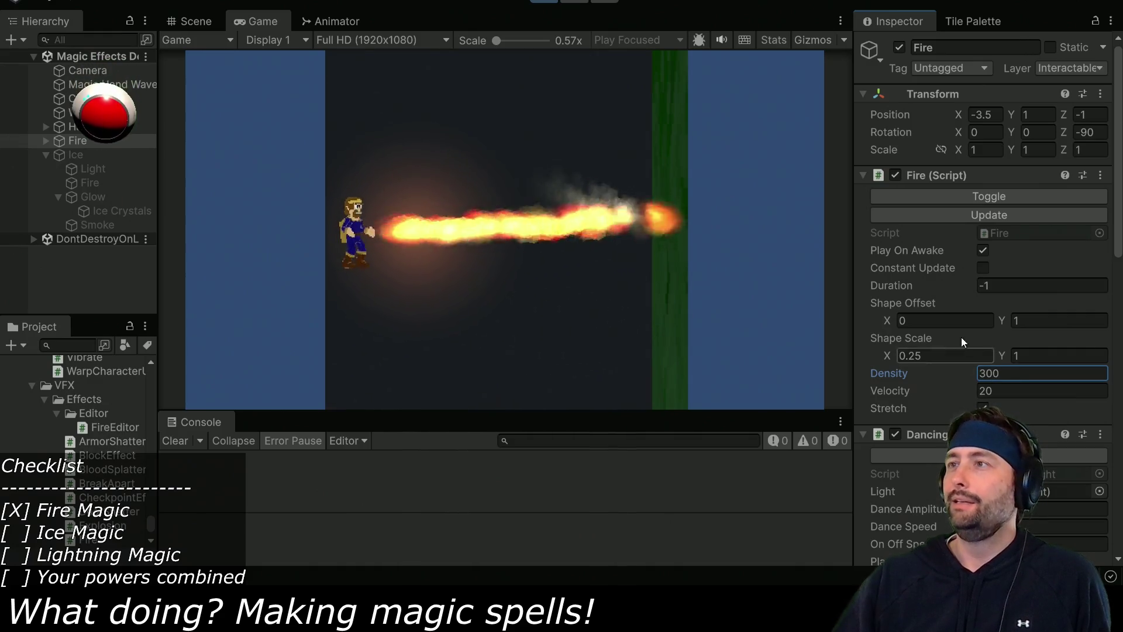
pyautogui.click(982, 266)
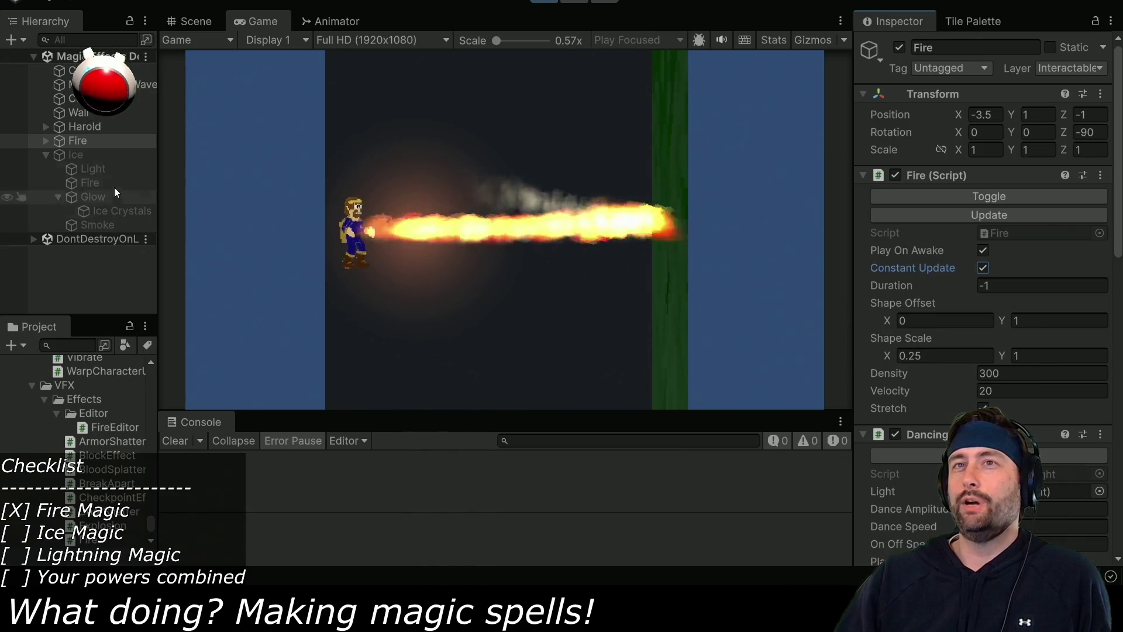
pyautogui.moveTo(1063, 132); pyautogui.dragTo(1053, 133)
pyautogui.moveTo(886, 157)
pyautogui.mouseDown()
pyautogui.moveTo(173, 308)
pyautogui.moveTo(199, 304)
pyautogui.moveTo(486, 103)
pyautogui.moveTo(399, 147)
pyautogui.moveTo(395, 364)
pyautogui.moveTo(419, 353)
pyautogui.moveTo(342, 157)
pyautogui.moveTo(449, 143)
pyautogui.moveTo(44, 233)
pyautogui.moveTo(1018, 259)
pyautogui.moveTo(630, 335)
pyautogui.moveTo(774, 293)
pyautogui.moveTo(138, 183)
pyautogui.moveTo(627, 131)
pyautogui.moveTo(988, 317)
pyautogui.moveTo(638, 247)
pyautogui.moveTo(174, 320)
pyautogui.moveTo(335, 302)
pyautogui.moveTo(300, 330)
pyautogui.mouseUp()
# Set the fire's Velocity to 0.5, Position X to 0 and Rotation Z to 0.
pyautogui.click(1022, 391)
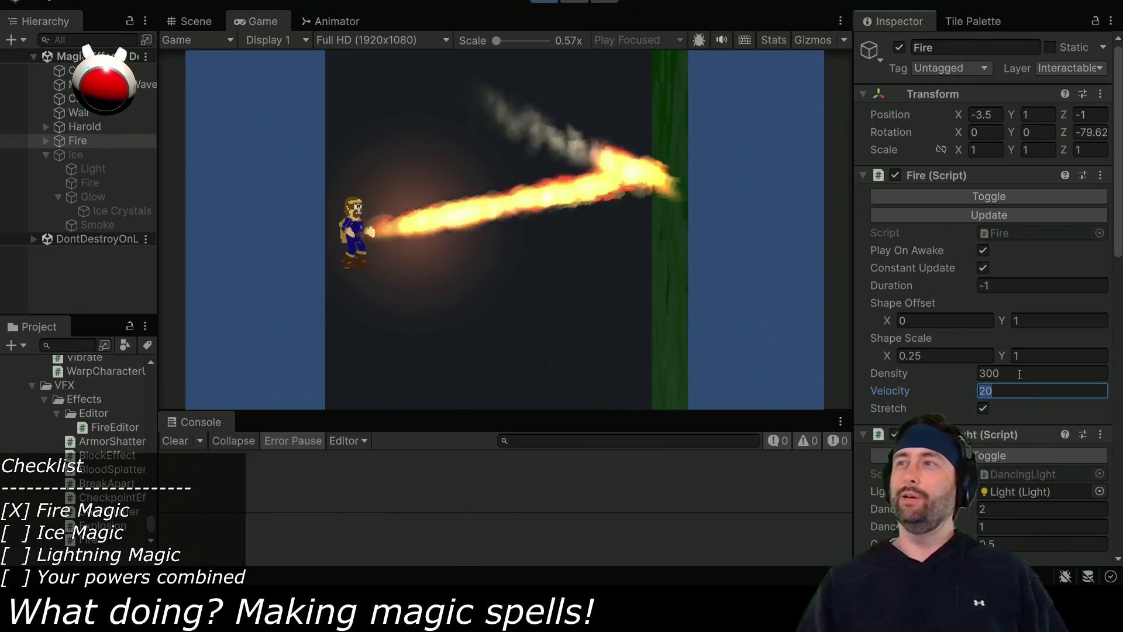
pyautogui.click(996, 115)
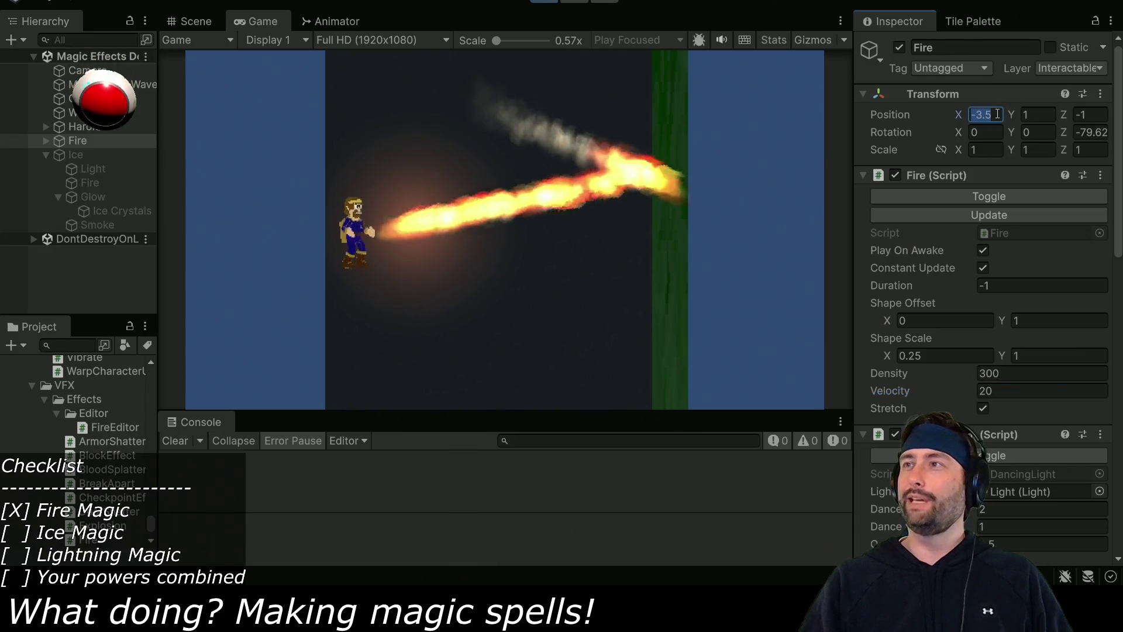
pyautogui.write('0')
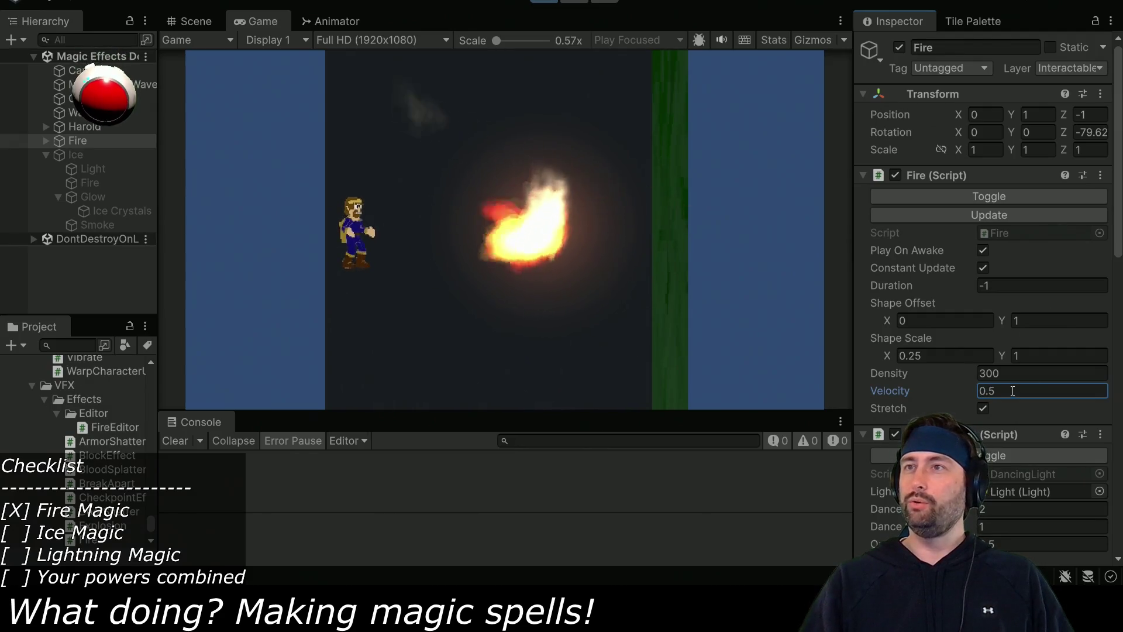
pyautogui.write('0')
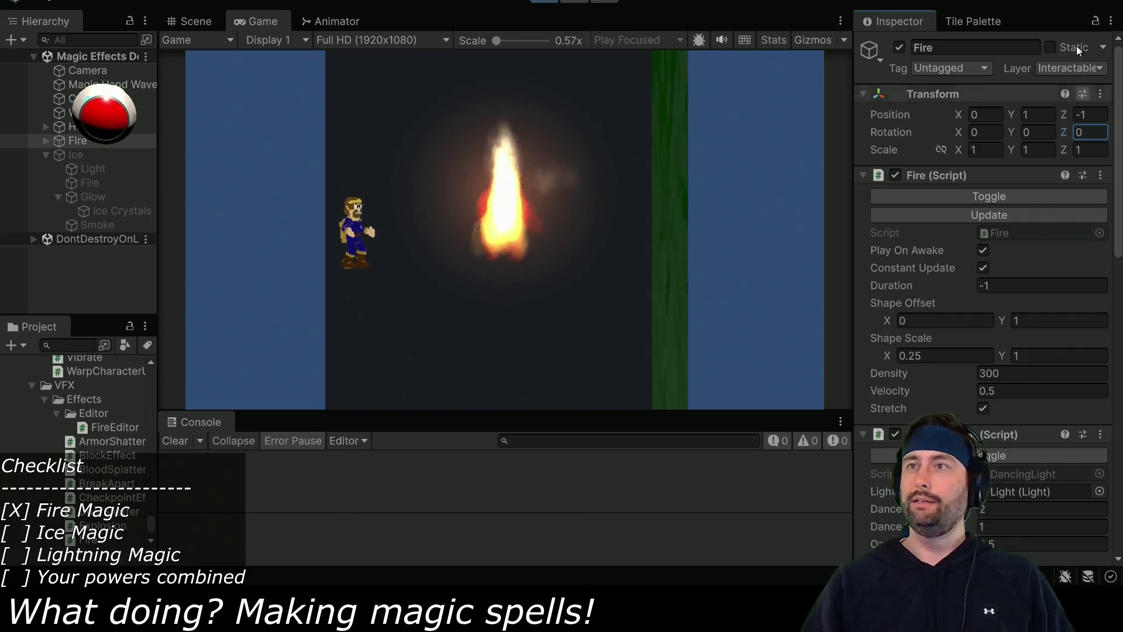
# Widen the fire to Shape Scale X 1.3, adjust Scale Y, raise Density, then stop playing.
pyautogui.doubleClick(911, 356)
pyautogui.write('1.3')
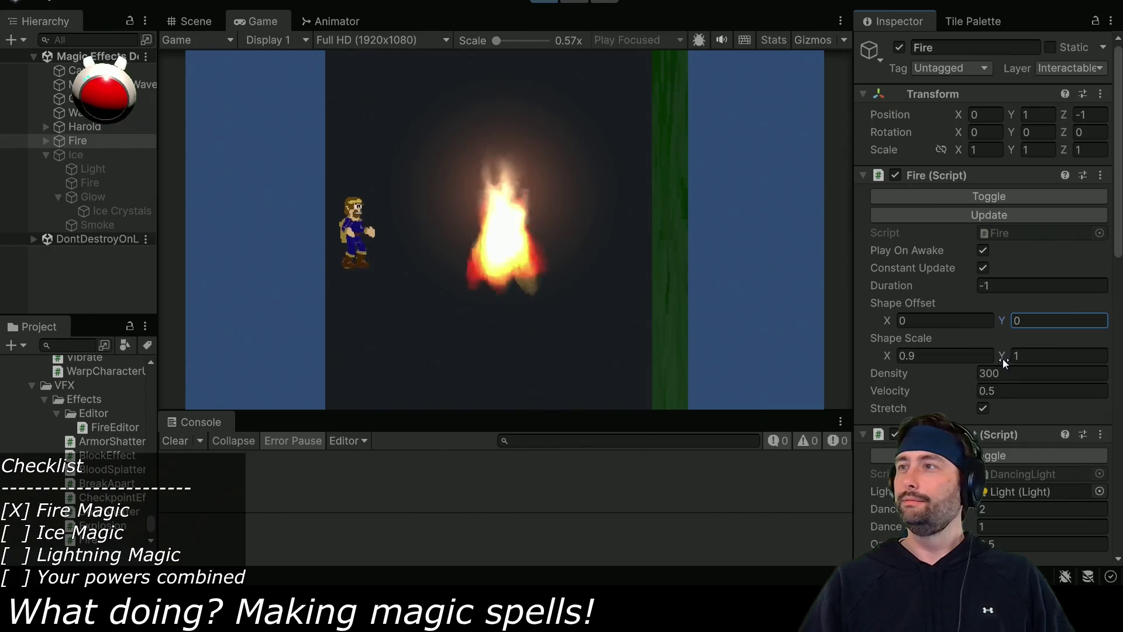
pyautogui.moveTo(1006, 356)
pyautogui.mouseDown()
pyautogui.moveTo(992, 355)
pyautogui.moveTo(1061, 358)
pyautogui.moveTo(9, 349)
pyautogui.moveTo(104, 341)
pyautogui.moveTo(89, 345)
pyautogui.moveTo(717, 380)
pyautogui.moveTo(1075, 337)
pyautogui.moveTo(1085, 354)
pyautogui.mouseUp()
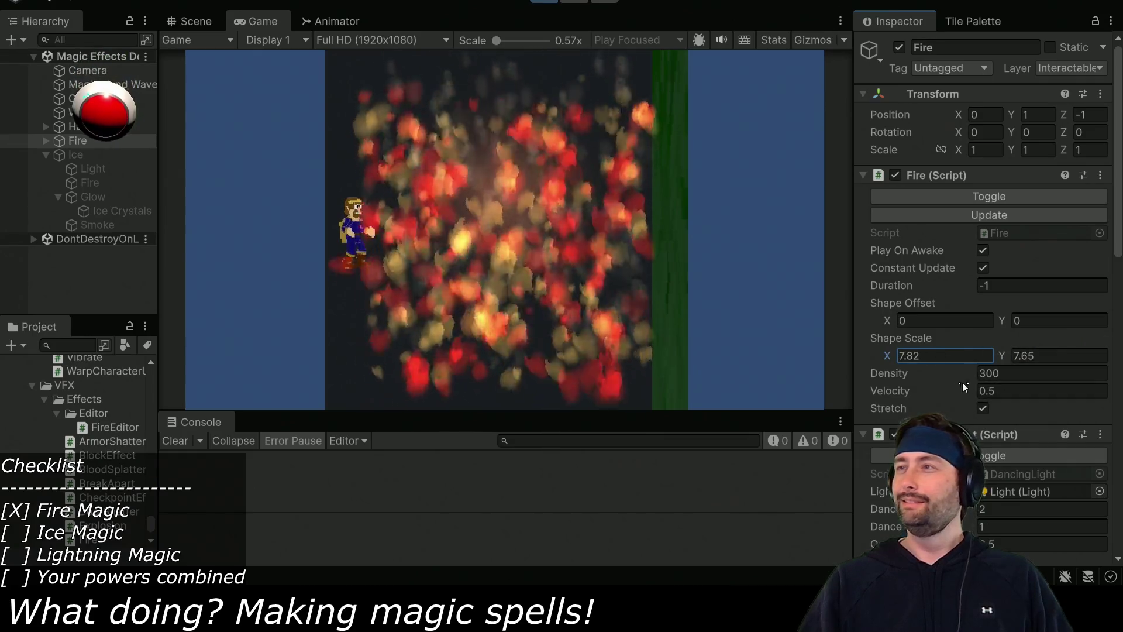
pyautogui.moveTo(976, 375)
pyautogui.mouseDown()
pyautogui.moveTo(1027, 370)
pyautogui.moveTo(86, 371)
pyautogui.moveTo(991, 296)
pyautogui.moveTo(354, 234)
pyautogui.moveTo(584, 211)
pyautogui.moveTo(208, 140)
pyautogui.moveTo(244, 222)
pyautogui.mouseUp()
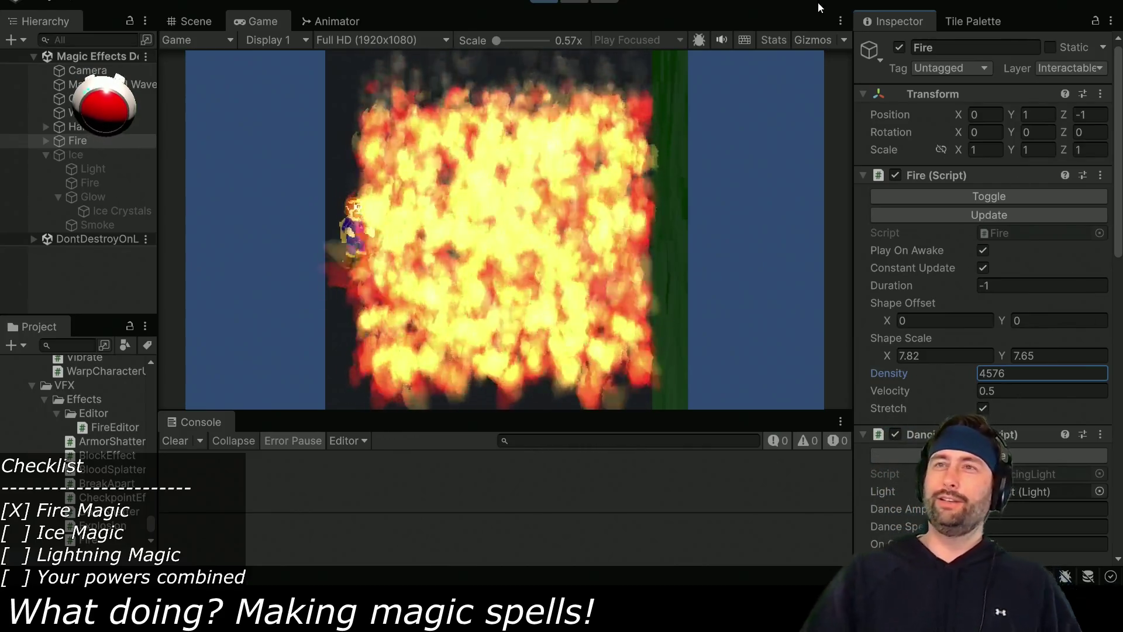
pyautogui.click(552, 9)
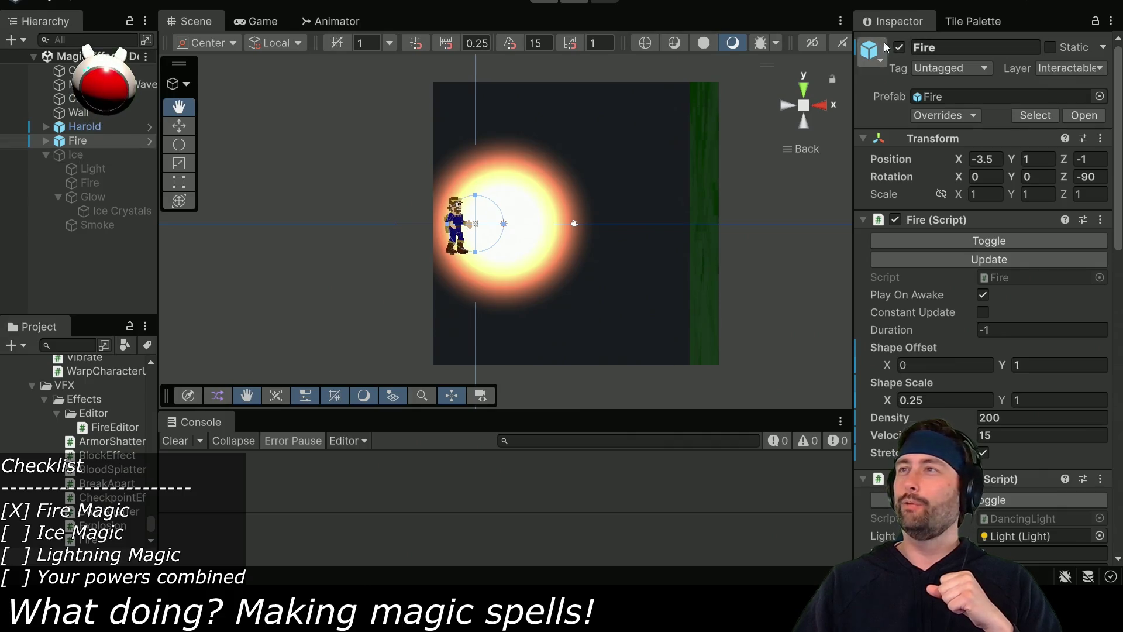
# Disable Fire, enable Ice, play the game, and select Ice Crystals.
pyautogui.click(899, 48)
pyautogui.click(74, 155)
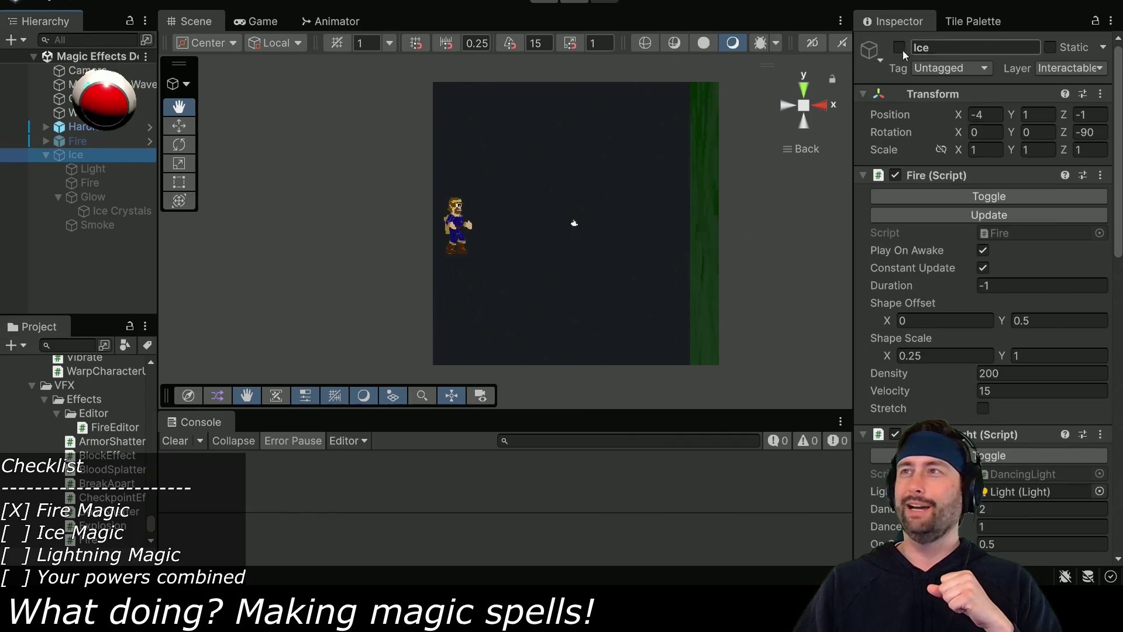
pyautogui.click(900, 48)
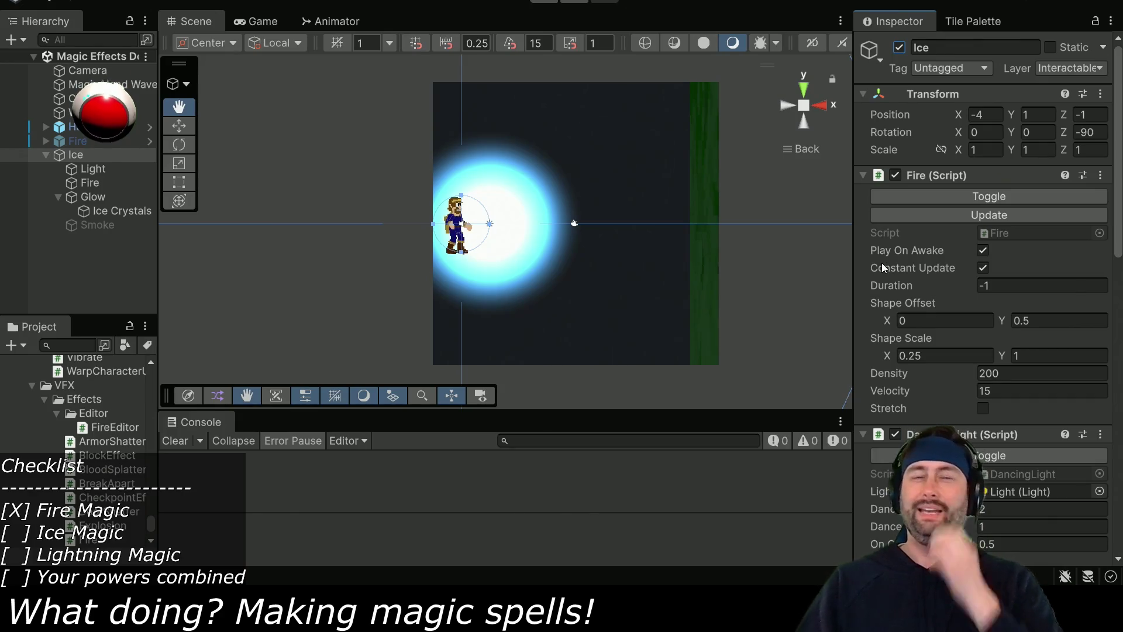
pyautogui.click(544, 4)
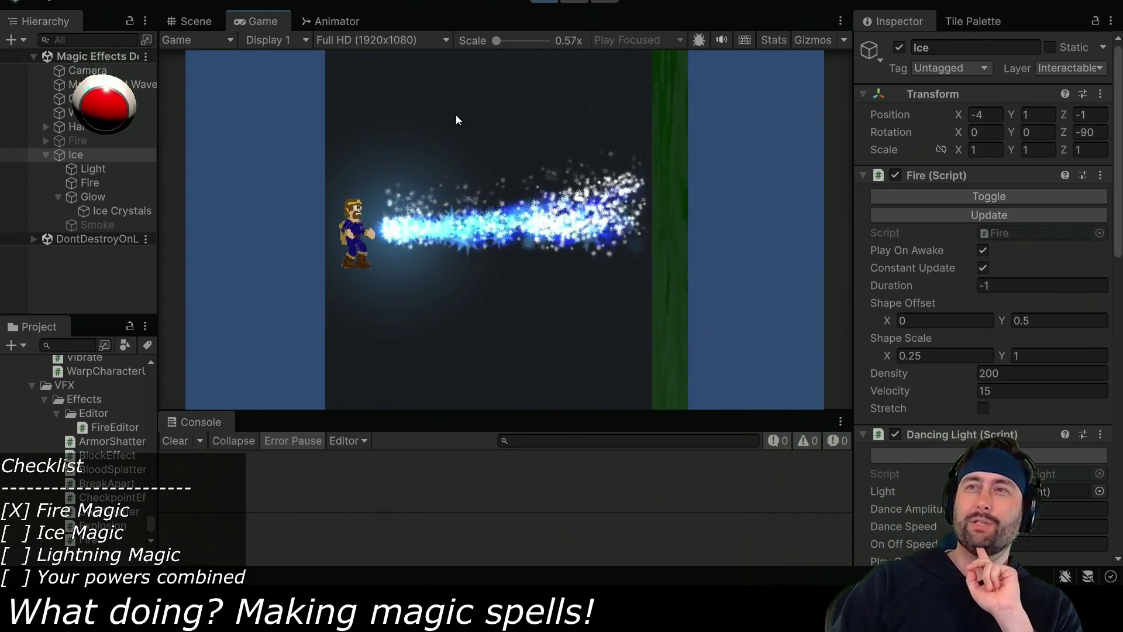
pyautogui.click(103, 212)
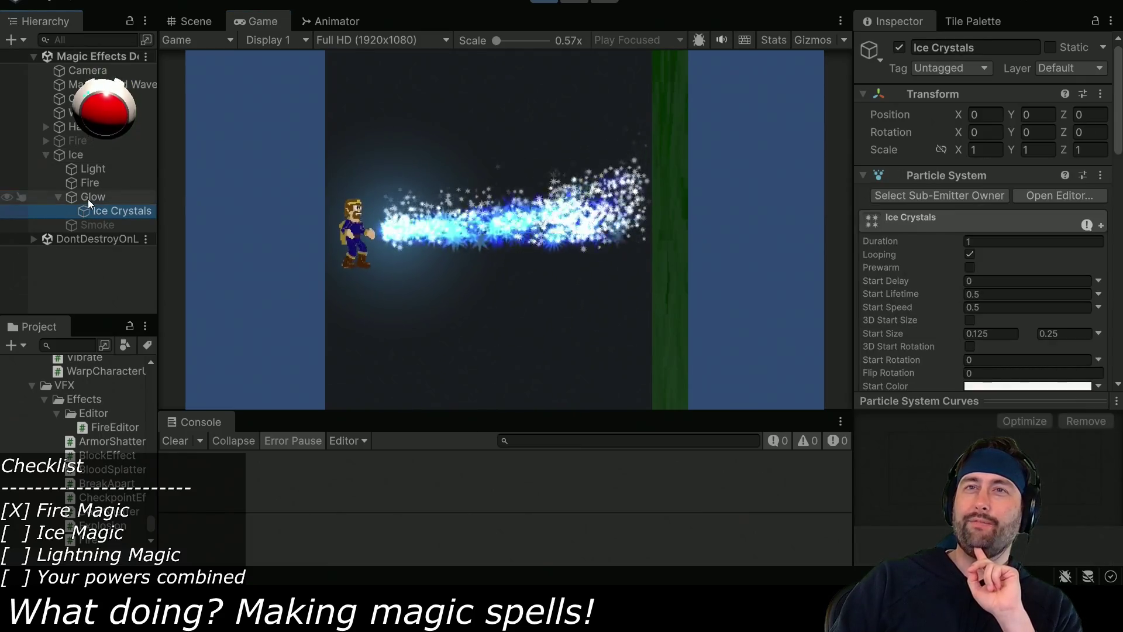
# Try Ice Crystals Rate over Time values starting from 1, finishing at 100.
pyautogui.scroll(-6, 1011, 305)
pyautogui.click(996, 209)
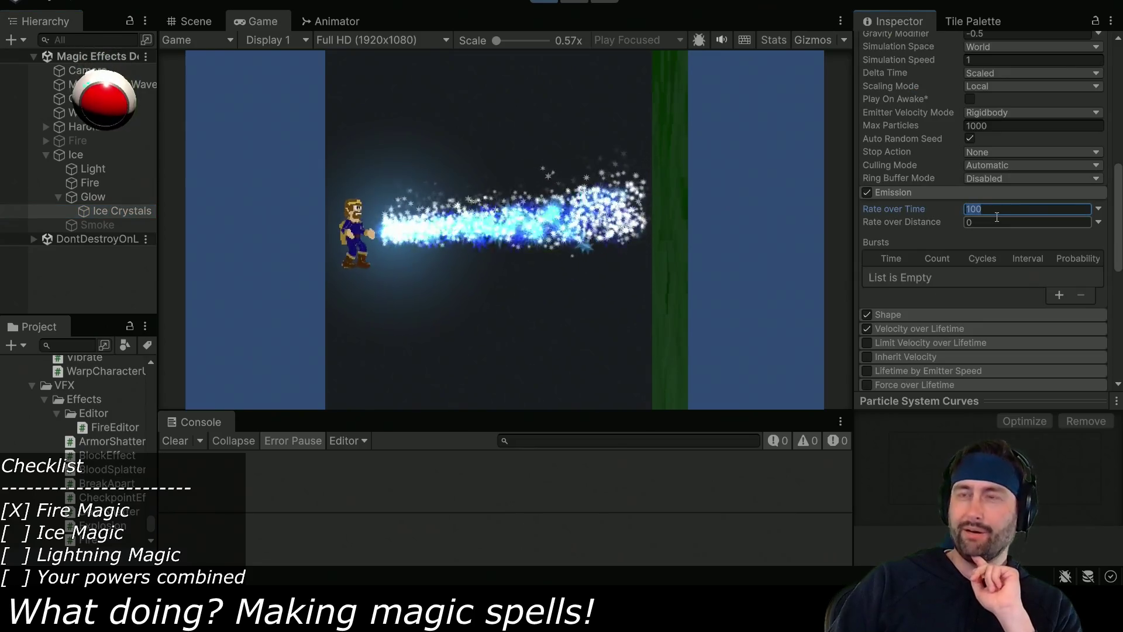
pyautogui.write('1')
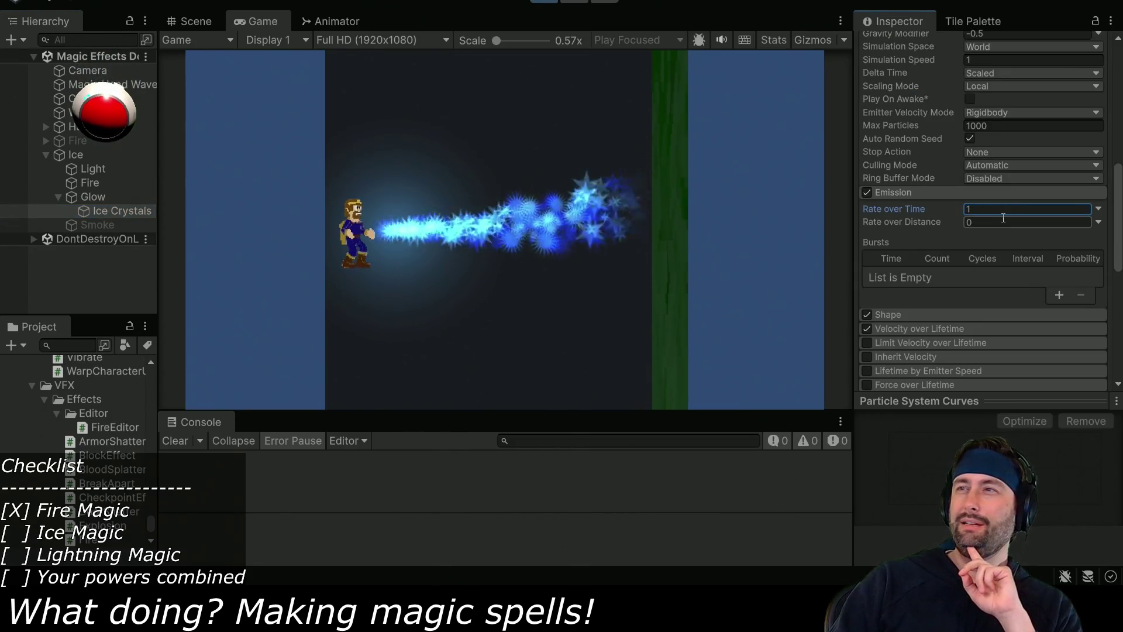
pyautogui.moveTo(956, 207)
pyautogui.mouseDown()
pyautogui.moveTo(1038, 208)
pyautogui.moveTo(988, 200)
pyautogui.mouseUp()
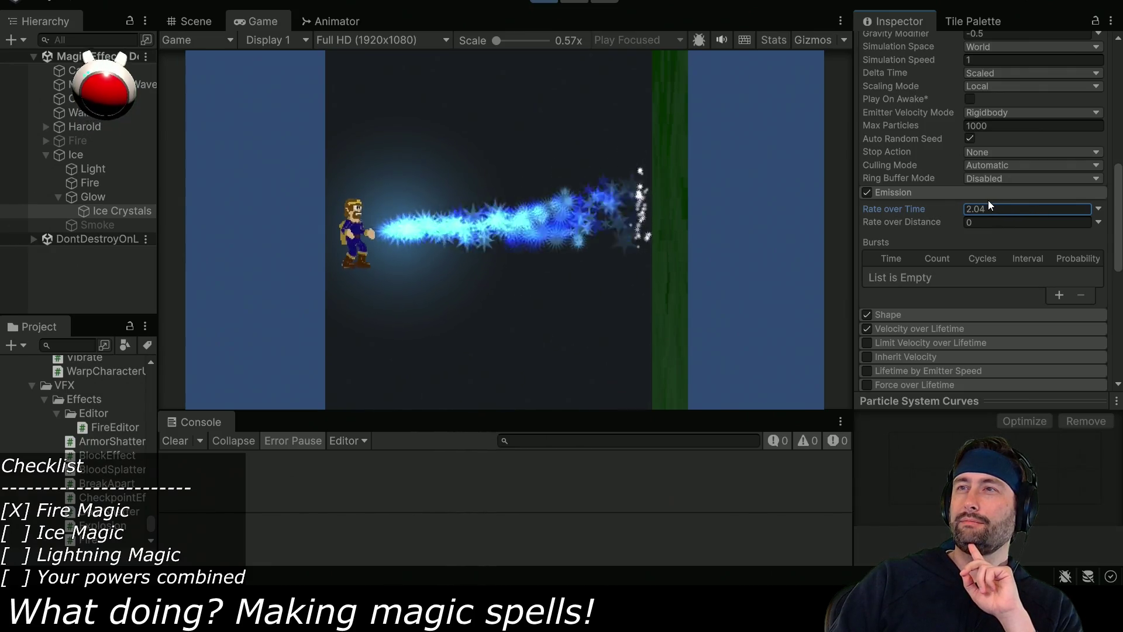
pyautogui.moveTo(1000, 200)
pyautogui.mouseDown()
pyautogui.moveTo(962, 206)
pyautogui.moveTo(1100, 203)
pyautogui.mouseUp()
pyautogui.moveTo(961, 209)
pyautogui.mouseDown()
pyautogui.moveTo(1016, 211)
pyautogui.moveTo(1009, 248)
pyautogui.moveTo(1028, 237)
pyautogui.mouseUp()
pyautogui.write('100')
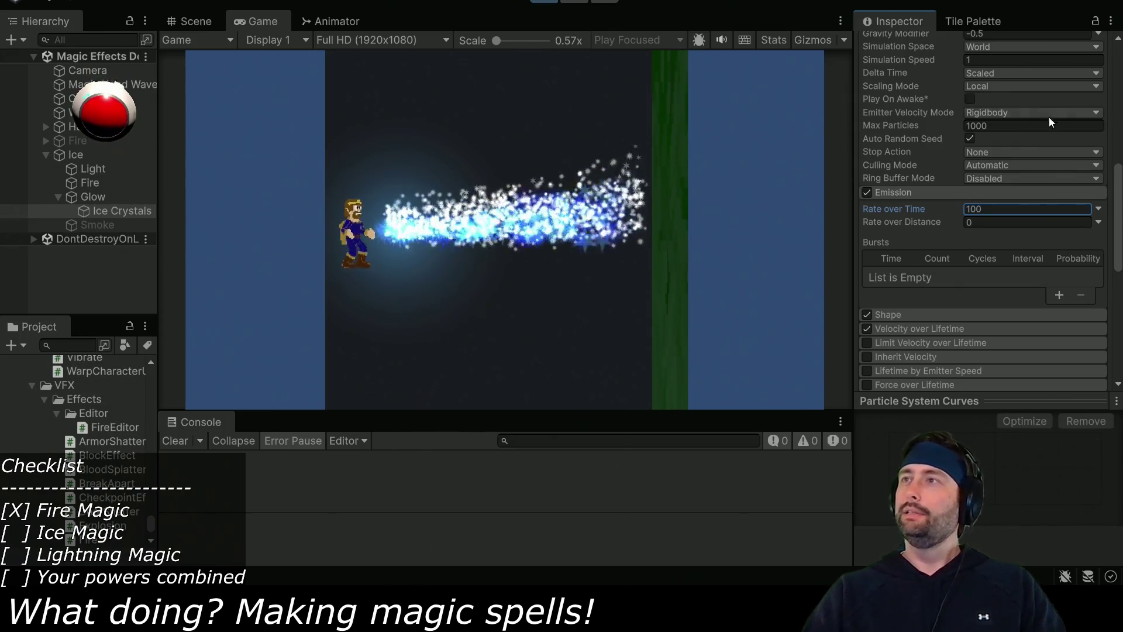
pyautogui.scroll(5, 1048, 117)
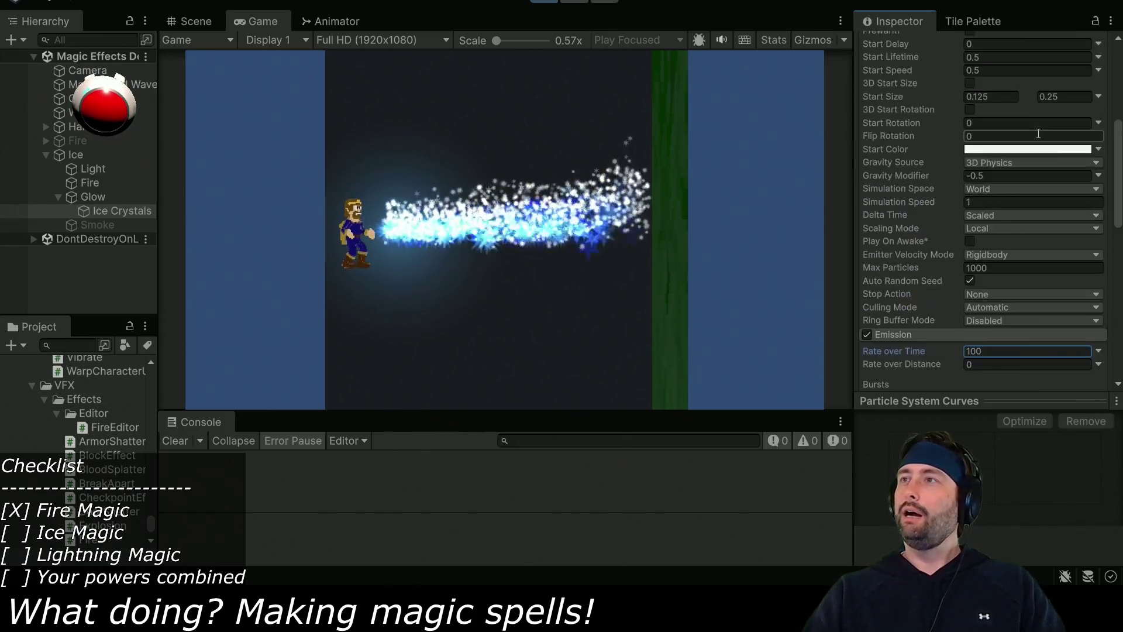
# Change the Ice Crystals emitter shape to Sphere.
pyautogui.scroll(-5, 994, 147)
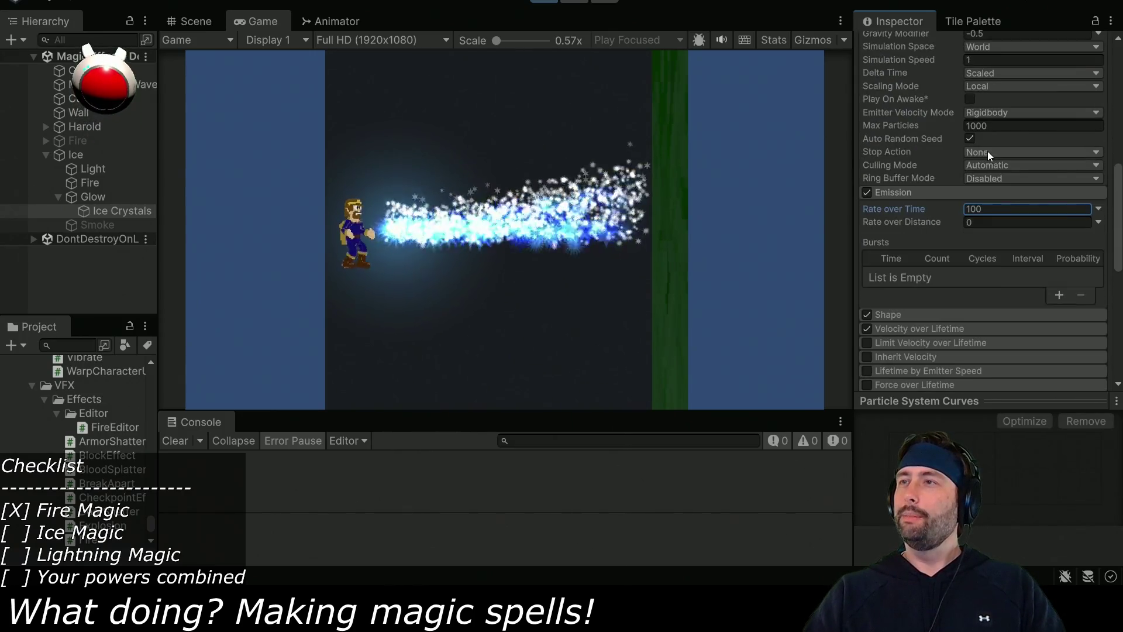
pyautogui.scroll(-1, 987, 151)
pyautogui.click(911, 220)
pyautogui.scroll(-1, 929, 221)
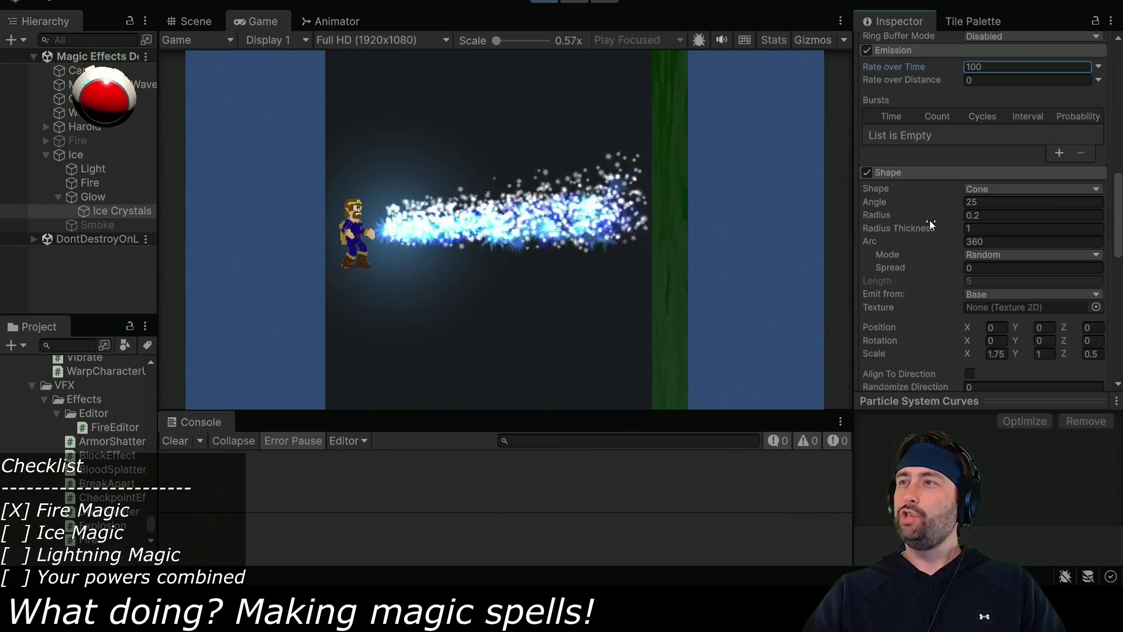
pyautogui.click(988, 187)
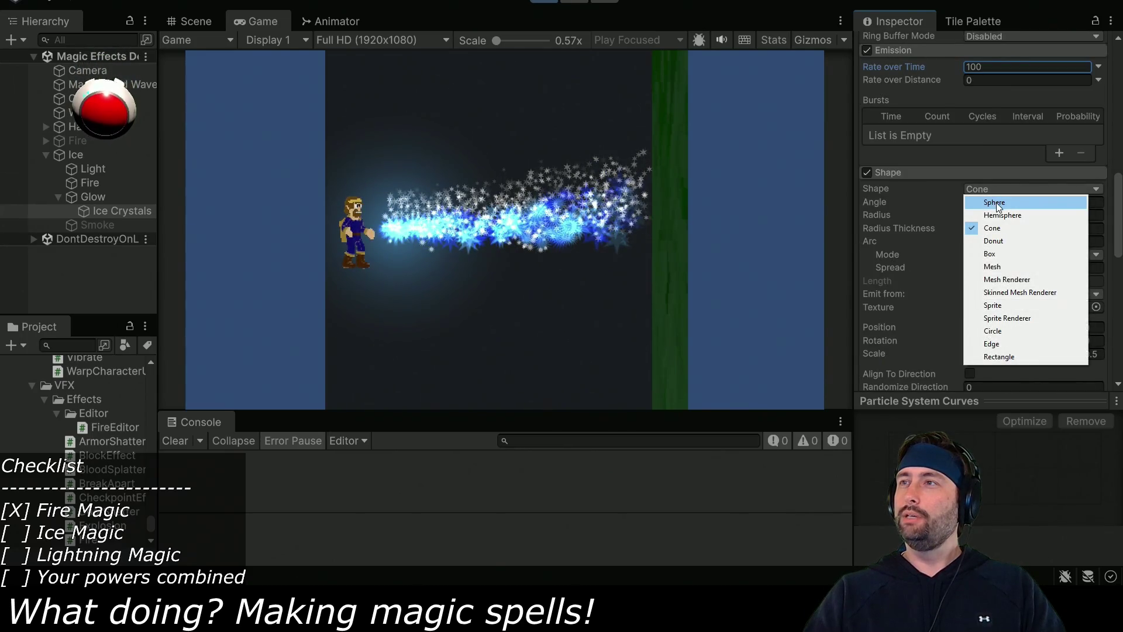
pyautogui.click(998, 204)
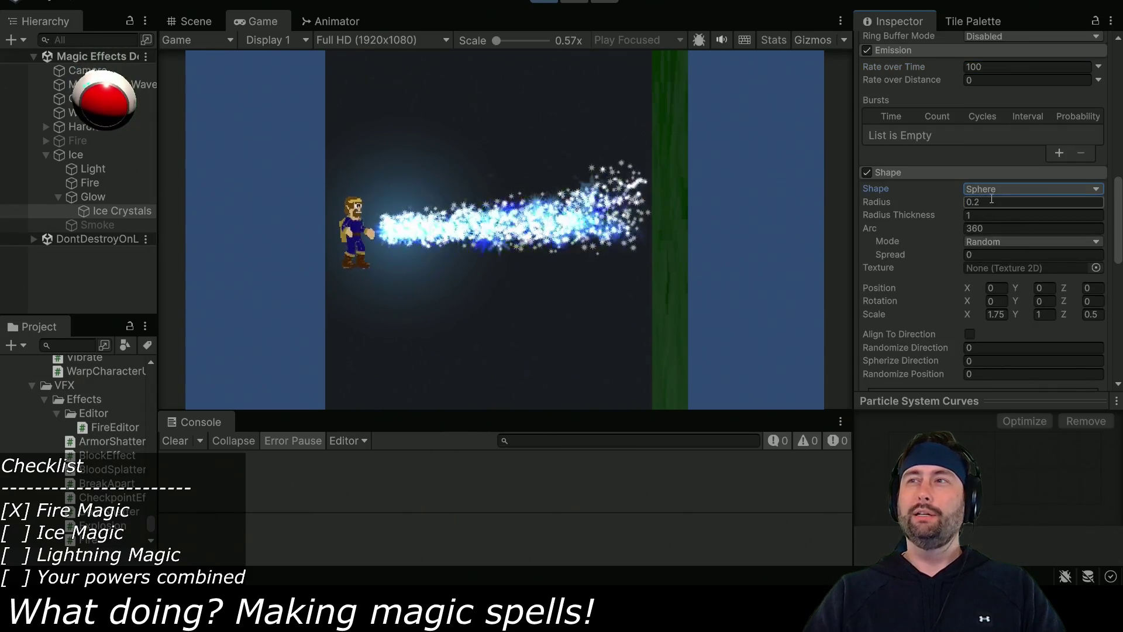
# Raise the Ice Crystals Rate over Time from 10 through 20 and 30 to 50.
pyautogui.scroll(-1, 906, 285)
pyautogui.scroll(-2, 906, 283)
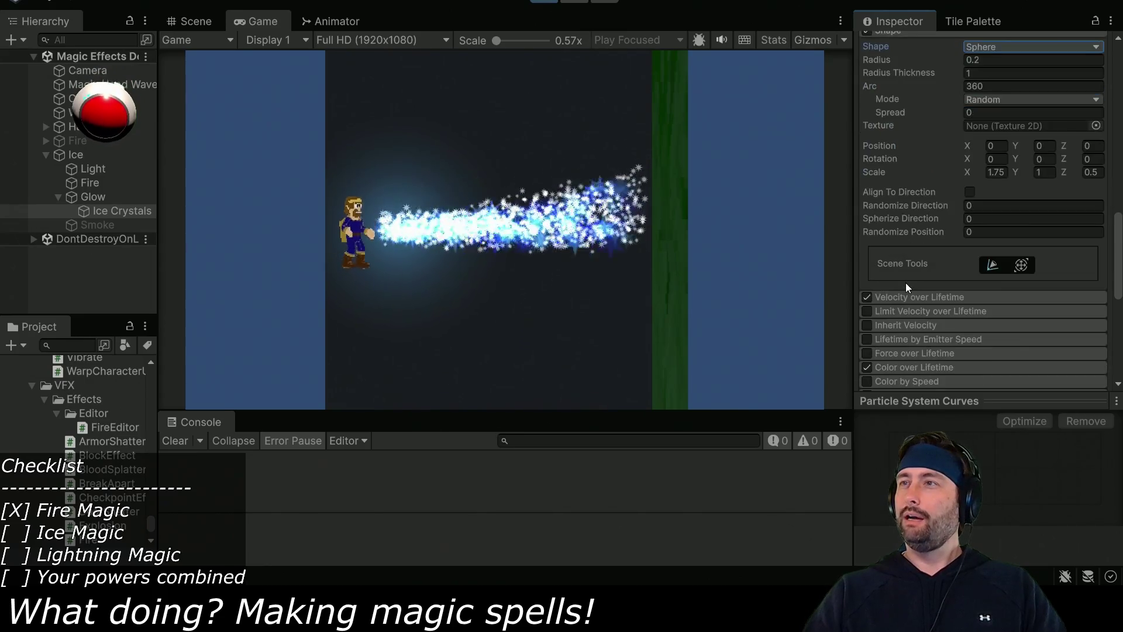
pyautogui.scroll(4, 914, 285)
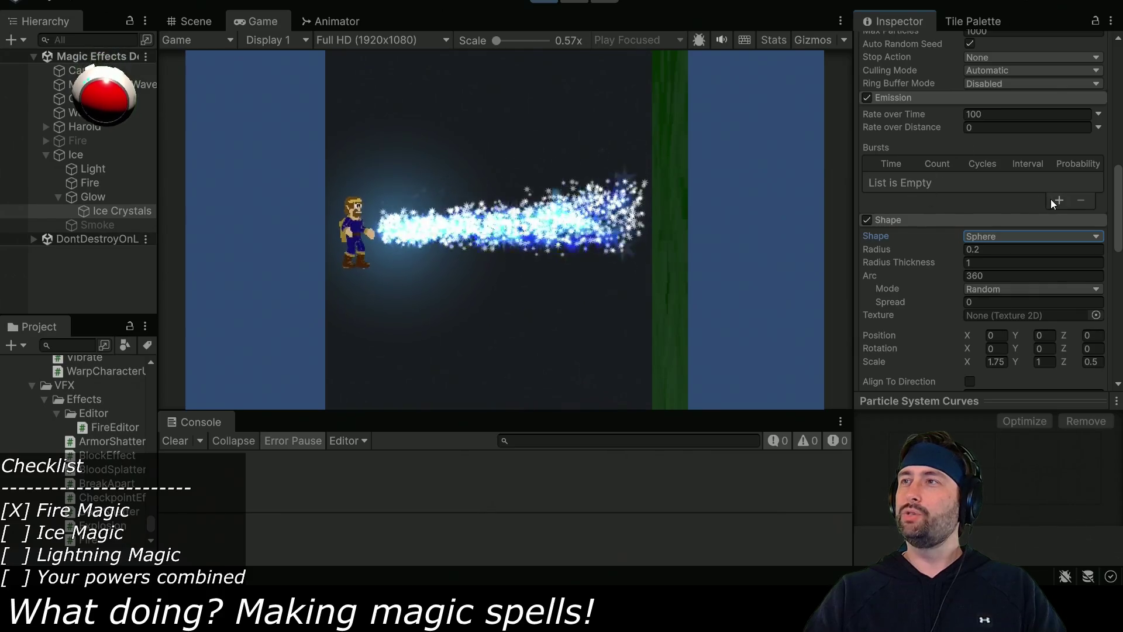
pyautogui.scroll(2, 1036, 186)
pyautogui.click(1005, 208)
pyautogui.write('10')
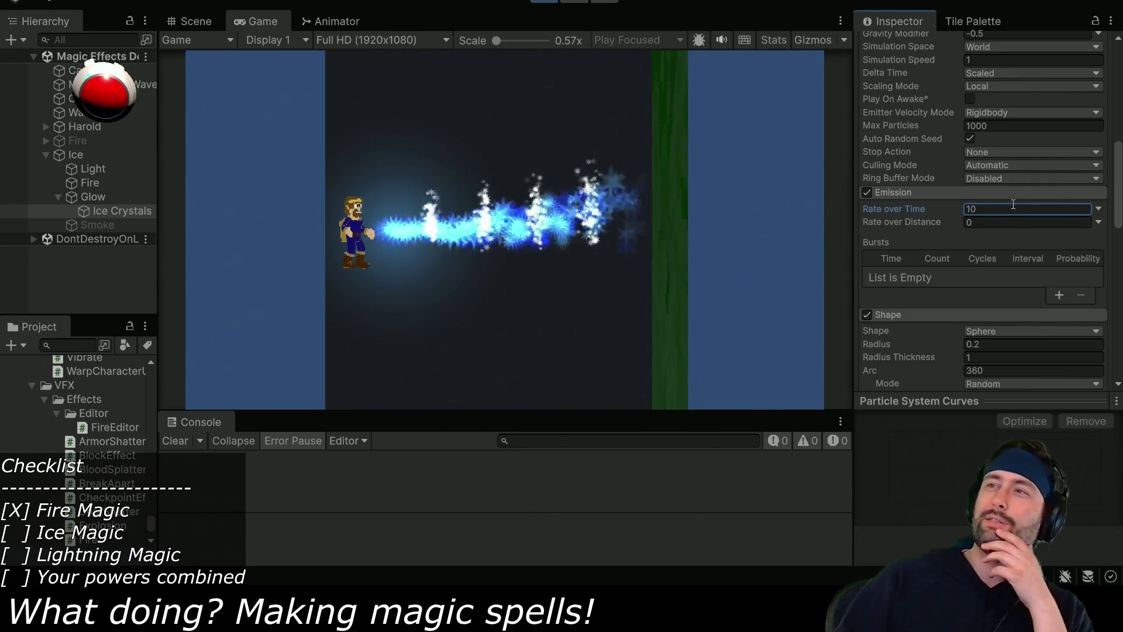
pyautogui.press('BackSpace')
pyautogui.press('BackSpace')
pyautogui.write('2')
pyautogui.write('0')
pyautogui.press('Return')
pyautogui.write('30')
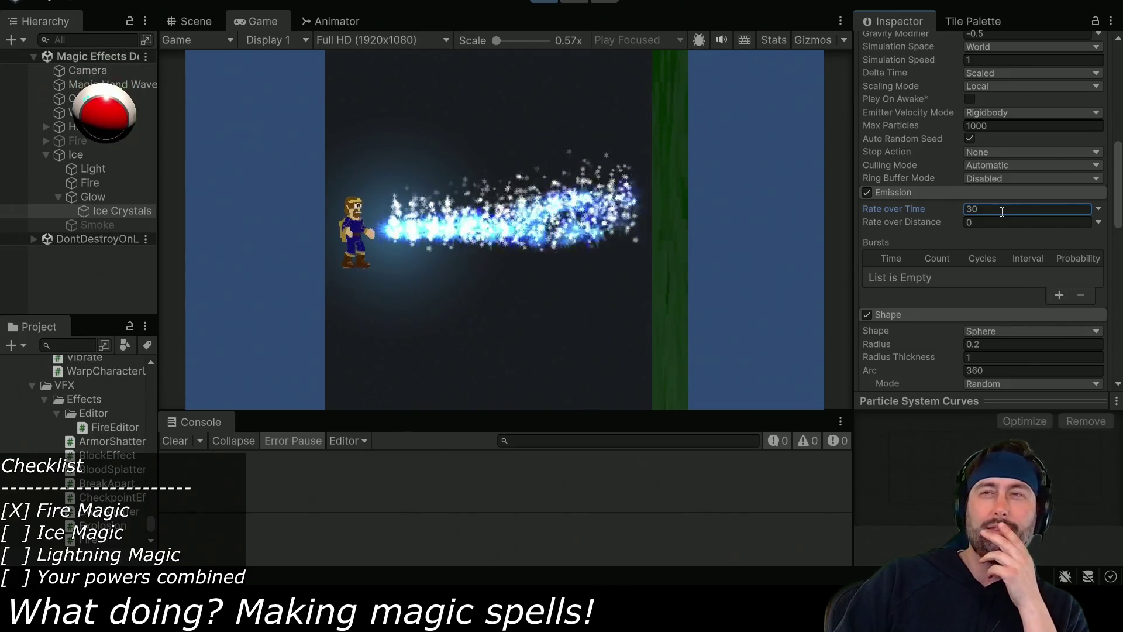
pyautogui.doubleClick(1033, 208)
pyautogui.write('50')
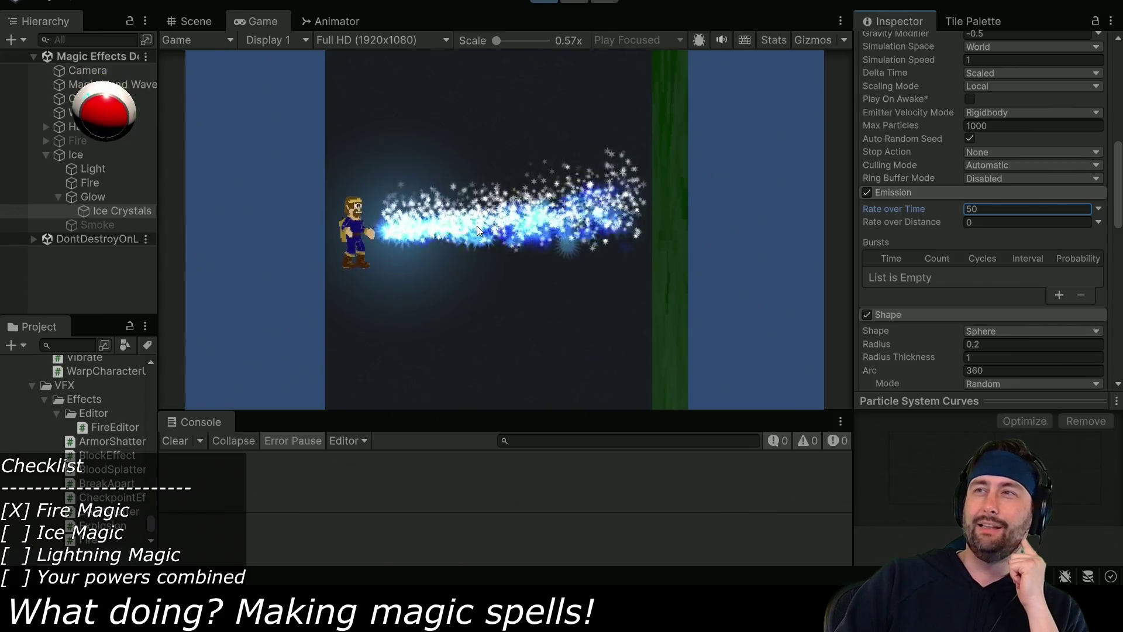
# Lower the Ice Crystals emitter's Duration.
pyautogui.scroll(-3, 964, 237)
pyautogui.scroll(5, 964, 237)
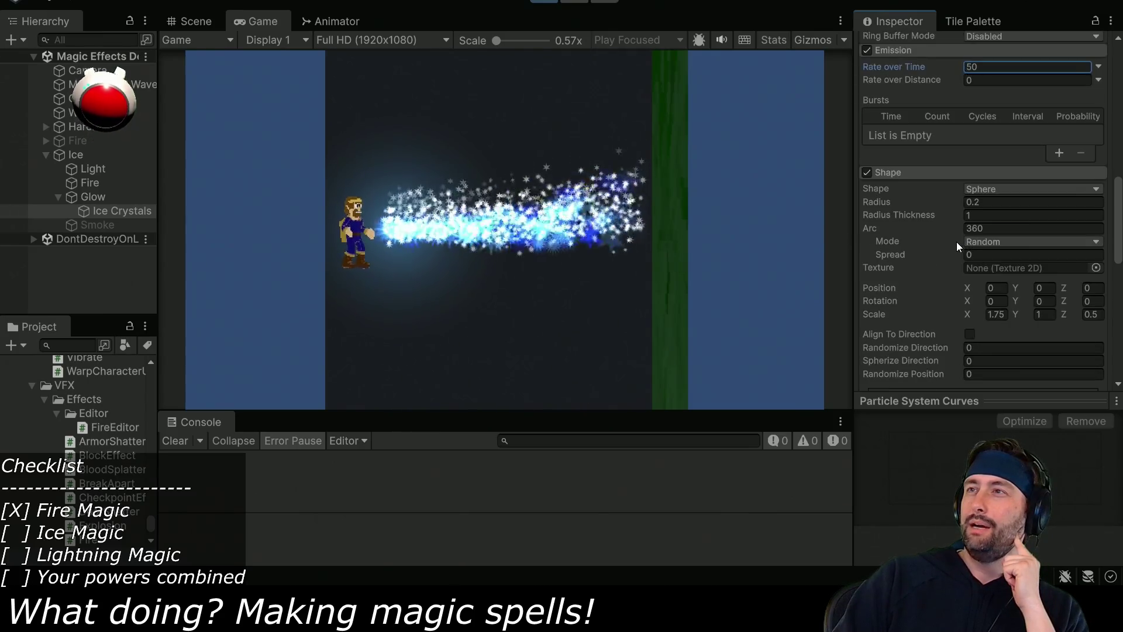
pyautogui.scroll(-2, 1029, 310)
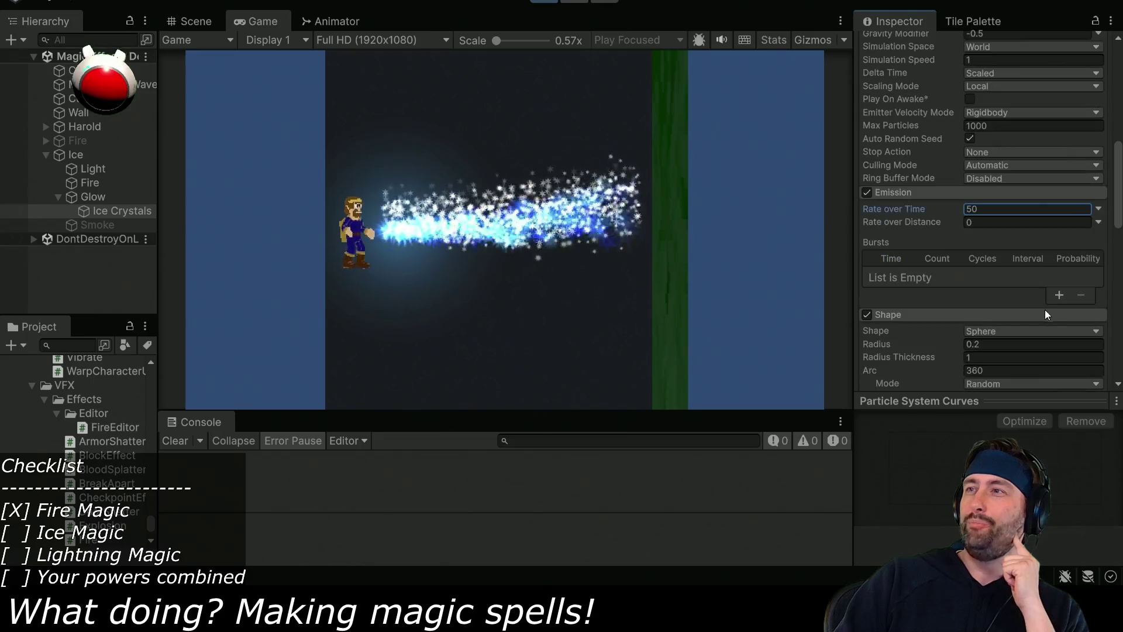
pyautogui.scroll(10, 943, 257)
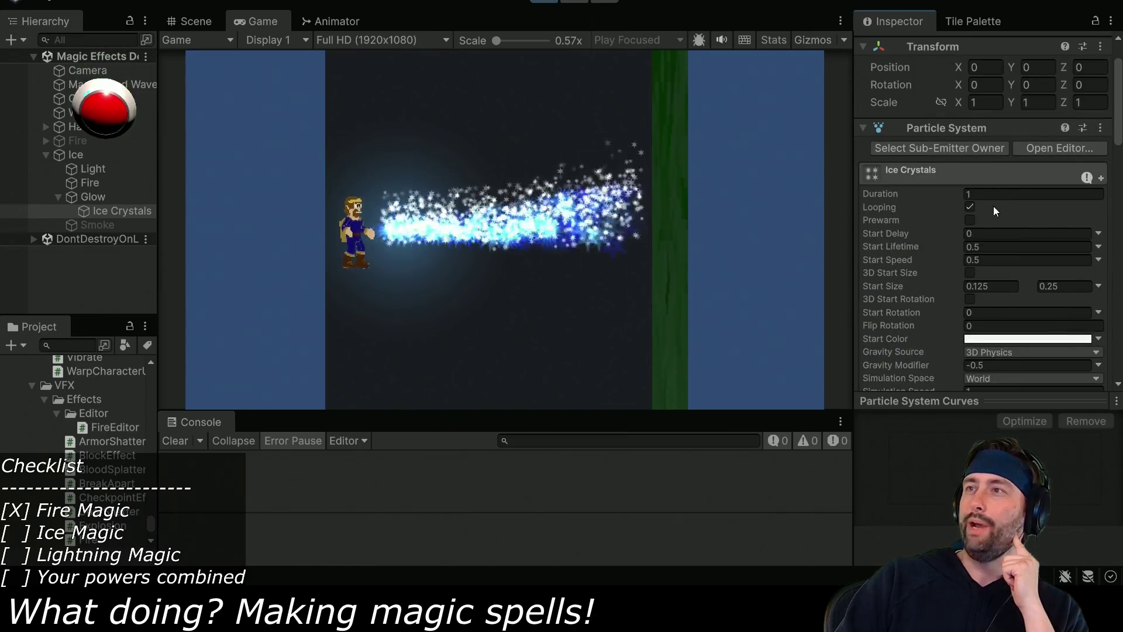
pyautogui.moveTo(959, 193); pyautogui.dragTo(935, 193)
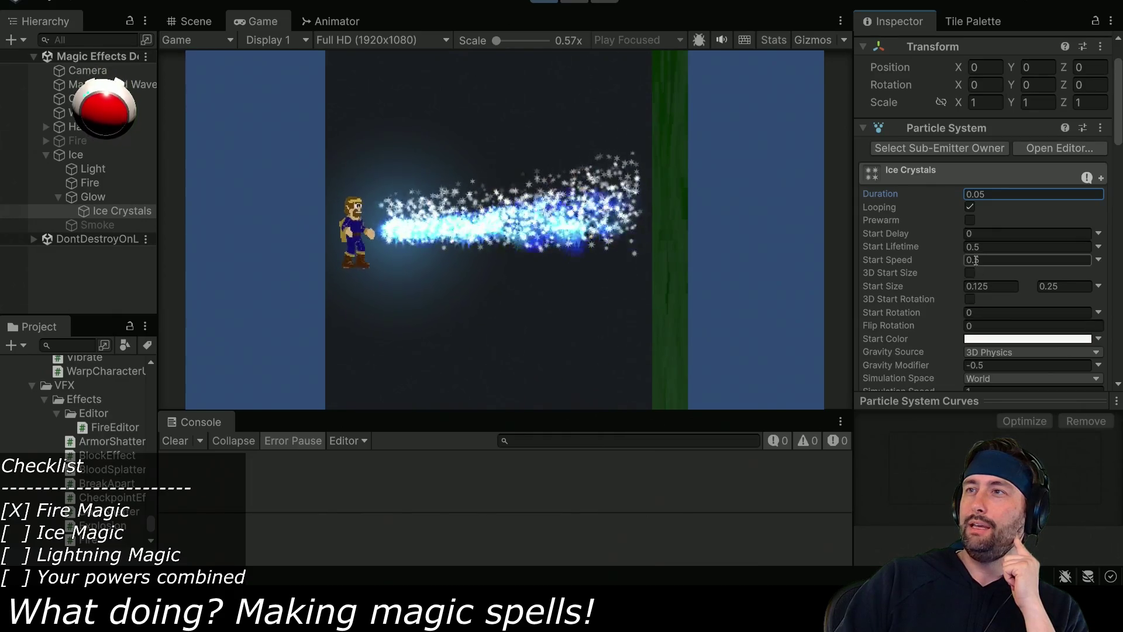
# Set the Ice Crystals Start Lifetime to 0.25.
pyautogui.click(987, 245)
pyautogui.write('0.25')
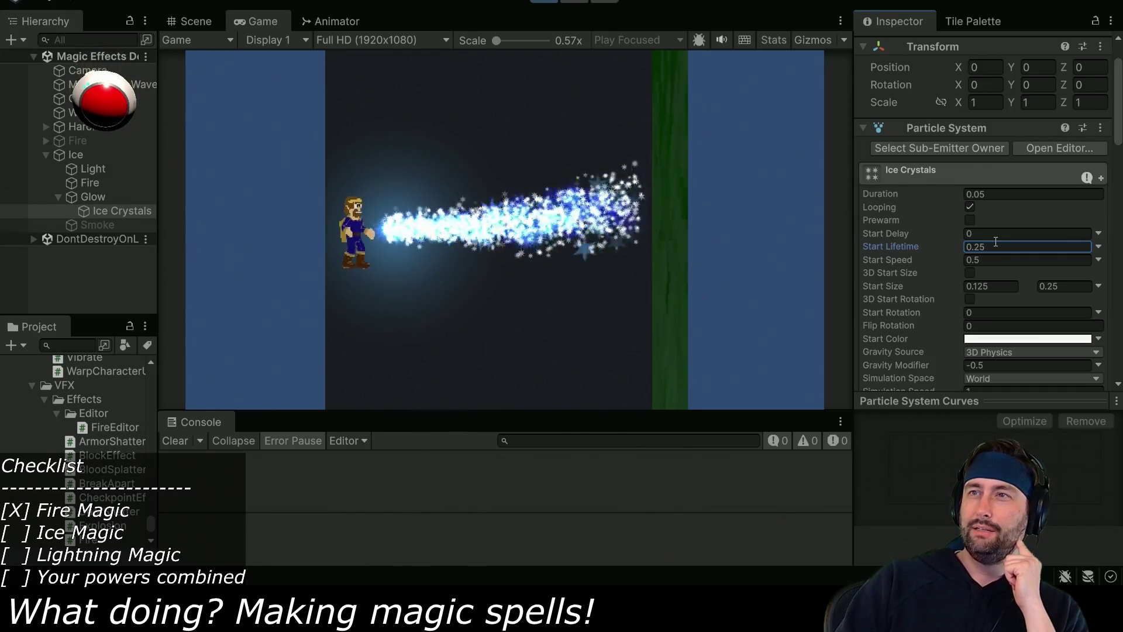
pyautogui.scroll(-10, 995, 242)
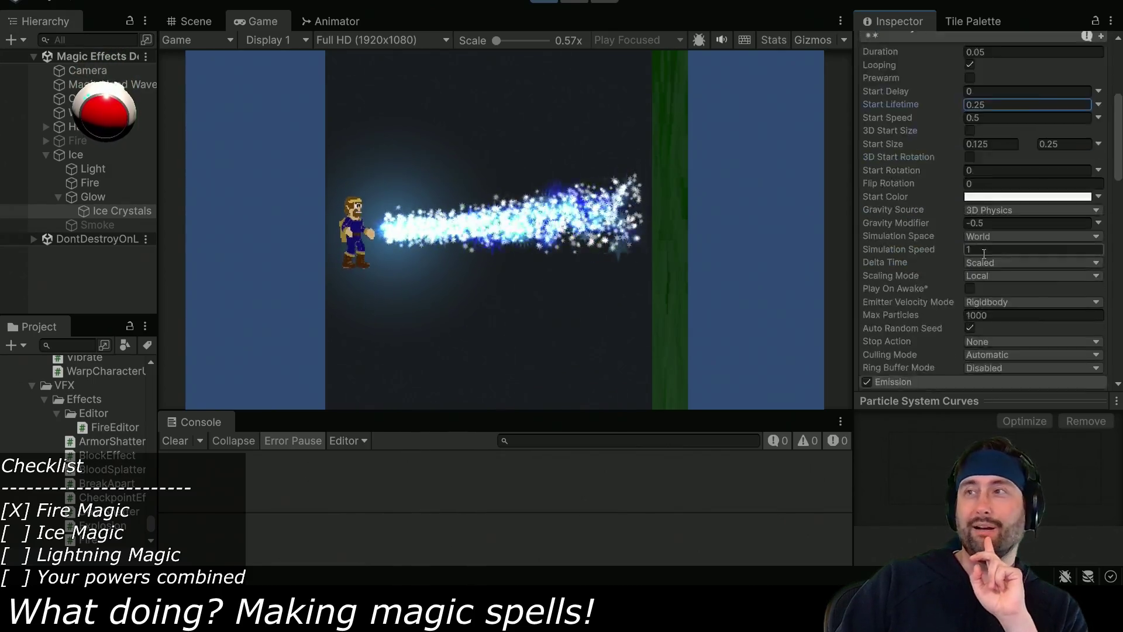
pyautogui.moveTo(961, 208)
pyautogui.mouseDown()
pyautogui.moveTo(567, 218)
pyautogui.moveTo(388, 240)
pyautogui.moveTo(550, 238)
pyautogui.mouseUp()
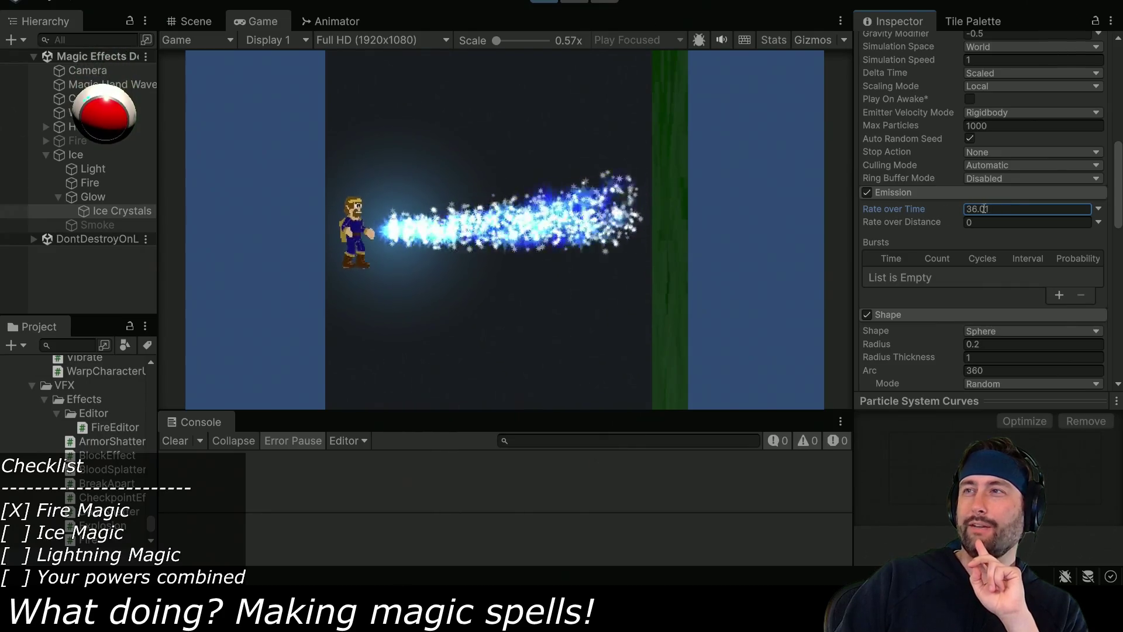
# Set the Ice Crystals Rate over Time to 40, then settle on 50.
pyautogui.doubleClick(1020, 209)
pyautogui.write('40')
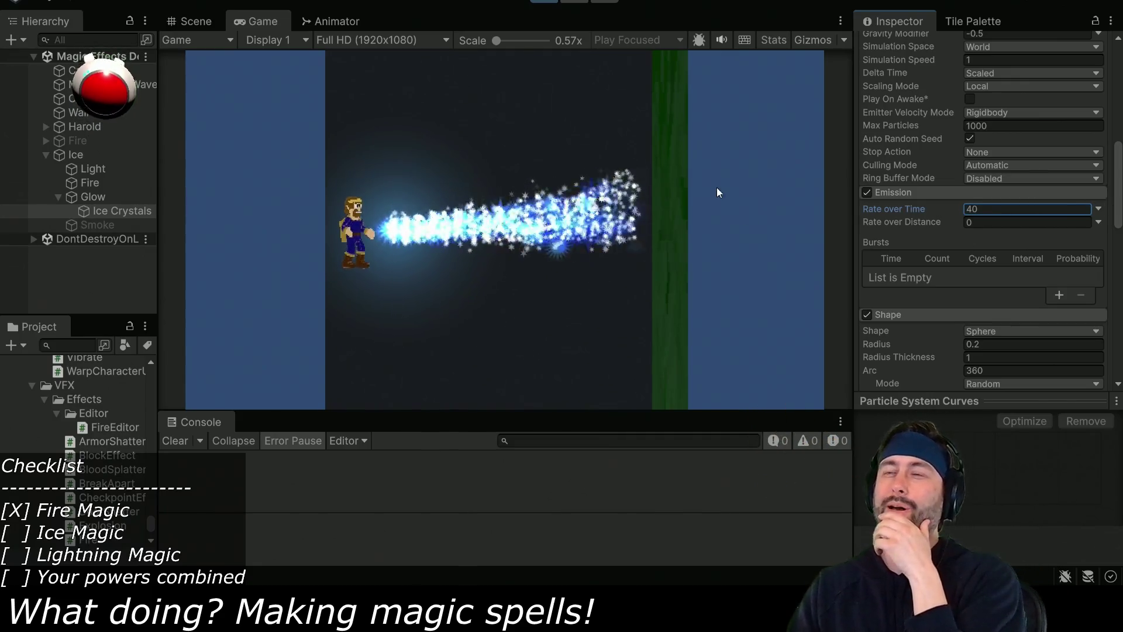
pyautogui.click(1029, 209)
pyautogui.write('50')
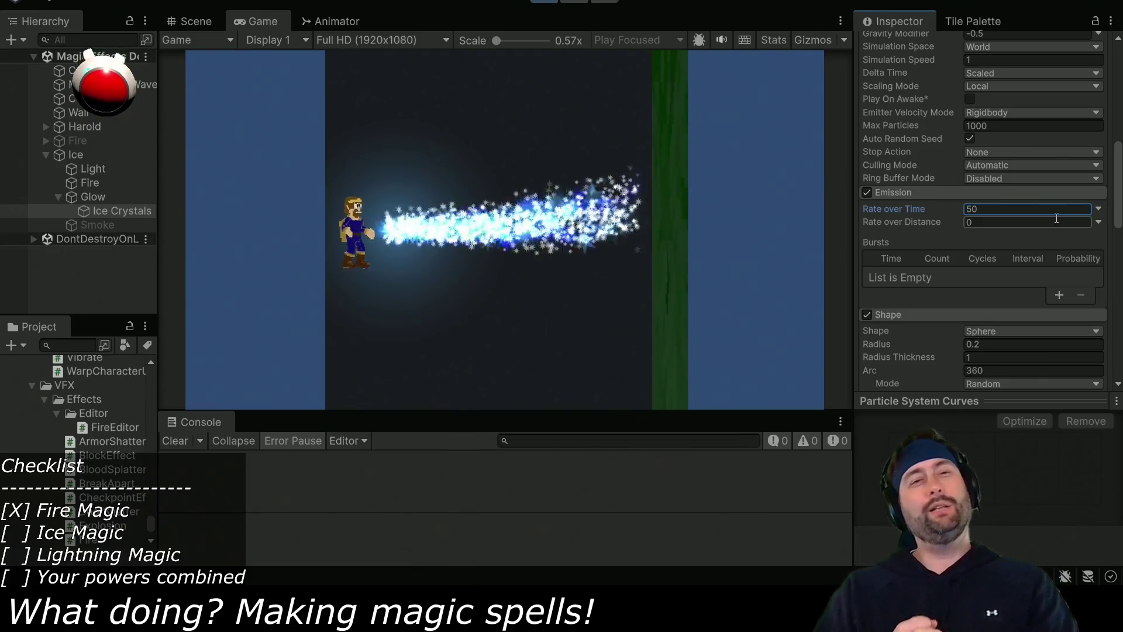
pyautogui.press('Return')
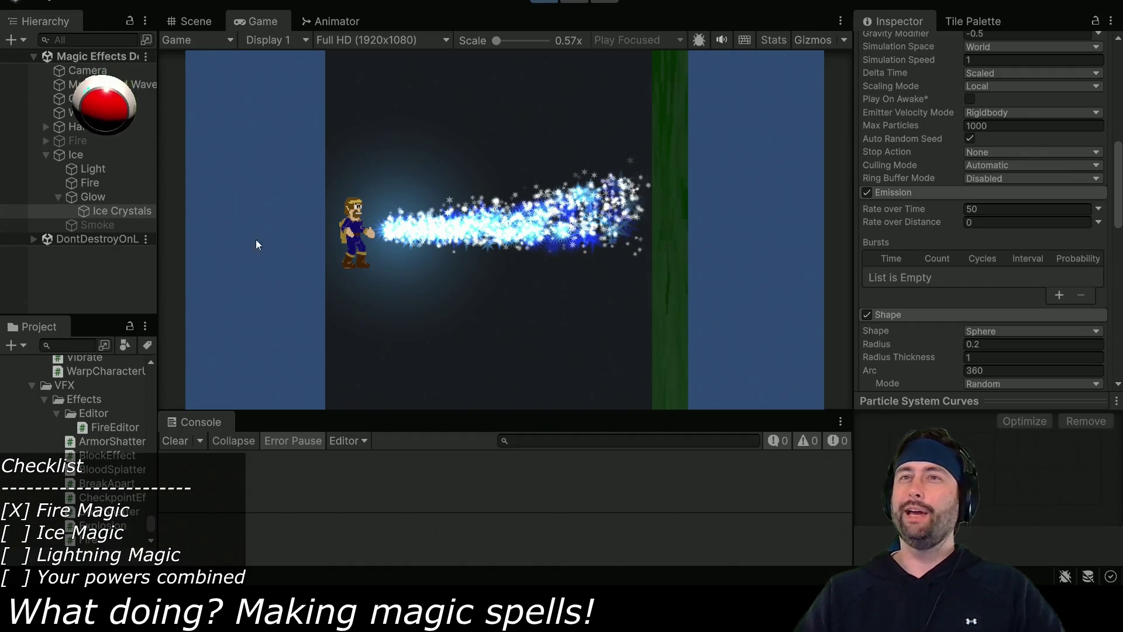
# Select Ice Crystals, then the parent Ice object to show its components.
pyautogui.click(108, 211)
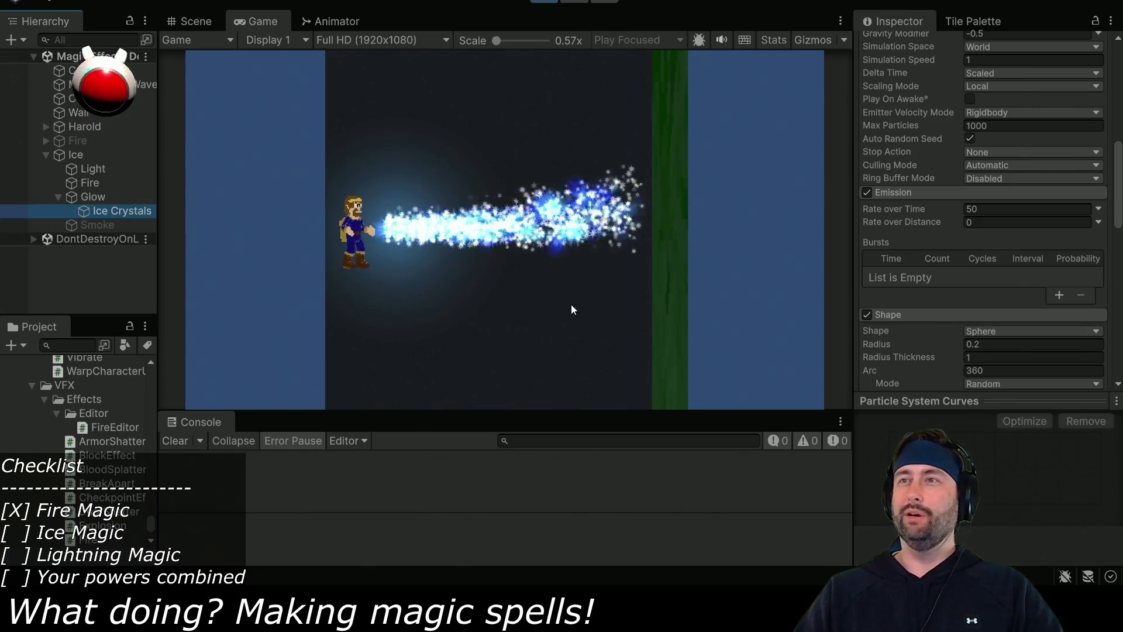
pyautogui.click(75, 155)
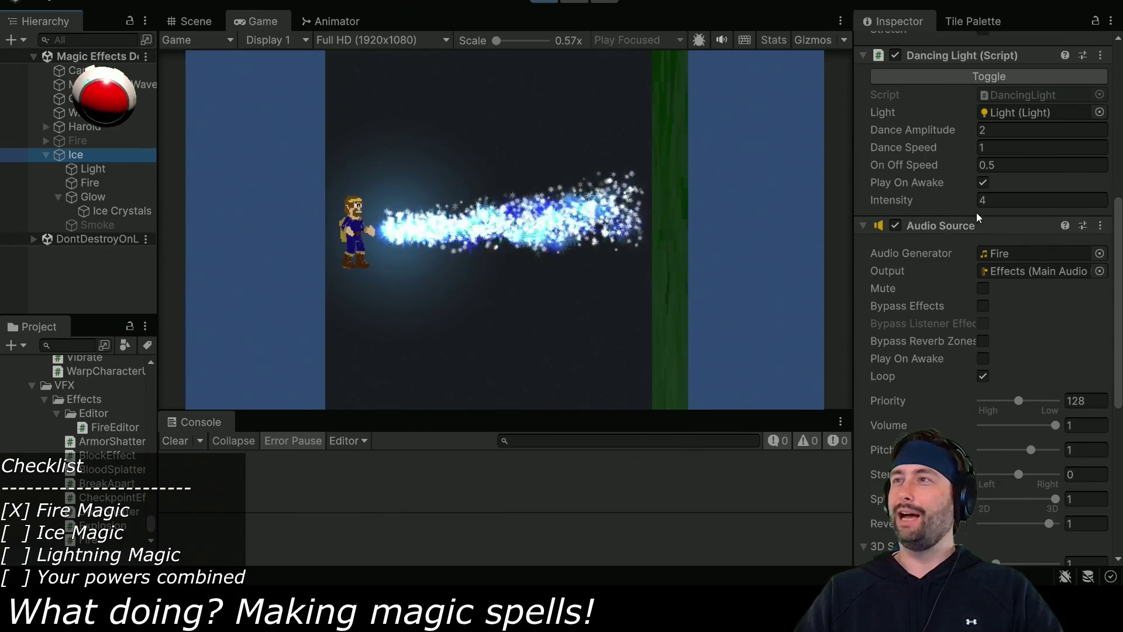
# Try Ice spray Velocity values of 20 and 30 in Play mode, then stop the game.
pyautogui.scroll(5, 988, 227)
pyautogui.click(1008, 390)
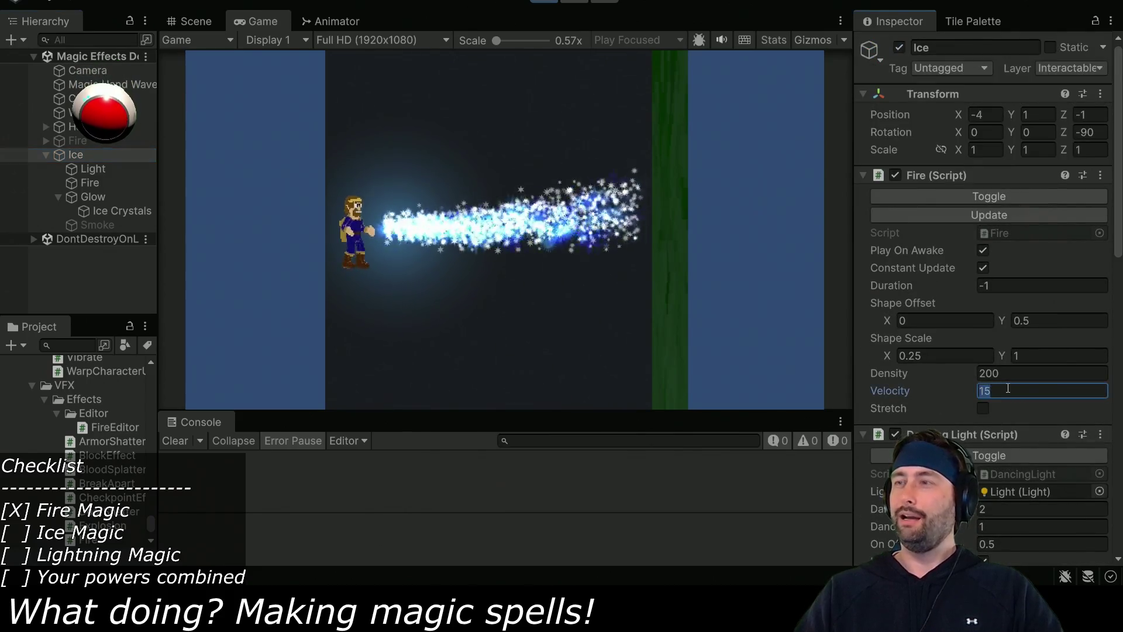
pyautogui.write('20')
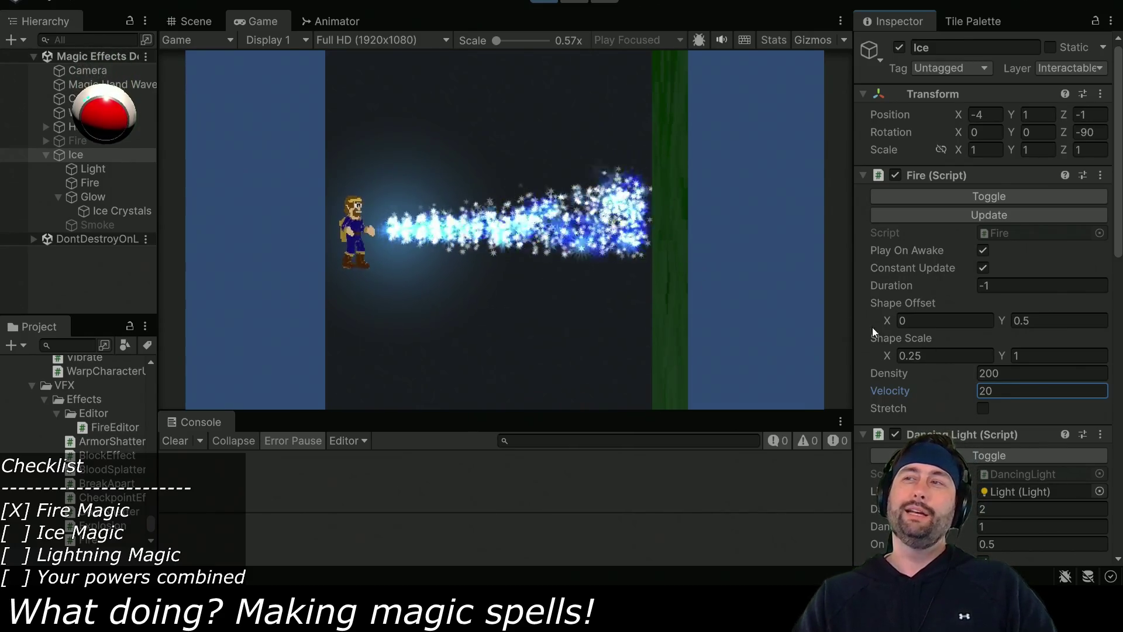
pyautogui.click(1005, 393)
pyautogui.write('30')
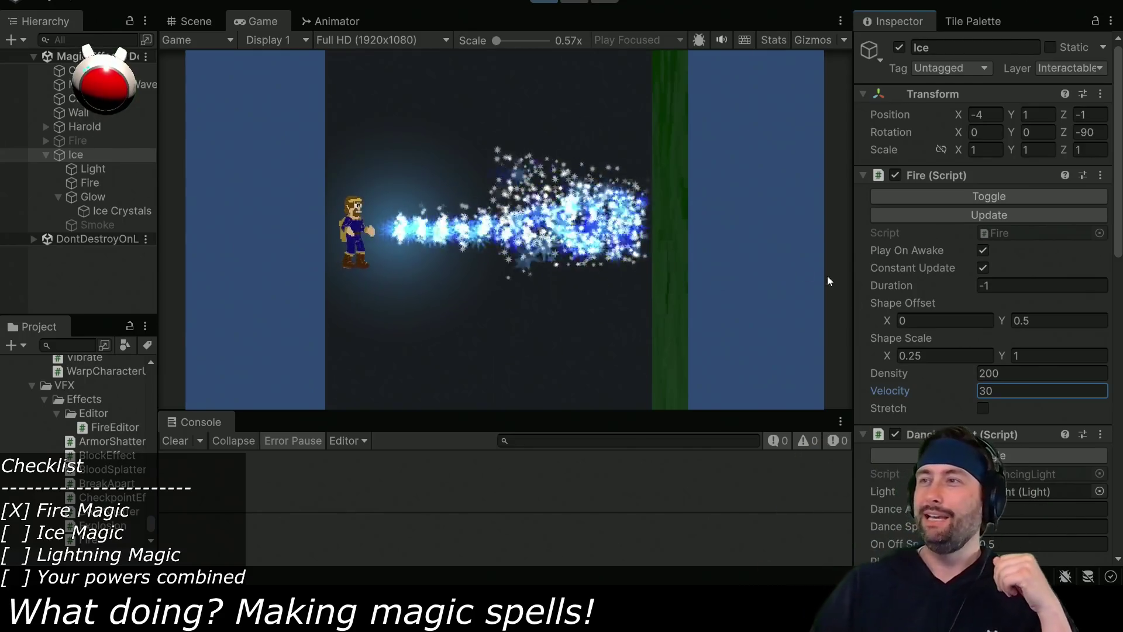
pyautogui.click(546, 3)
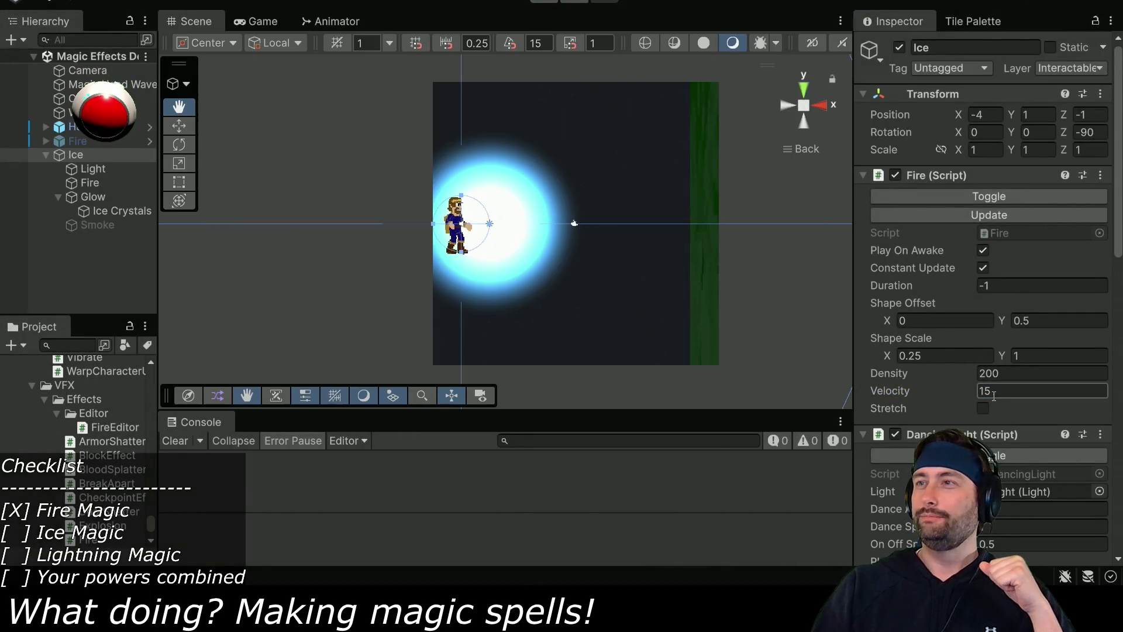
# Disable the Glow particle system's Sub Emitters module.
pyautogui.click(107, 211)
pyautogui.click(93, 196)
pyautogui.scroll(-10, 929, 338)
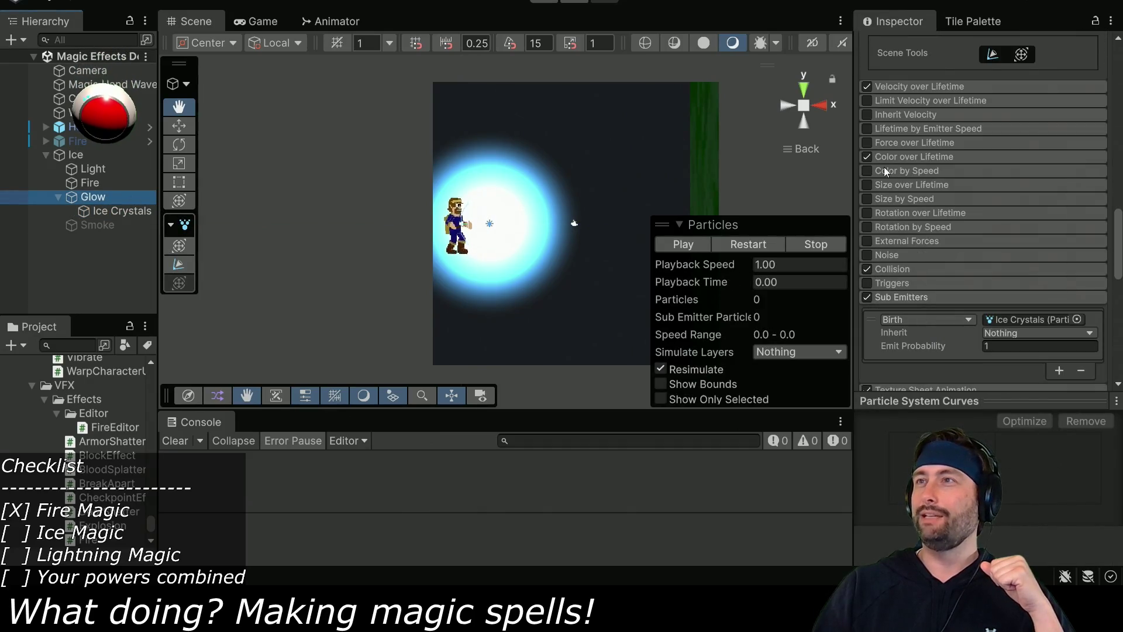
pyautogui.click(866, 298)
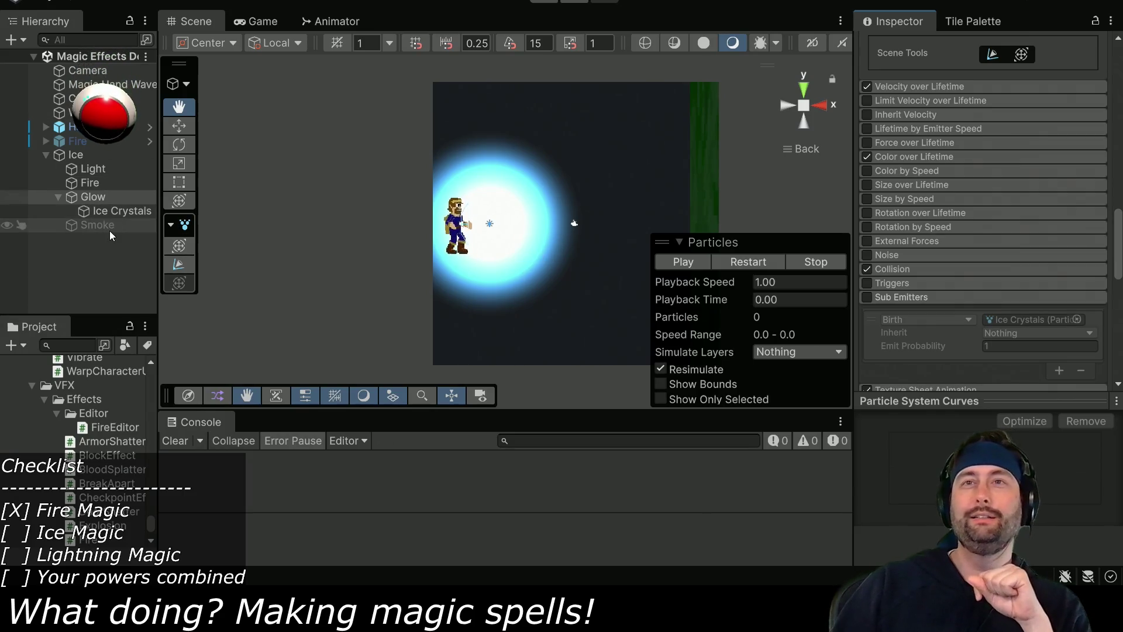
# Inspect Fire under Ice, test-run the spray, stop it, and select the Ice object.
pyautogui.click(89, 182)
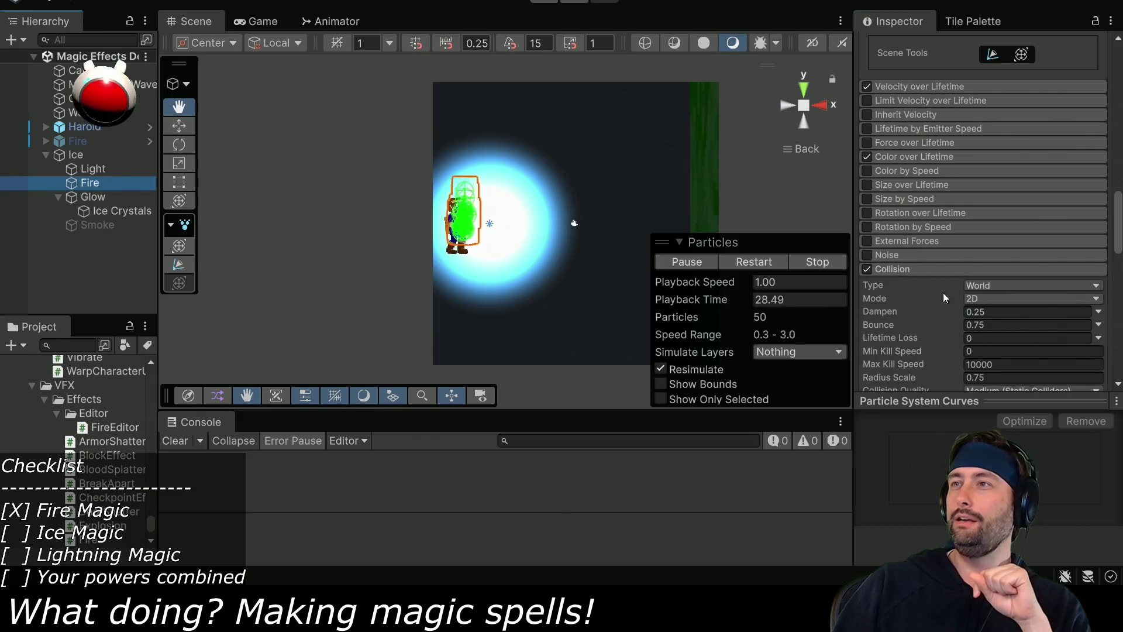
pyautogui.scroll(10, 927, 222)
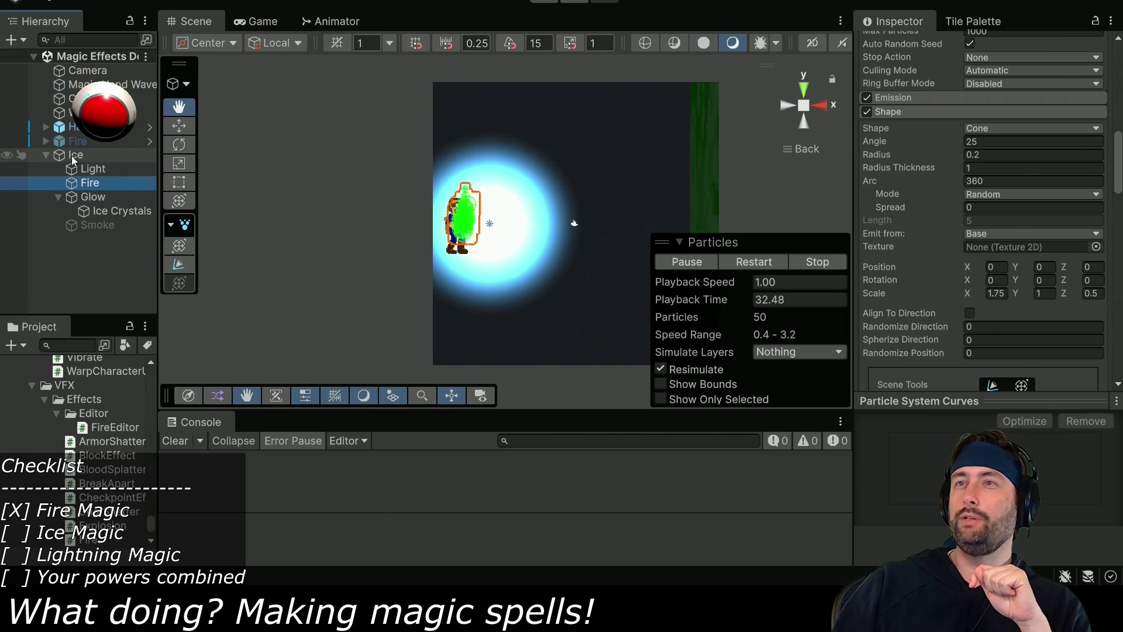
pyautogui.scroll(3, 961, 227)
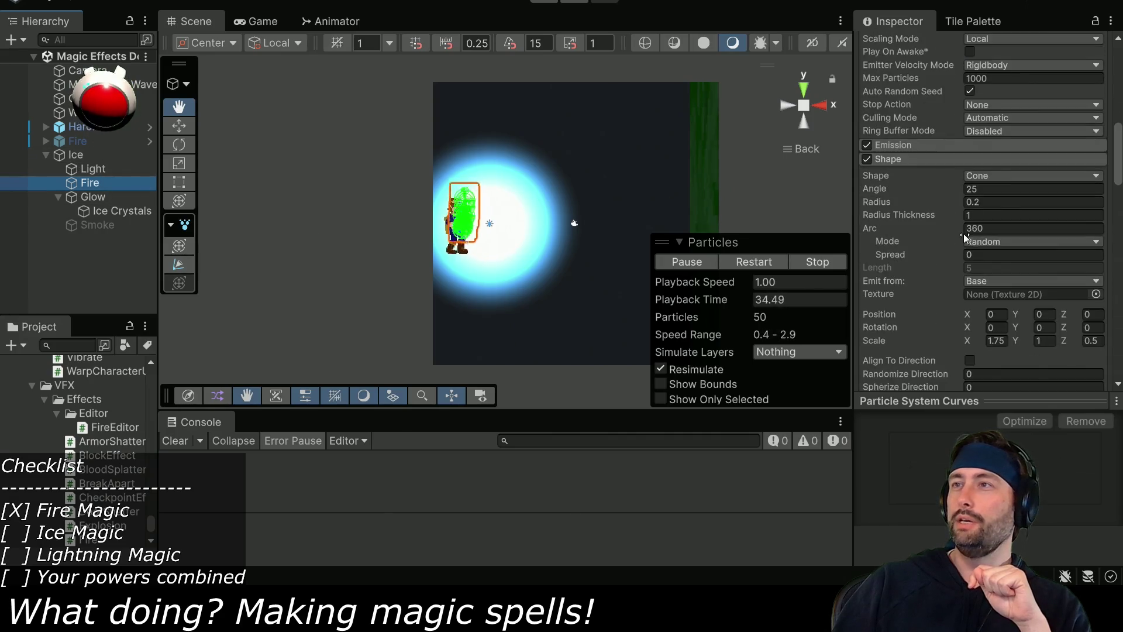
pyautogui.click(544, 2)
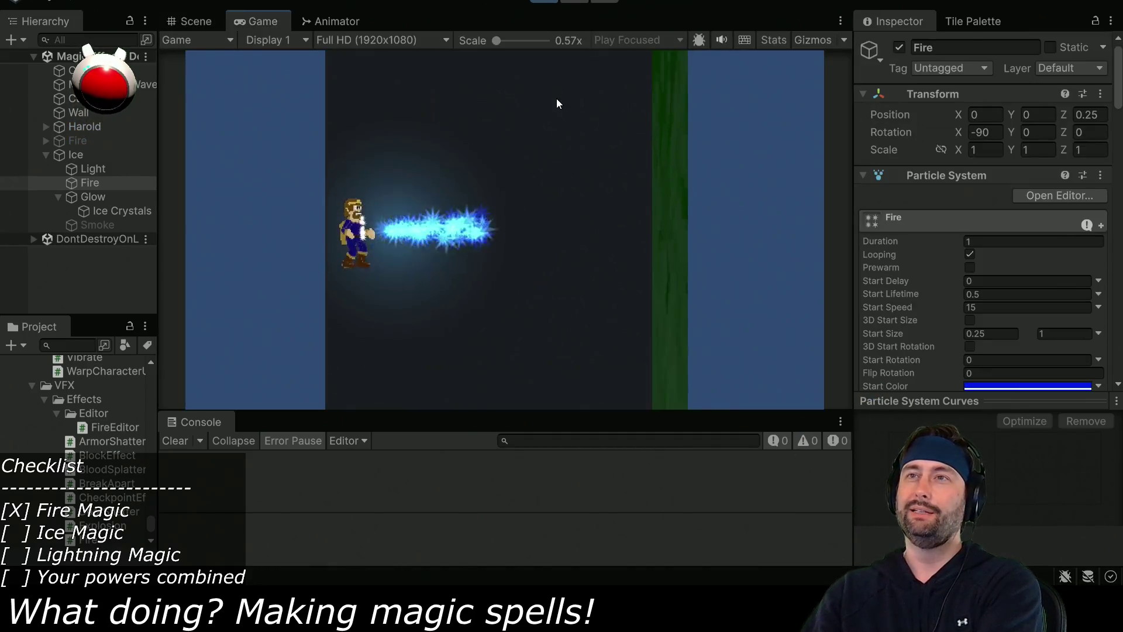
pyautogui.click(544, 3)
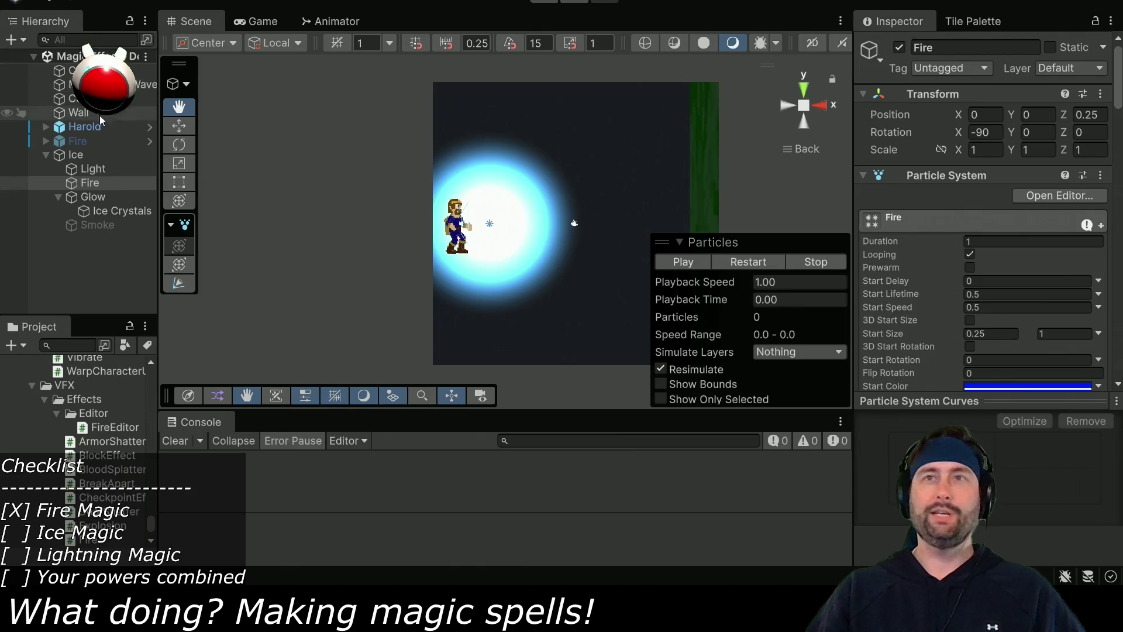
pyautogui.click(62, 156)
# Deactivate the Ice effect and add a new Particle System to the scene.
pyautogui.click(900, 48)
pyautogui.rightClick(104, 111)
pyautogui.moveTo(146, 50)
pyautogui.click(286, 49)
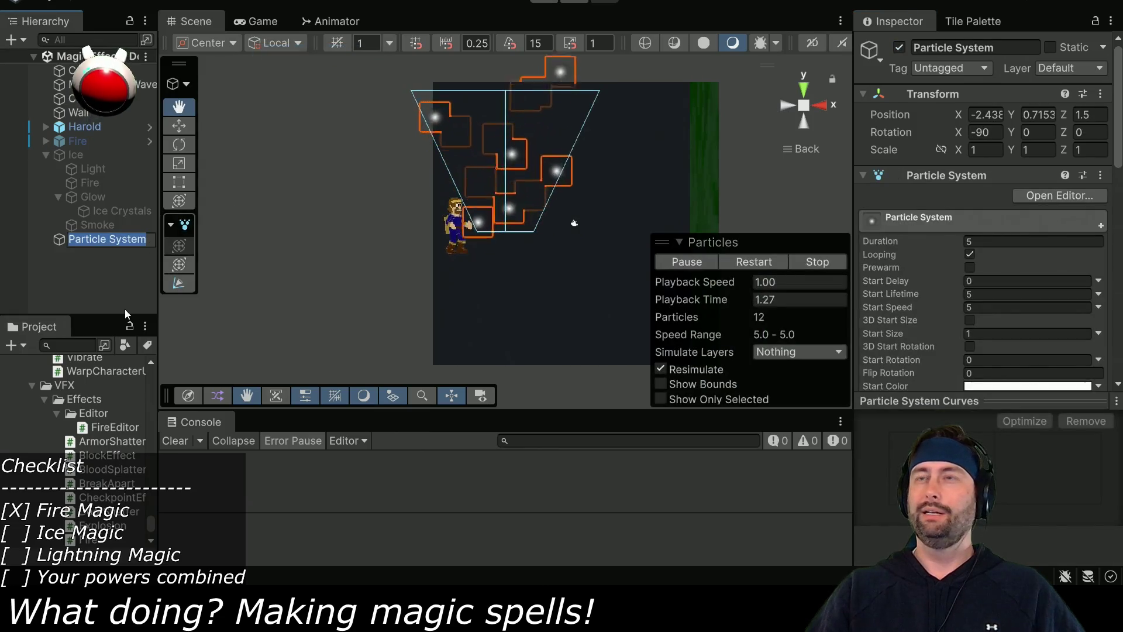
pyautogui.click(70, 272)
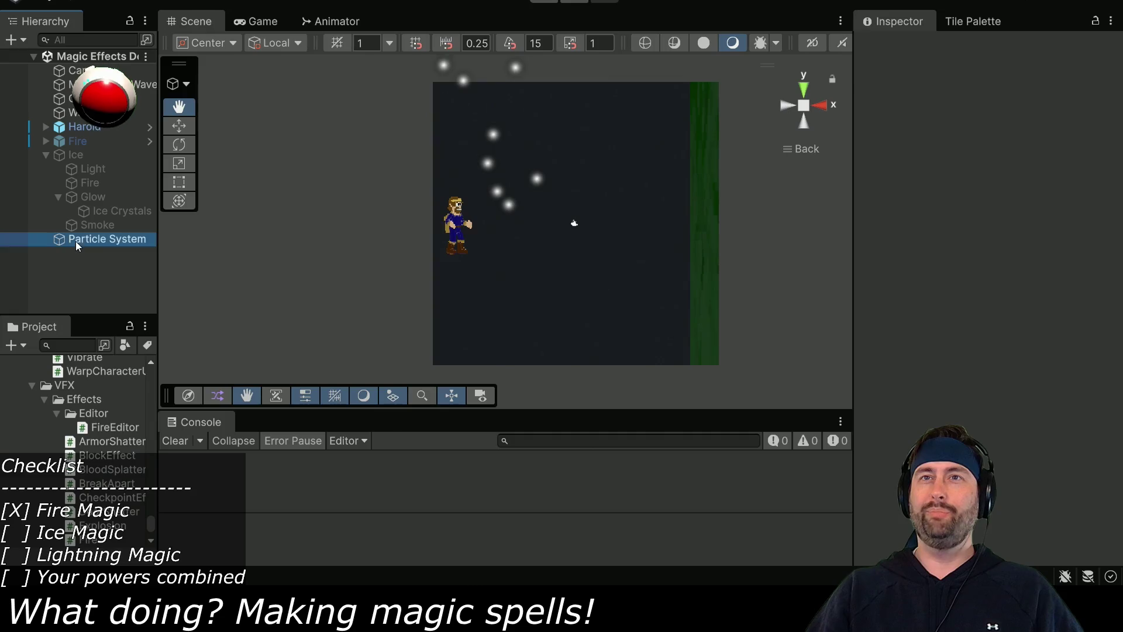
pyautogui.click(75, 240)
# Set the new Particle System's position to 0, 0, 0.
pyautogui.click(1004, 112)
pyautogui.doubleClick(988, 111)
pyautogui.write('0')
pyautogui.press('Tab')
pyautogui.write('0')
pyautogui.press('Tab')
pyautogui.write('0')
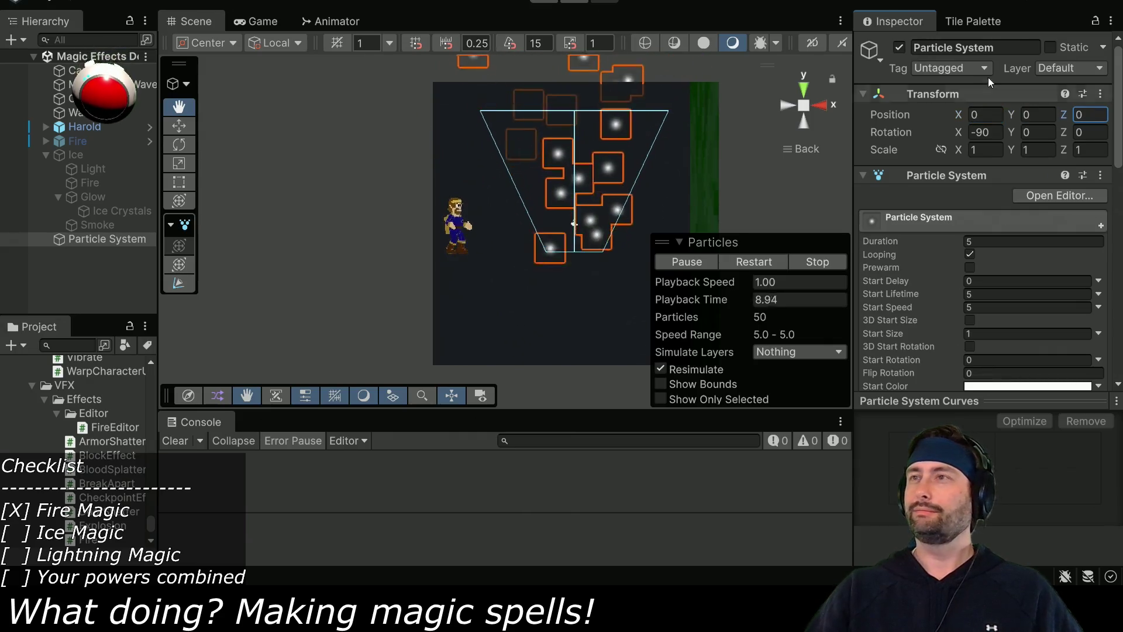
pyautogui.doubleClick(1104, 113)
pyautogui.write('-1')
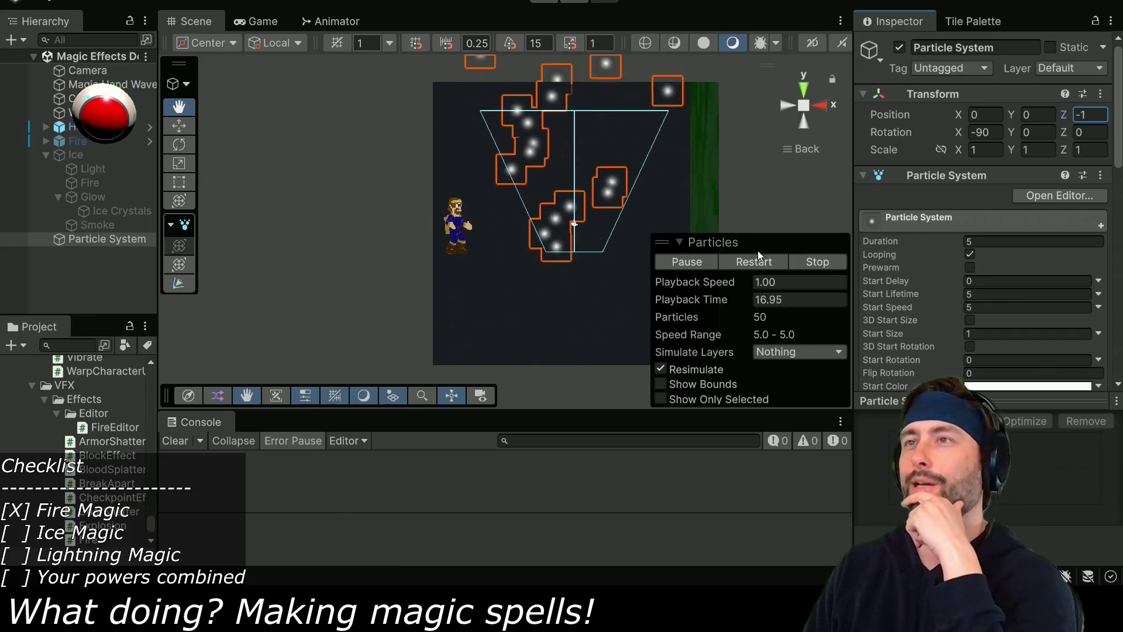
# Edit the new Particle System's Start Rotation.
pyautogui.scroll(-3, 927, 260)
pyautogui.scroll(-2, 925, 261)
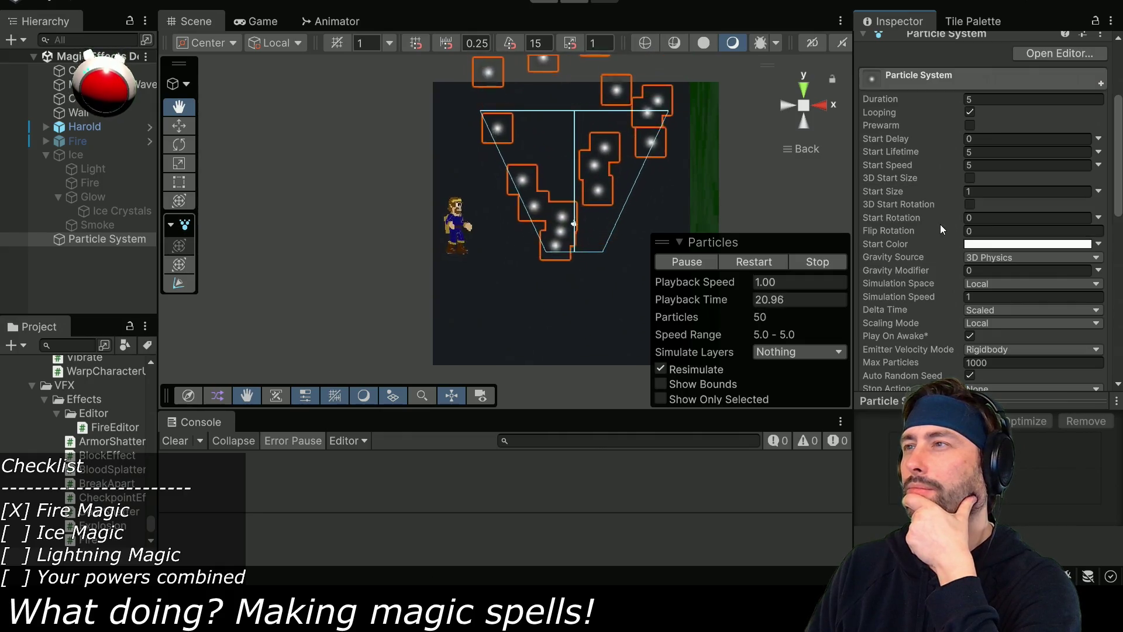
pyautogui.click(969, 218)
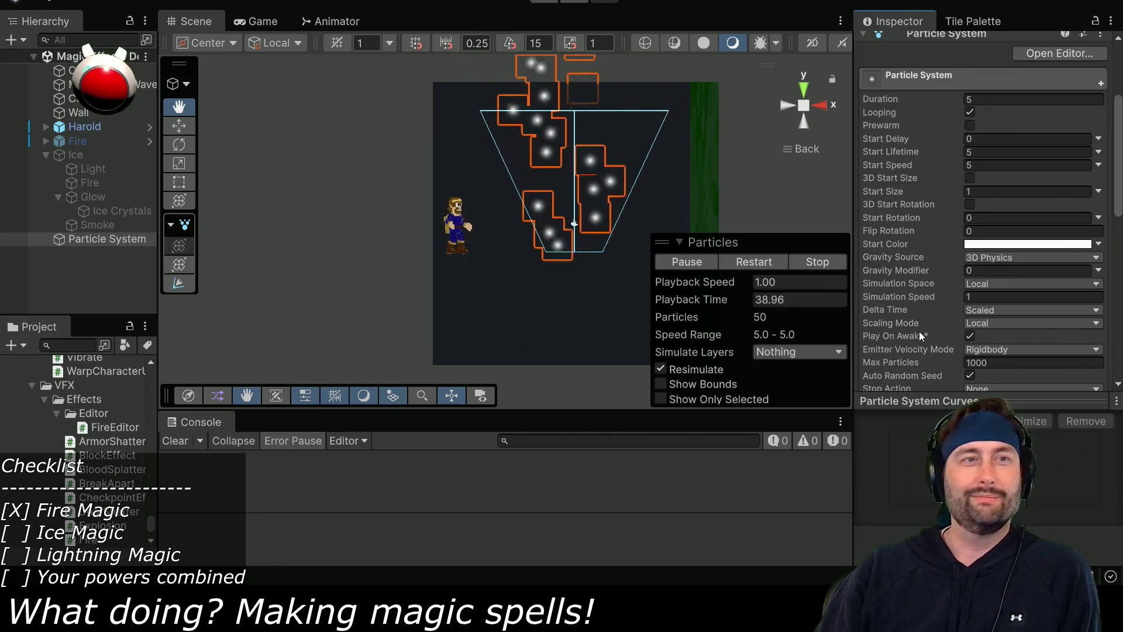
pyautogui.moveTo(920, 334)
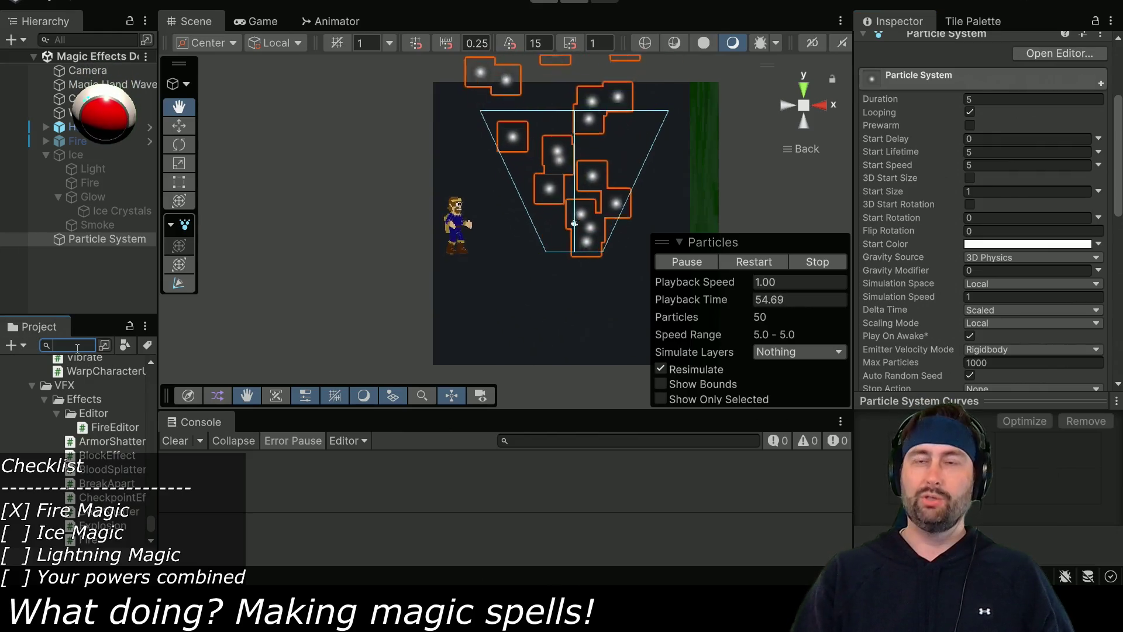
# Search for 'title', open the Title scene, and maximise the Game view.
pyautogui.write('title')
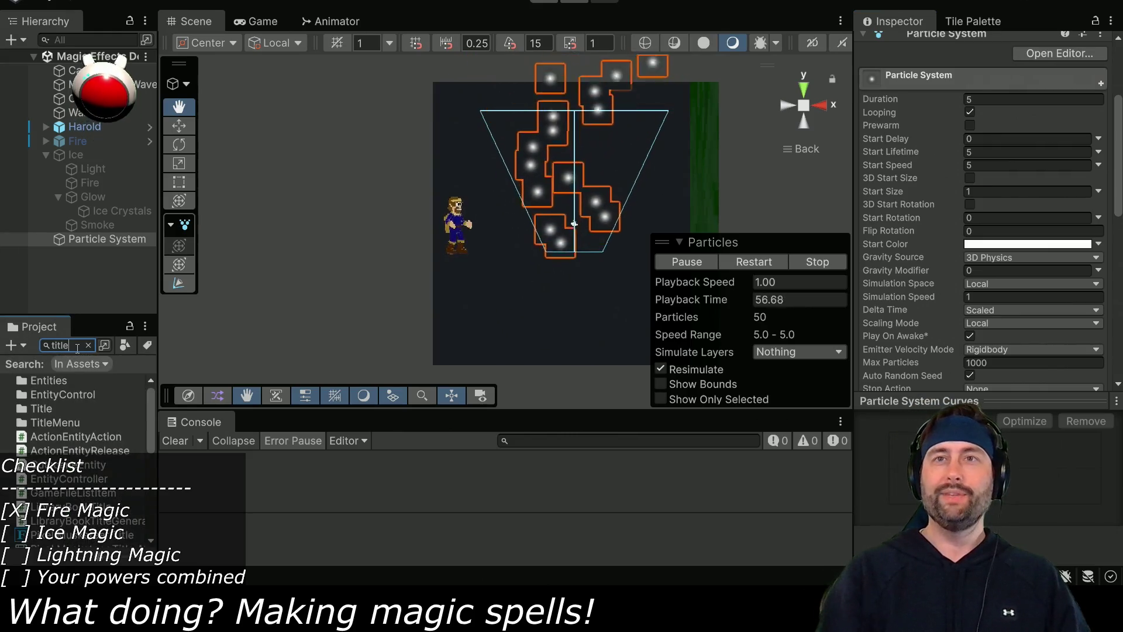
pyautogui.doubleClick(70, 507)
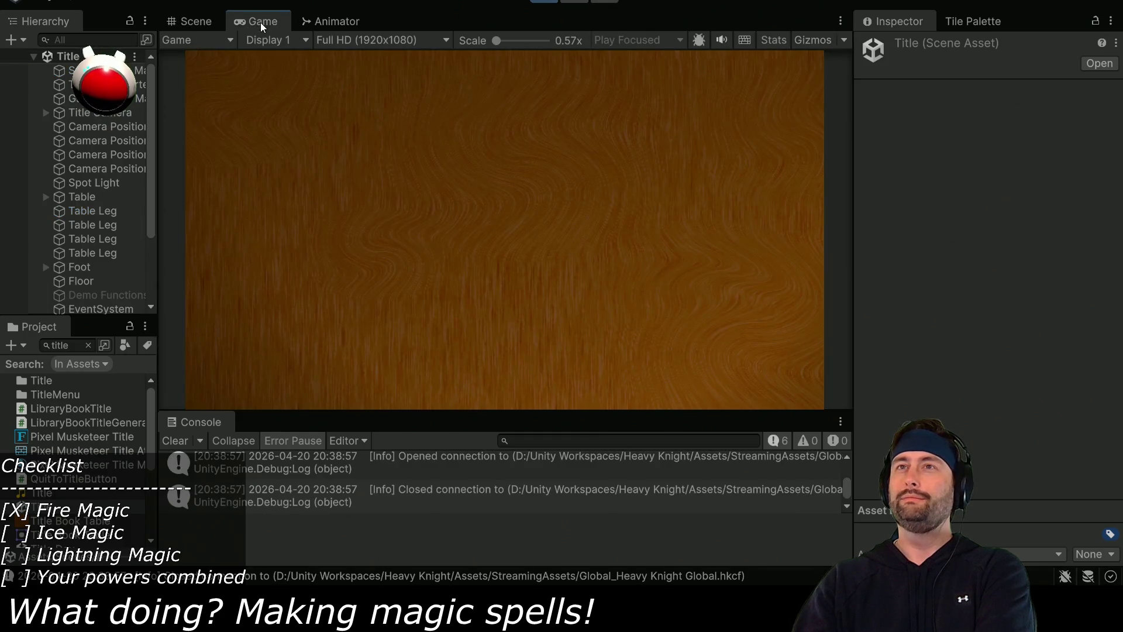
pyautogui.doubleClick(259, 22)
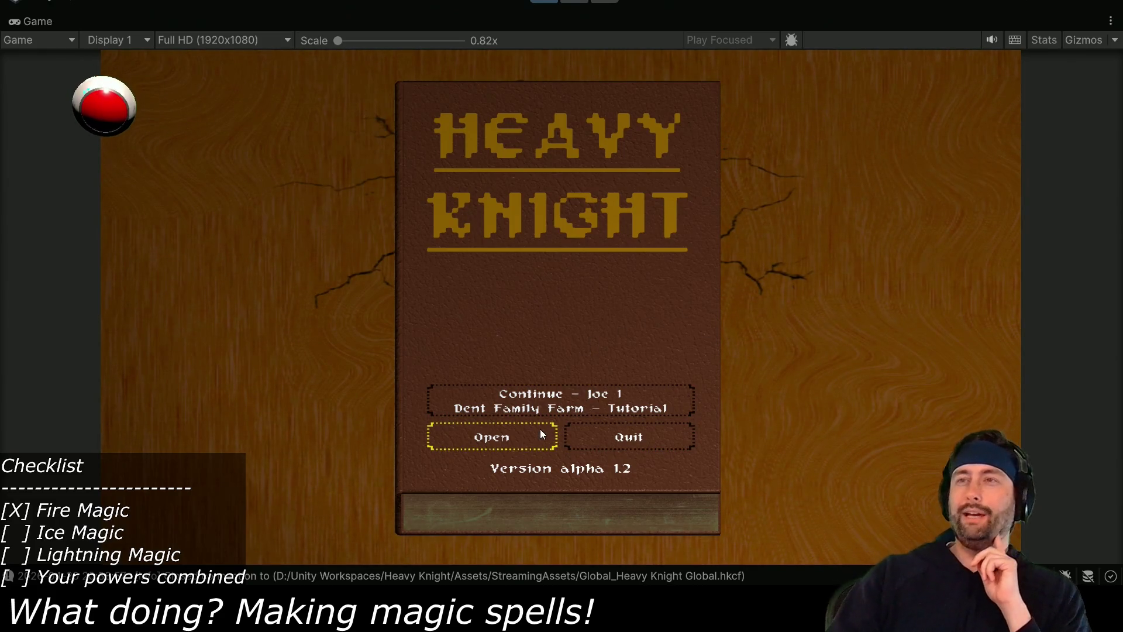
# From the title book, open a save, choose The Castle of Magic, and start Introduction.
pyautogui.click(489, 444)
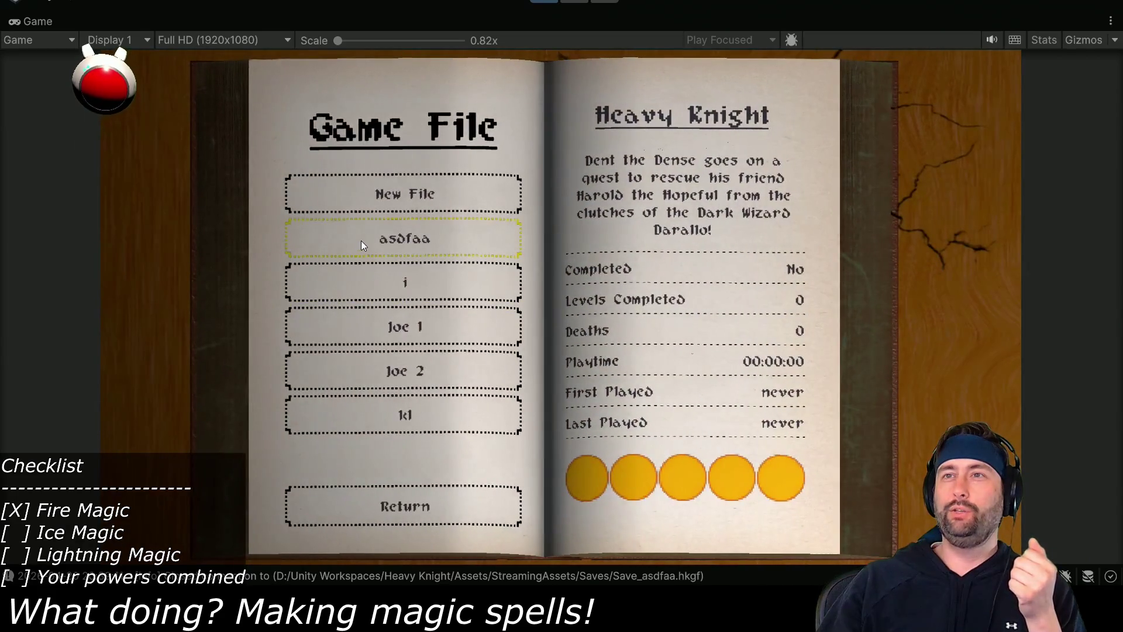
pyautogui.click(361, 241)
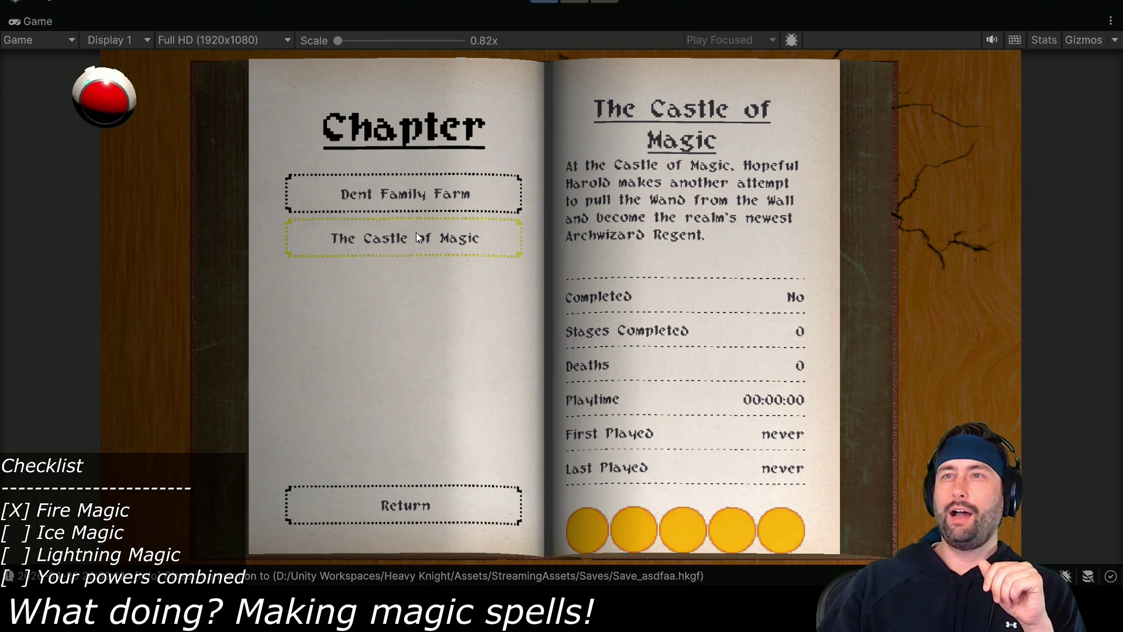
pyautogui.click(423, 202)
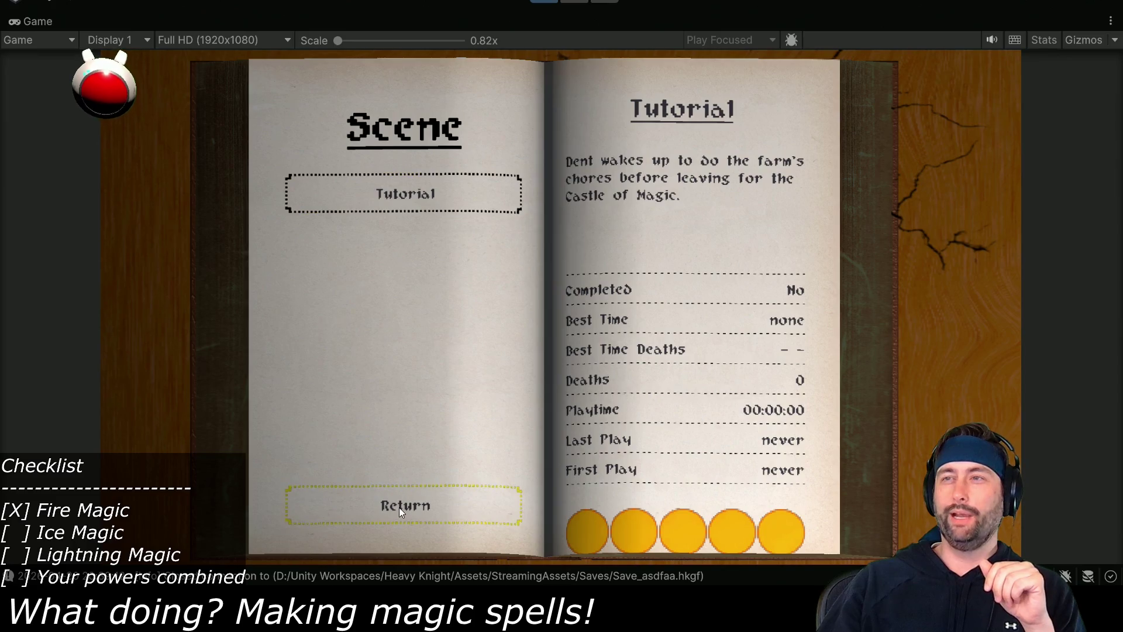
pyautogui.click(399, 507)
pyautogui.click(364, 244)
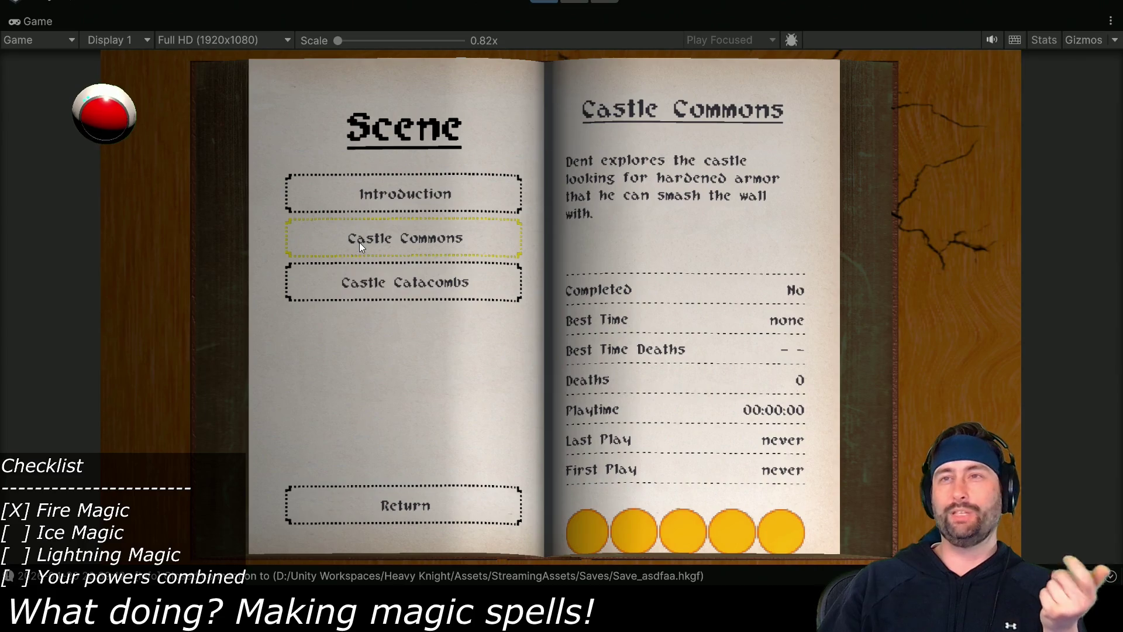
pyautogui.click(390, 199)
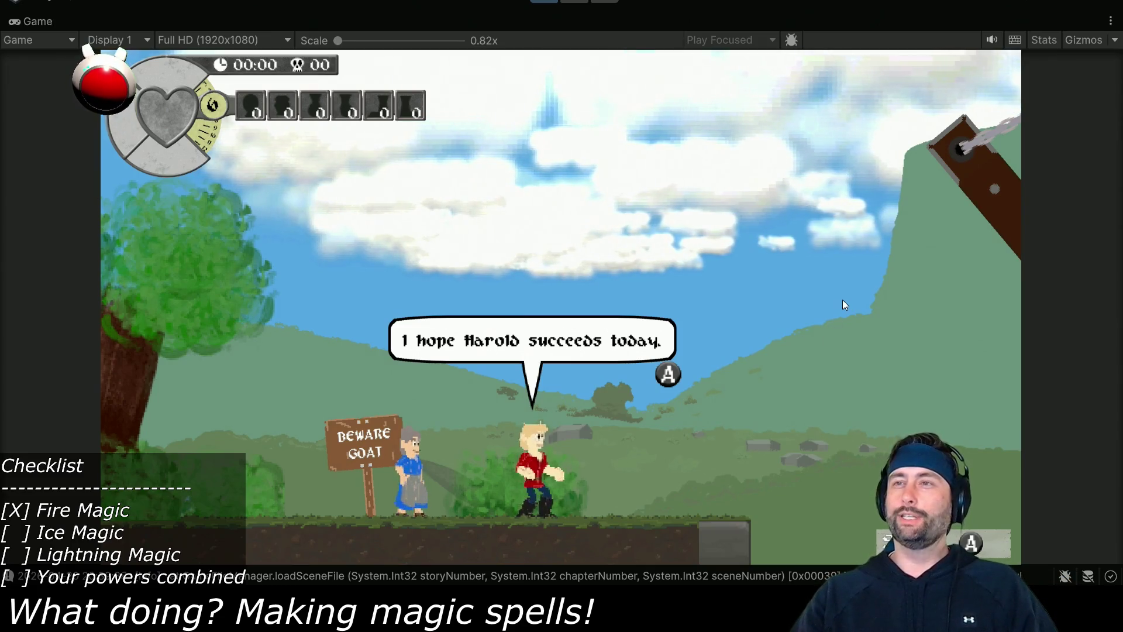
# Advance through the opening dialogue with the old woman and guard as the bridge lowers.
pyautogui.press('space')
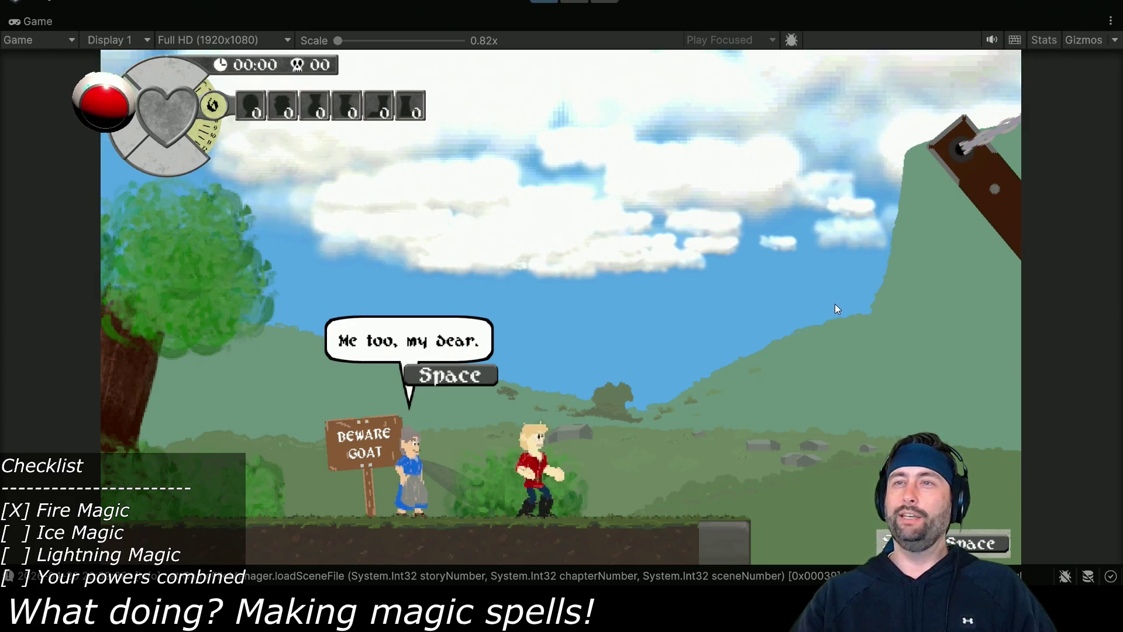
pyautogui.press('space')
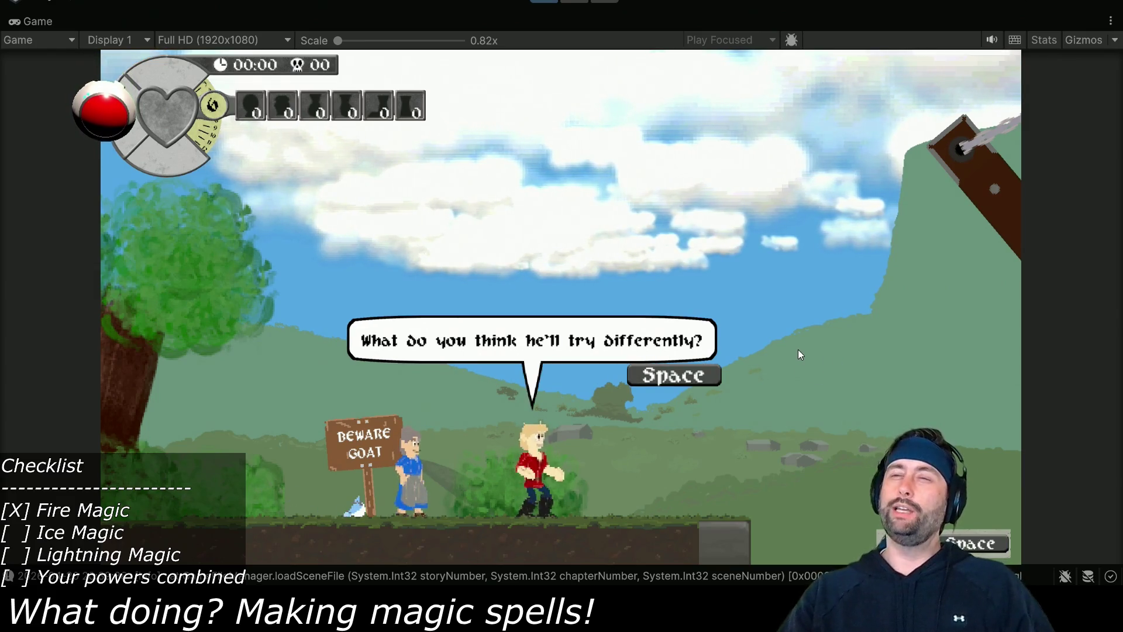
pyautogui.press('space')
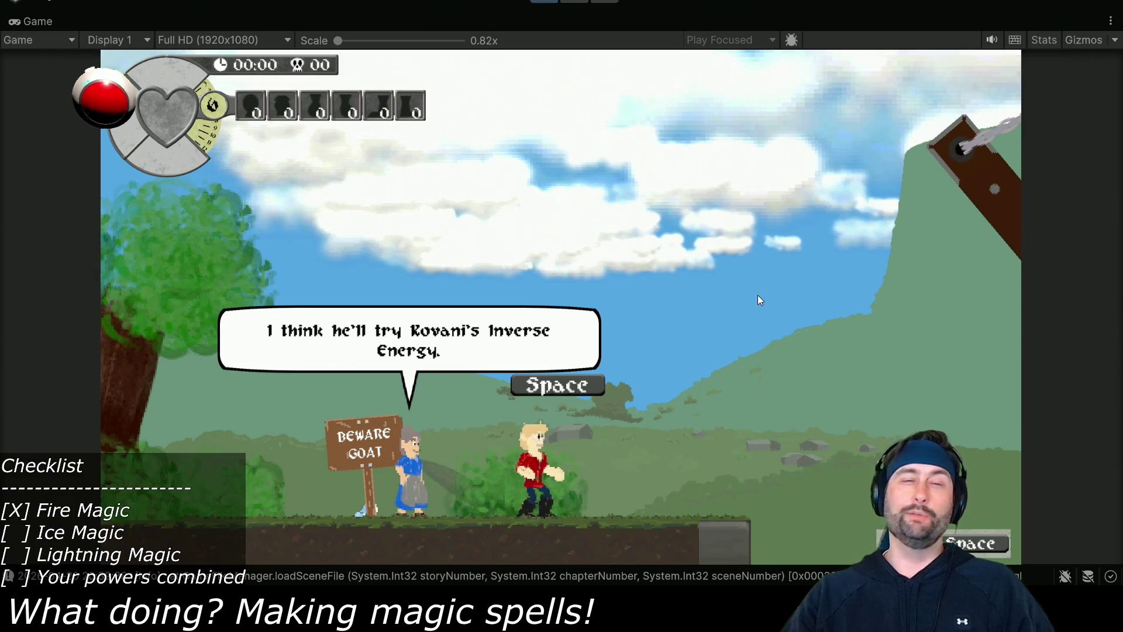
pyautogui.press('space')
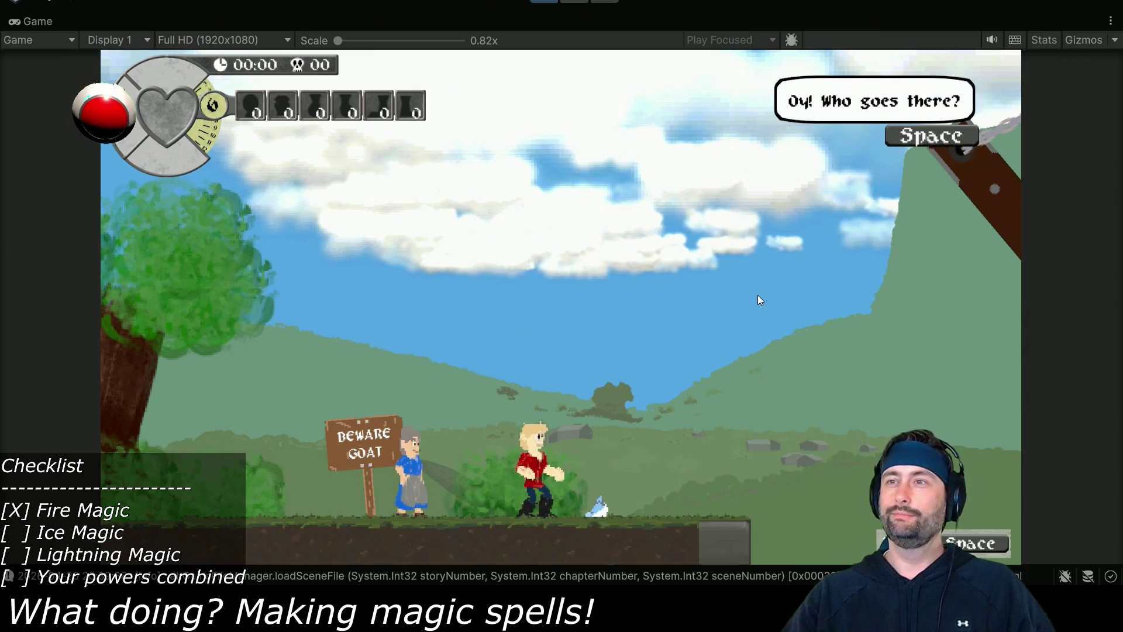
pyautogui.press('space')
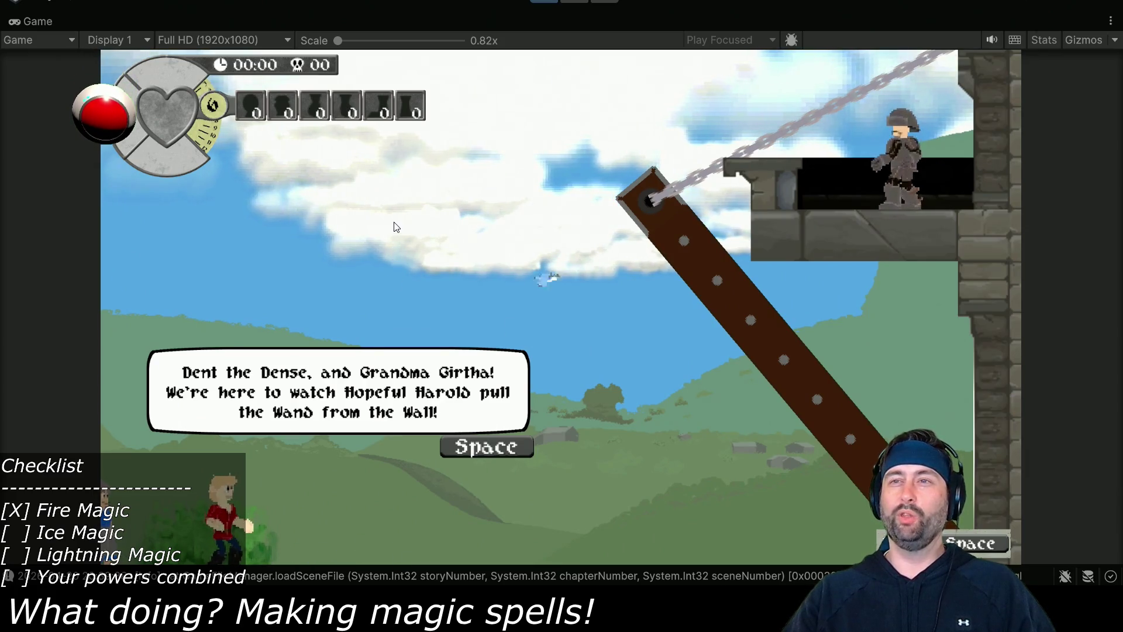
pyautogui.press('space')
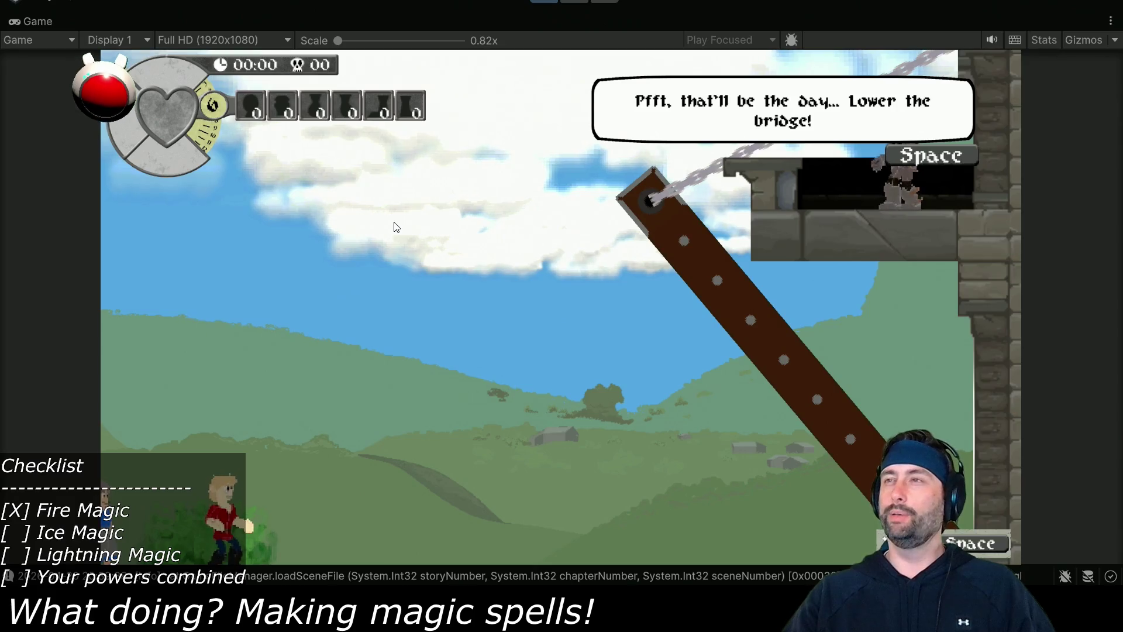
pyautogui.press('space')
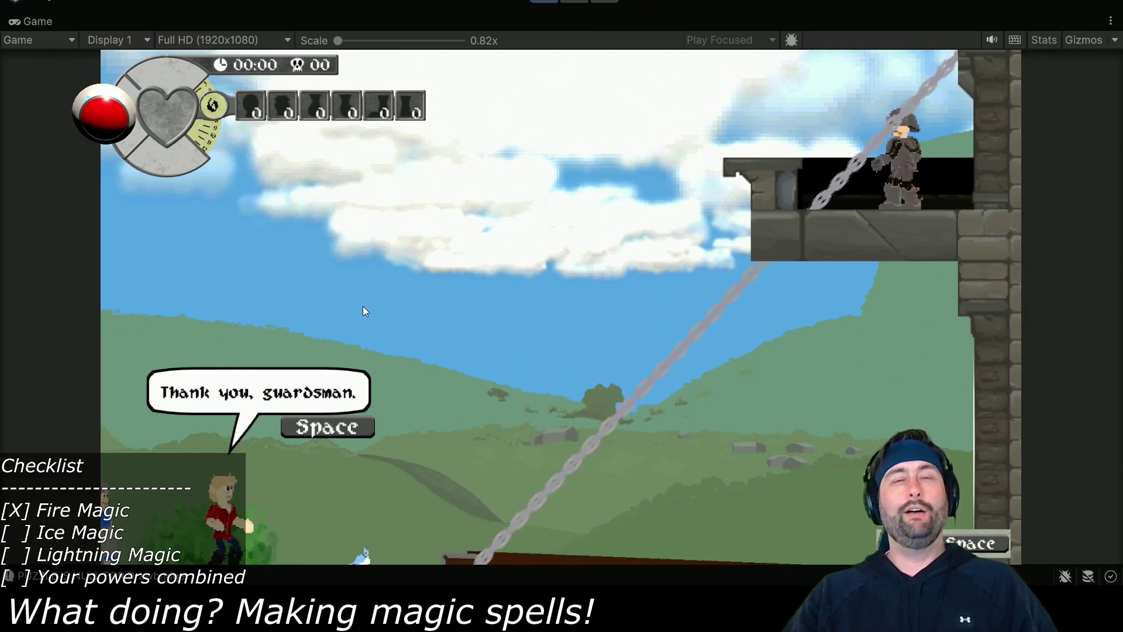
pyautogui.press('space')
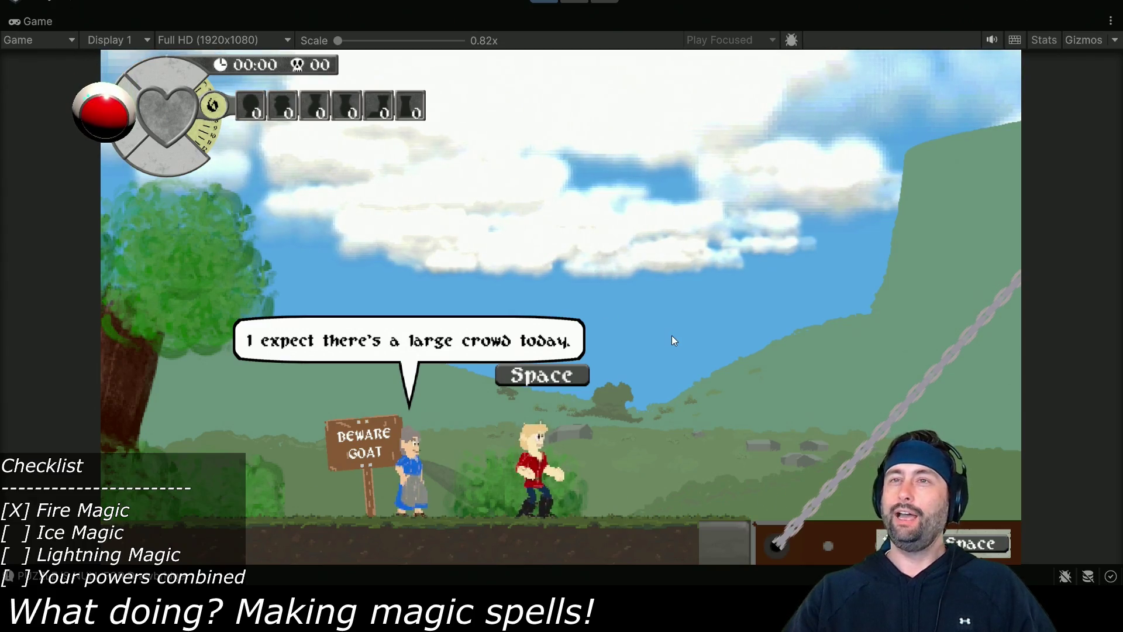
pyautogui.press('space')
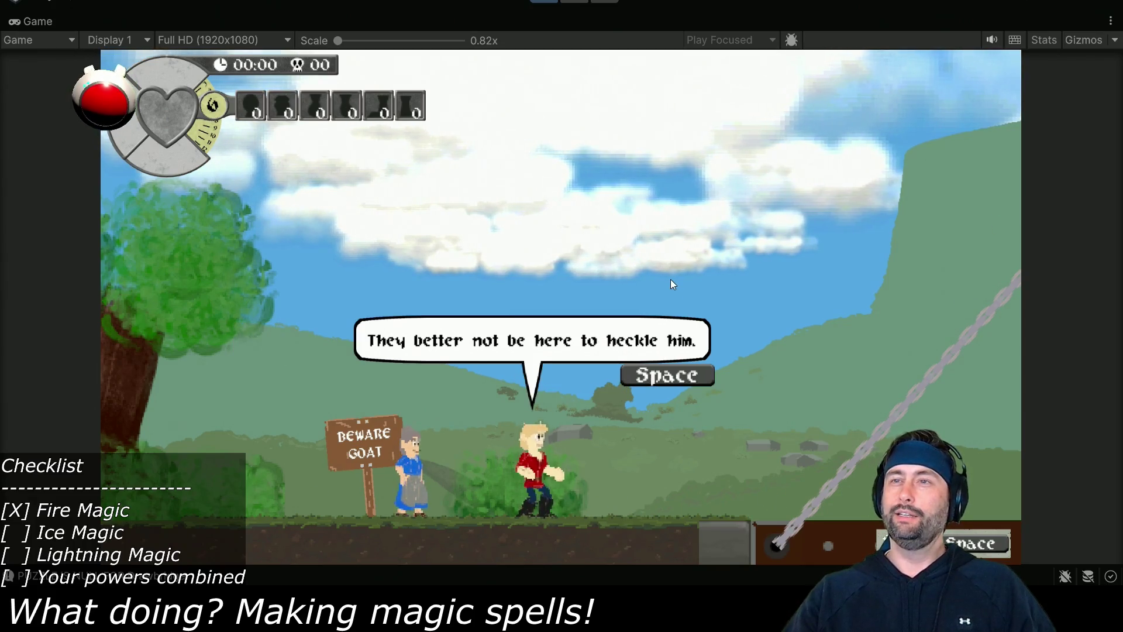
pyautogui.press('space')
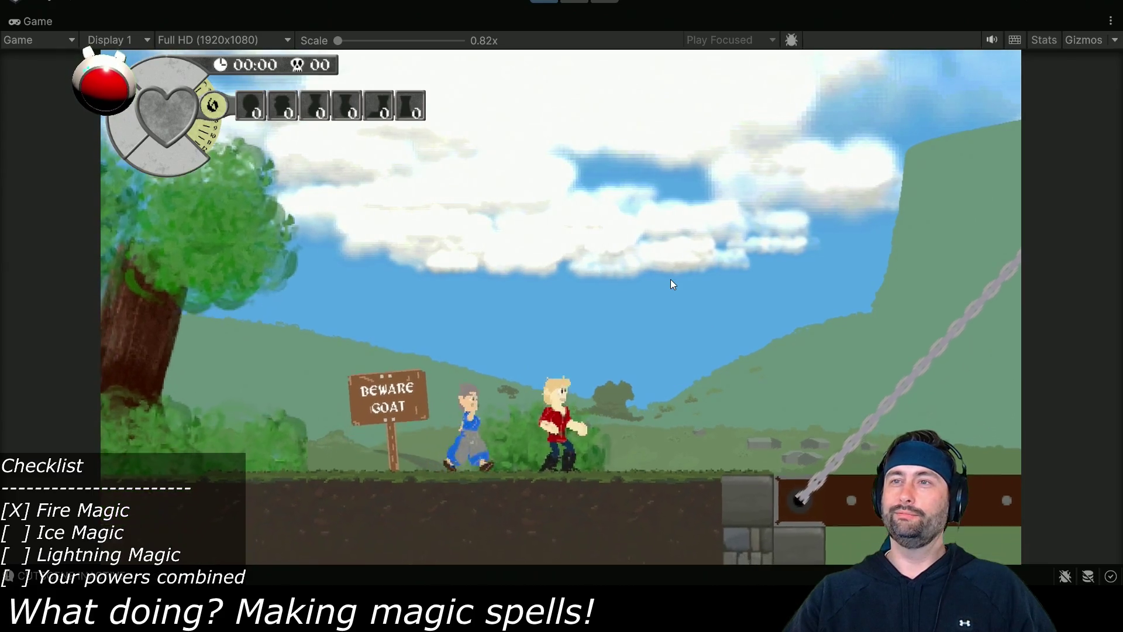
# Walk the hero right into the castle, then back left into the forest and off the ledge.
pyautogui.press('Left')
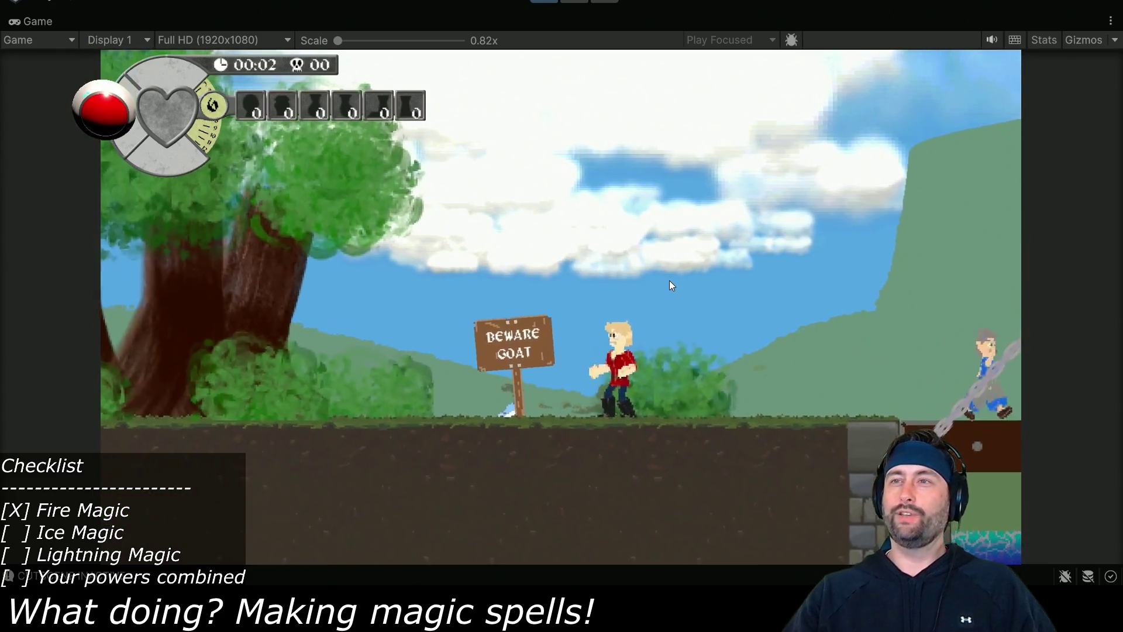
pyautogui.press('Right')
pyautogui.press('Right')
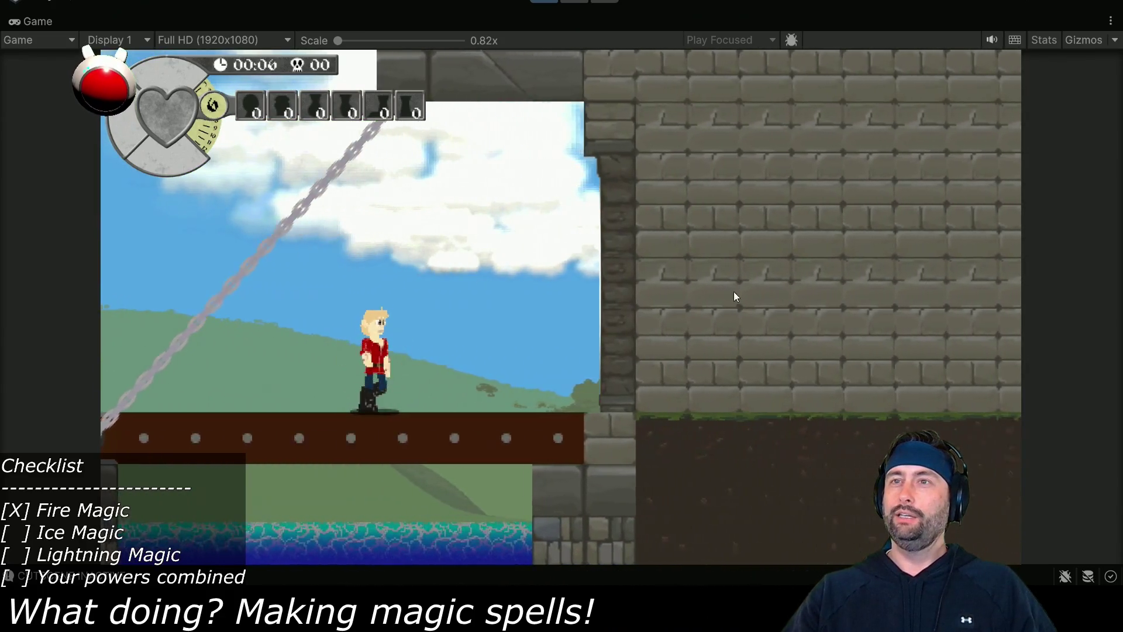
pyautogui.press('Right')
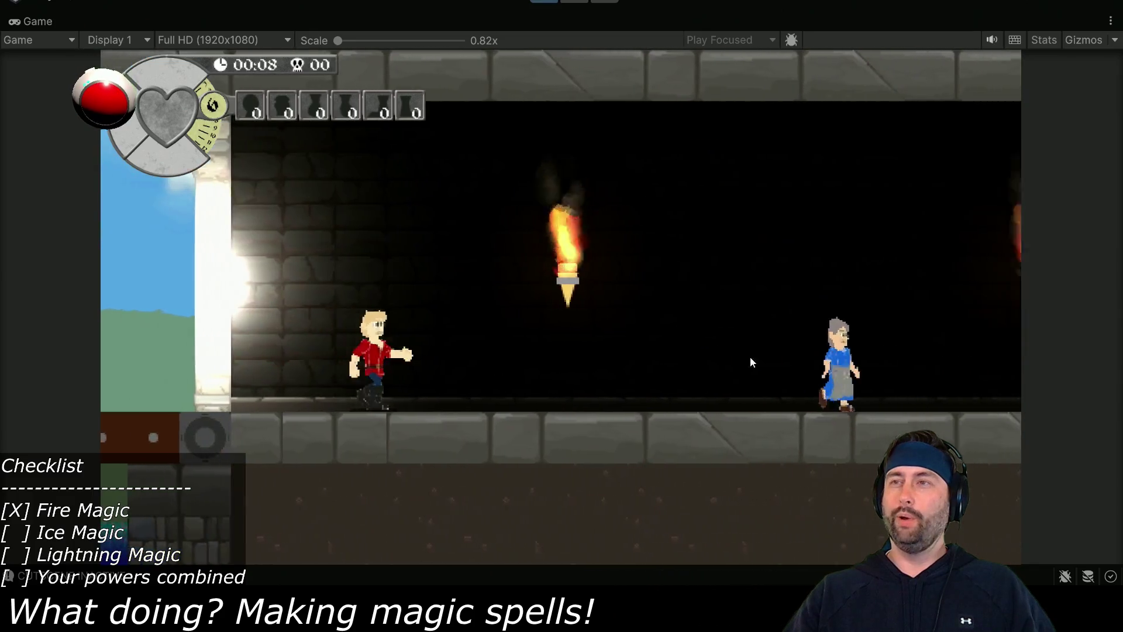
pyautogui.press('Right')
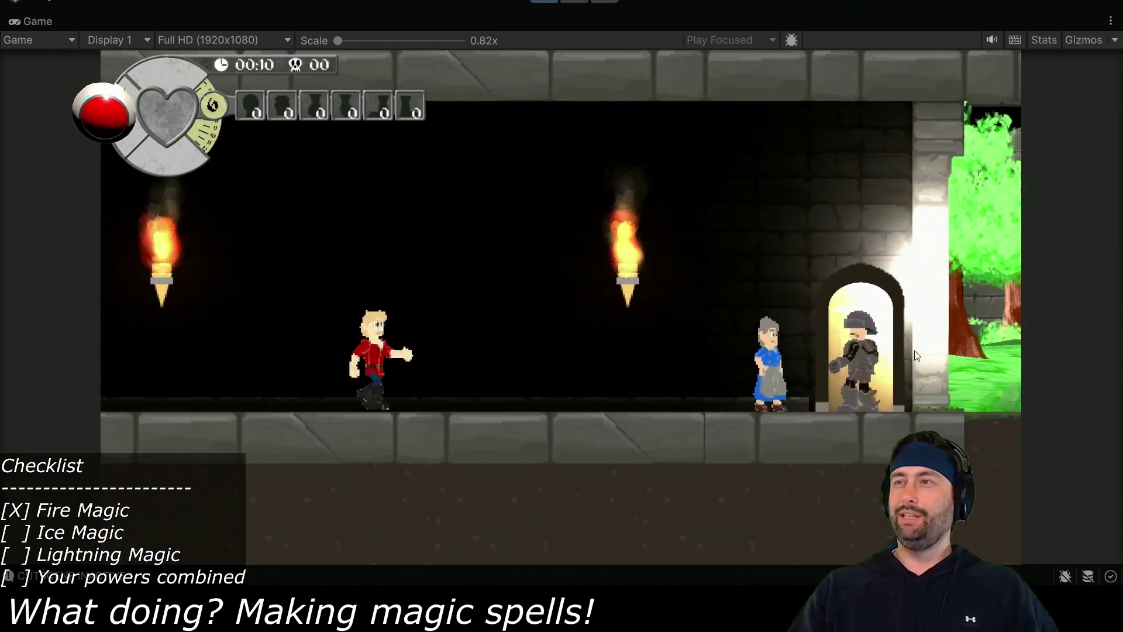
pyautogui.press('Right')
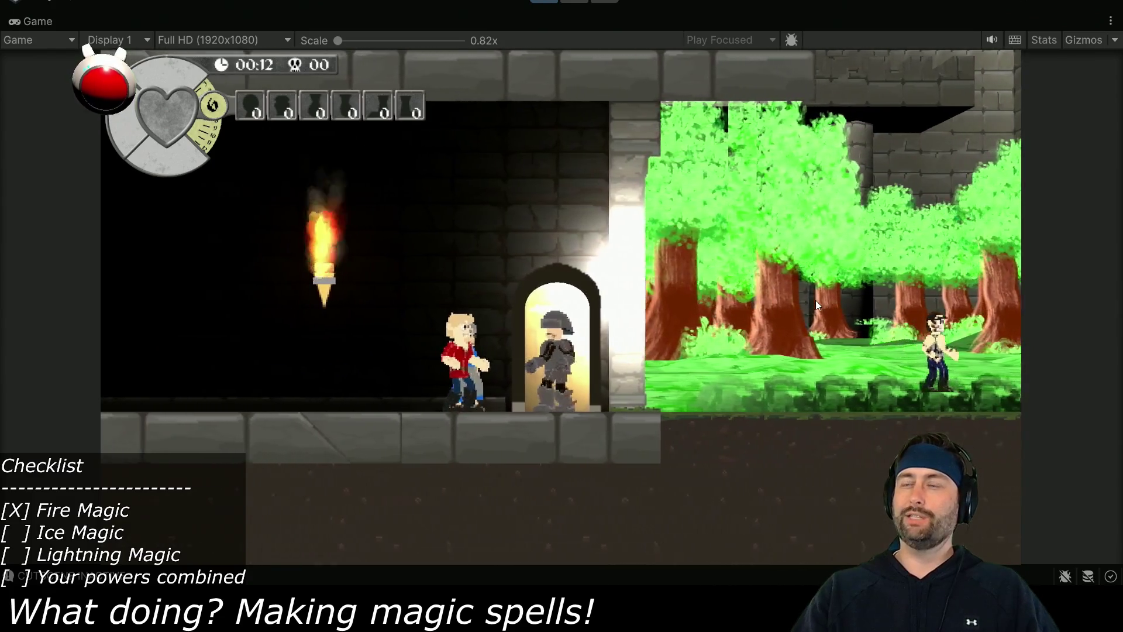
pyautogui.press('Left')
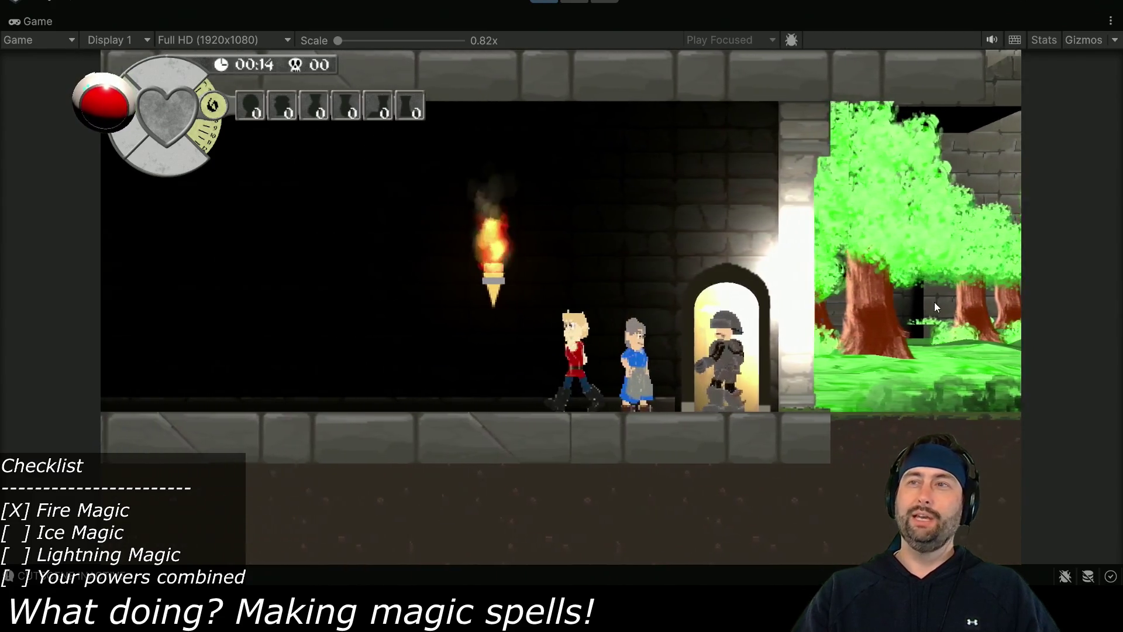
pyautogui.press('Left')
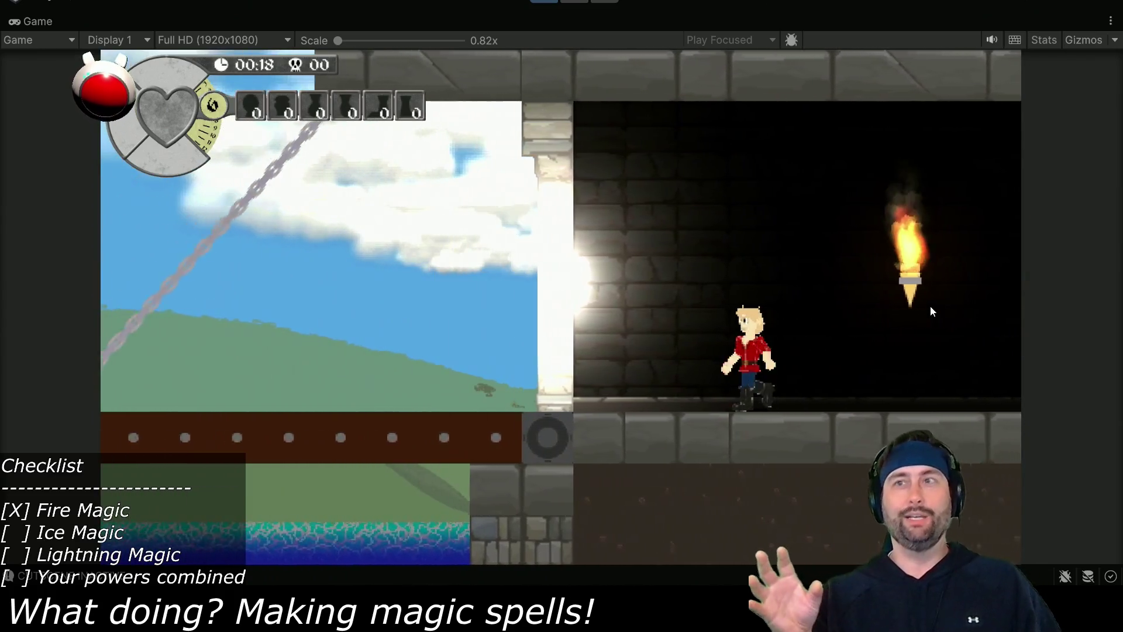
pyautogui.press('Left')
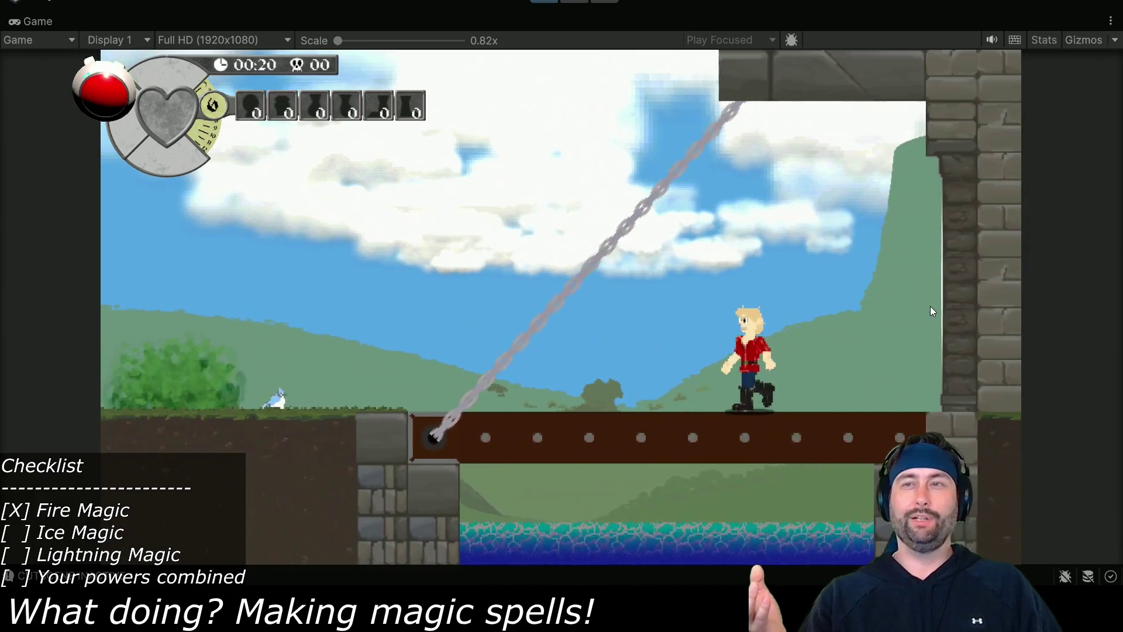
pyautogui.press('Left')
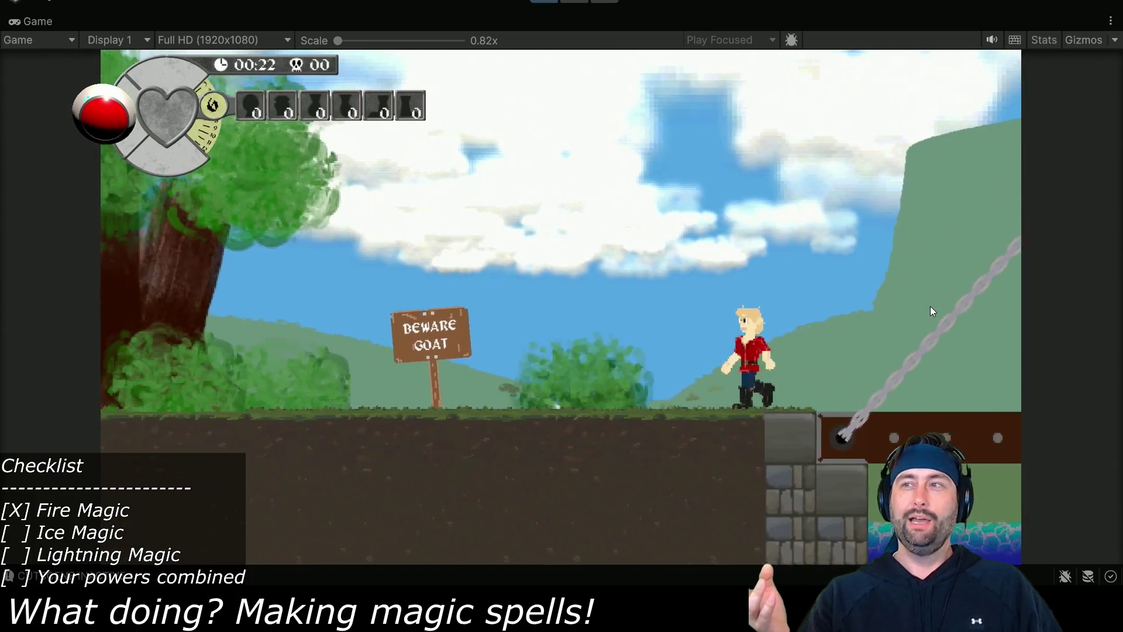
pyautogui.press('Left')
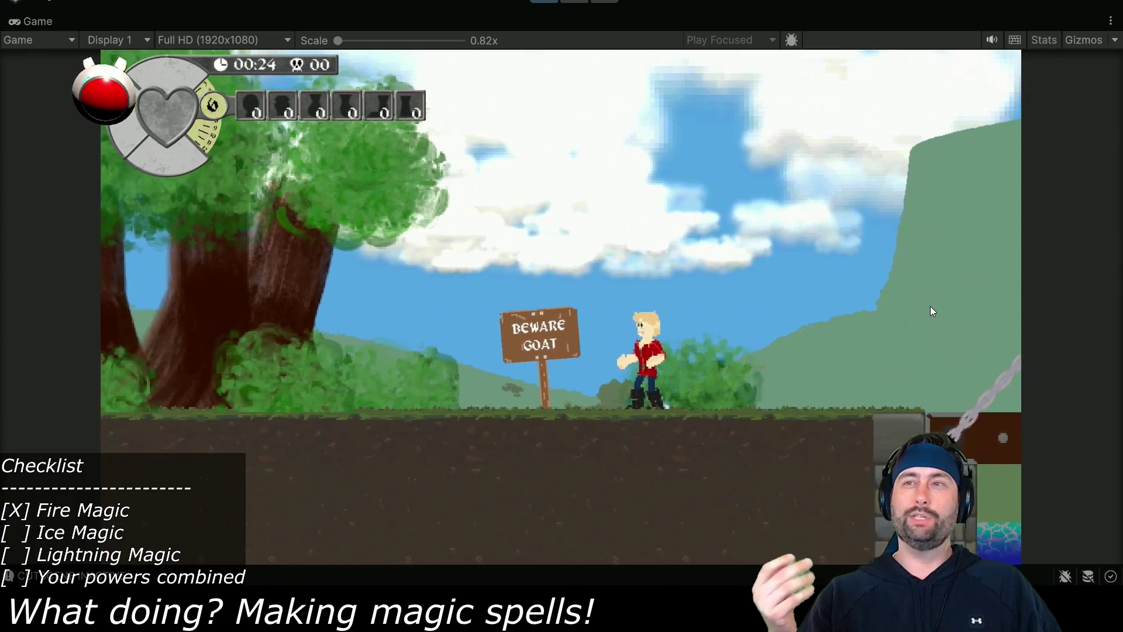
pyautogui.press('Left')
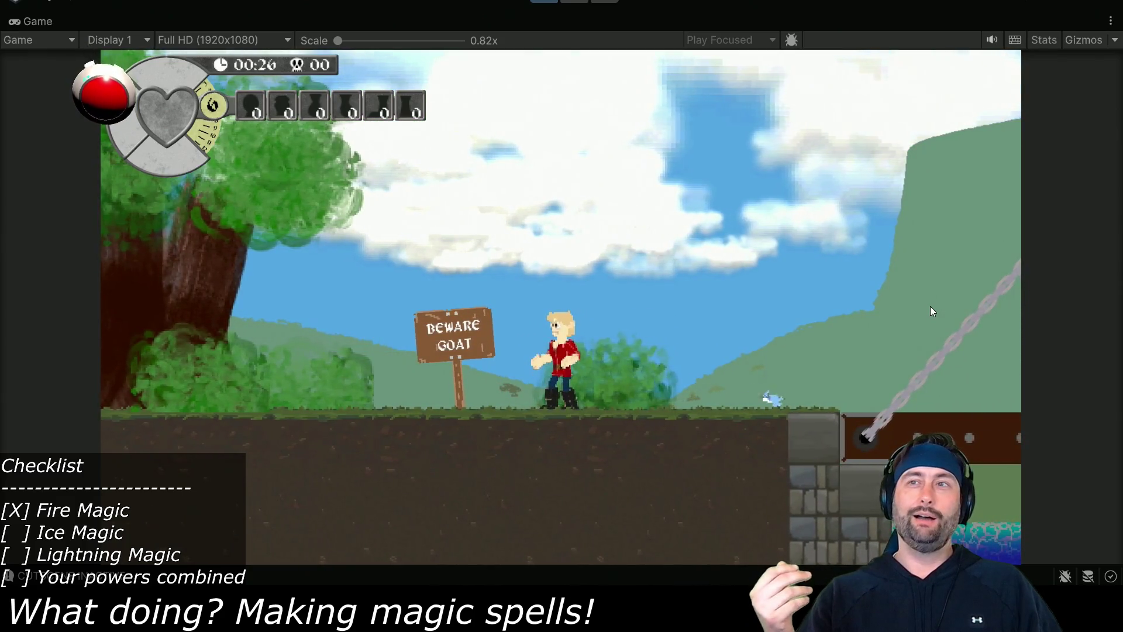
pyautogui.press('Left')
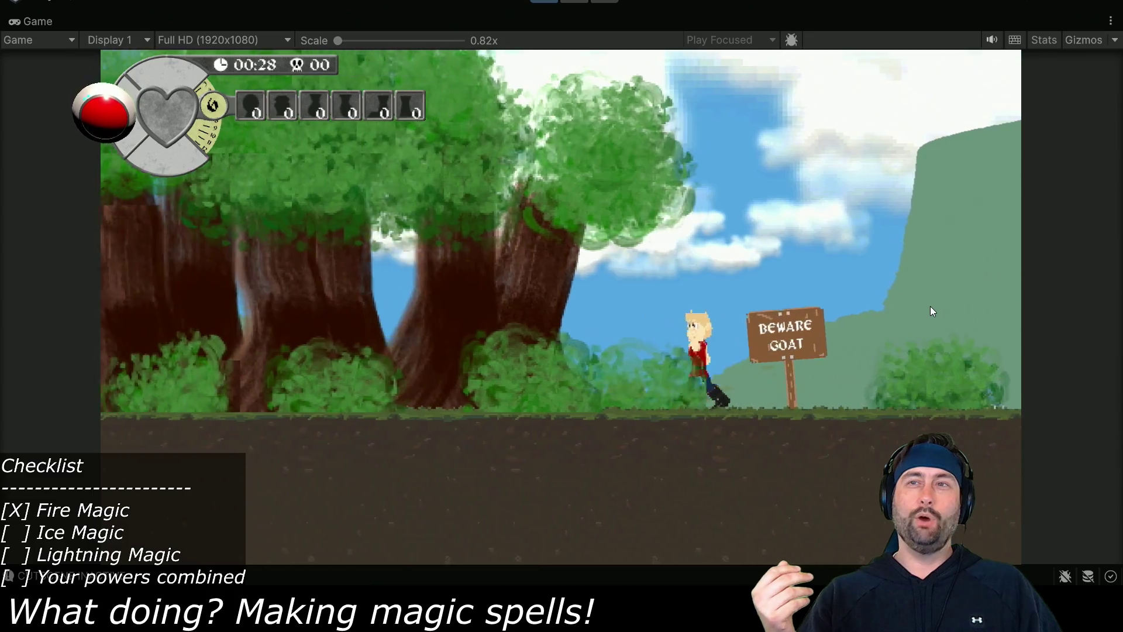
pyautogui.press('Left')
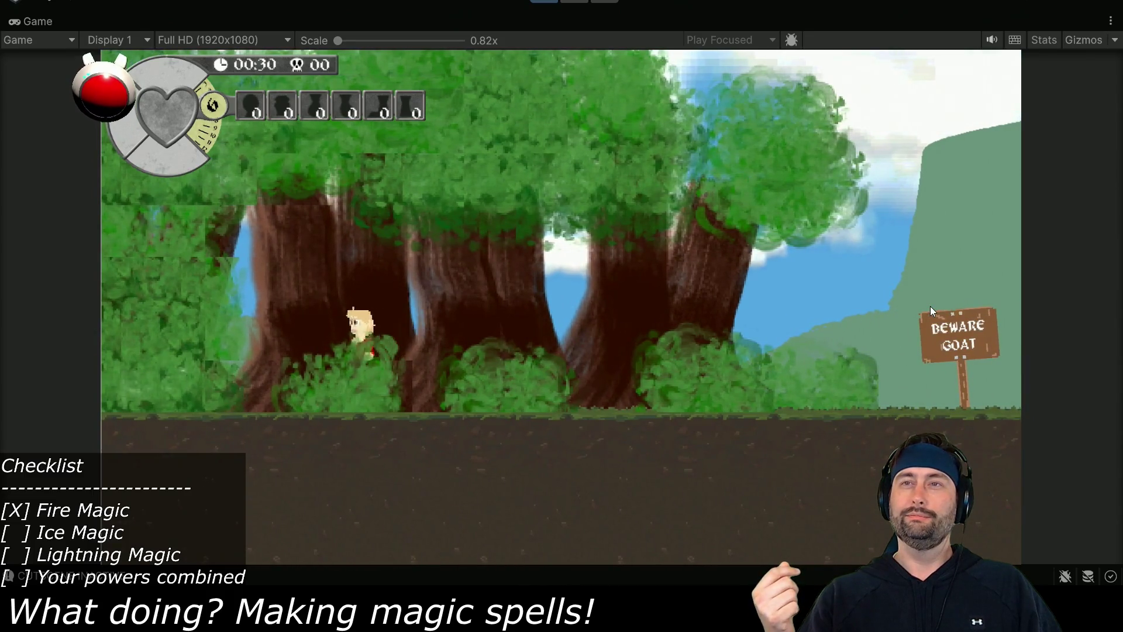
pyautogui.press('Right')
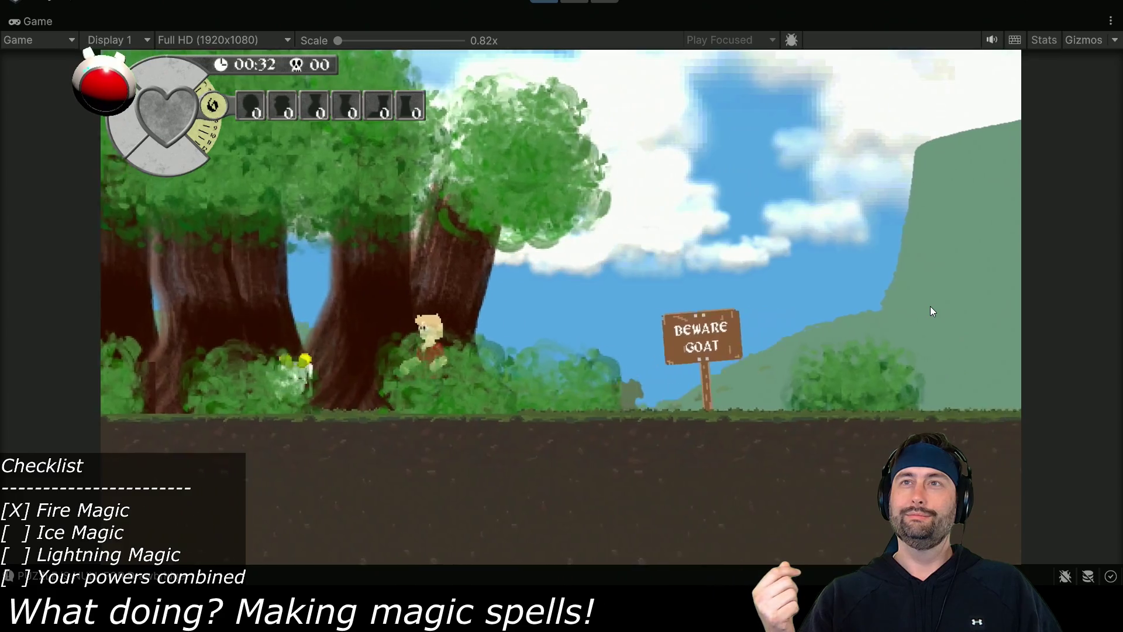
pyautogui.press('Right')
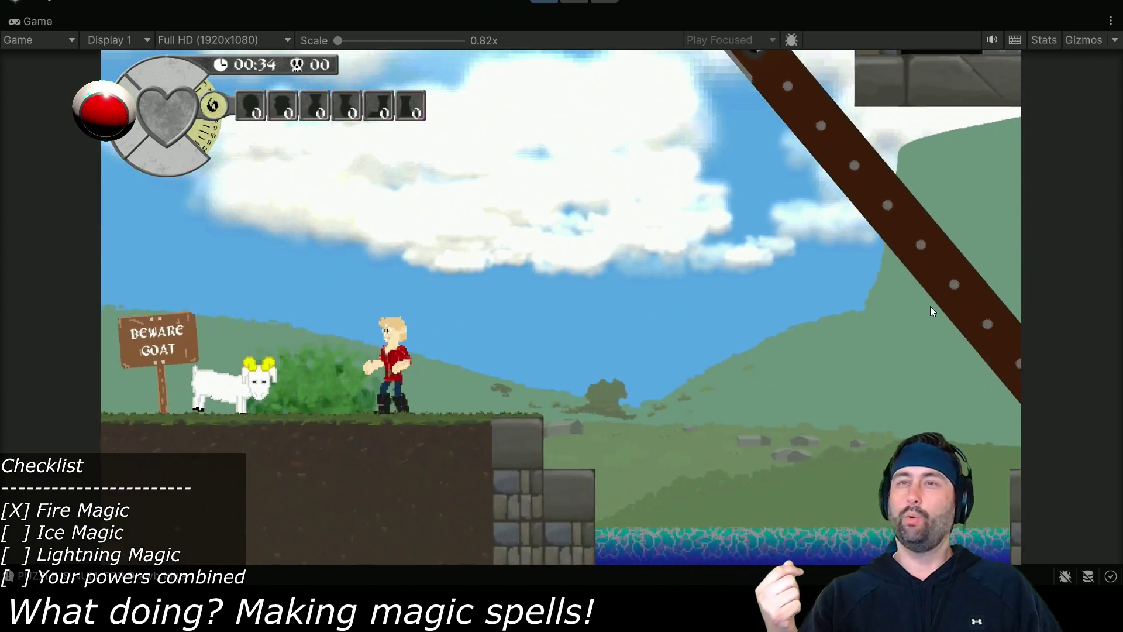
pyautogui.press('Right')
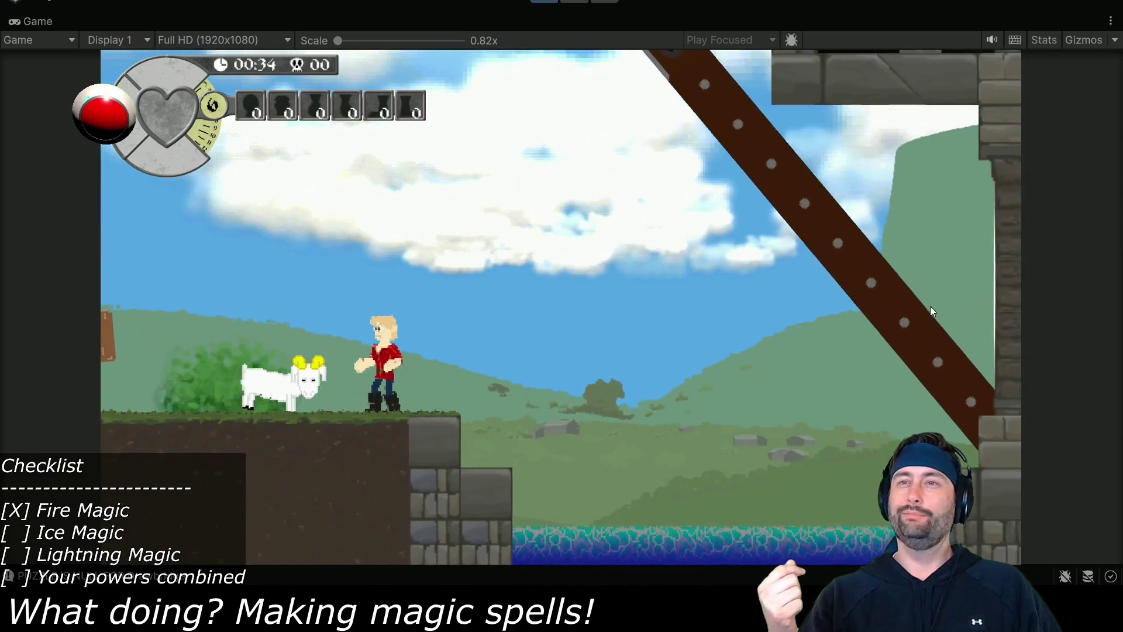
pyautogui.press('space')
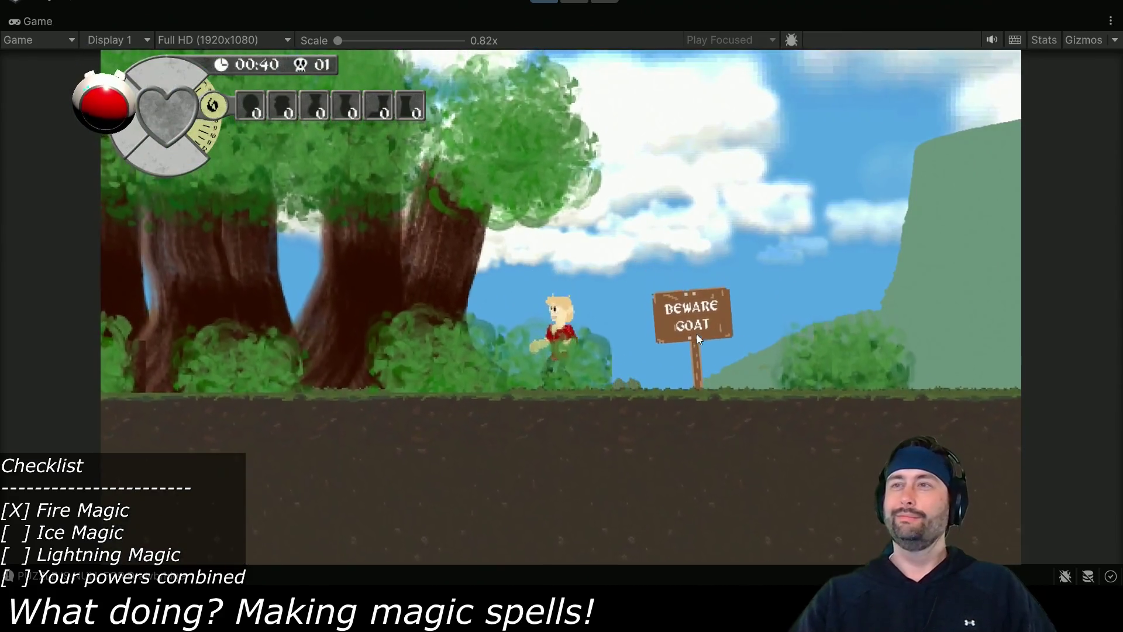
# Walk the hero across the bridge and castle corridor to the waiting characters' dialogue.
pyautogui.press('Right')
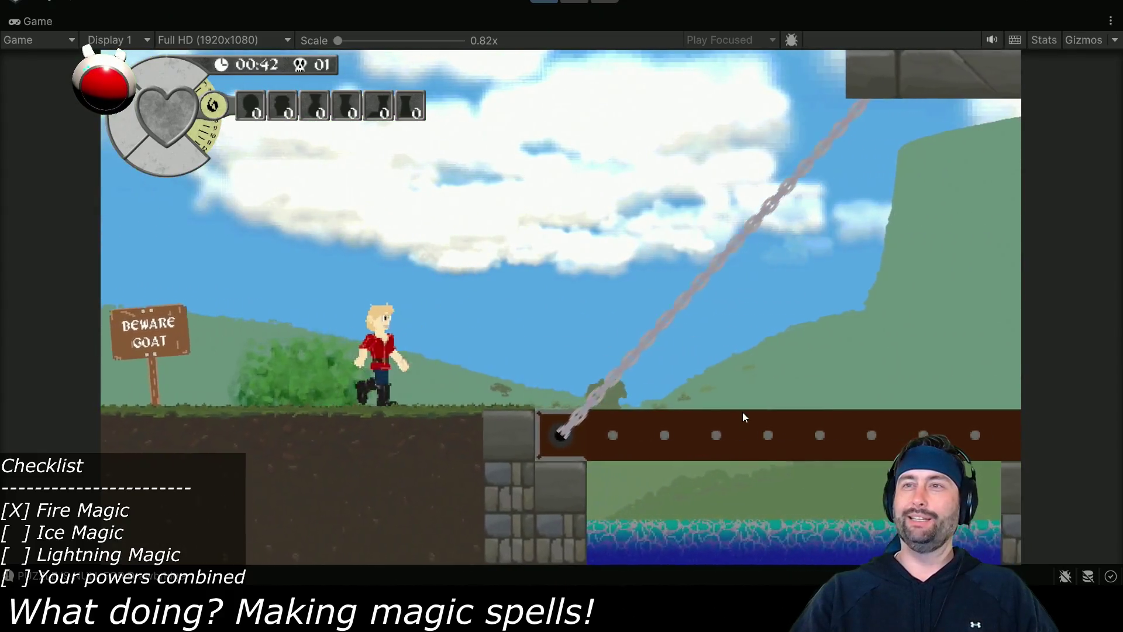
pyautogui.press('Right')
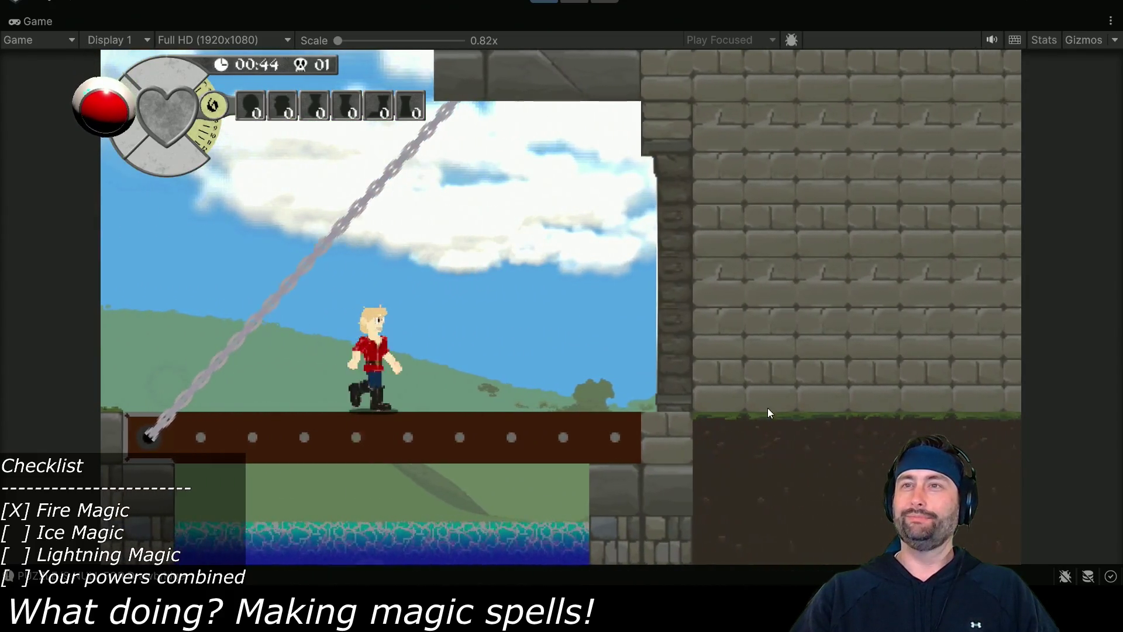
pyautogui.press('Right')
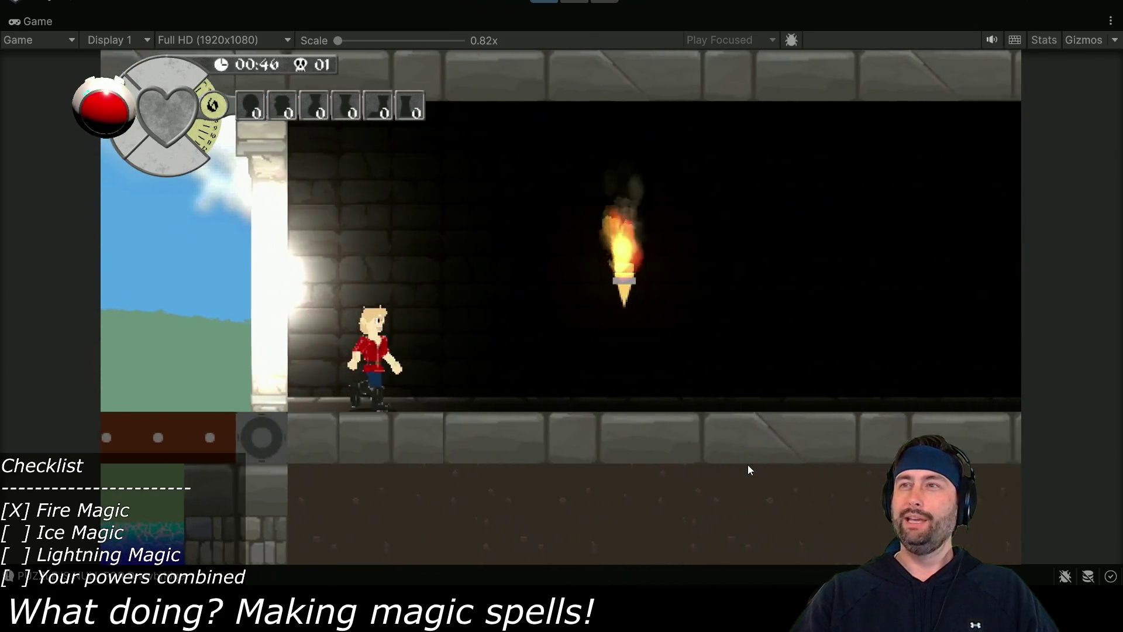
pyautogui.press('Right')
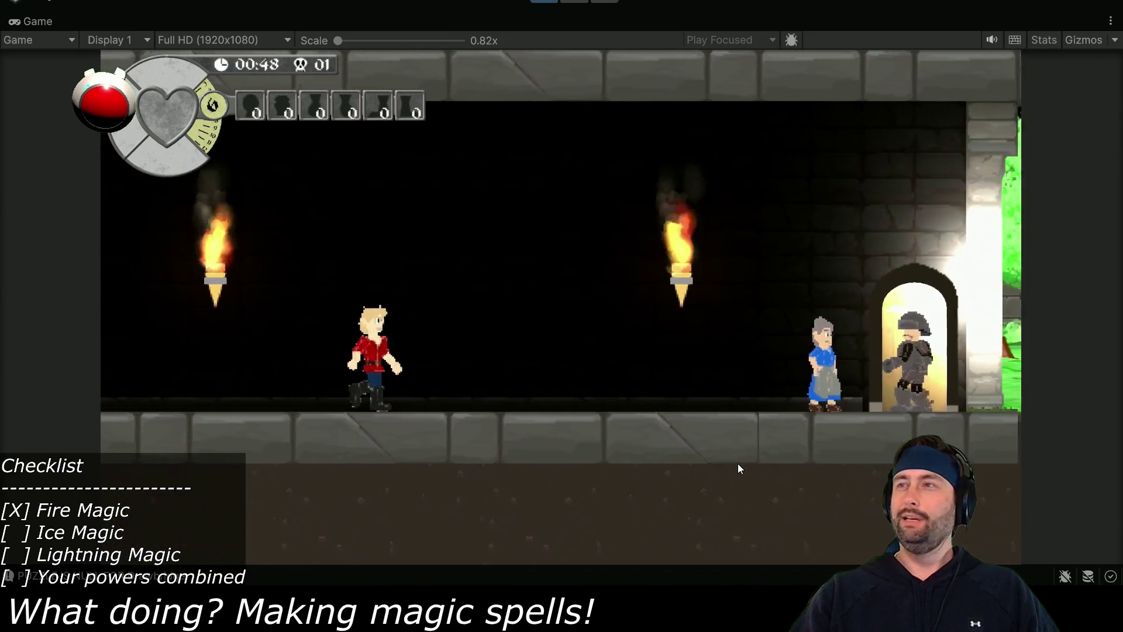
pyautogui.press('Right')
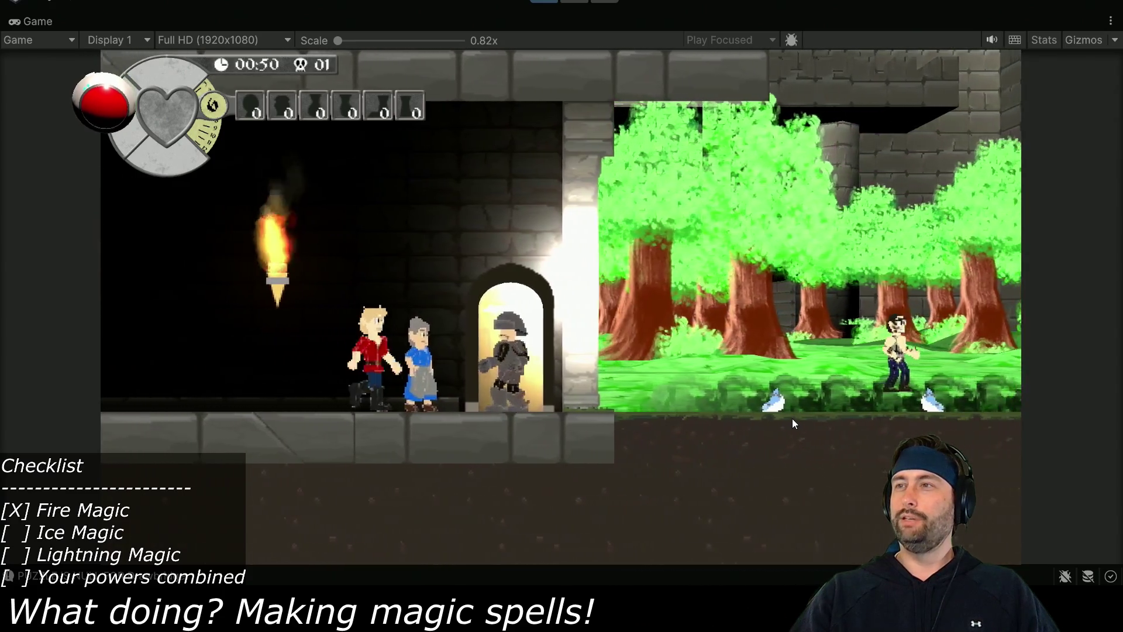
pyautogui.press('Right')
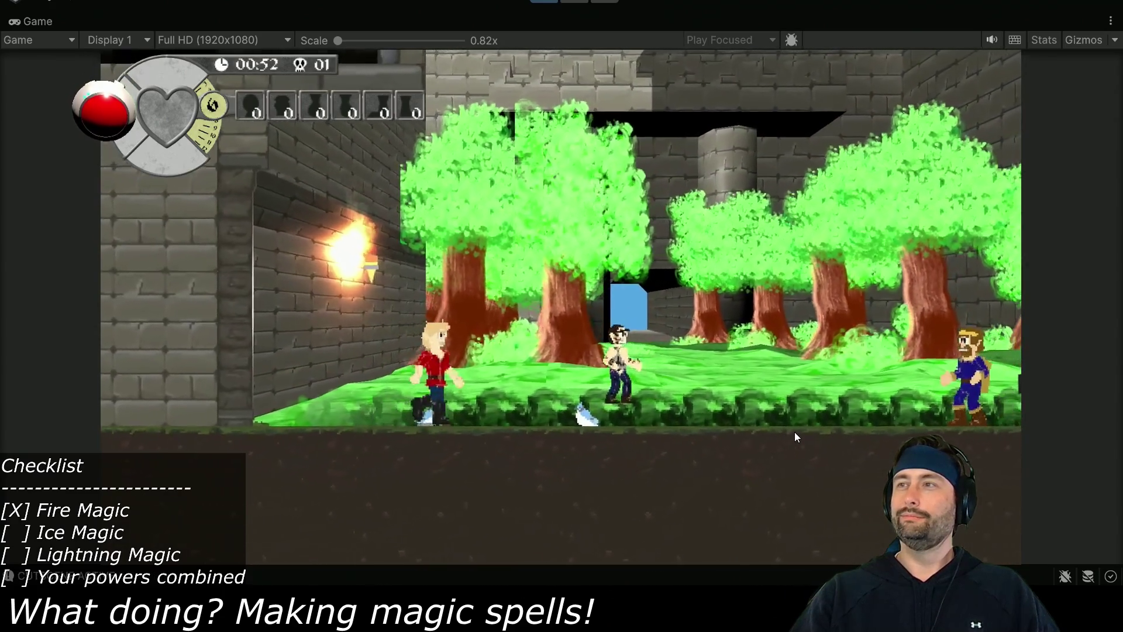
pyautogui.press('Right')
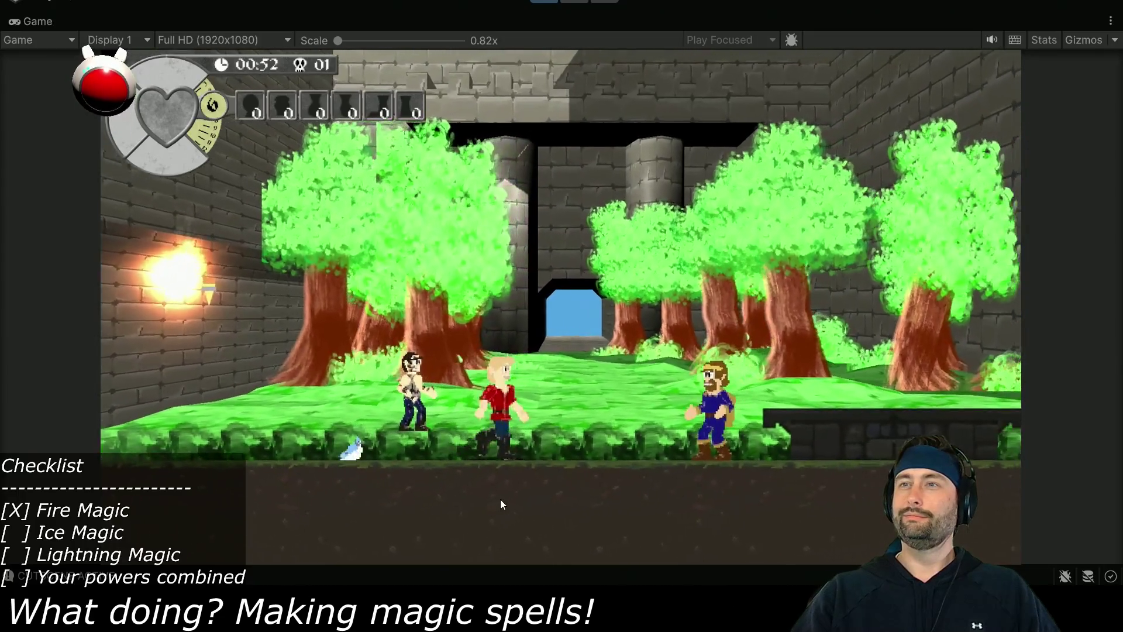
pyautogui.press('space')
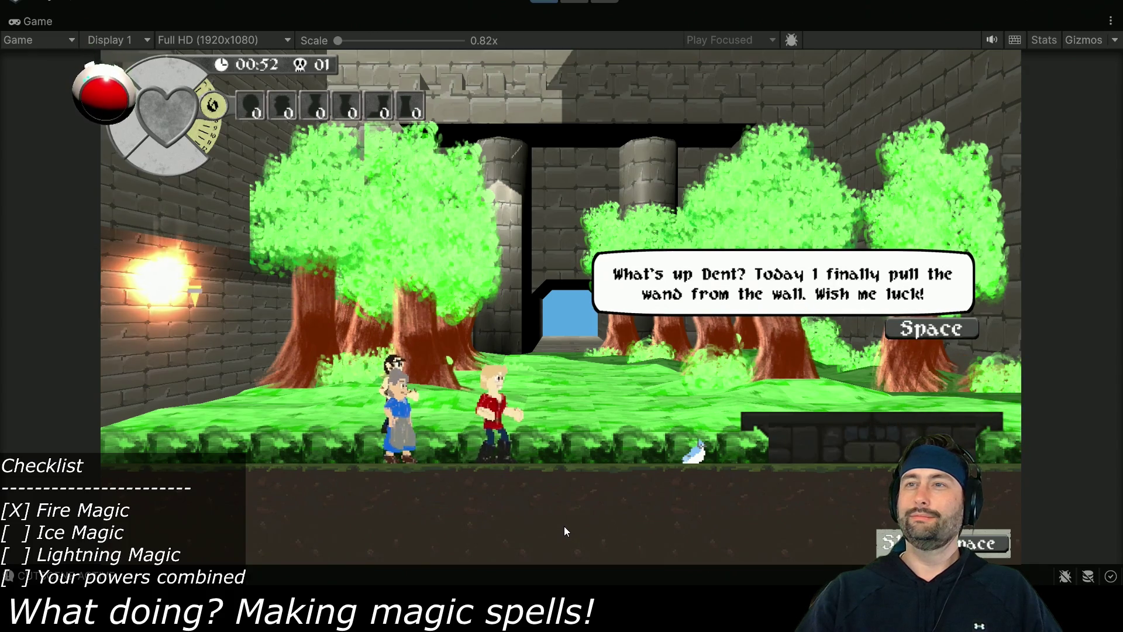
# Advance through all of Grandma's dialogue lines and the hero's reply until 'The Land of Magicia' intro plays.
pyautogui.press('space')
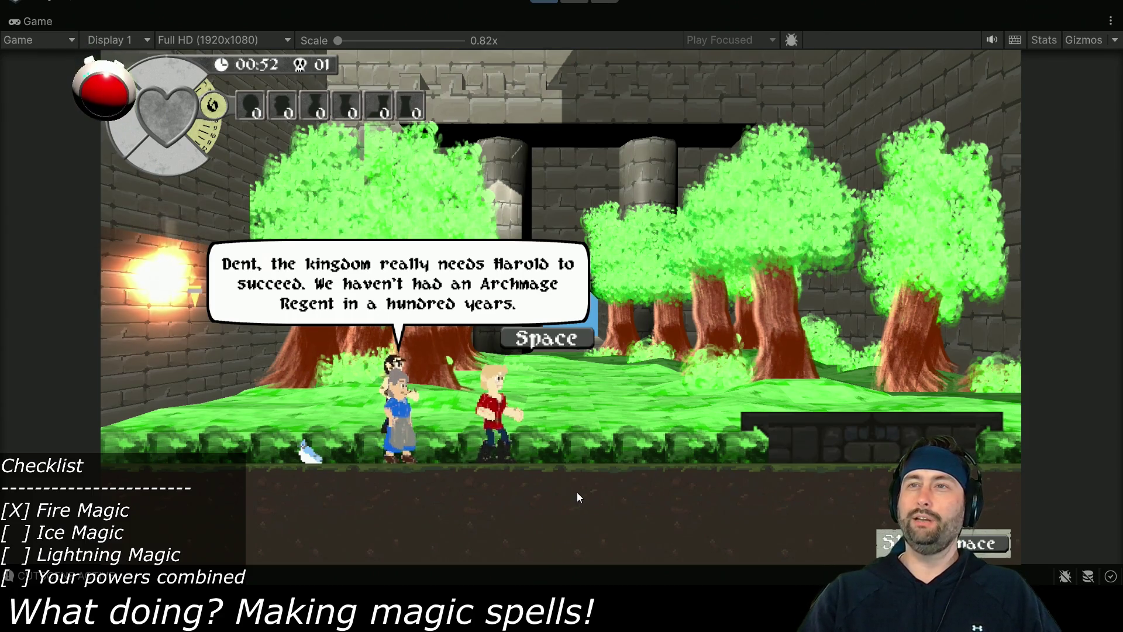
pyautogui.press('space')
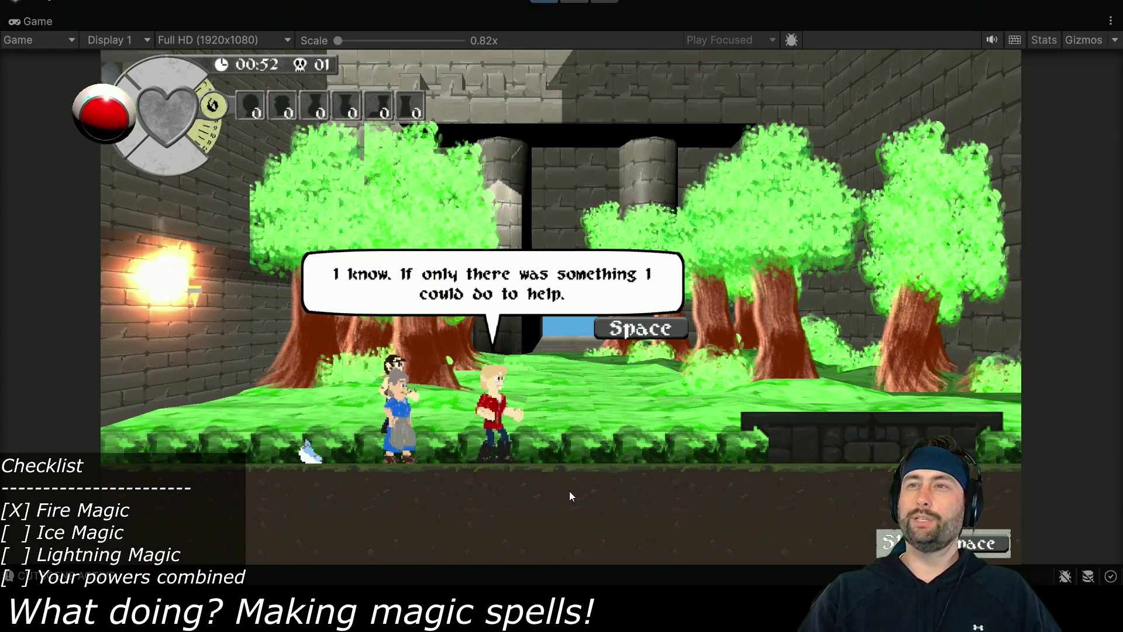
pyautogui.press('space')
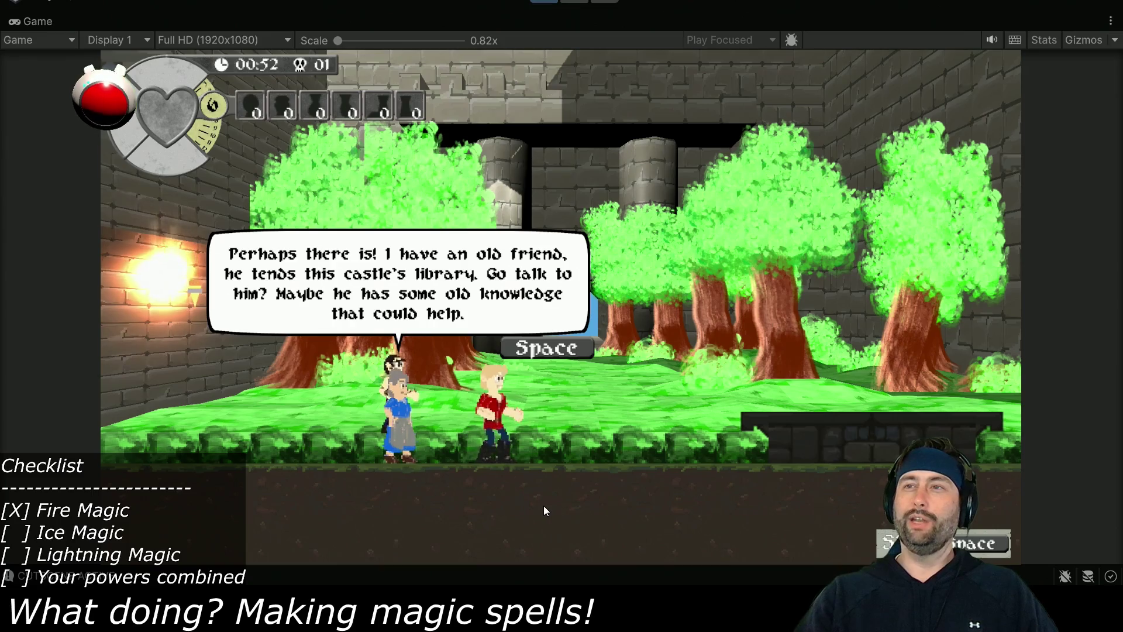
pyautogui.press('space')
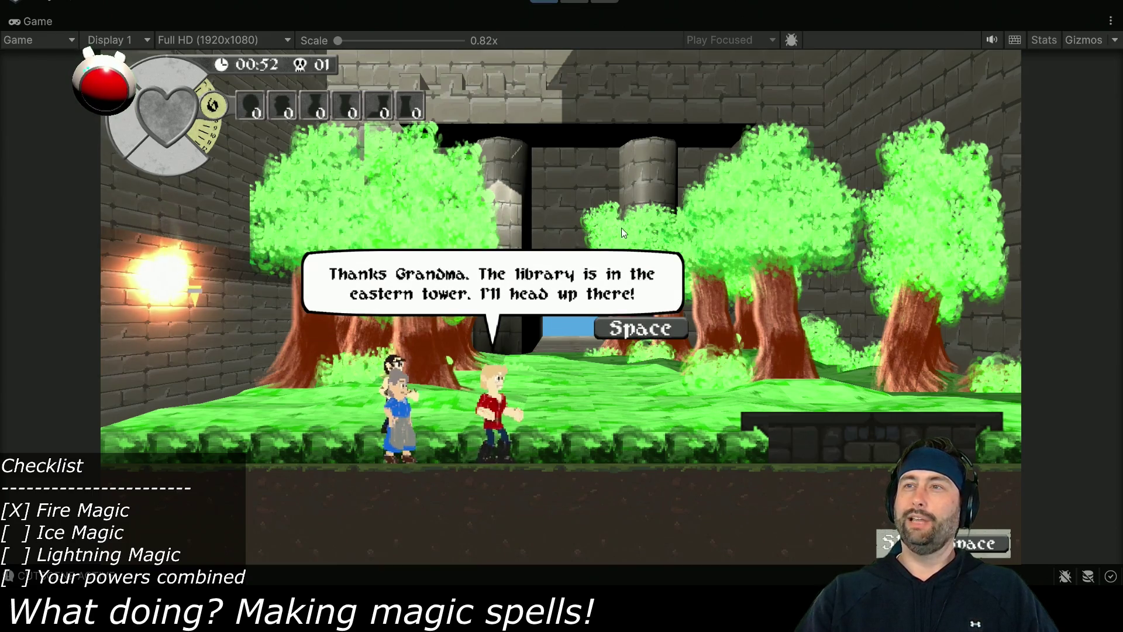
pyautogui.press('space')
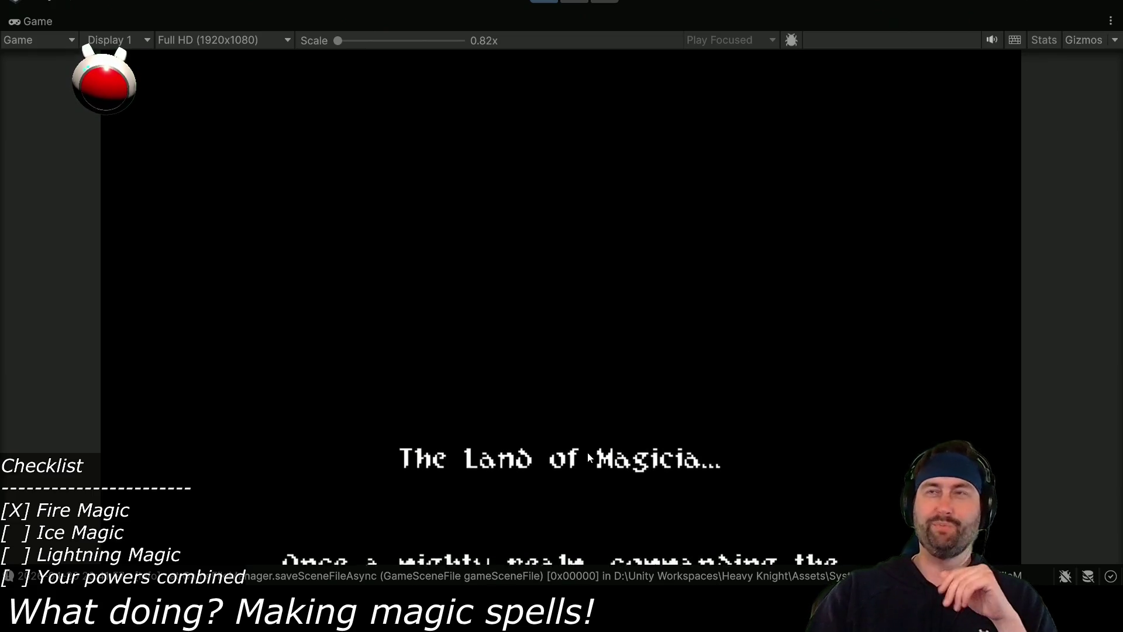
# Stop the game and open the Magic Effects Dev scene by searching the Project panel.
pyautogui.click(536, 0)
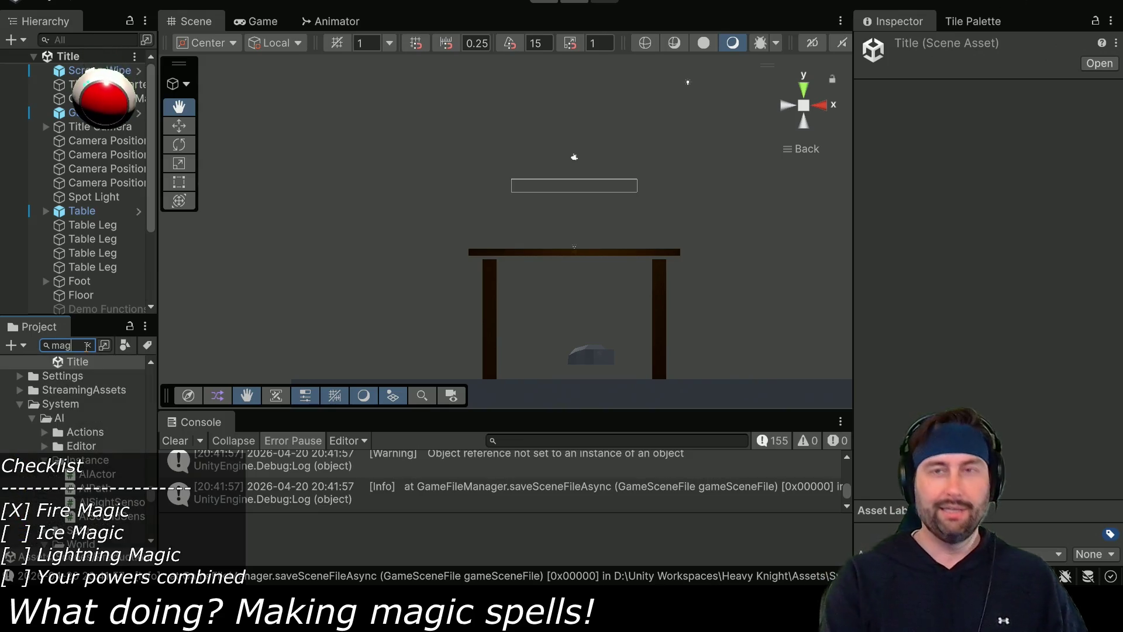
pyautogui.write('ic')
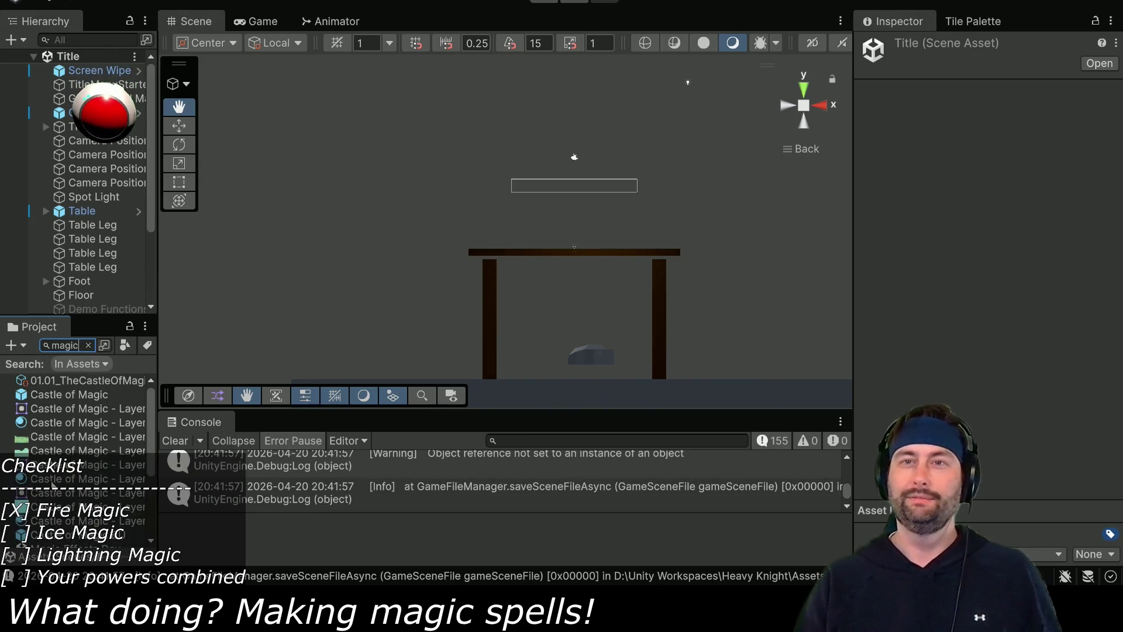
pyautogui.scroll(-5, 69, 429)
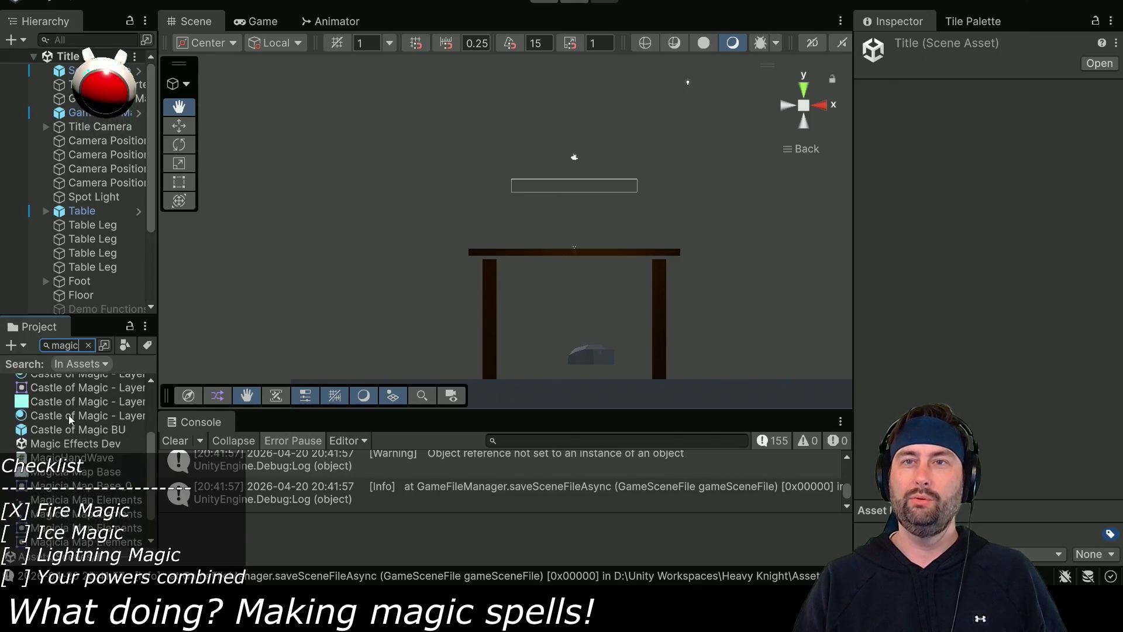
pyautogui.click(69, 414)
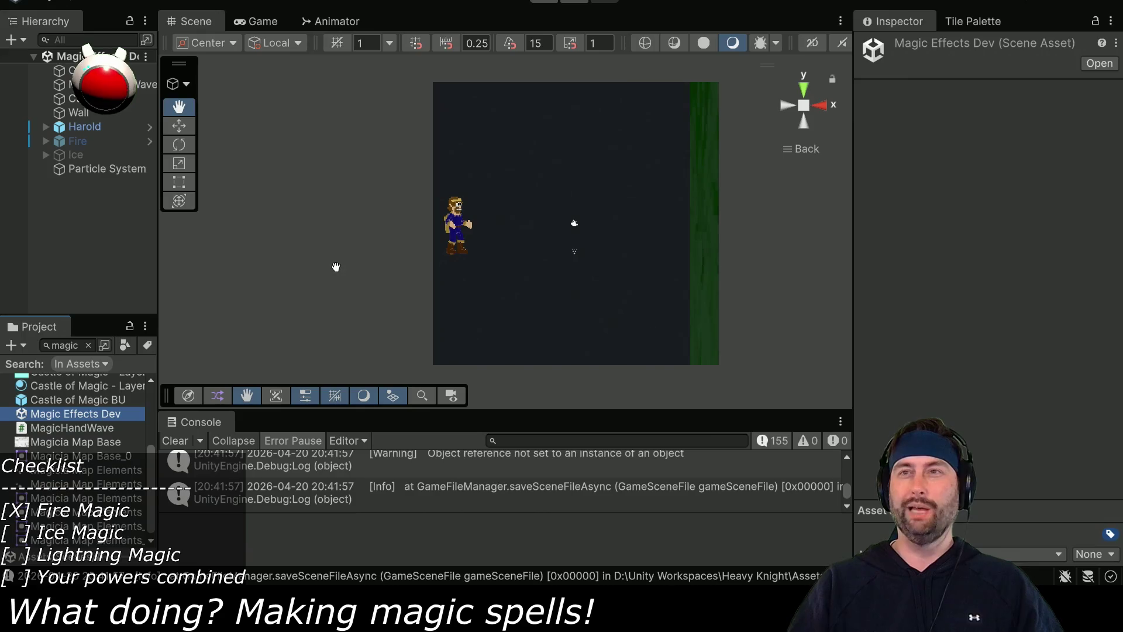
# Run the Magic Effects Dev scene, scrub the Particle System's Rotation Y, then set it back to 0.
pyautogui.click(548, 2)
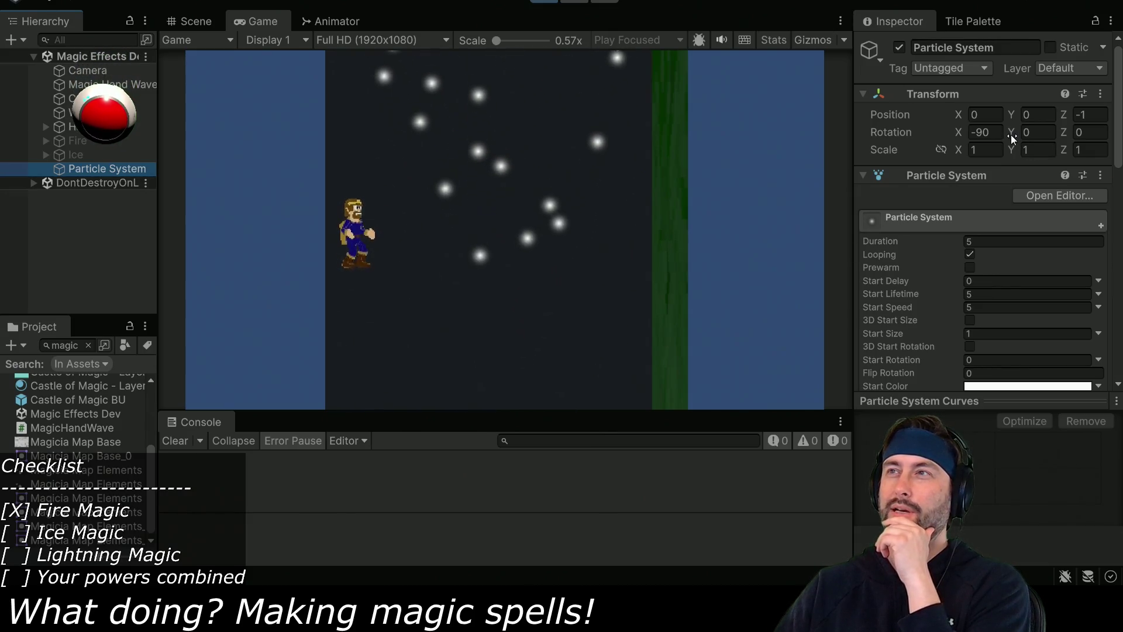
pyautogui.moveTo(1010, 132)
pyautogui.mouseDown()
pyautogui.moveTo(1054, 136)
pyautogui.moveTo(462, 138)
pyautogui.moveTo(362, 5)
pyautogui.moveTo(682, 66)
pyautogui.moveTo(386, 127)
pyautogui.moveTo(1002, 168)
pyautogui.moveTo(179, 202)
pyautogui.moveTo(513, 256)
pyautogui.moveTo(401, 227)
pyautogui.moveTo(275, 272)
pyautogui.moveTo(493, 201)
pyautogui.moveTo(244, 302)
pyautogui.moveTo(184, 266)
pyautogui.moveTo(858, 180)
pyautogui.moveTo(1033, 170)
pyautogui.moveTo(57, 61)
pyautogui.moveTo(770, 48)
pyautogui.moveTo(511, 180)
pyautogui.moveTo(170, 117)
pyautogui.moveTo(772, 295)
pyautogui.moveTo(88, 266)
pyautogui.moveTo(982, 317)
pyautogui.moveTo(677, 314)
pyautogui.moveTo(940, 339)
pyautogui.moveTo(80, 261)
pyautogui.mouseUp()
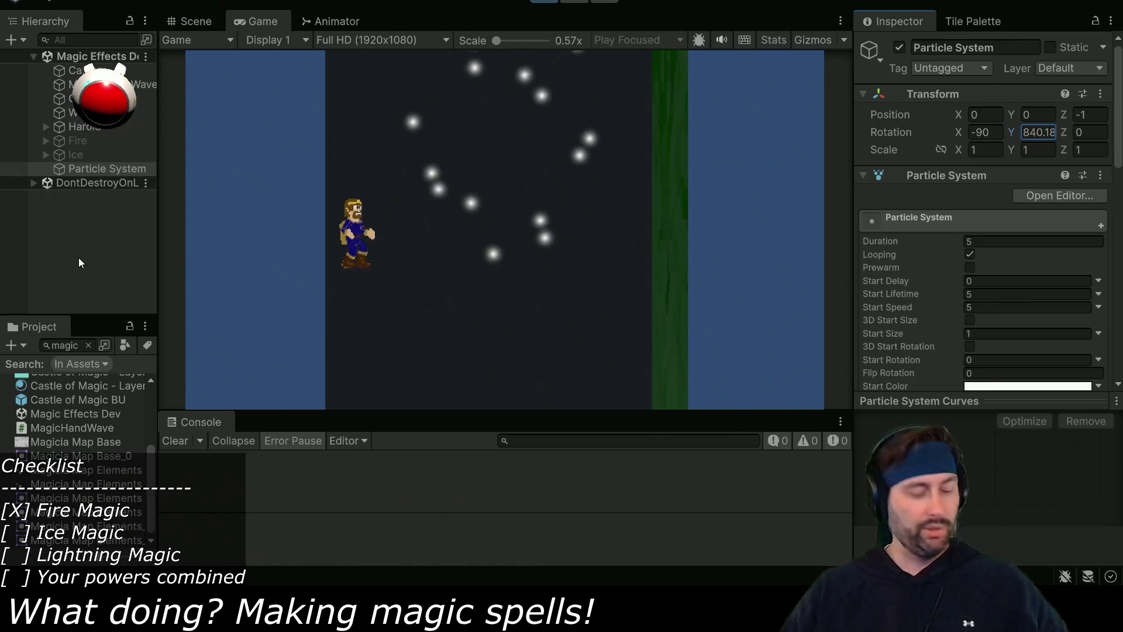
pyautogui.write('0')
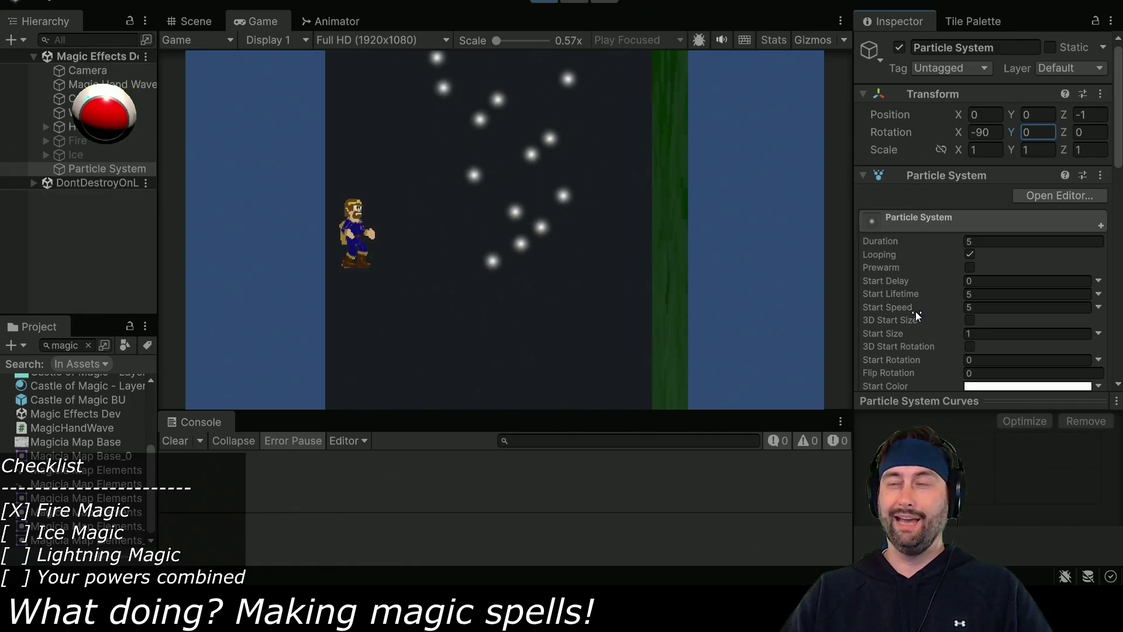
pyautogui.scroll(-5, 953, 317)
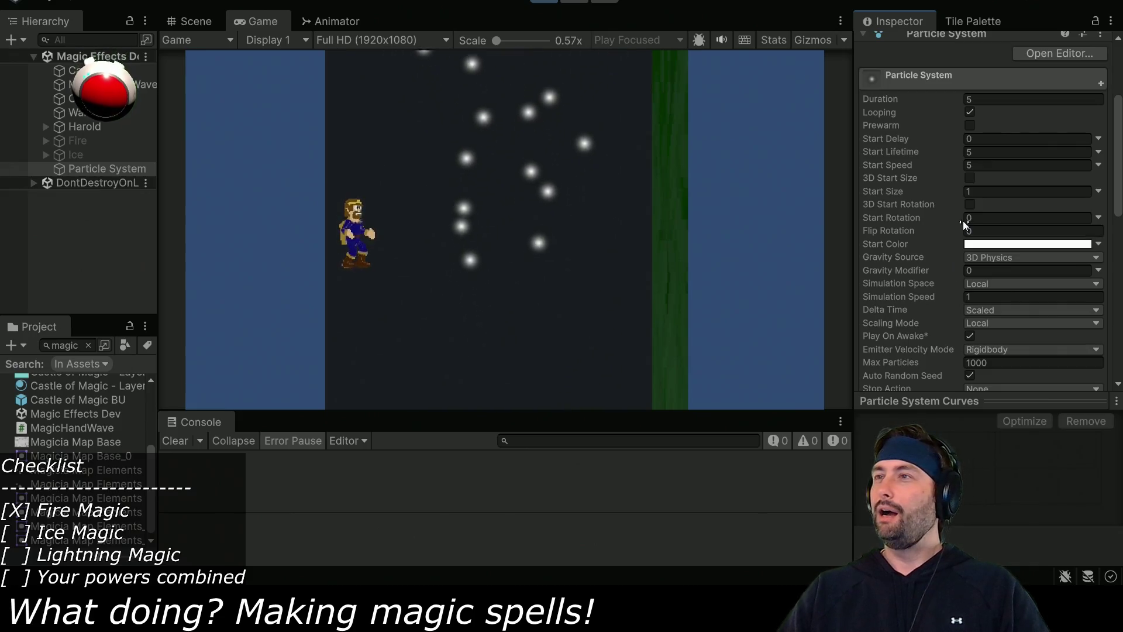
# Switch the test particles to World simulation space and swing the emitter's Y rotation back and forth.
pyautogui.scroll(-2, 951, 251)
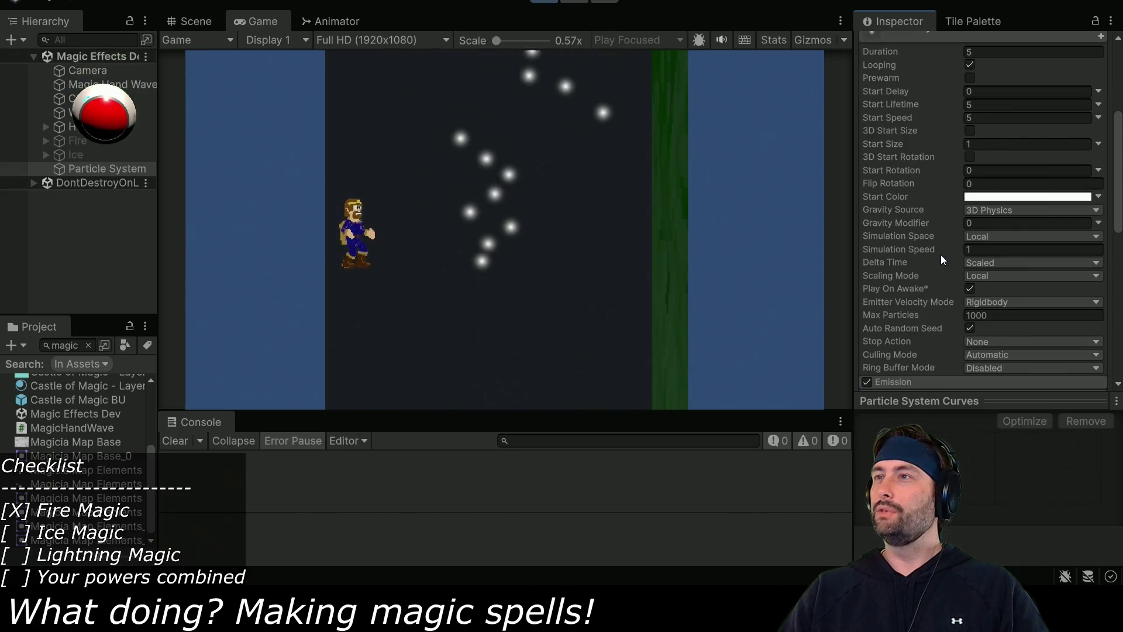
pyautogui.click(996, 241)
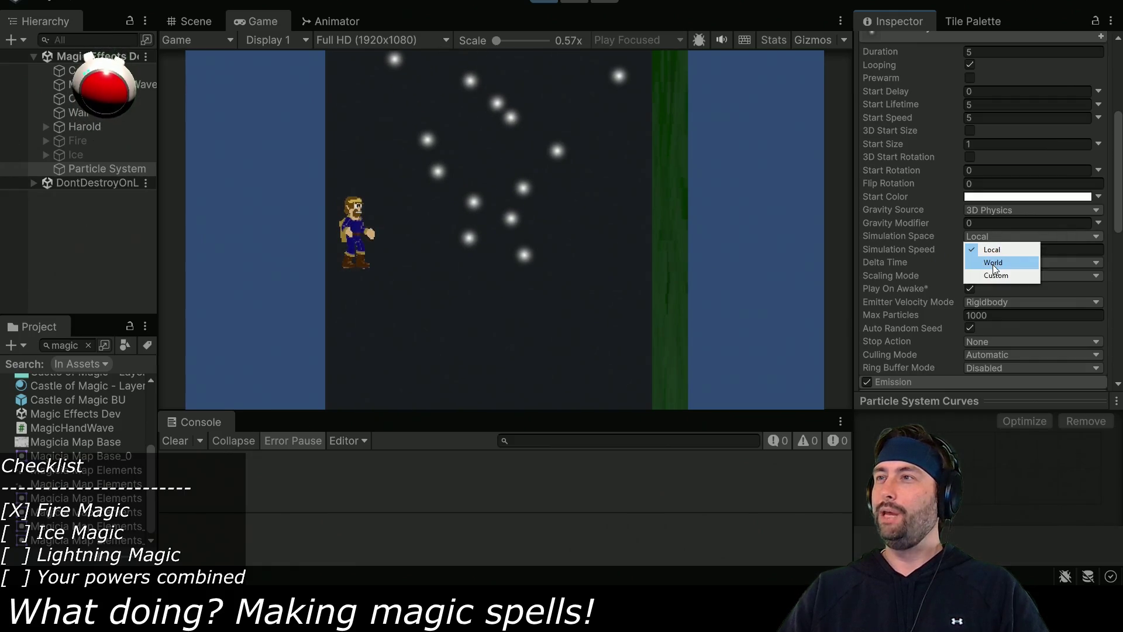
pyautogui.click(992, 263)
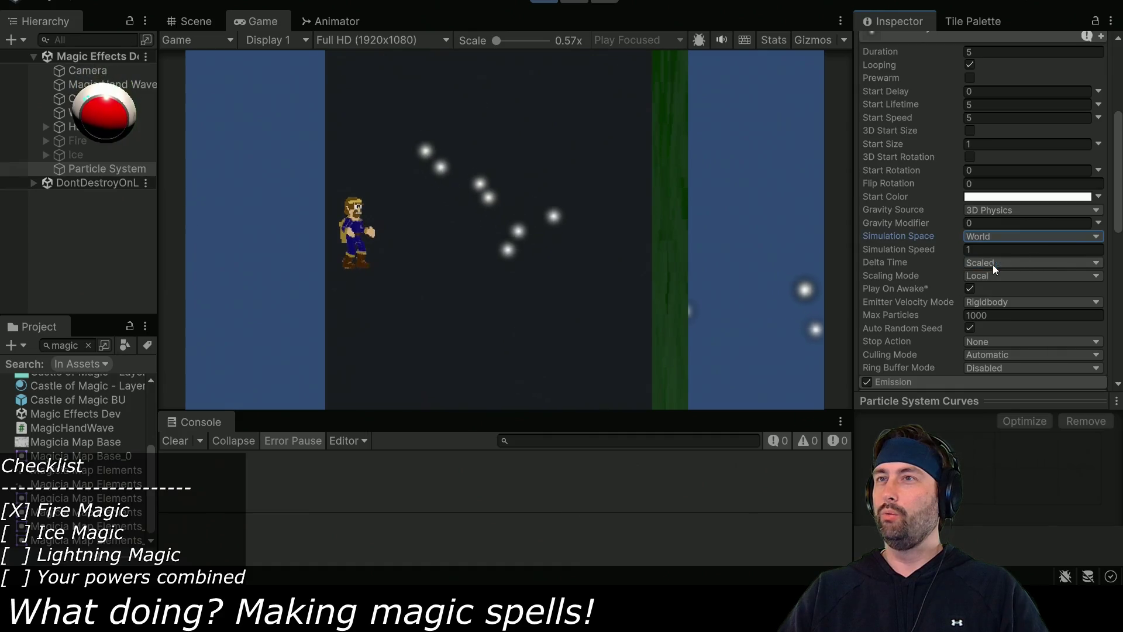
pyautogui.scroll(5, 912, 286)
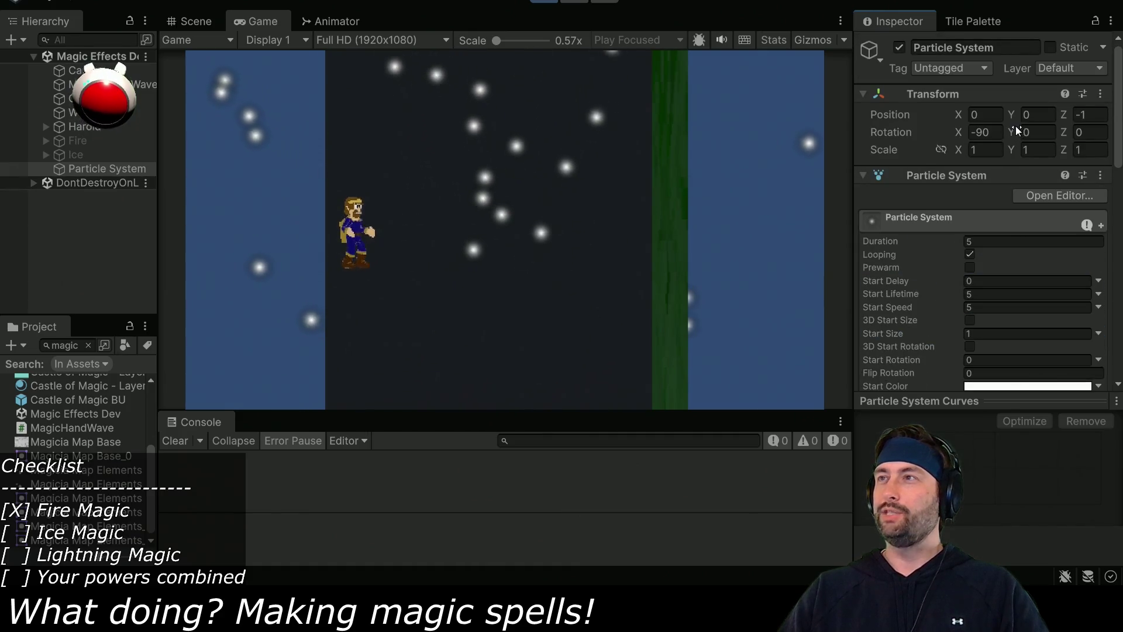
pyautogui.moveTo(1013, 130); pyautogui.dragTo(437, 106)
pyautogui.moveTo(402, 197)
pyautogui.mouseDown()
pyautogui.moveTo(393, 253)
pyautogui.moveTo(244, 168)
pyautogui.moveTo(187, 262)
pyautogui.mouseUp()
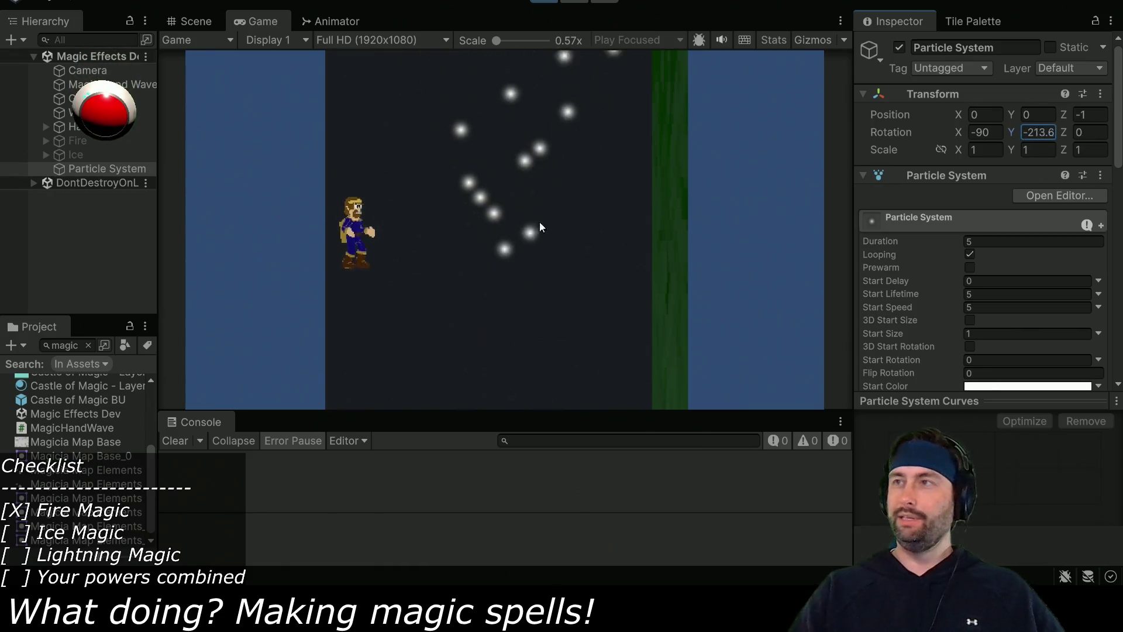
pyautogui.moveTo(361, 561); pyautogui.dragTo(596, 233)
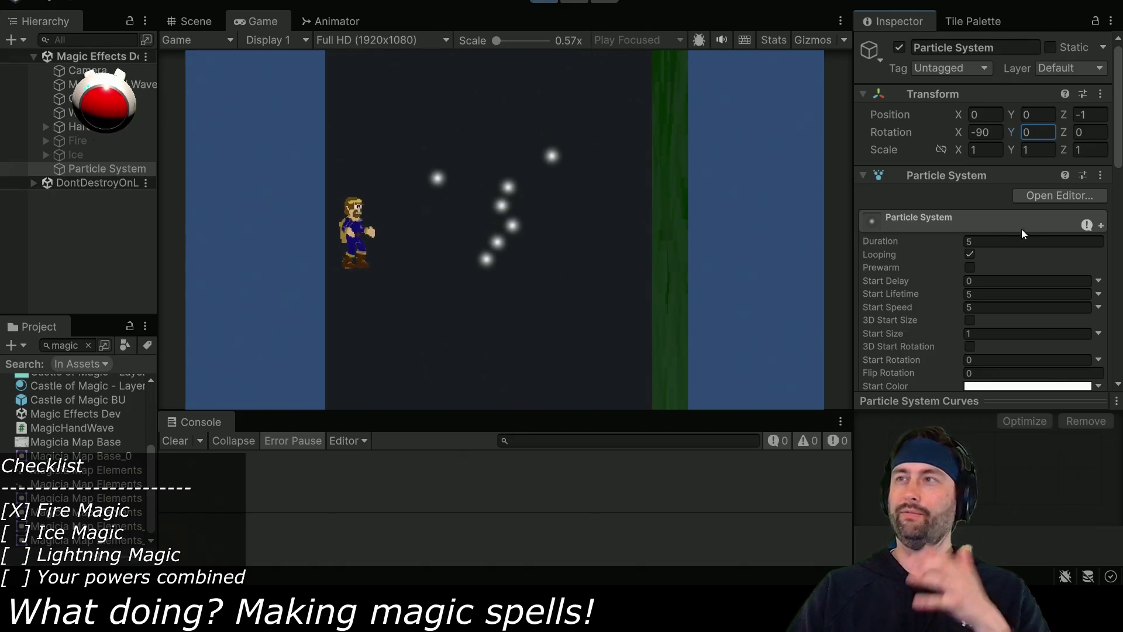
# Set Custom simulation space to the Particle System's own transform, tilt Y, then deactivate it.
pyautogui.scroll(-5, 1000, 223)
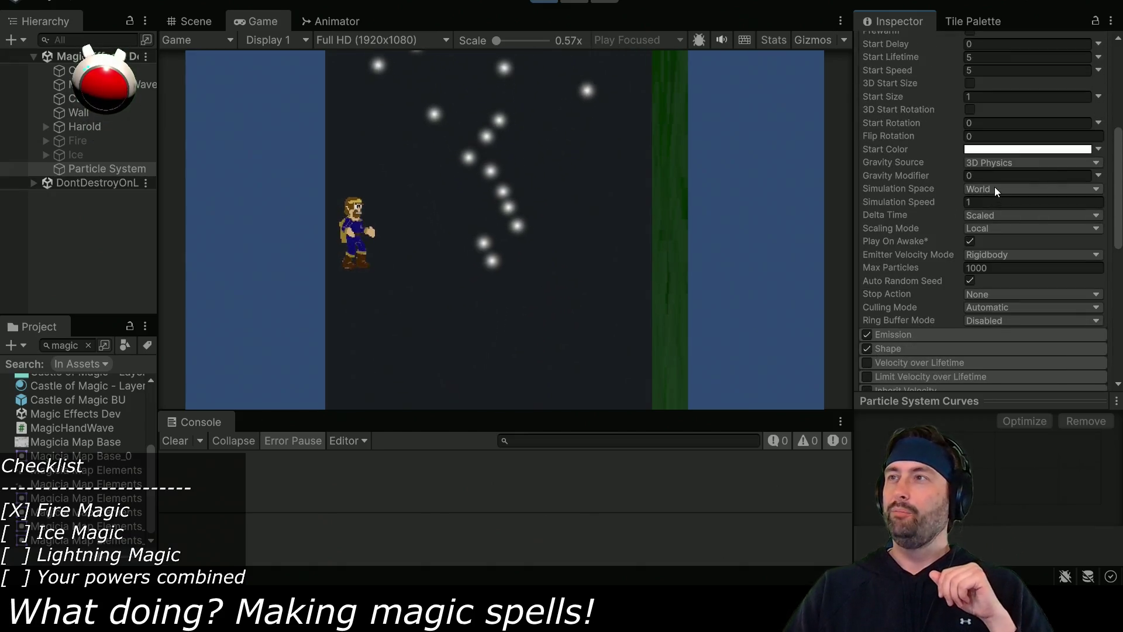
pyautogui.click(994, 188)
pyautogui.click(1006, 225)
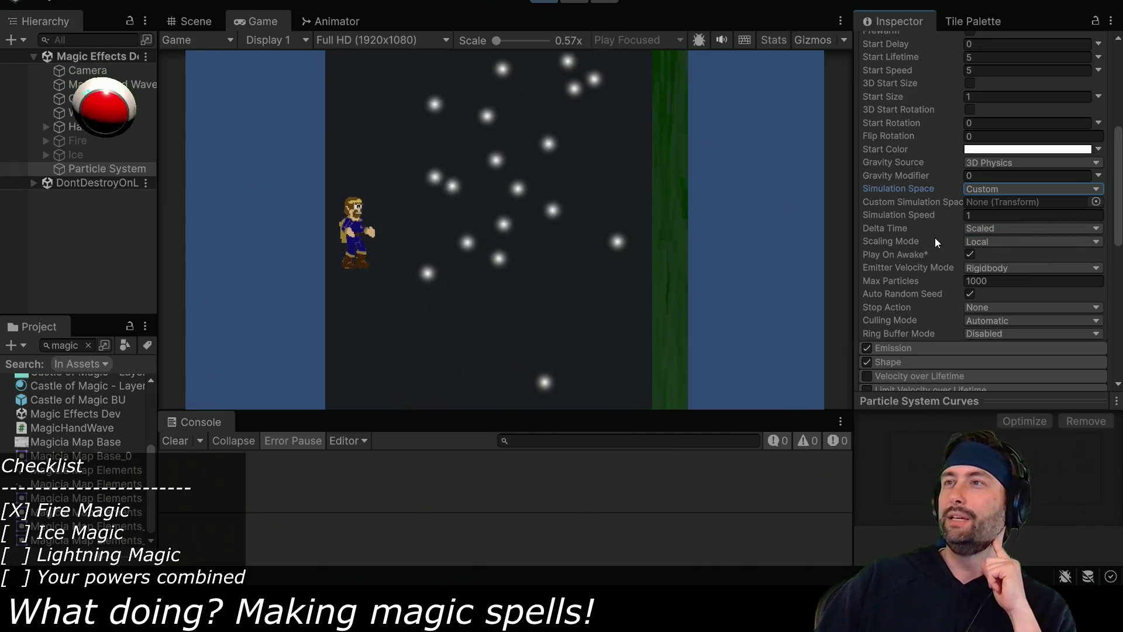
pyautogui.click(994, 201)
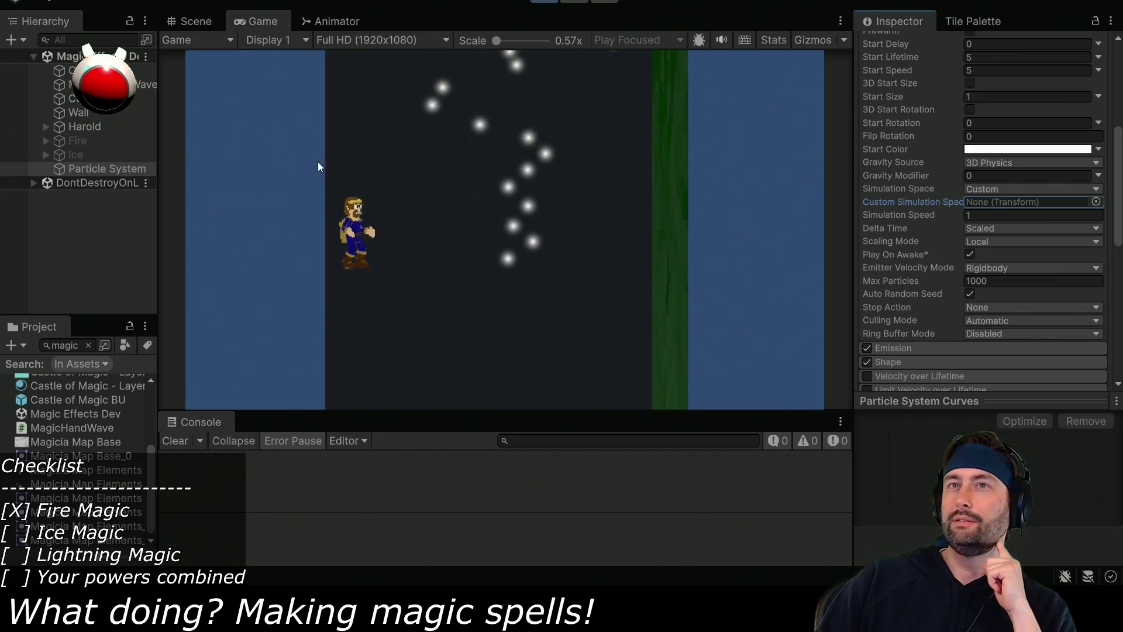
pyautogui.moveTo(990, 208); pyautogui.dragTo(996, 201)
pyautogui.scroll(10, 936, 222)
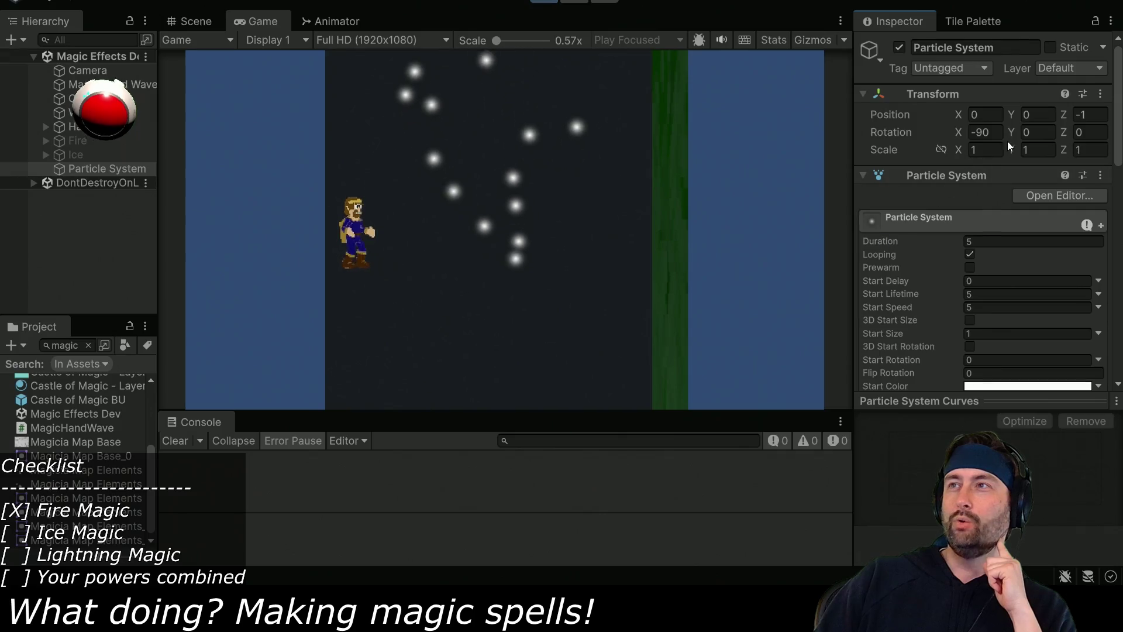
pyautogui.moveTo(1009, 131)
pyautogui.mouseDown()
pyautogui.moveTo(427, 117)
pyautogui.moveTo(850, 40)
pyautogui.moveTo(184, 15)
pyautogui.moveTo(336, 173)
pyautogui.moveTo(569, 257)
pyautogui.moveTo(561, 200)
pyautogui.moveTo(425, 420)
pyautogui.moveTo(175, 380)
pyautogui.moveTo(1020, 347)
pyautogui.moveTo(918, 323)
pyautogui.mouseUp()
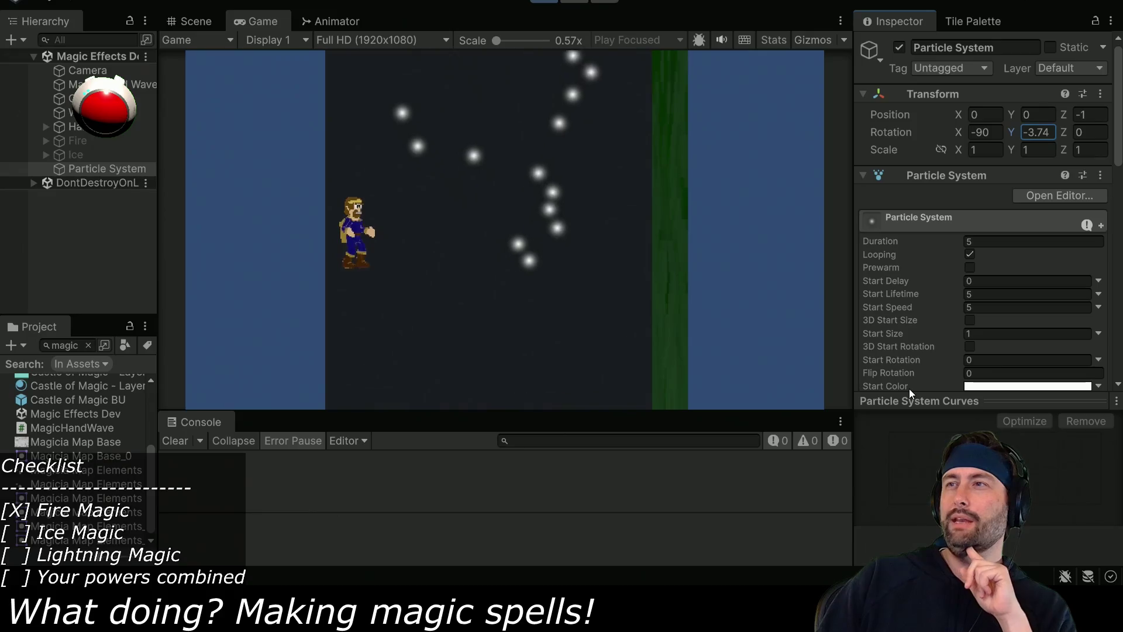
pyautogui.scroll(-5, 916, 316)
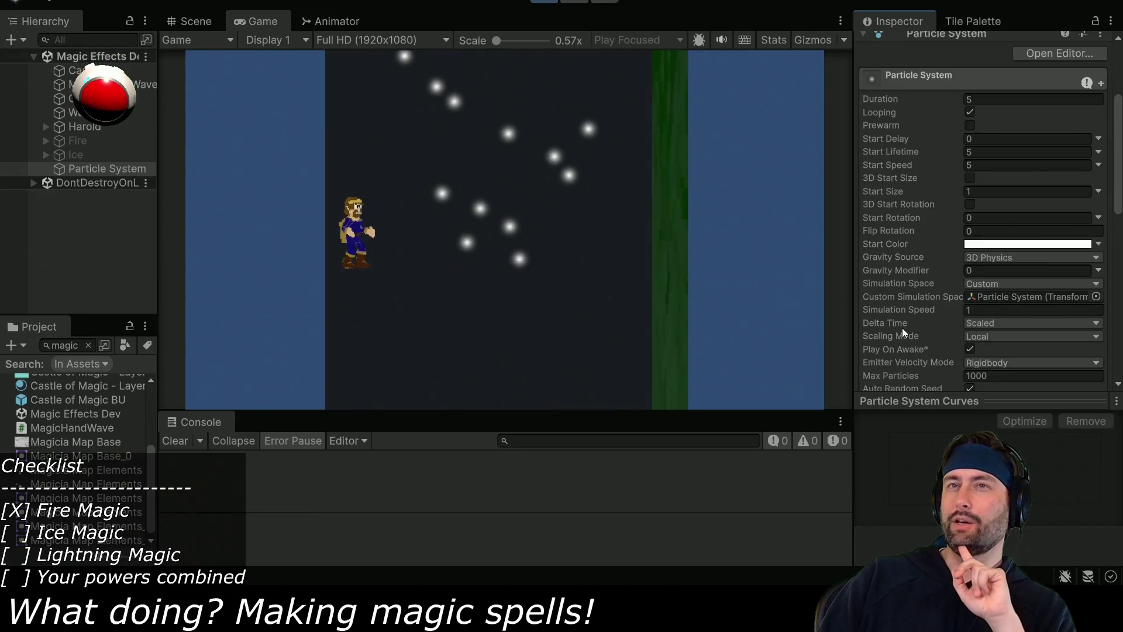
pyautogui.scroll(5, 959, 117)
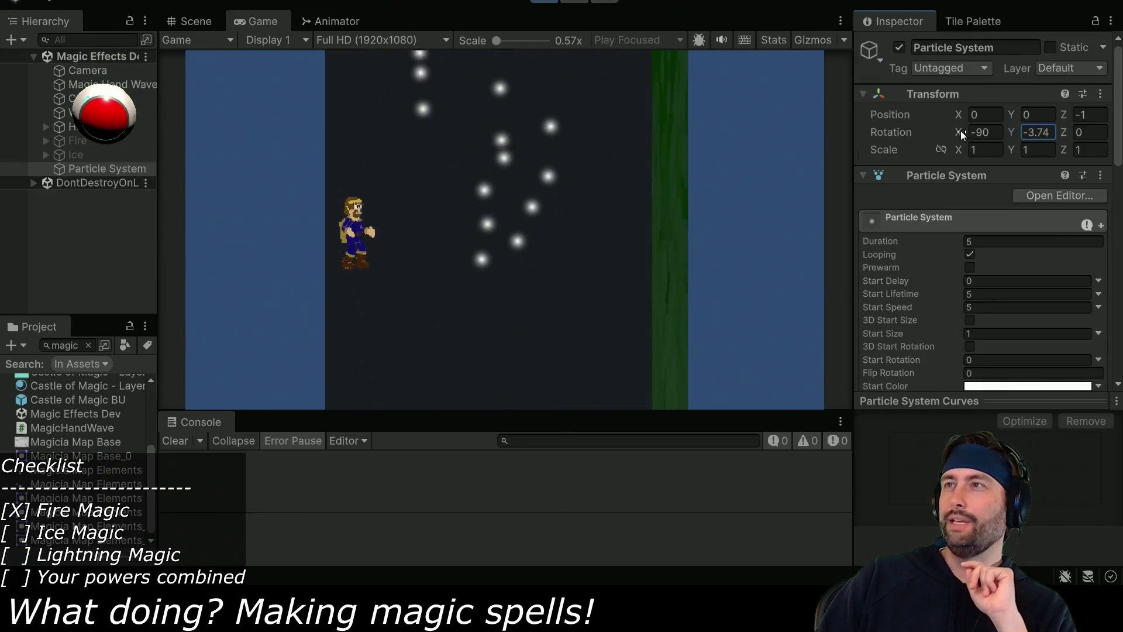
pyautogui.click(899, 48)
# Activate the Ice effect and expand its child objects in the Hierarchy.
pyautogui.click(86, 155)
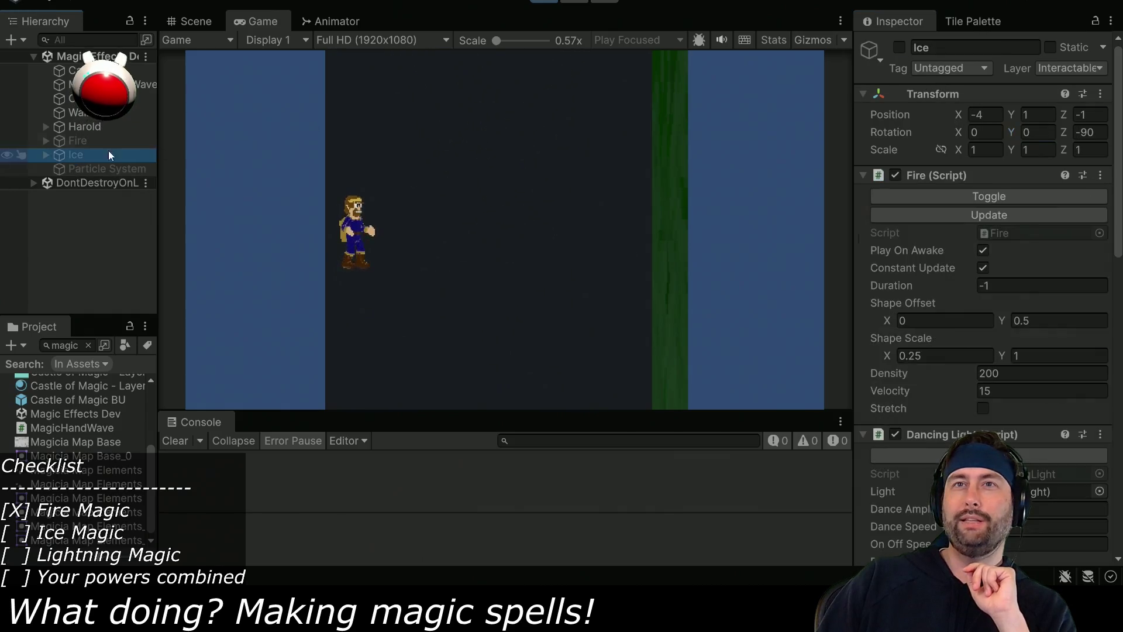
pyautogui.click(899, 48)
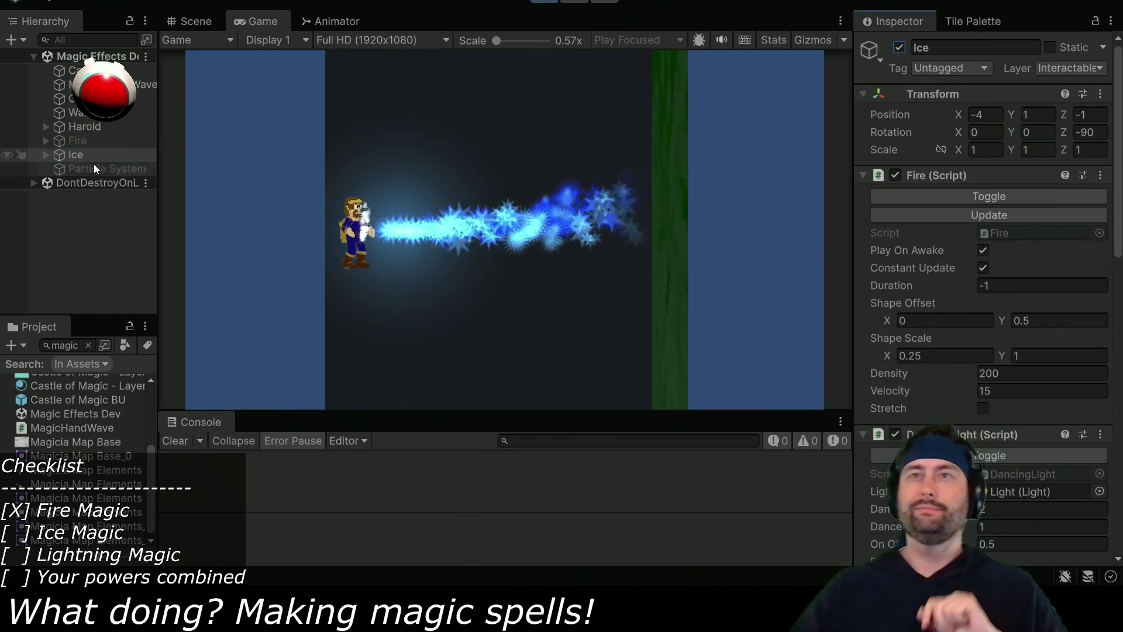
pyautogui.click(46, 155)
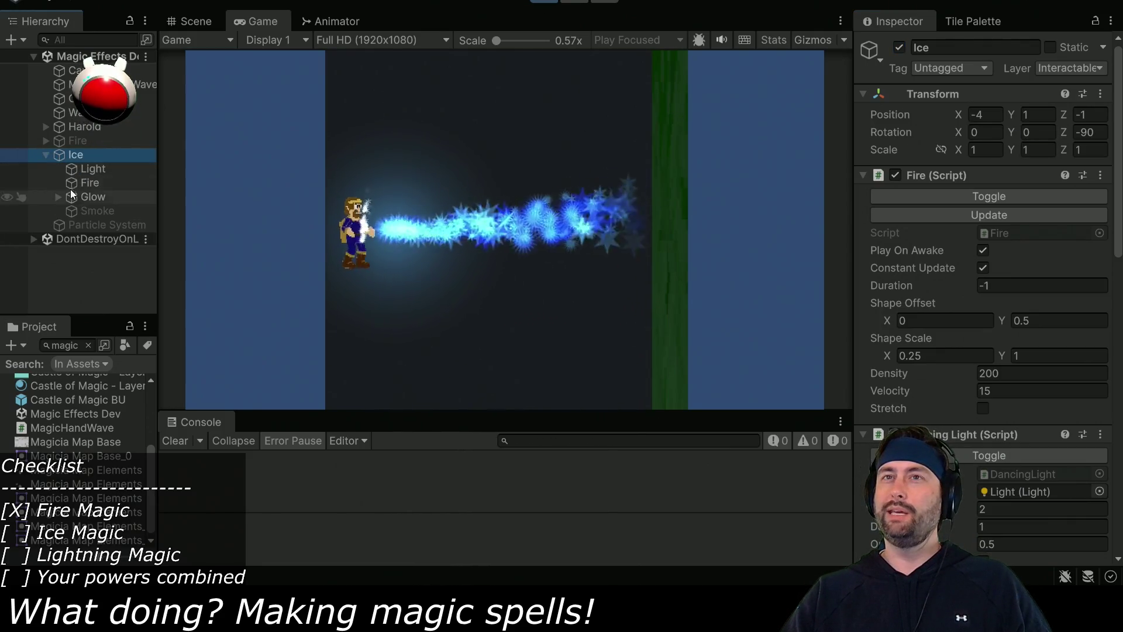
# Select Ice's Fire and Glow sprays together and scrub their Rotation Y.
pyautogui.click(95, 184)
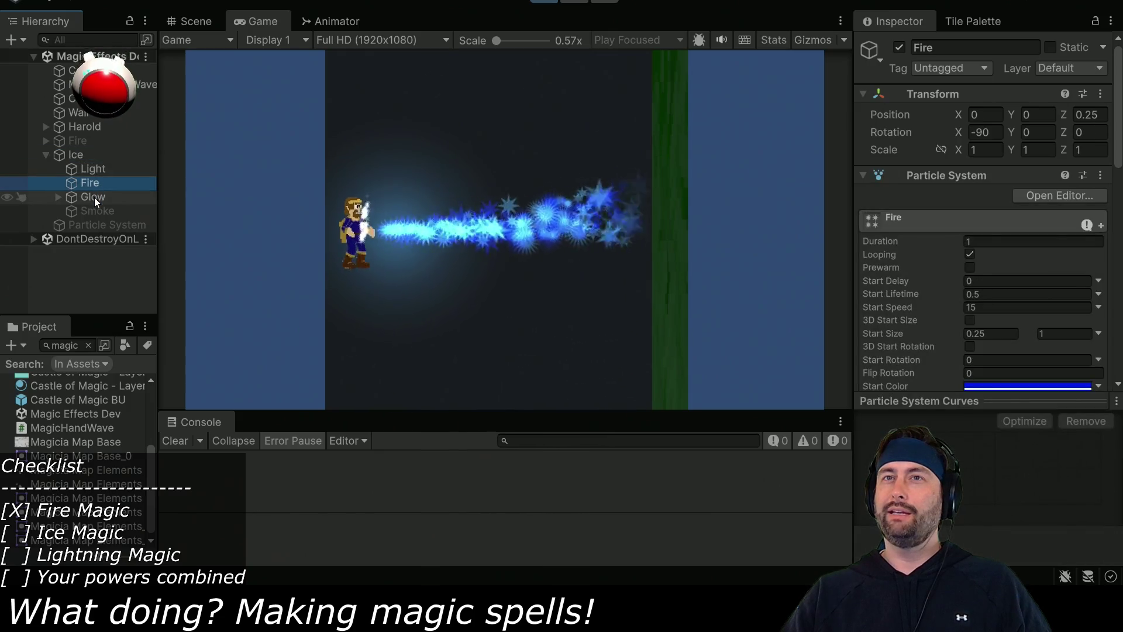
pyautogui.keyDown('ctrl'); pyautogui.click(94, 198); pyautogui.keyUp('ctrl')
pyautogui.moveTo(1008, 130)
pyautogui.mouseDown()
pyautogui.moveTo(1030, 130)
pyautogui.moveTo(457, 456)
pyautogui.mouseUp()
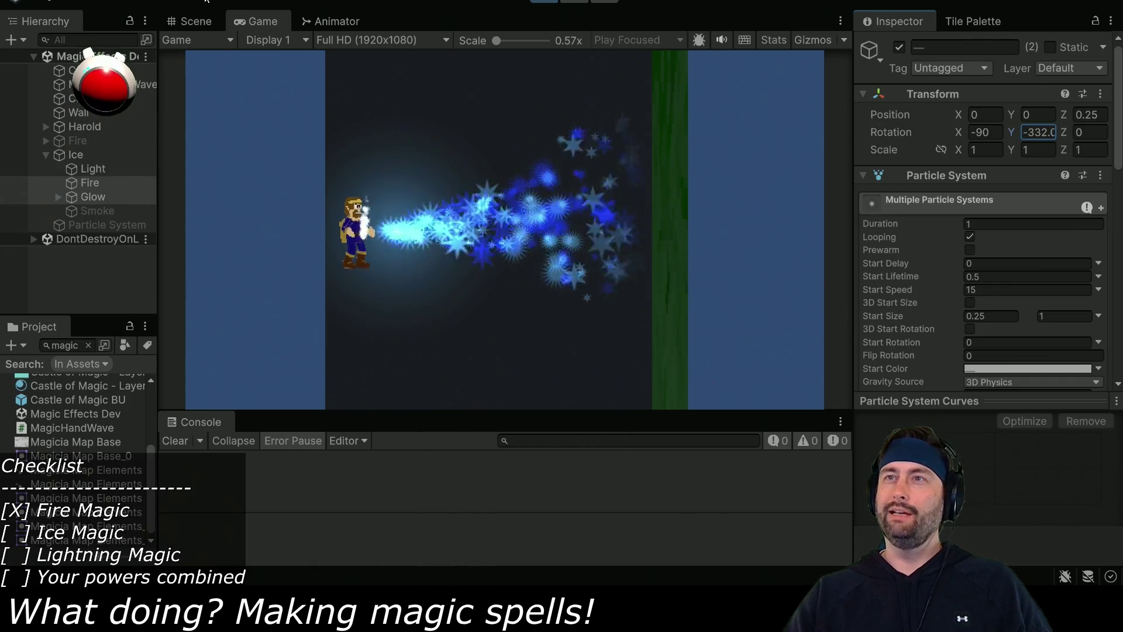
pyautogui.moveTo(177, 97)
pyautogui.mouseDown()
pyautogui.moveTo(303, 514)
pyautogui.moveTo(644, 292)
pyautogui.moveTo(992, 93)
pyautogui.moveTo(446, 407)
pyautogui.moveTo(503, 441)
pyautogui.moveTo(649, 489)
pyautogui.moveTo(1016, 262)
pyautogui.mouseUp()
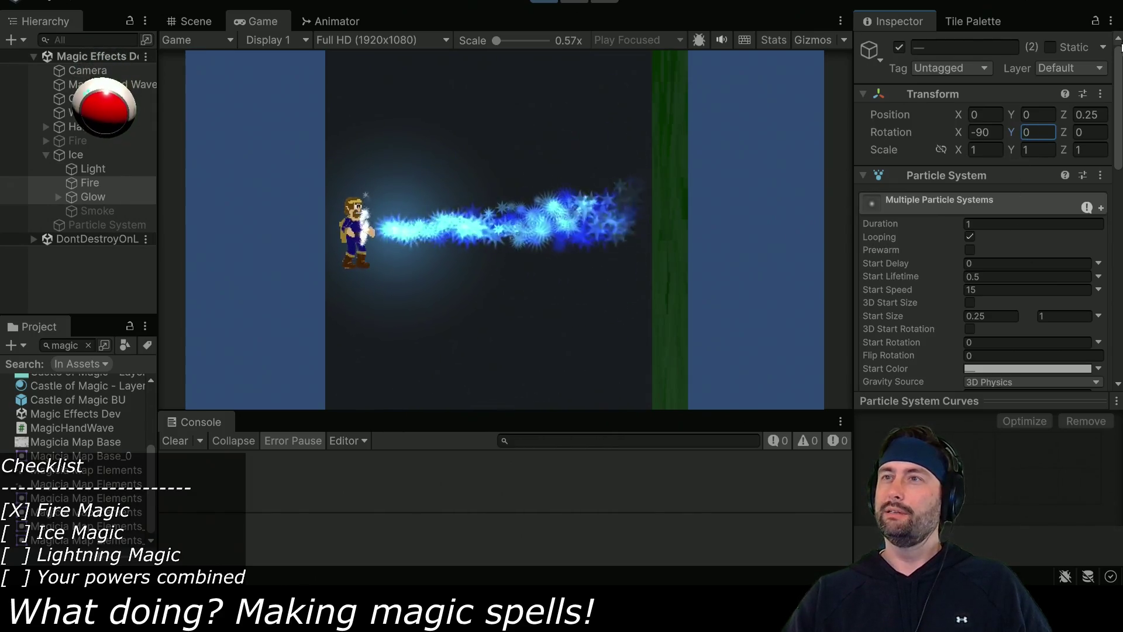
pyautogui.scroll(-5, 1001, 216)
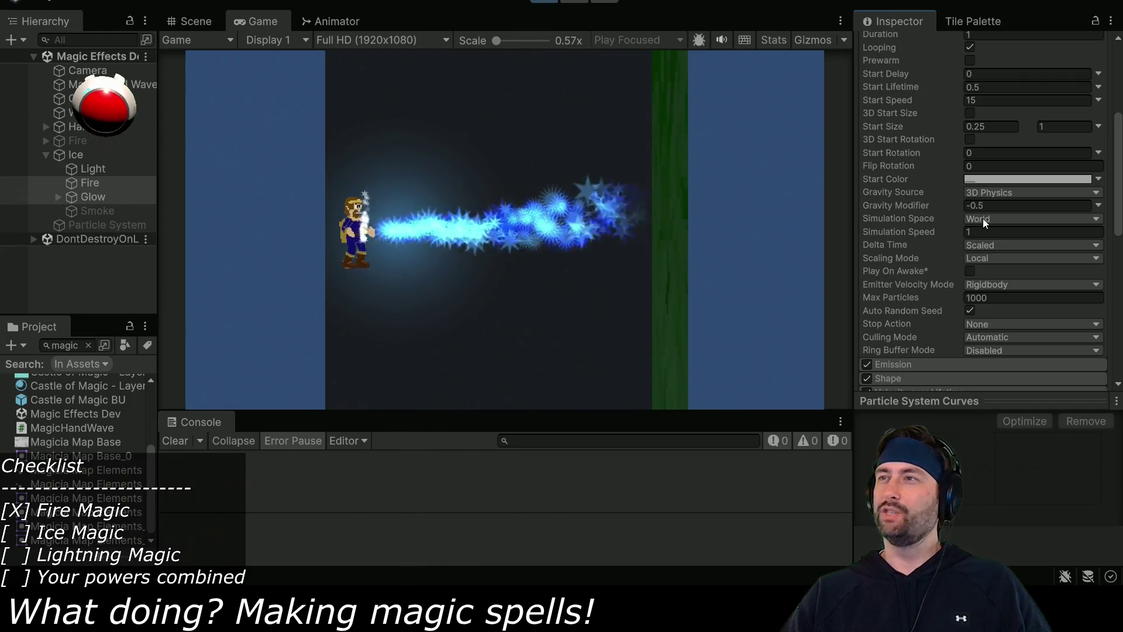
# Outside play mode, set the sprays to Local simulation space, enable Ice and disable the test Particle System.
pyautogui.hotkey('ctrl', 'p')
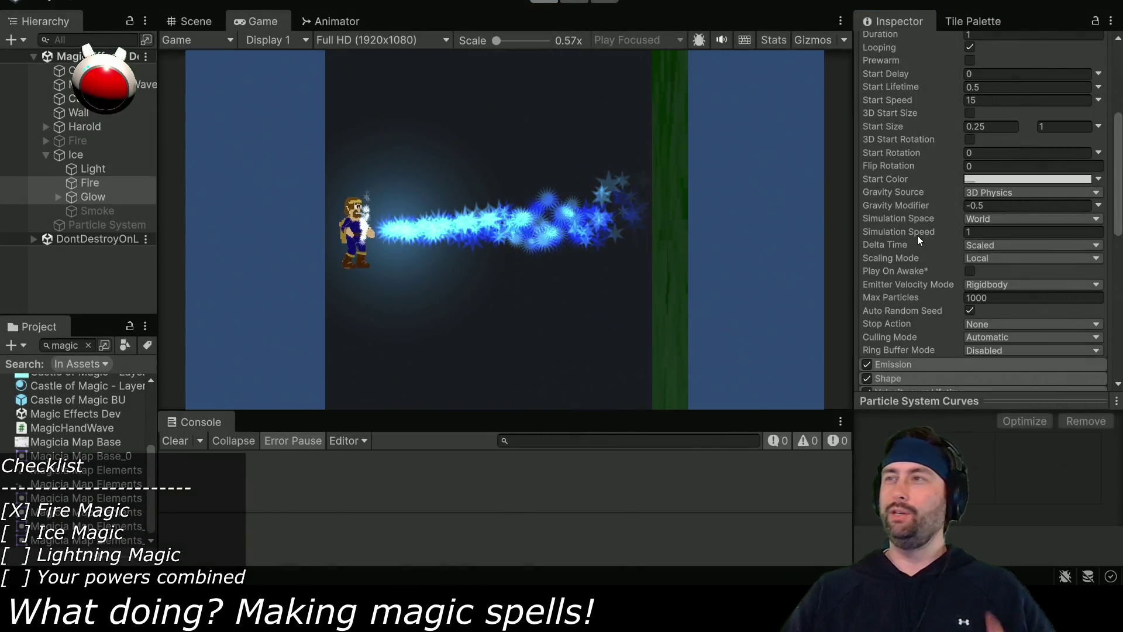
pyautogui.click(999, 220)
pyautogui.click(999, 232)
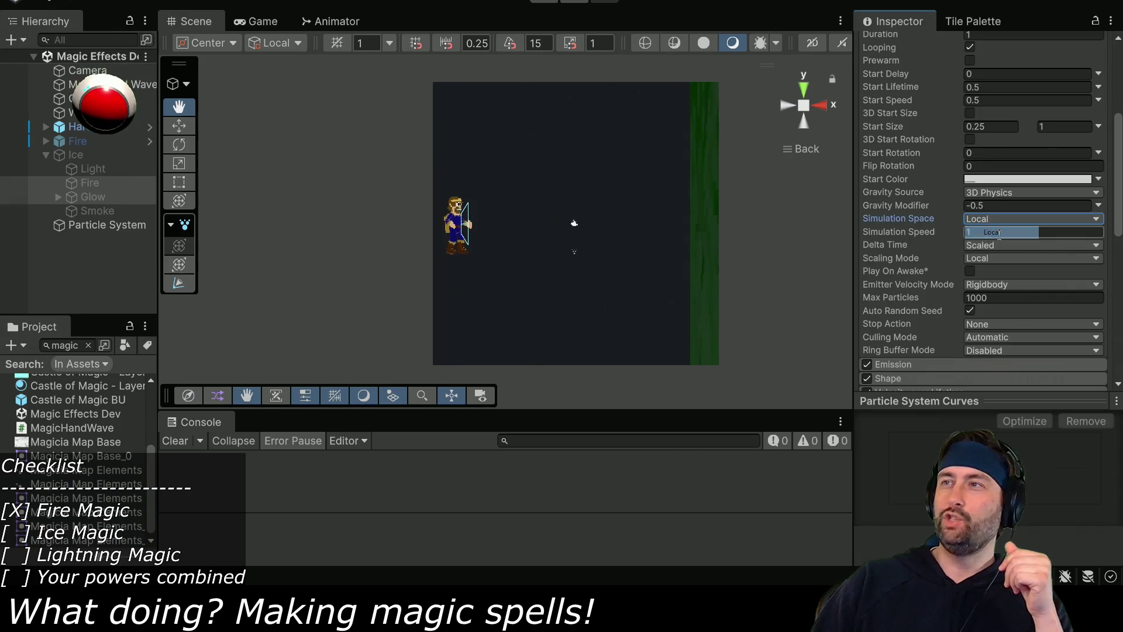
pyautogui.click(114, 155)
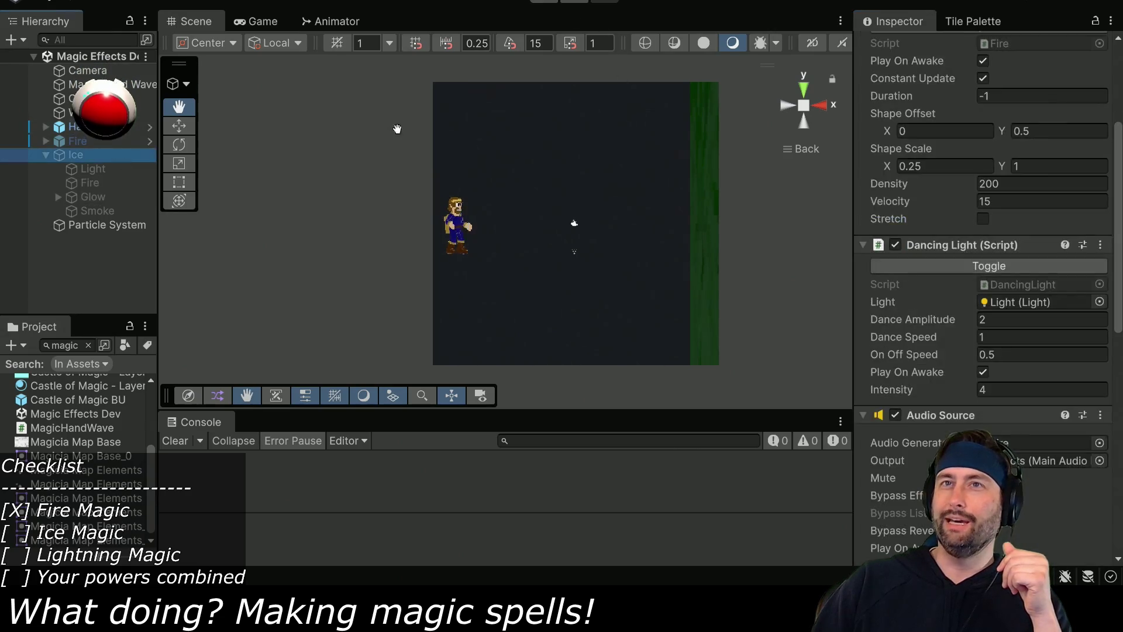
pyautogui.click(899, 47)
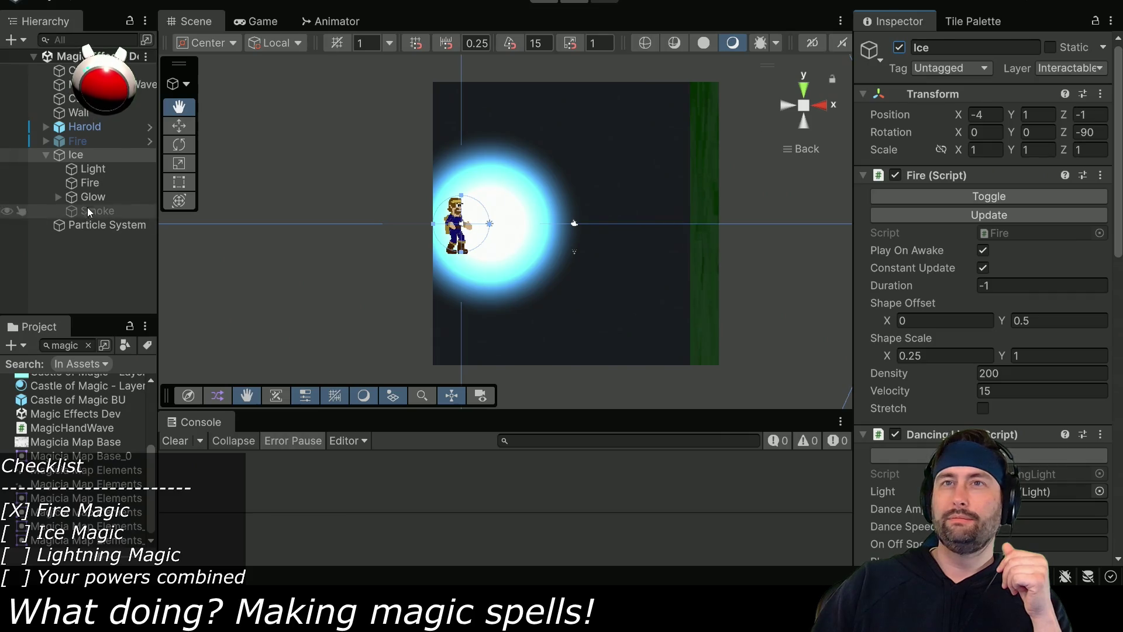
pyautogui.click(91, 228)
pyautogui.click(900, 47)
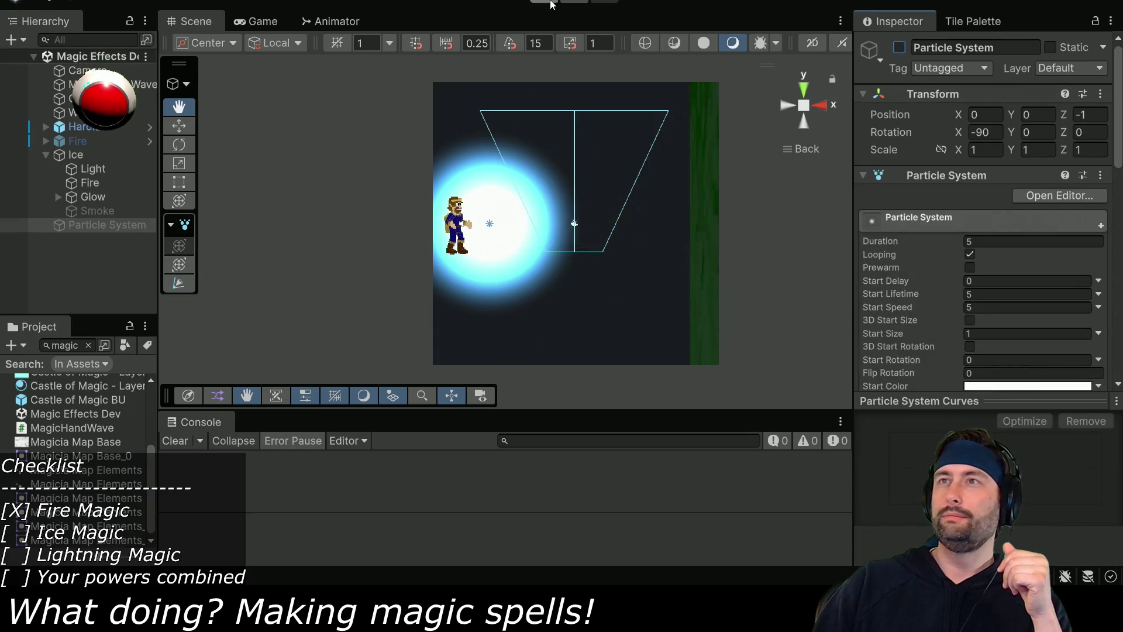
# Playtest, nudging the Fire and Glow sprays' Rotation Y, then return to the Scene view.
pyautogui.click(551, 5)
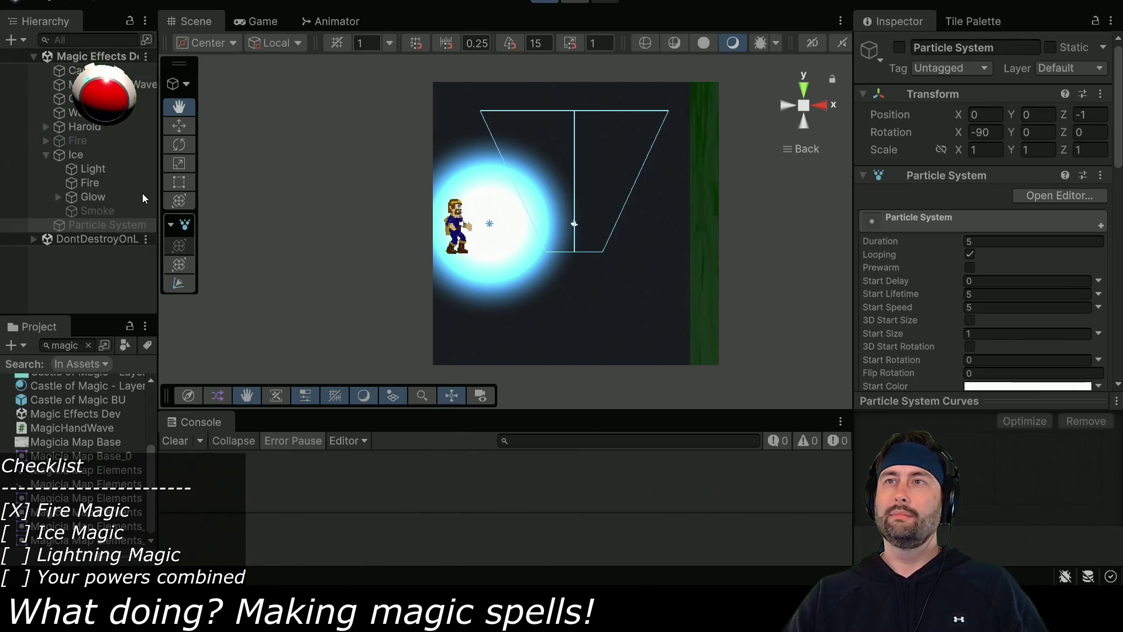
pyautogui.click(90, 181)
pyautogui.keyDown('shift'); pyautogui.click(93, 196); pyautogui.keyUp('shift')
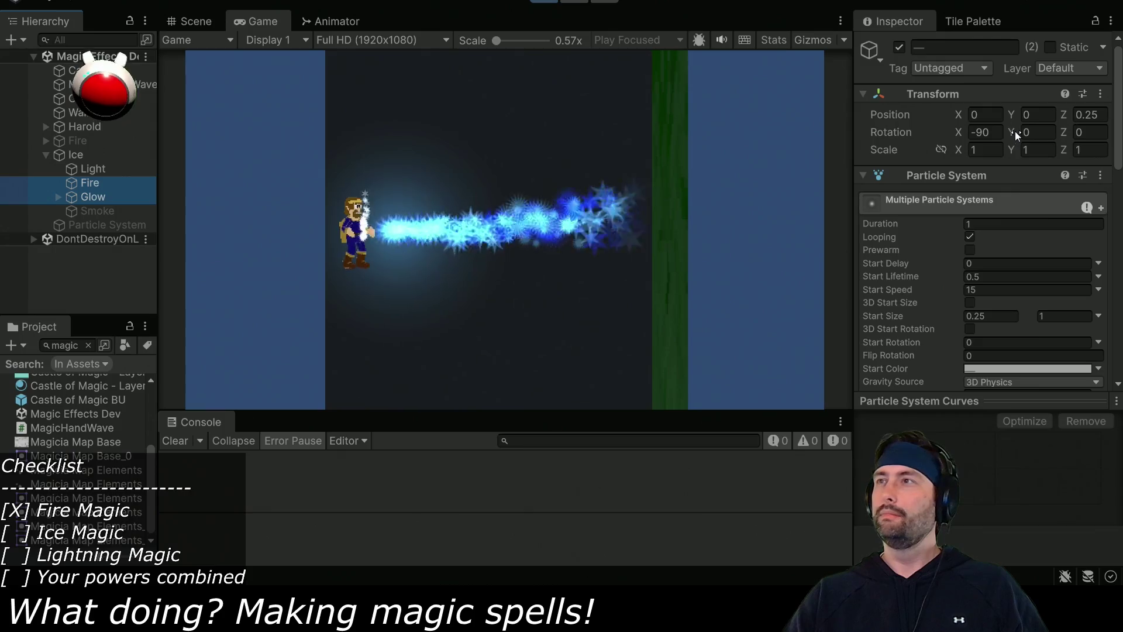
pyautogui.moveTo(1008, 130); pyautogui.dragTo(1032, 130)
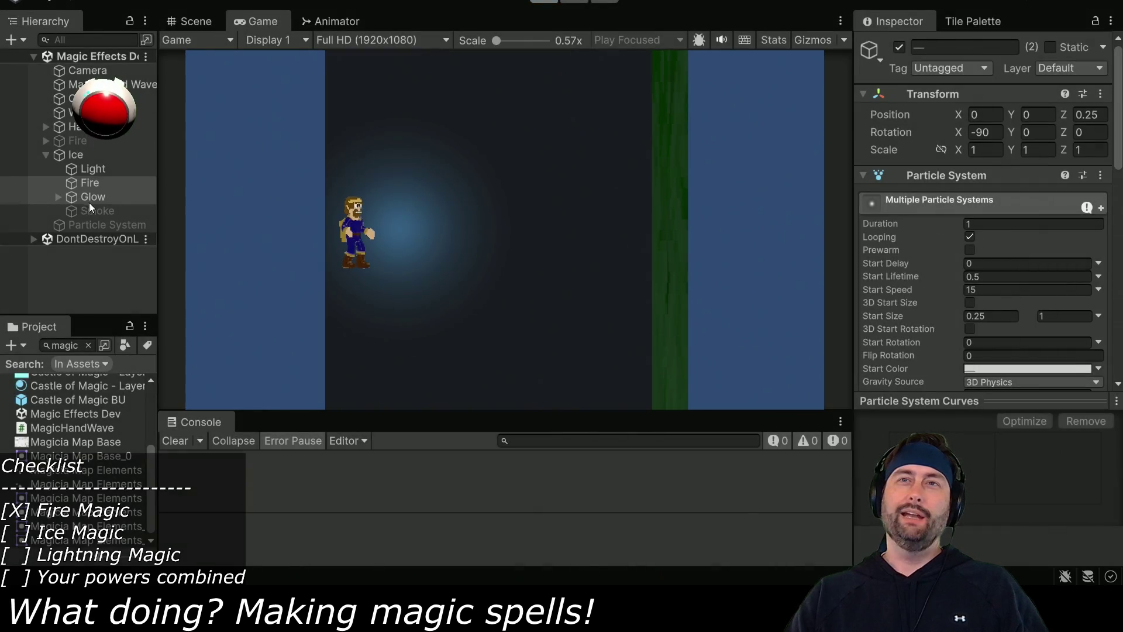
pyautogui.click(190, 21)
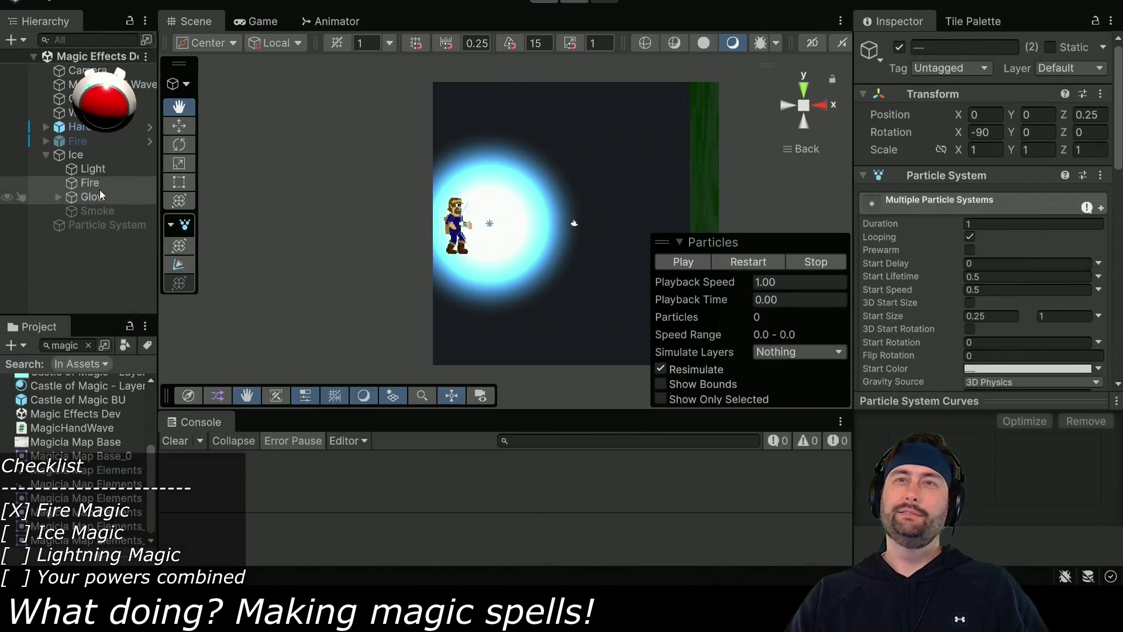
# Expand the spray's Shape settings and start another playtest.
pyautogui.scroll(-7, 906, 278)
pyautogui.click(896, 240)
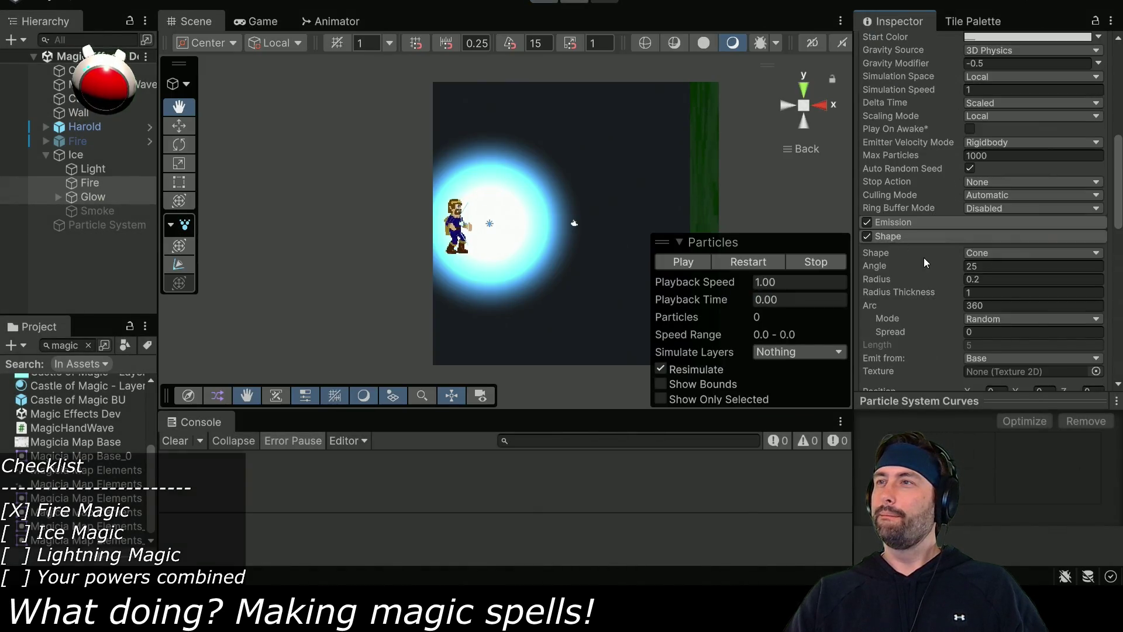
pyautogui.scroll(-3, 924, 258)
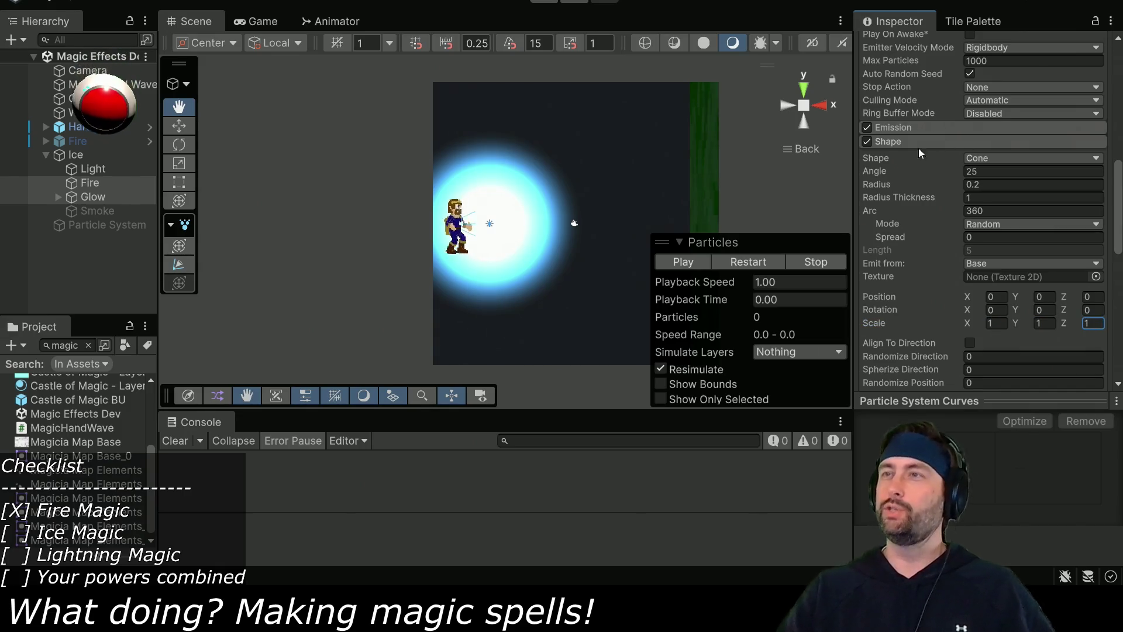
pyautogui.click(539, 1)
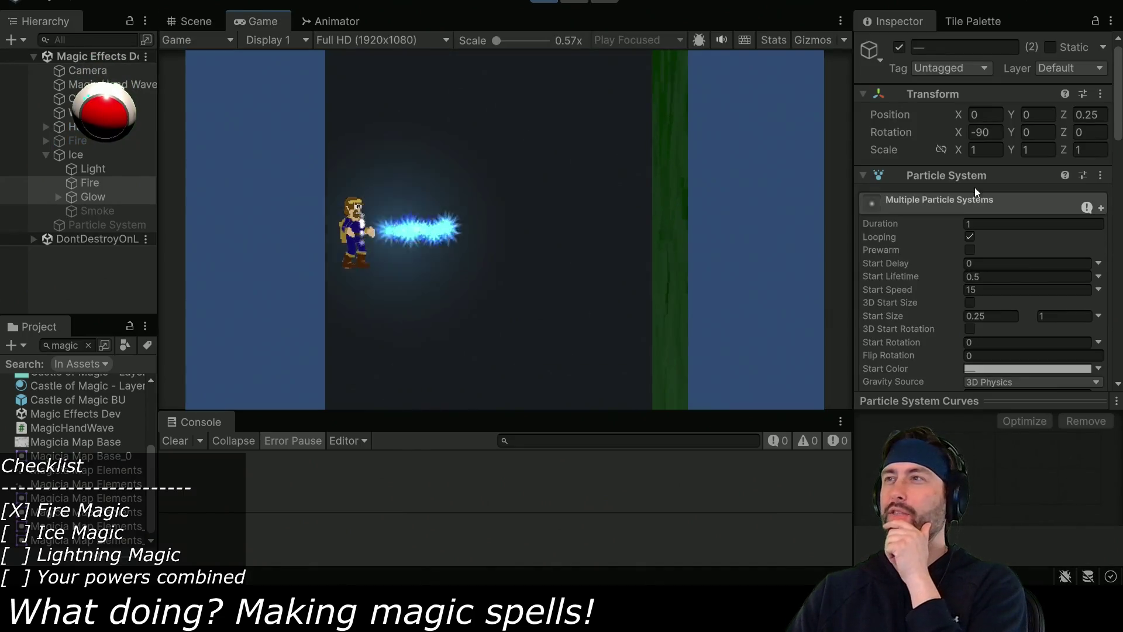
pyautogui.scroll(-8, 967, 222)
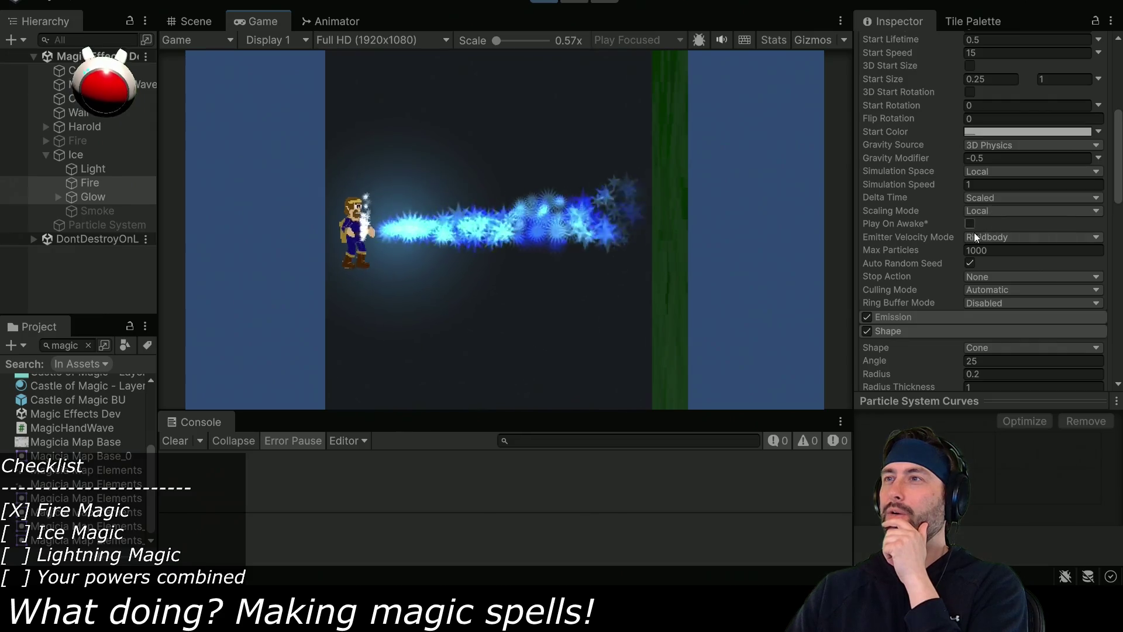
pyautogui.scroll(8, 917, 250)
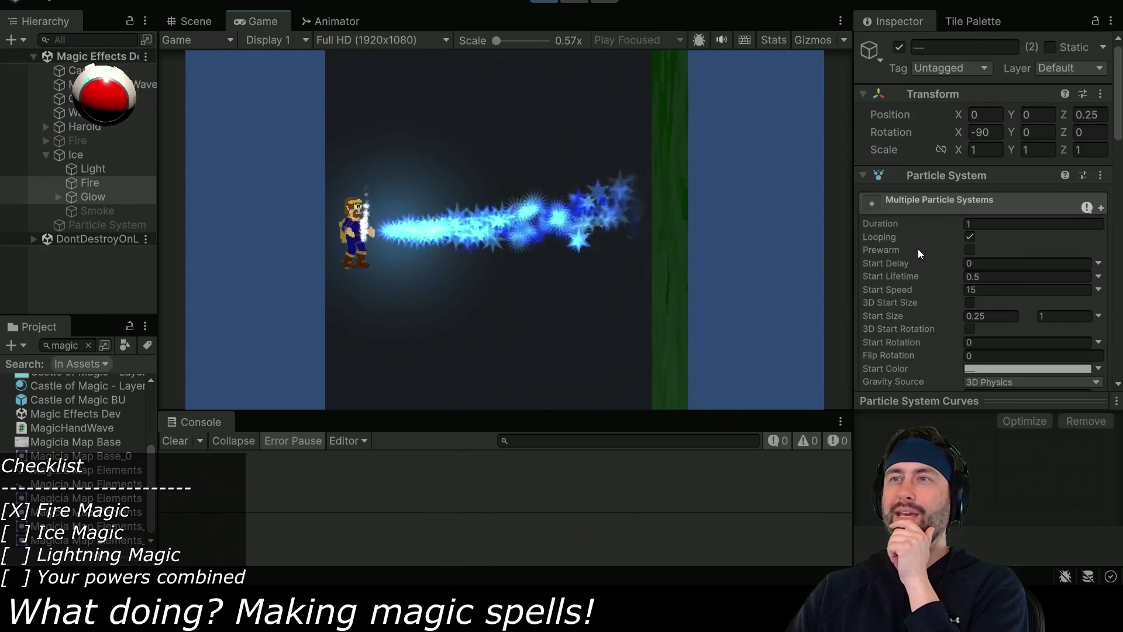
pyautogui.scroll(-12, 893, 262)
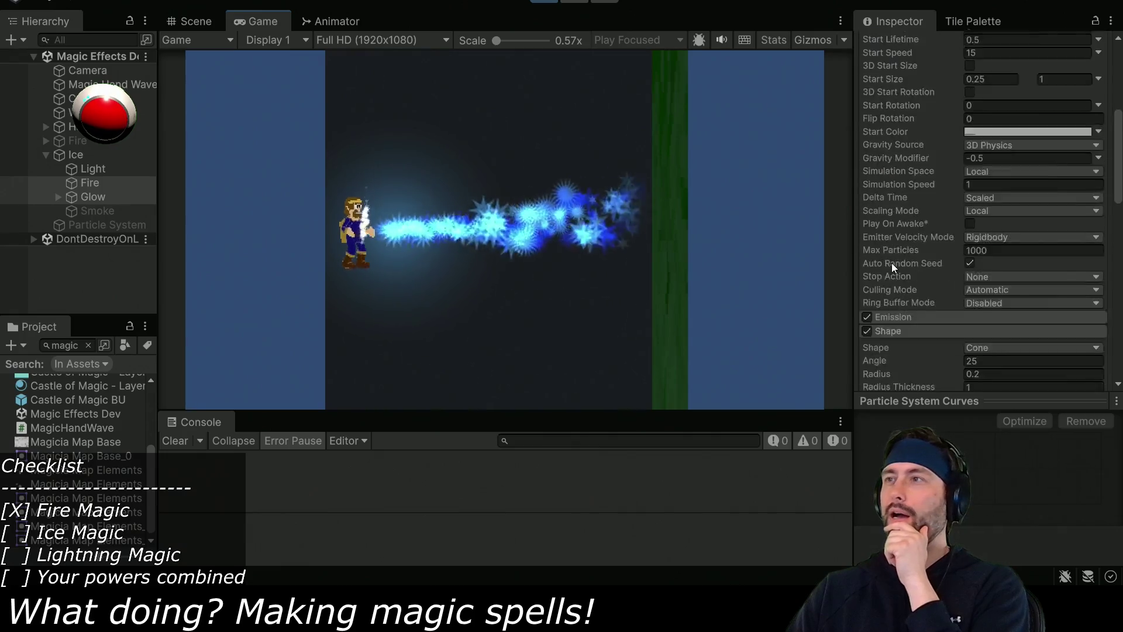
# Try a different cone angle and Y rotation on the ice spray, then stop the playtest.
pyautogui.click(1003, 216)
pyautogui.write('45')
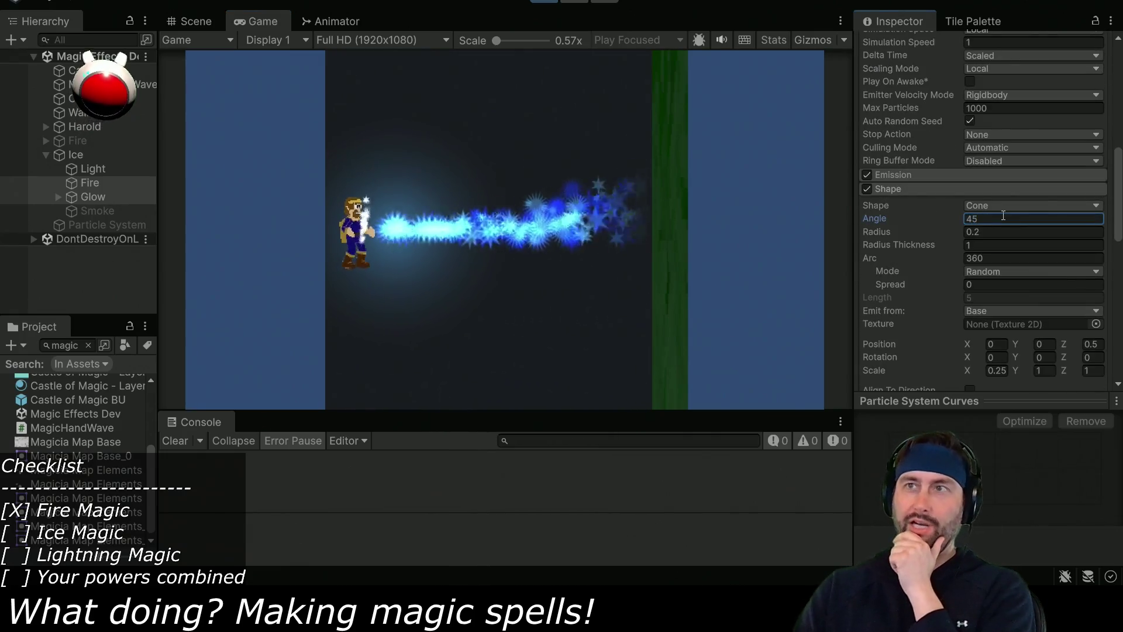
pyautogui.scroll(12, 936, 254)
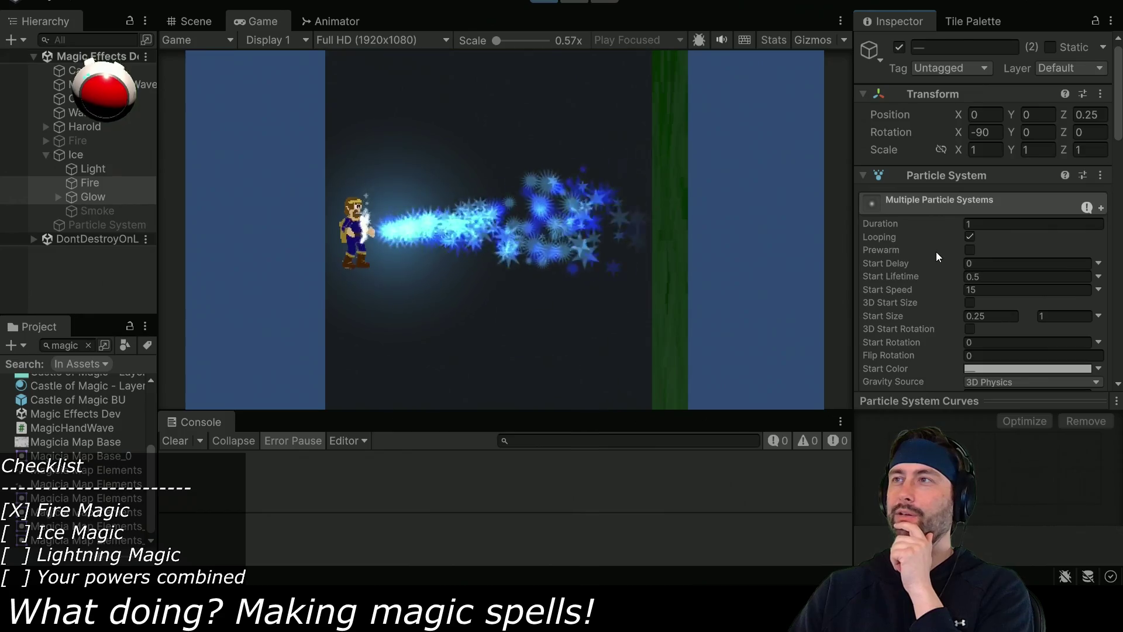
pyautogui.moveTo(1011, 132)
pyautogui.mouseDown()
pyautogui.moveTo(1053, 132)
pyautogui.moveTo(585, 113)
pyautogui.moveTo(1089, 67)
pyautogui.moveTo(661, 53)
pyautogui.moveTo(662, 1)
pyautogui.moveTo(625, 275)
pyautogui.mouseUp()
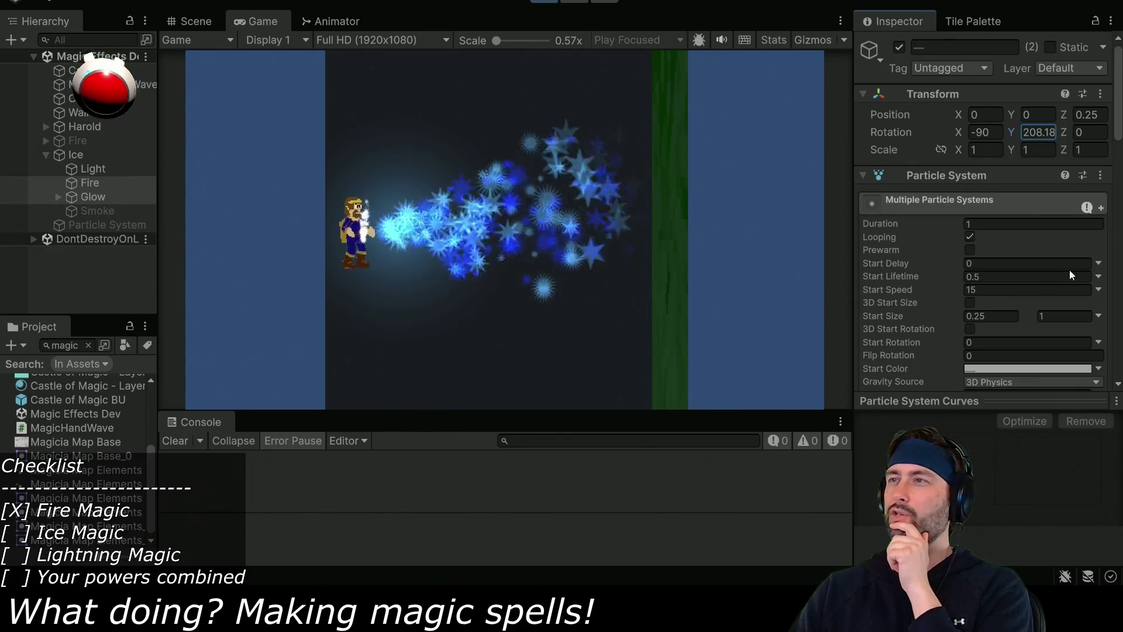
pyautogui.scroll(-10, 962, 273)
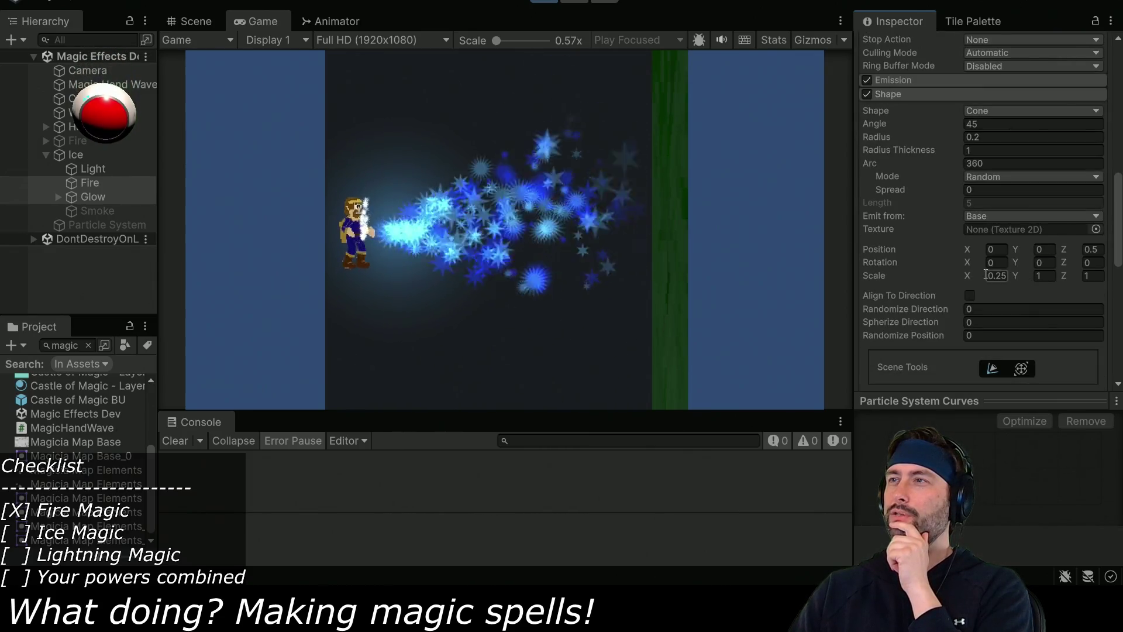
pyautogui.click(543, 1)
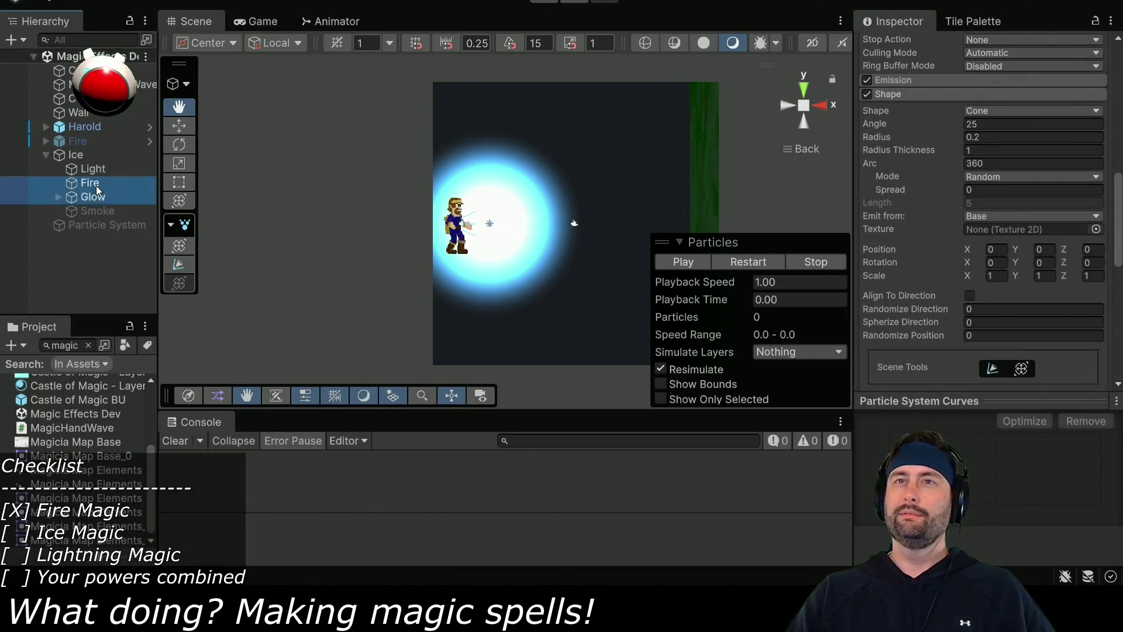
# Set the Ice object's Fire (Script) Shape Scale X to 1.
pyautogui.click(96, 185)
pyautogui.click(100, 198)
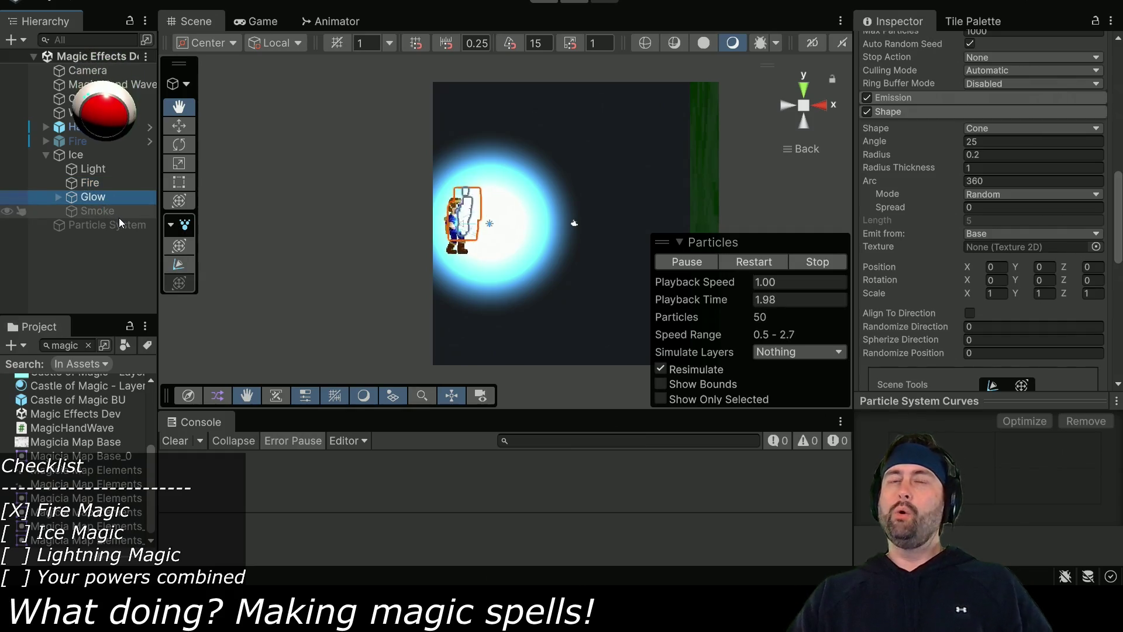
pyautogui.click(89, 156)
pyautogui.scroll(5, 928, 201)
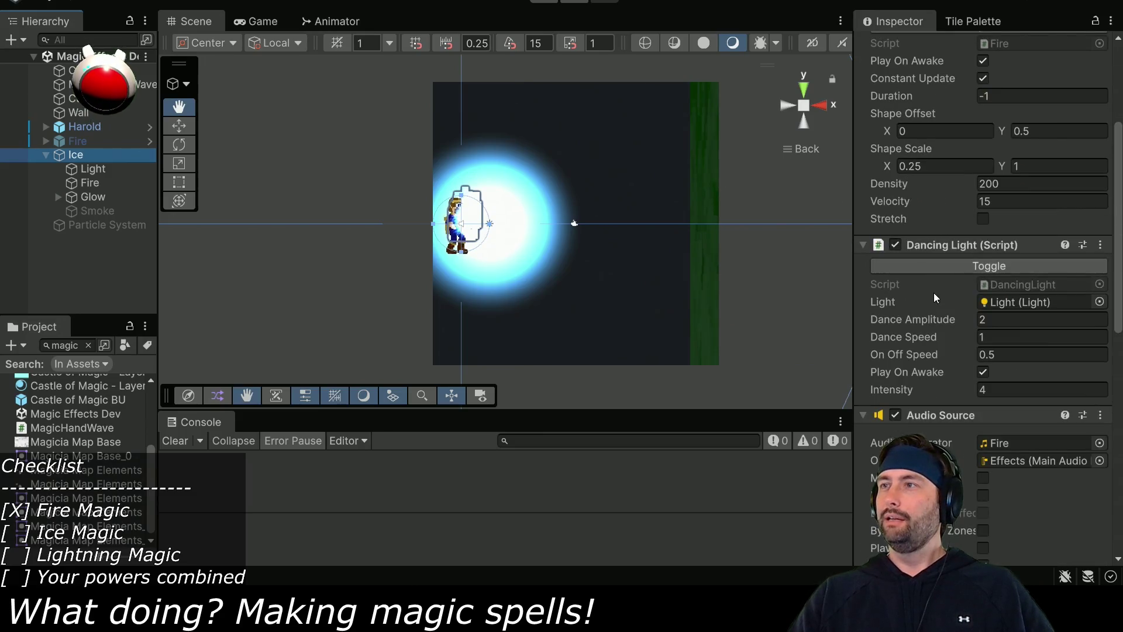
pyautogui.scroll(3, 930, 304)
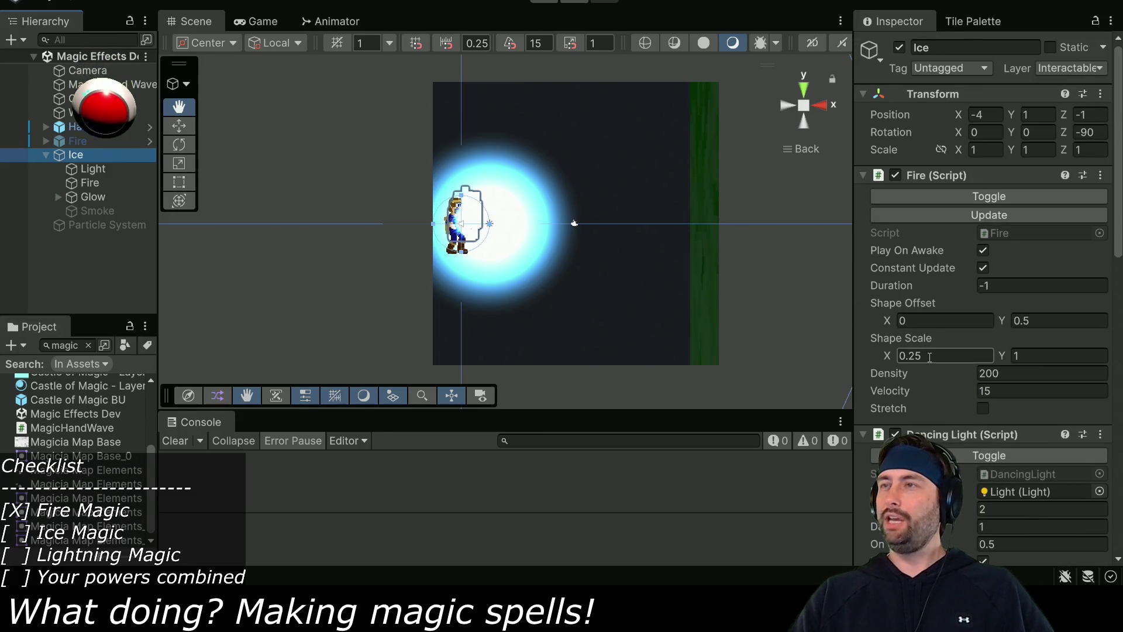
pyautogui.click(931, 355)
pyautogui.write('1')
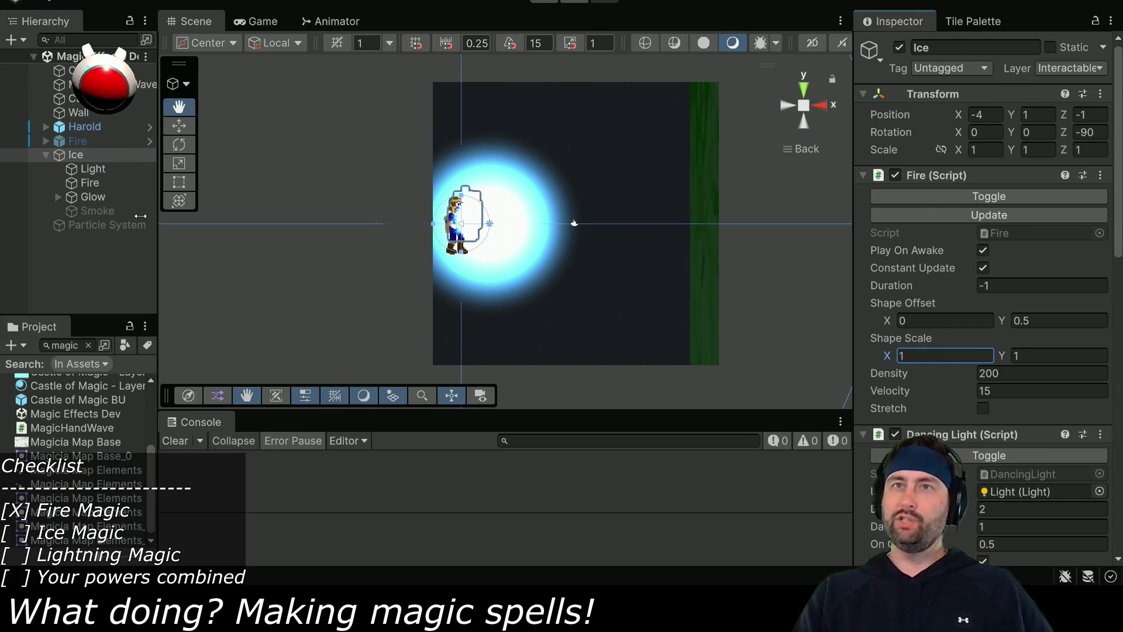
# Give both the Fire and Glow emitters a 45° Shape cone angle.
pyautogui.click(99, 183)
pyautogui.keyDown('ctrl'); pyautogui.click(100, 196); pyautogui.keyUp('ctrl')
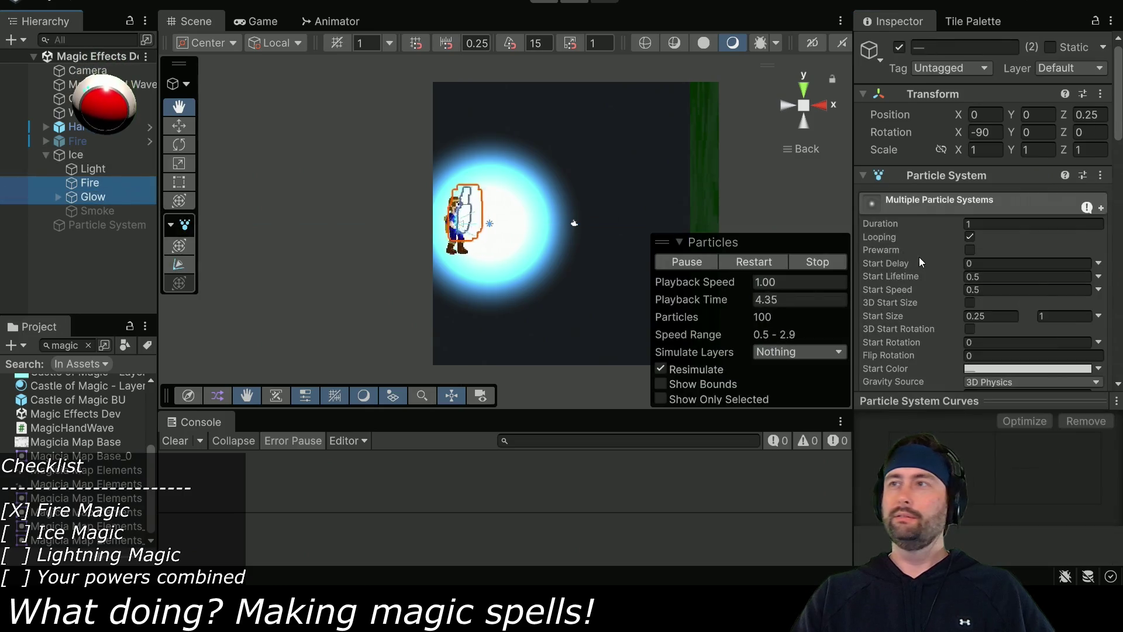
pyautogui.scroll(-2, 921, 255)
pyautogui.click(998, 171)
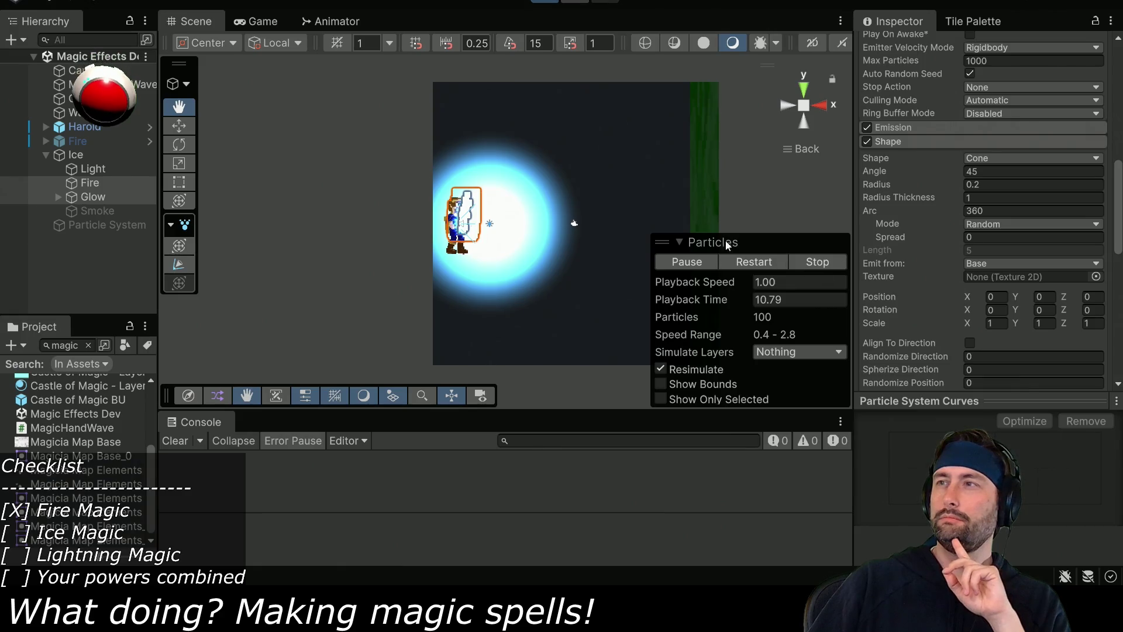
pyautogui.scroll(-5, 1017, 322)
pyautogui.scroll(-2, 1008, 263)
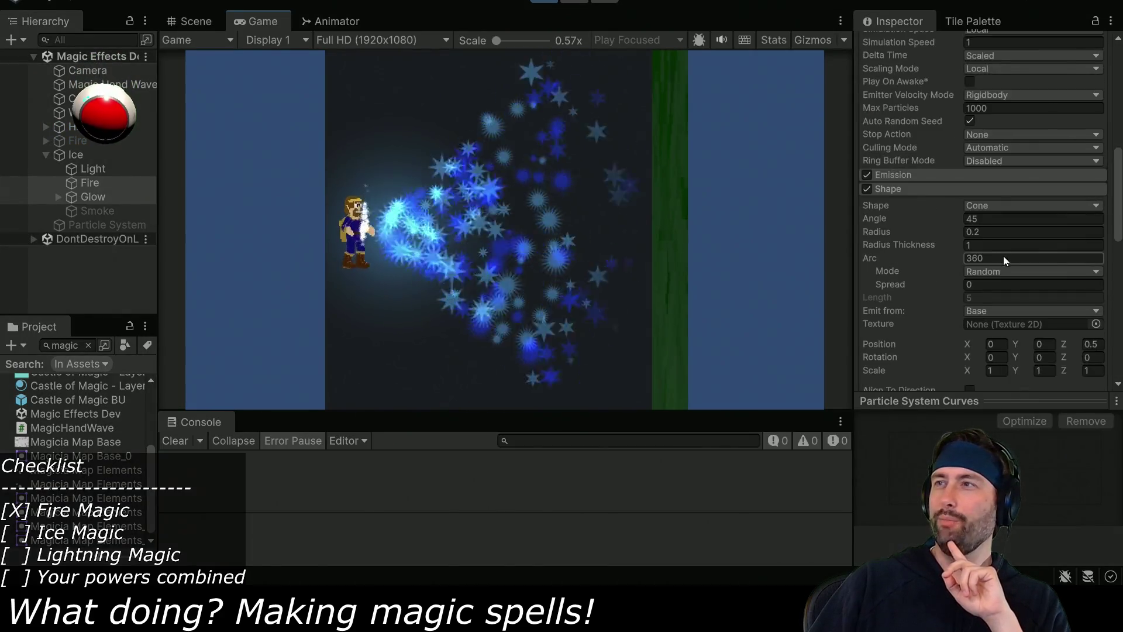
# During play, scrub the particle systems' Rotation Y to test tilts.
pyautogui.scroll(-3, 1013, 290)
pyautogui.scroll(10, 1033, 208)
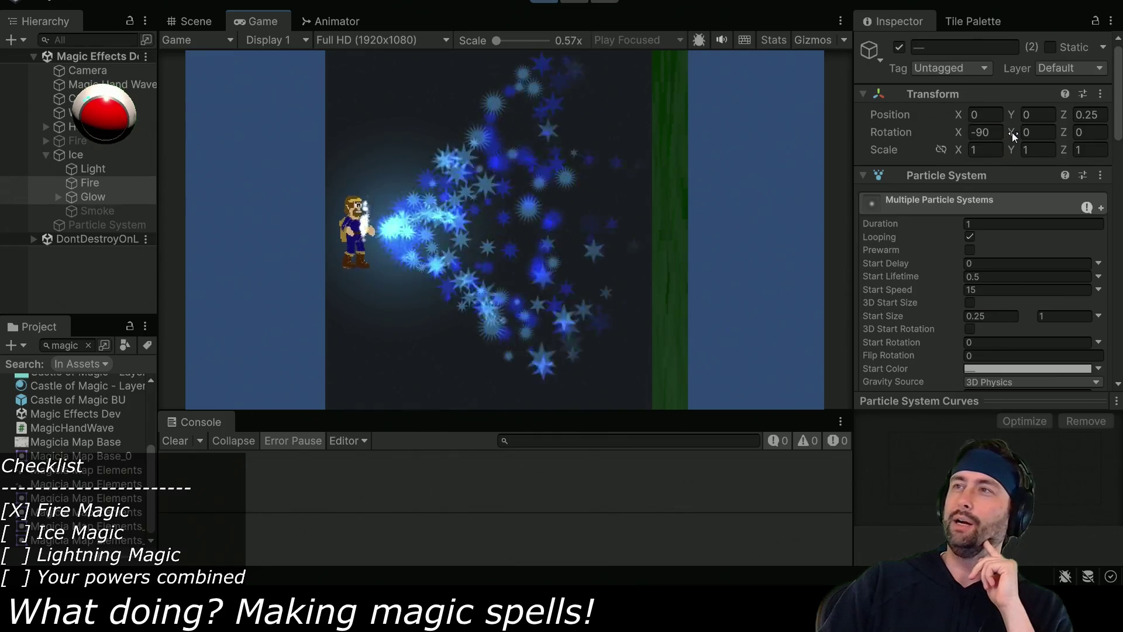
pyautogui.moveTo(1012, 133)
pyautogui.mouseDown()
pyautogui.moveTo(1082, 133)
pyautogui.moveTo(626, 501)
pyautogui.moveTo(746, 444)
pyautogui.moveTo(923, 158)
pyautogui.moveTo(1099, 147)
pyautogui.moveTo(808, 111)
pyautogui.moveTo(70, 202)
pyautogui.mouseUp()
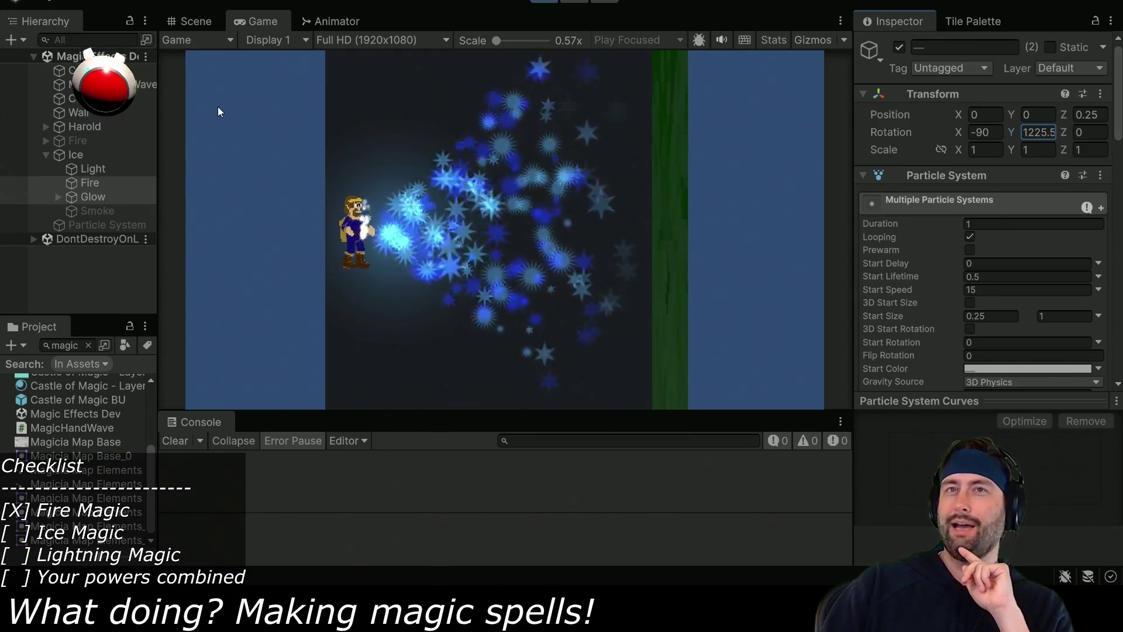
# Swing the Ice effect's Z rotation upward and back toward horizontal, then stop the playtest.
pyautogui.click(71, 157)
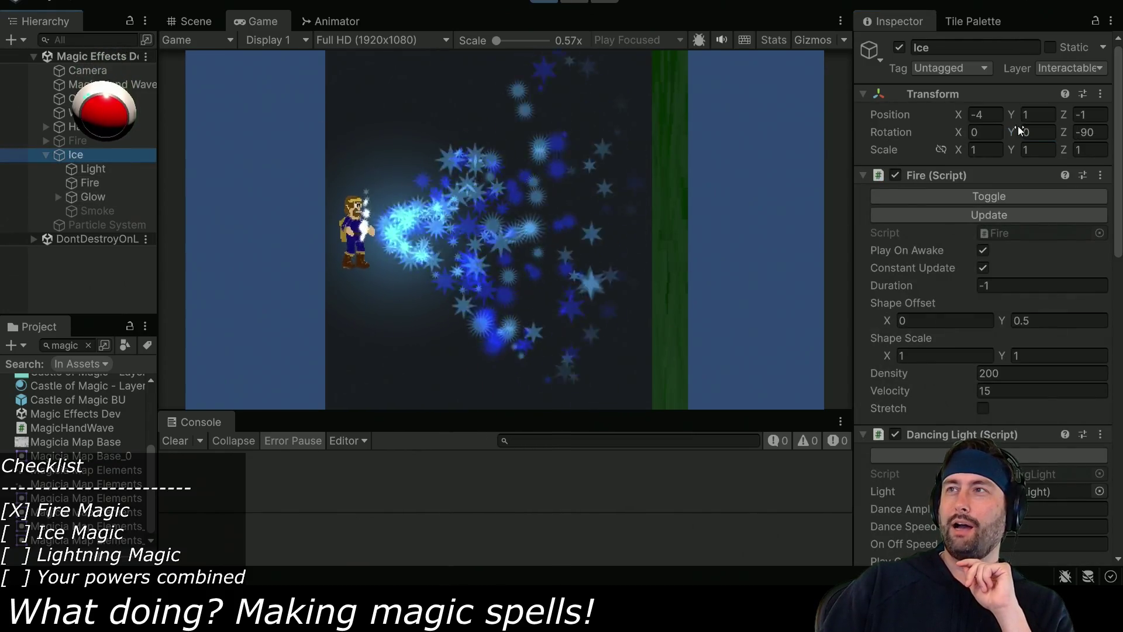
pyautogui.moveTo(1065, 131)
pyautogui.mouseDown()
pyautogui.moveTo(1041, 133)
pyautogui.moveTo(1088, 130)
pyautogui.moveTo(871, 266)
pyautogui.moveTo(416, 115)
pyautogui.moveTo(673, 246)
pyautogui.moveTo(585, 223)
pyautogui.moveTo(439, 134)
pyautogui.moveTo(627, 214)
pyautogui.moveTo(928, 182)
pyautogui.moveTo(643, 193)
pyautogui.moveTo(283, 263)
pyautogui.moveTo(1056, 157)
pyautogui.mouseUp()
pyautogui.moveTo(932, 232)
pyautogui.mouseDown()
pyautogui.moveTo(809, 246)
pyautogui.moveTo(12, 120)
pyautogui.moveTo(191, 173)
pyautogui.moveTo(975, 214)
pyautogui.mouseUp()
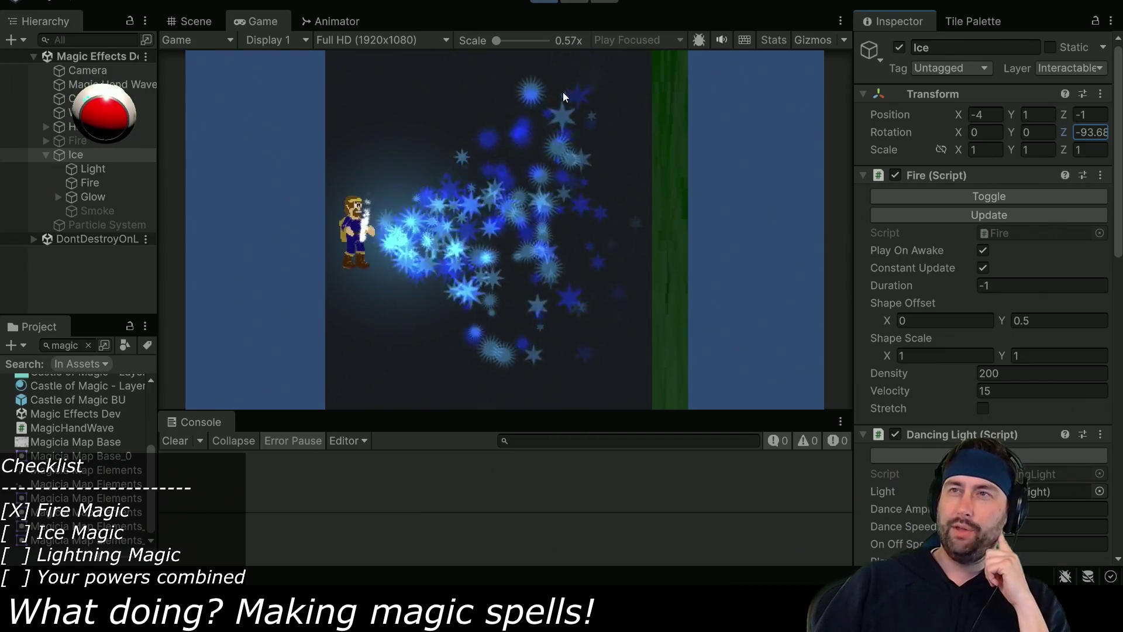
pyautogui.click(419, 97)
pyautogui.doubleClick(93, 185)
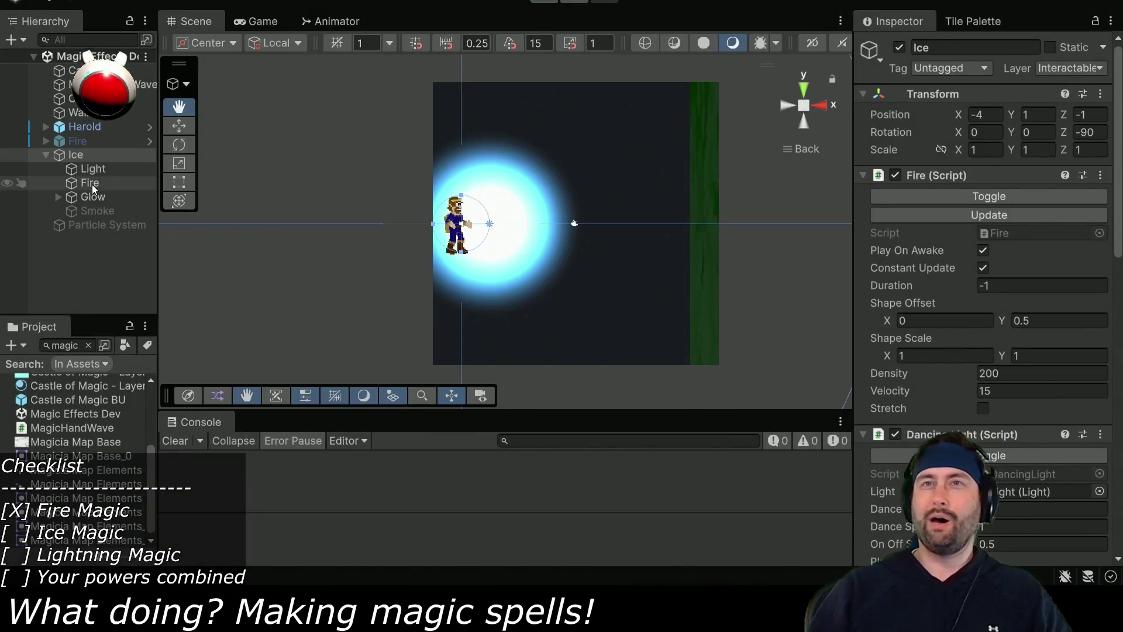
# Set Fire and Glow to Custom simulation space bound to a transform, undoing Glow's accidental reparent under Fire.
pyautogui.keyDown('shift'); pyautogui.click(93, 199); pyautogui.keyUp('shift')
pyautogui.scroll(-3, 950, 291)
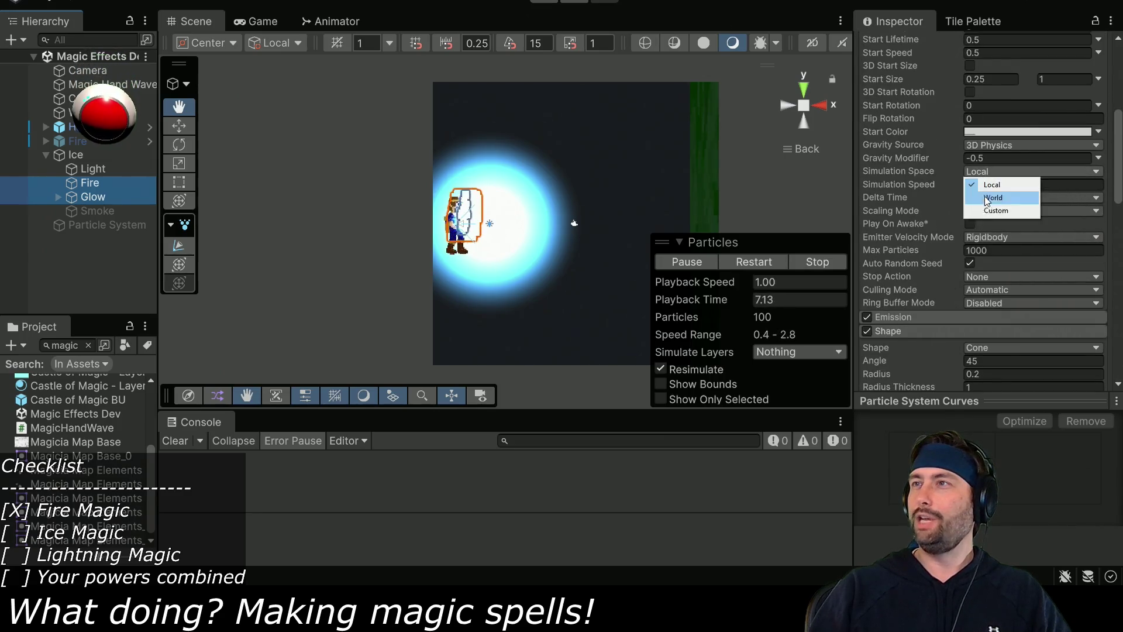
pyautogui.click(988, 212)
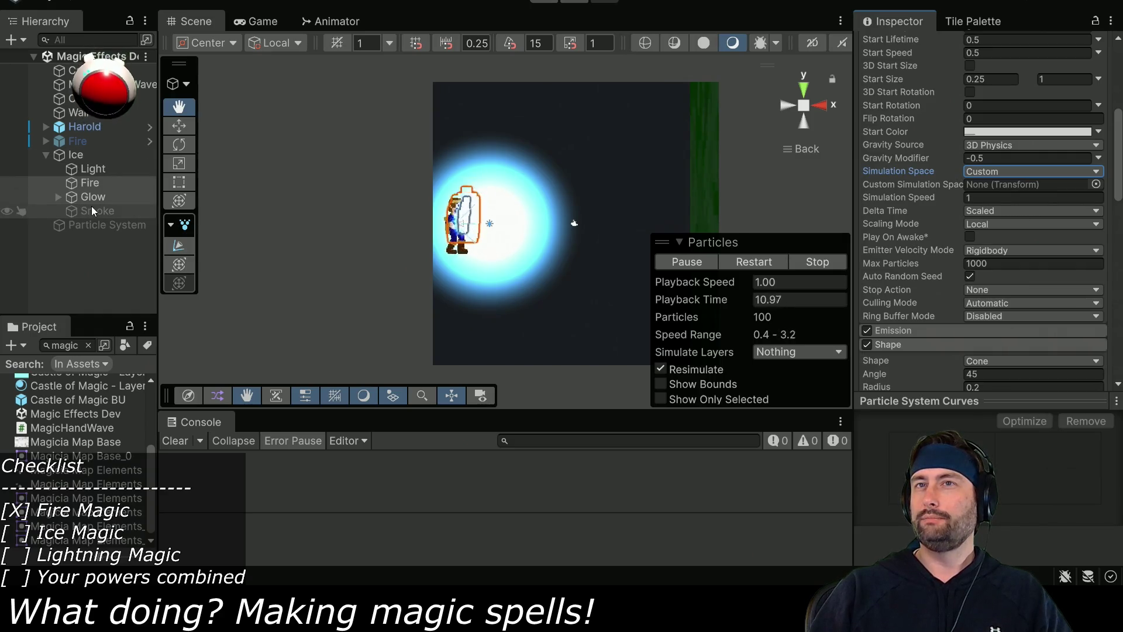
pyautogui.click(86, 184)
pyautogui.moveTo(712, 190); pyautogui.dragTo(1029, 201)
pyautogui.moveTo(481, 214)
pyautogui.mouseDown()
pyautogui.moveTo(1018, 202)
pyautogui.moveTo(93, 191)
pyautogui.moveTo(1020, 201)
pyautogui.mouseUp()
pyautogui.hotkey('ctrl', 'z')
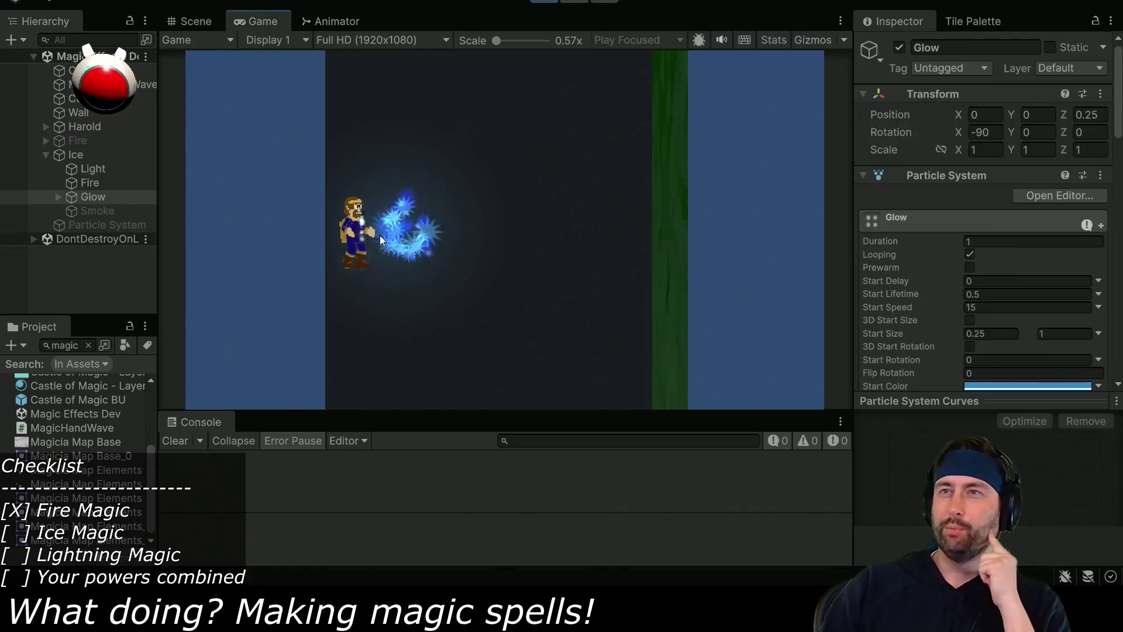
pyautogui.click(80, 155)
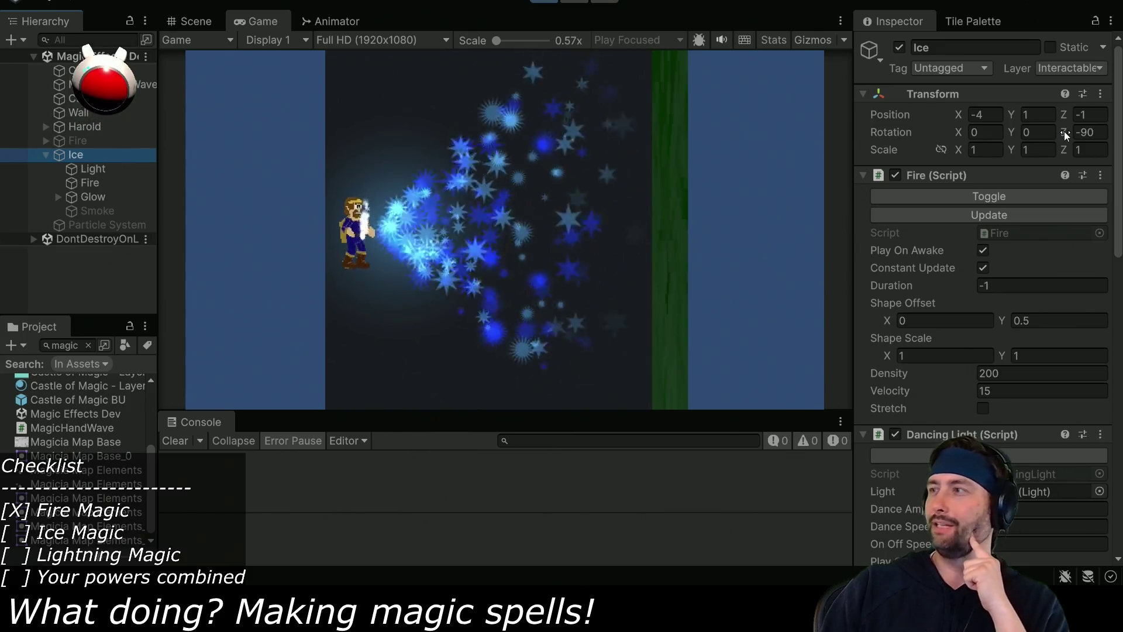
# Tilt the Ice spray upward by dragging its Rotation Z during play, then stop the playtest.
pyautogui.moveTo(1063, 131)
pyautogui.mouseDown()
pyautogui.moveTo(1088, 131)
pyautogui.moveTo(316, 88)
pyautogui.moveTo(300, 547)
pyautogui.moveTo(227, 556)
pyautogui.moveTo(388, 426)
pyautogui.moveTo(421, 380)
pyautogui.moveTo(260, 234)
pyautogui.mouseUp()
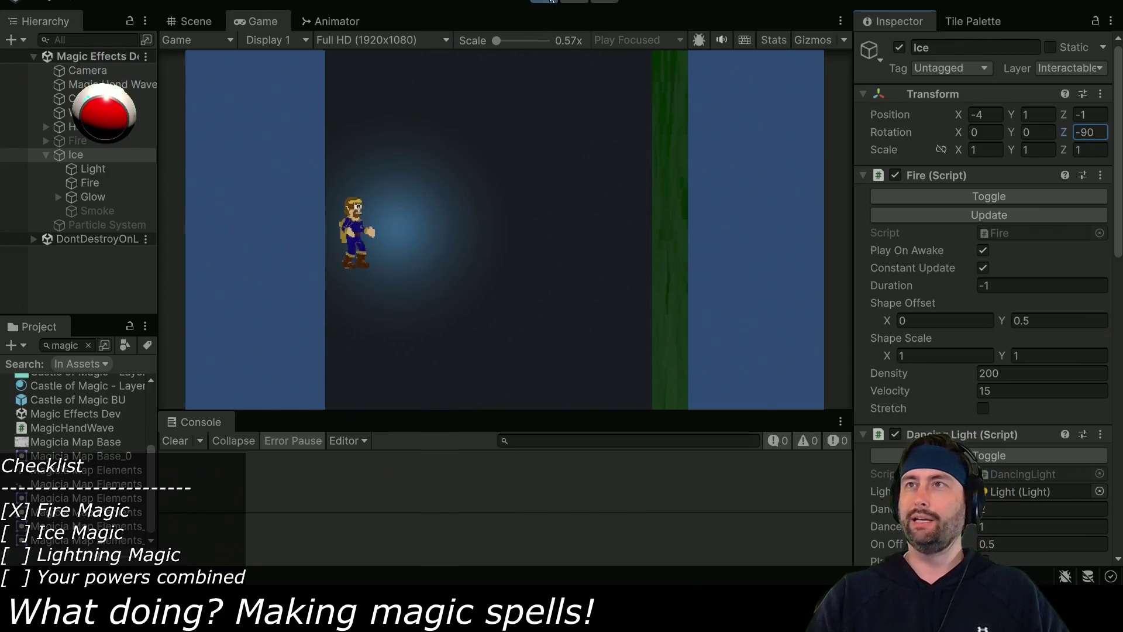
pyautogui.click(555, 2)
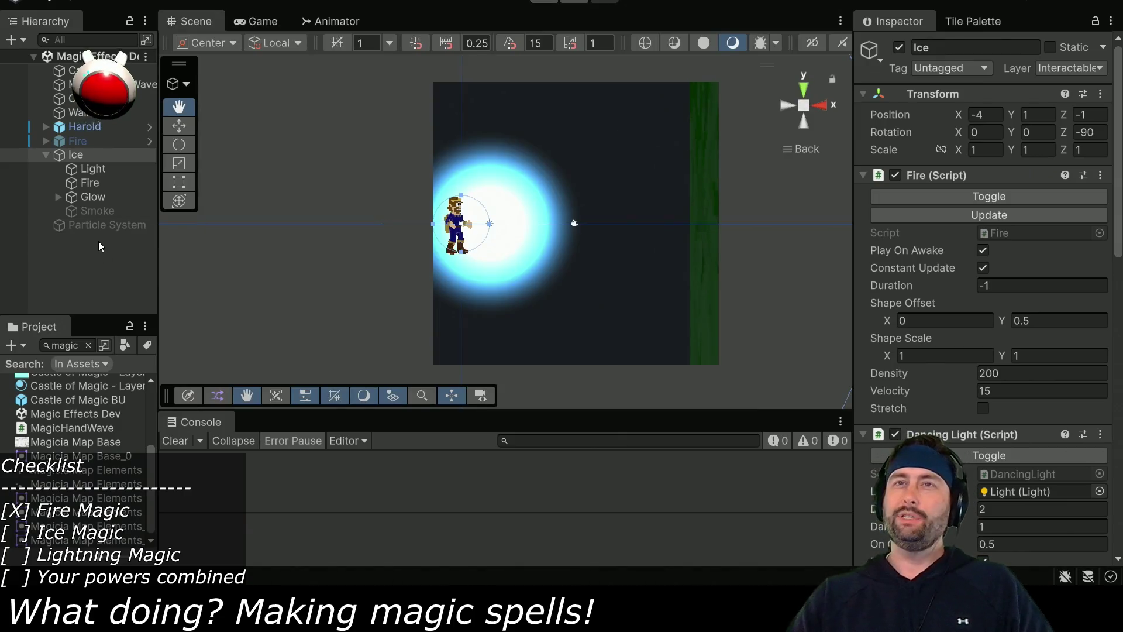
# Switch the Fire and Glow particle systems' Simulation Space from Custom to World.
pyautogui.click(89, 184)
pyautogui.keyDown('ctrl'); pyautogui.click(94, 199); pyautogui.keyUp('ctrl')
pyautogui.scroll(-5, 959, 264)
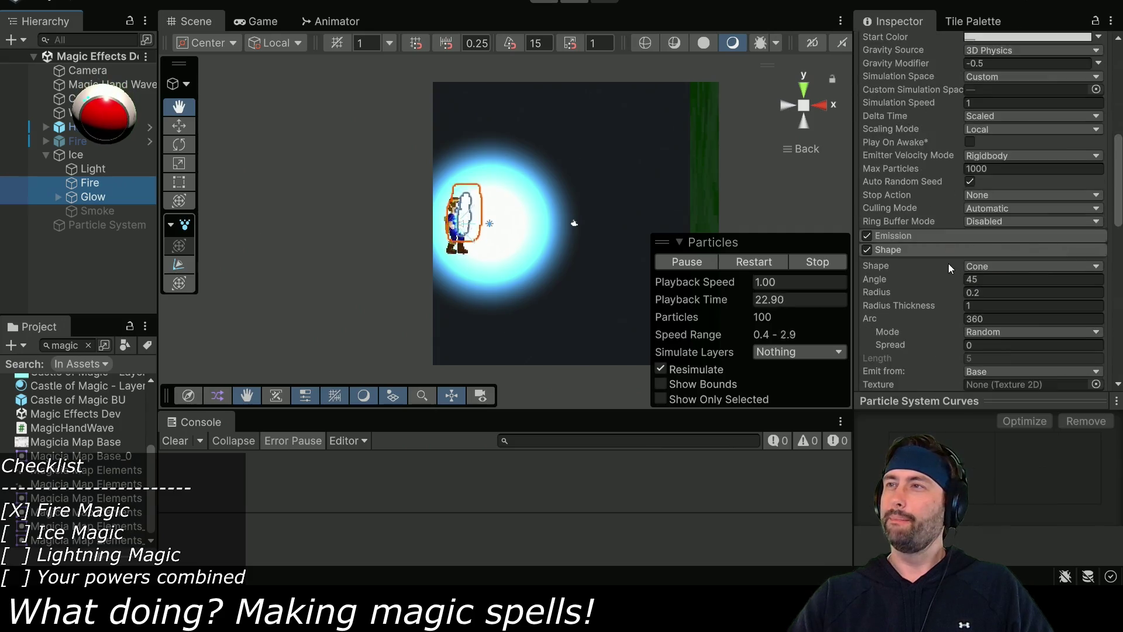
pyautogui.scroll(3, 949, 264)
pyautogui.click(999, 209)
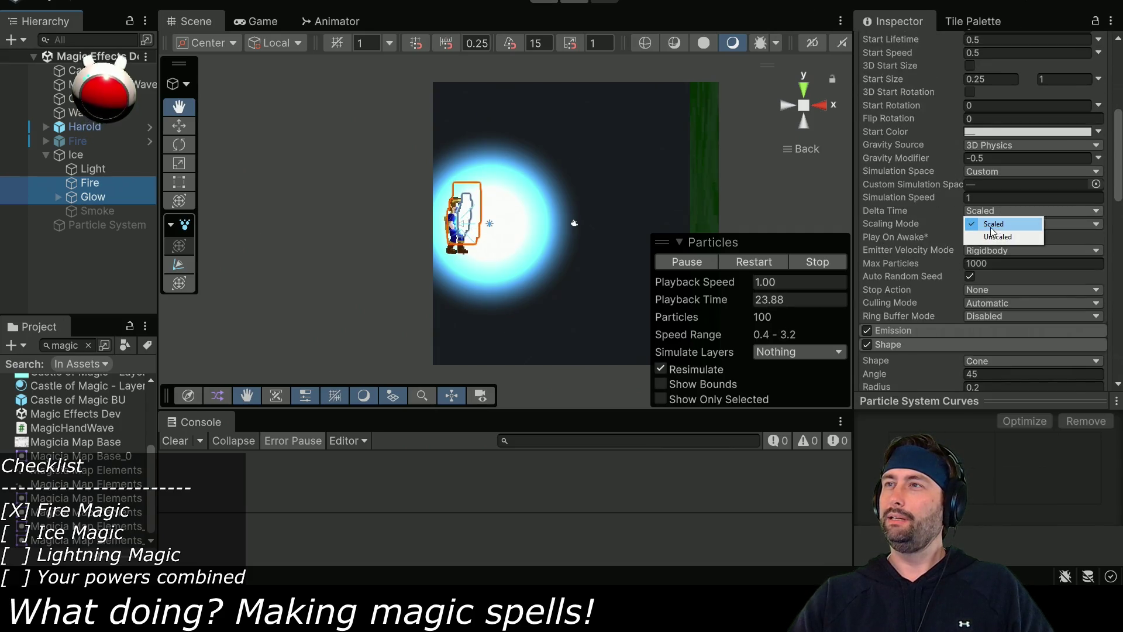
pyautogui.click(991, 170)
pyautogui.click(991, 170)
pyautogui.click(994, 197)
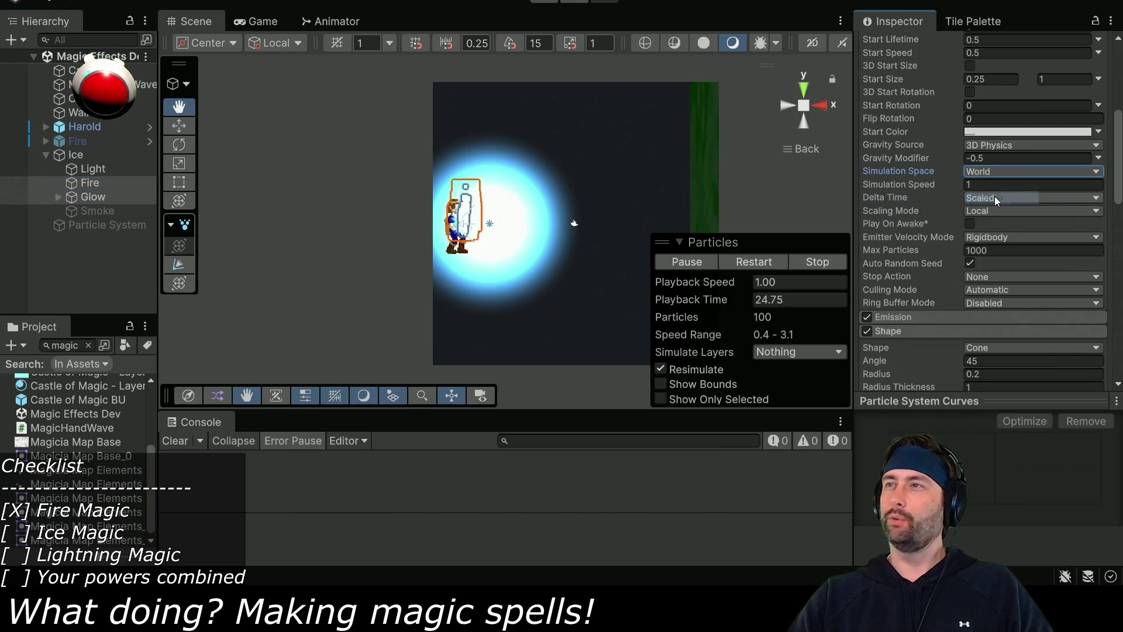
# Expand the Velocity over Lifetime module for Fire and Glow.
pyautogui.scroll(3, 1019, 231)
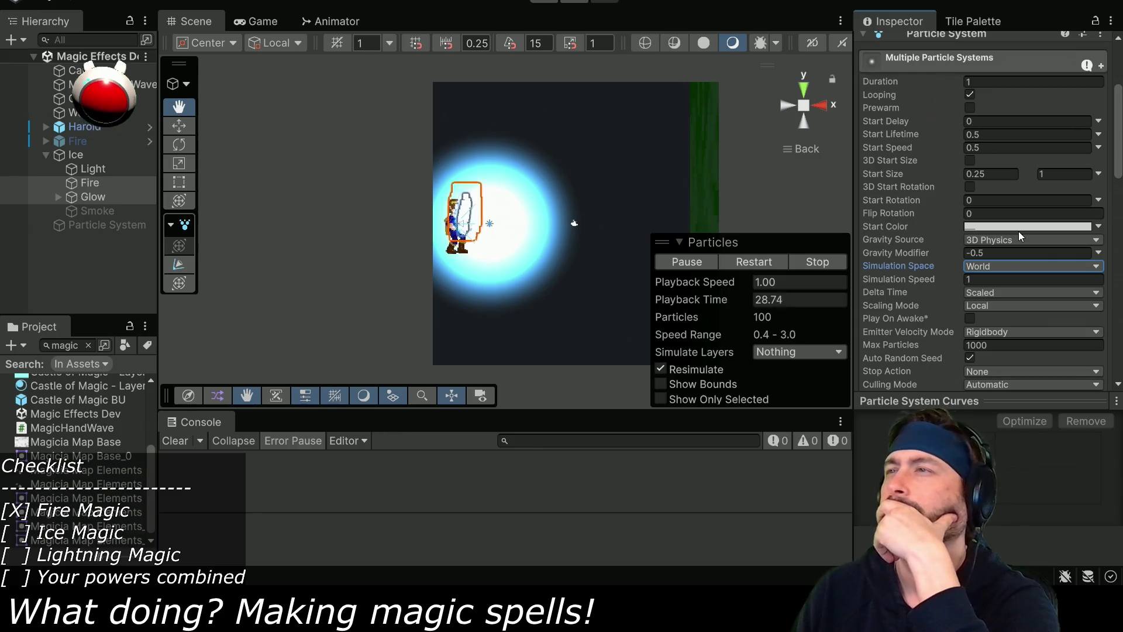
pyautogui.scroll(-9, 950, 210)
pyautogui.scroll(-9, 946, 229)
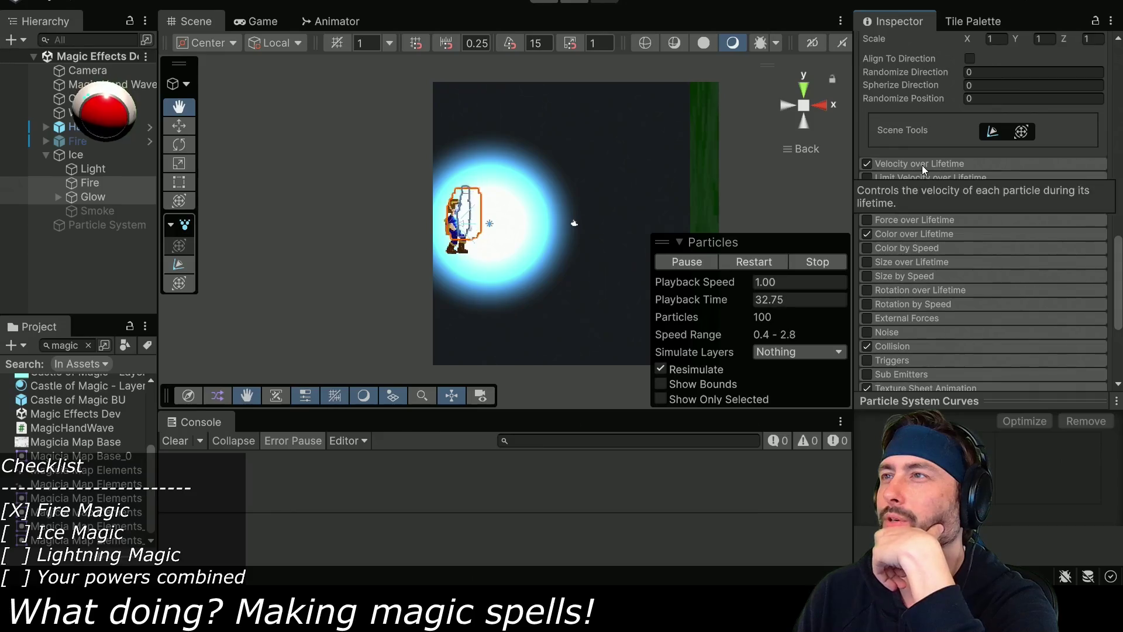
pyautogui.click(922, 165)
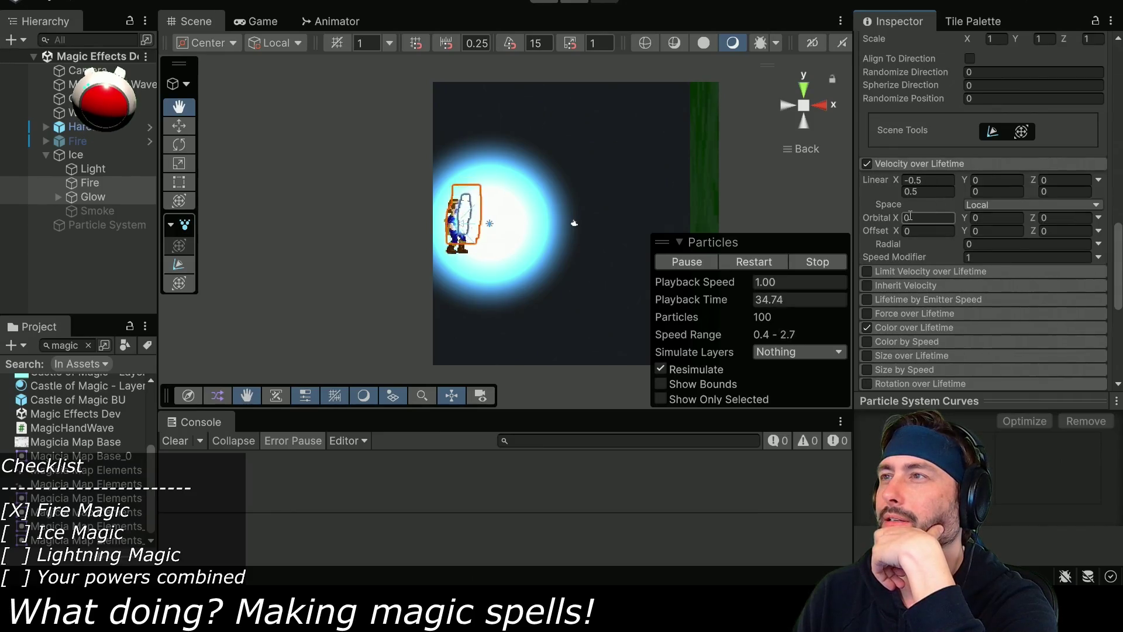
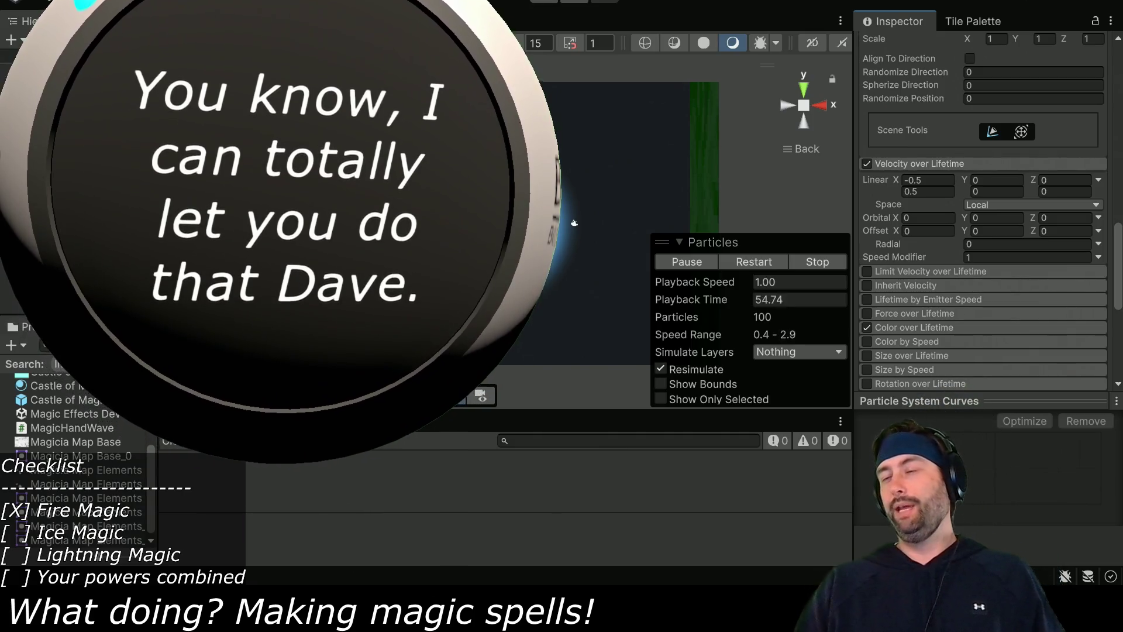
# Preview the effects in play mode, then deactivate the Ice effect object.
pyautogui.click(574, 222)
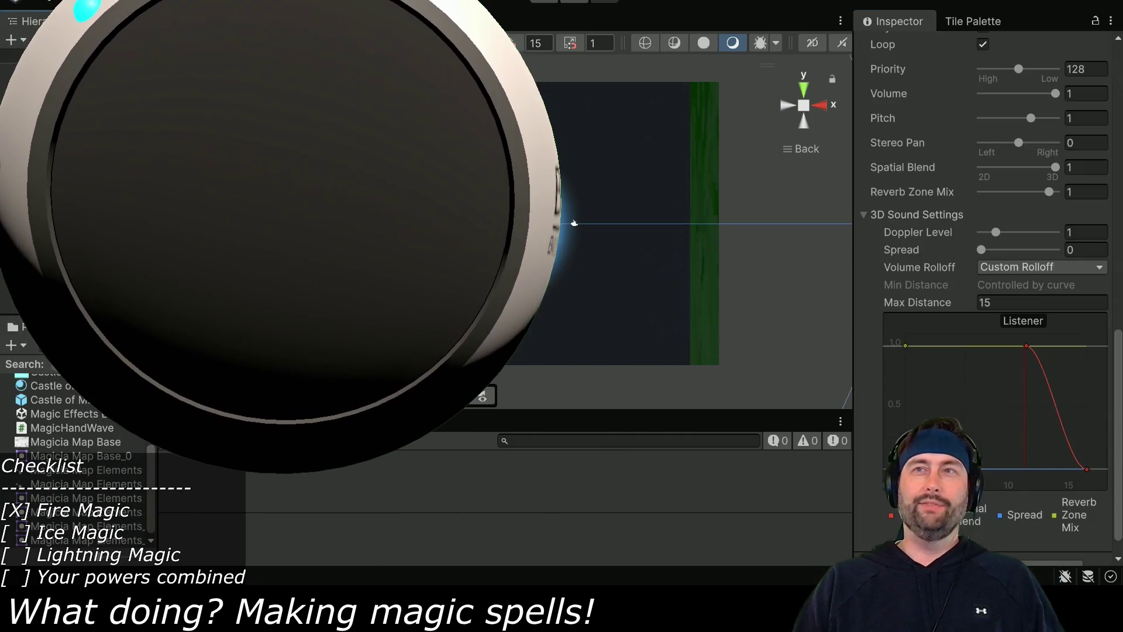
pyautogui.hotkey('ctrl', 'p')
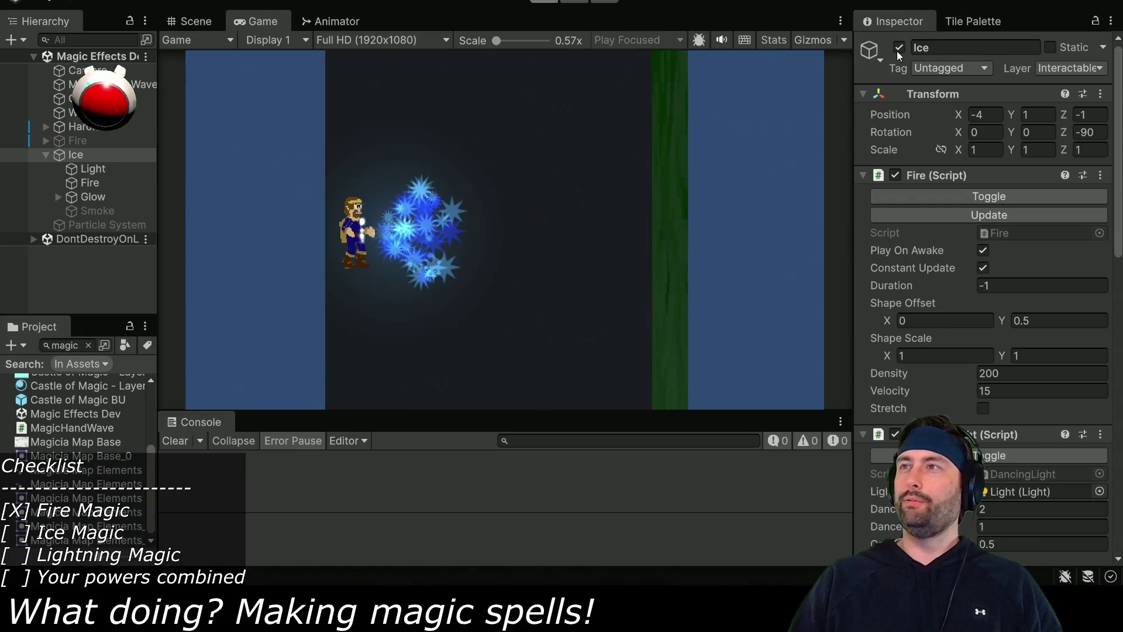
pyautogui.click(899, 49)
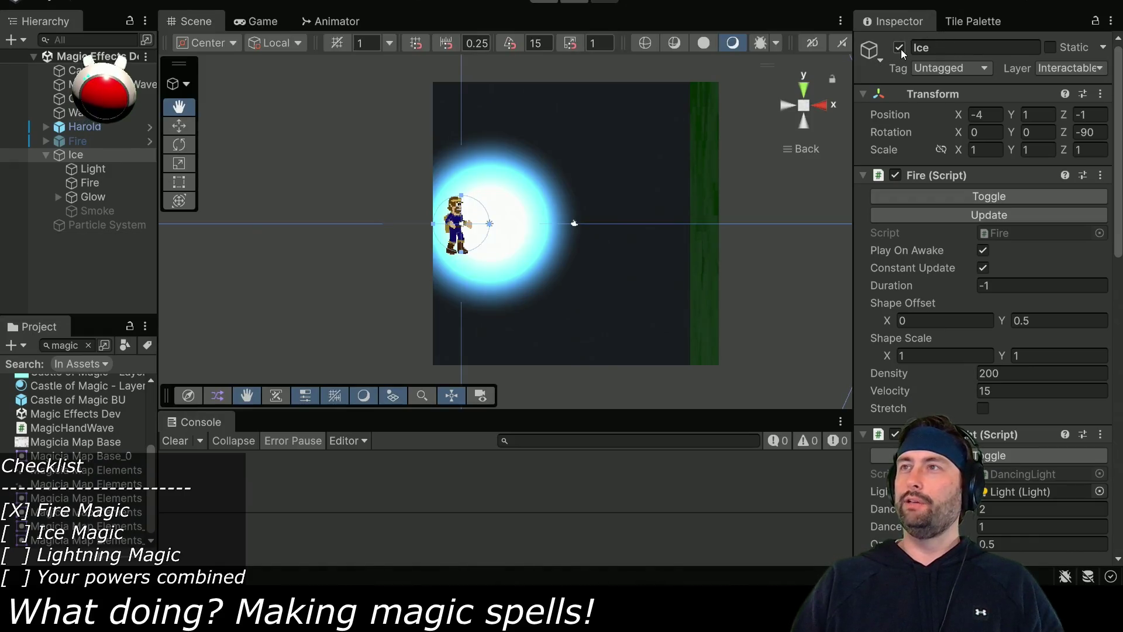
# Select the Particle System, keep 3D Physics as gravity source, and enter play mode.
pyautogui.click(98, 227)
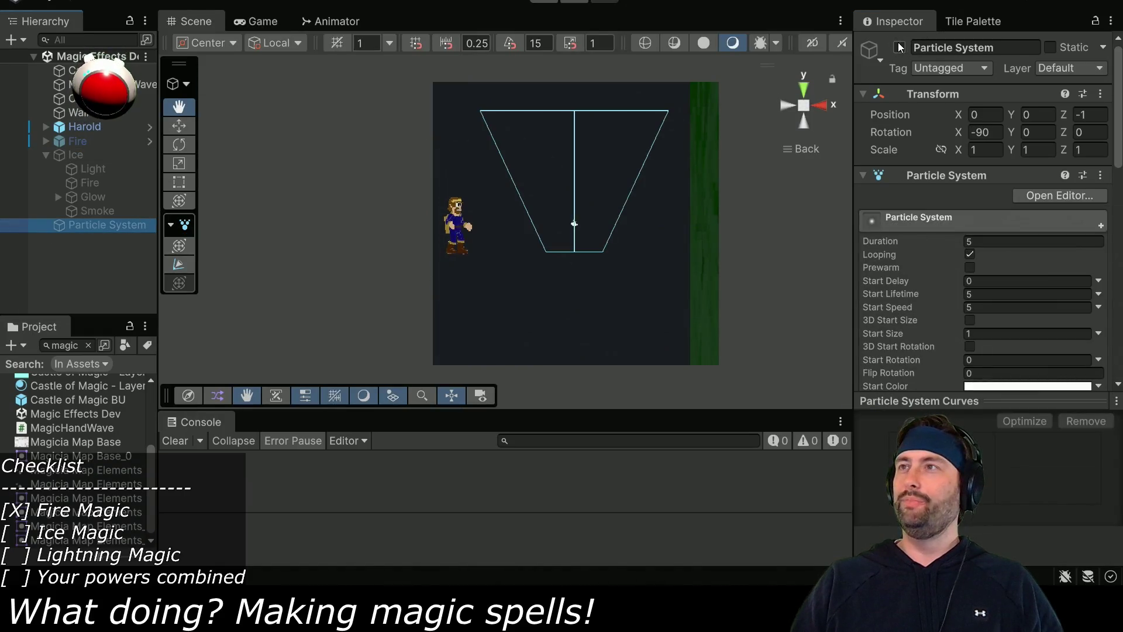
pyautogui.scroll(-5, 985, 193)
pyautogui.click(988, 163)
pyautogui.click(993, 170)
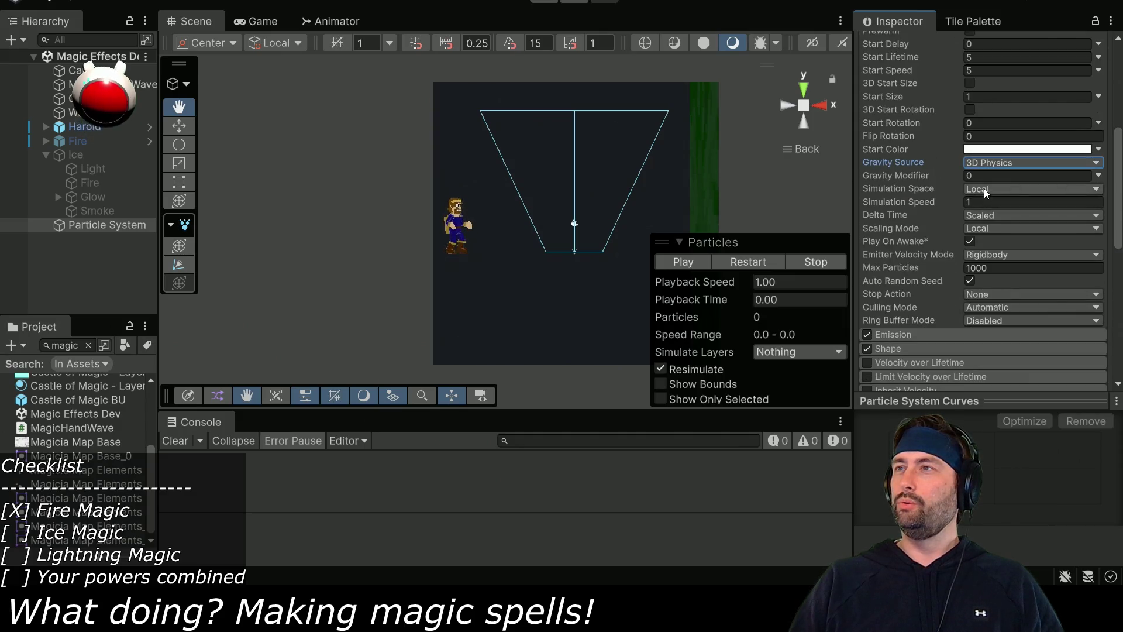
pyautogui.hotkey('ctrl', 'p')
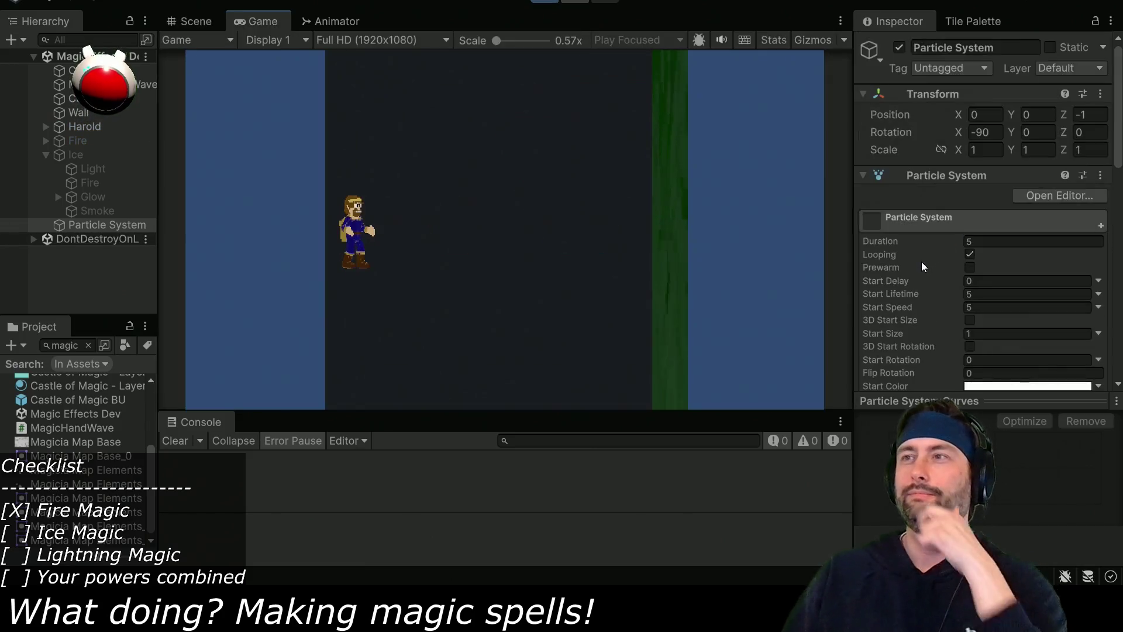
# Enable Velocity over Lifetime, reset Orbital Y to 0, and set Orbital Z to 20.
pyautogui.scroll(-5, 907, 271)
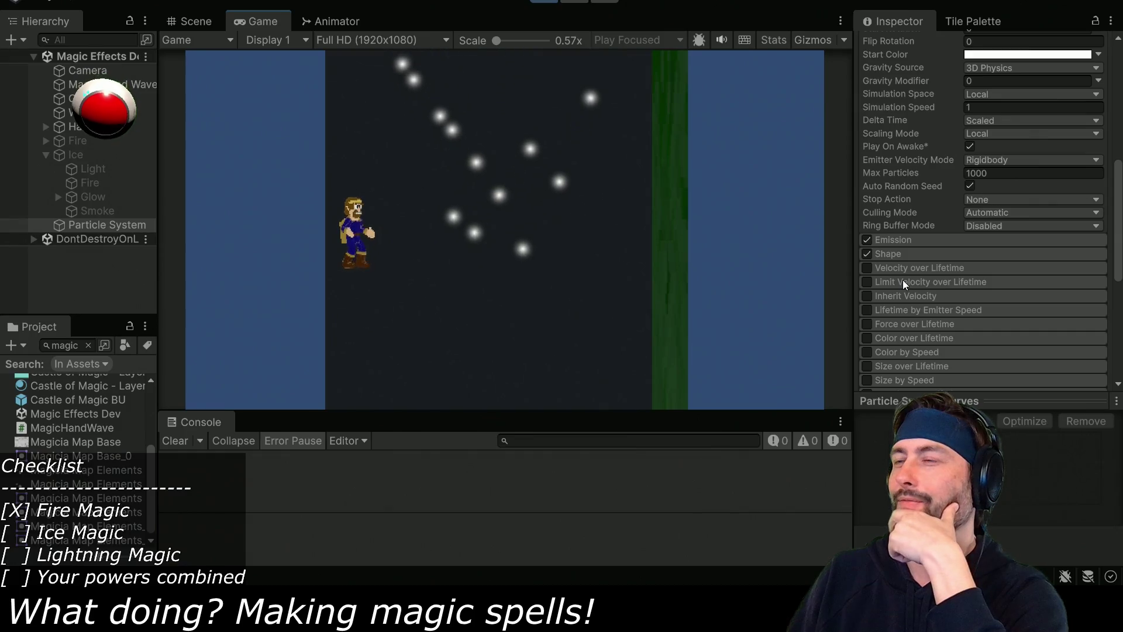
pyautogui.click(869, 268)
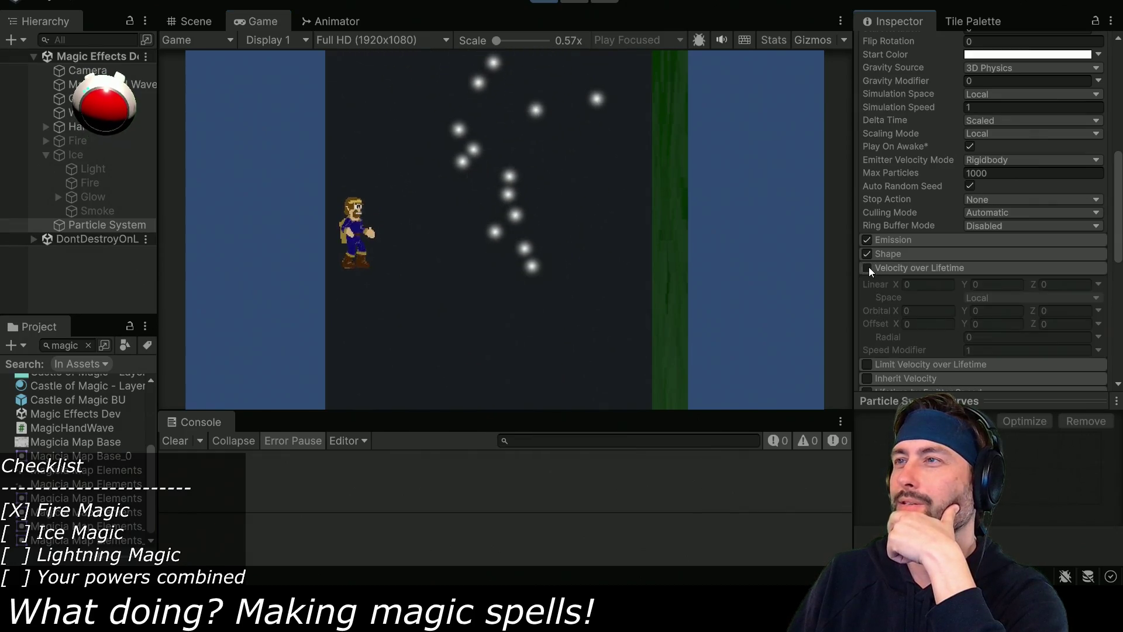
pyautogui.click(959, 310)
pyautogui.moveTo(960, 310)
pyautogui.mouseDown()
pyautogui.moveTo(1028, 308)
pyautogui.moveTo(96, 300)
pyautogui.moveTo(171, 298)
pyautogui.mouseUp()
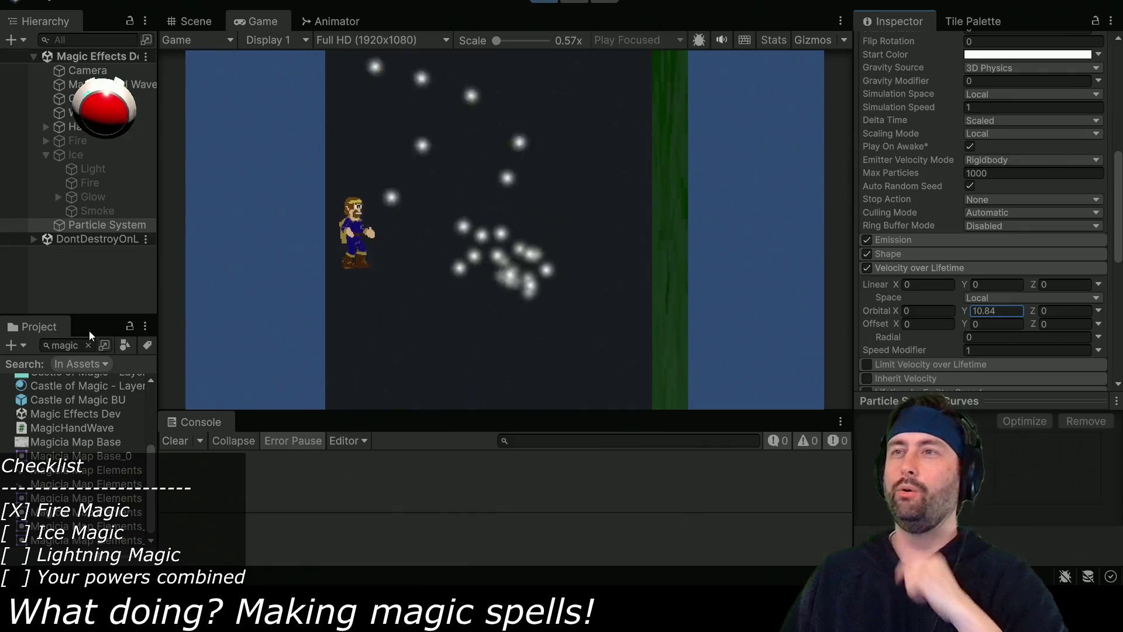
pyautogui.click(1002, 312)
pyautogui.write('0')
pyautogui.press('Return')
pyautogui.click(1031, 312)
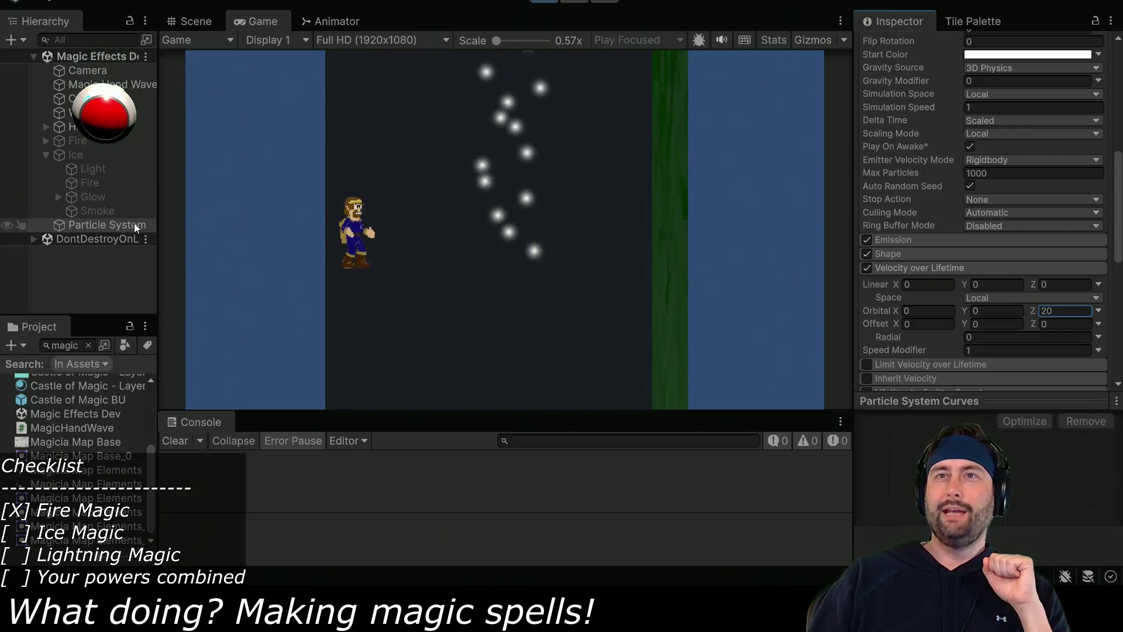
pyautogui.scroll(10, 978, 149)
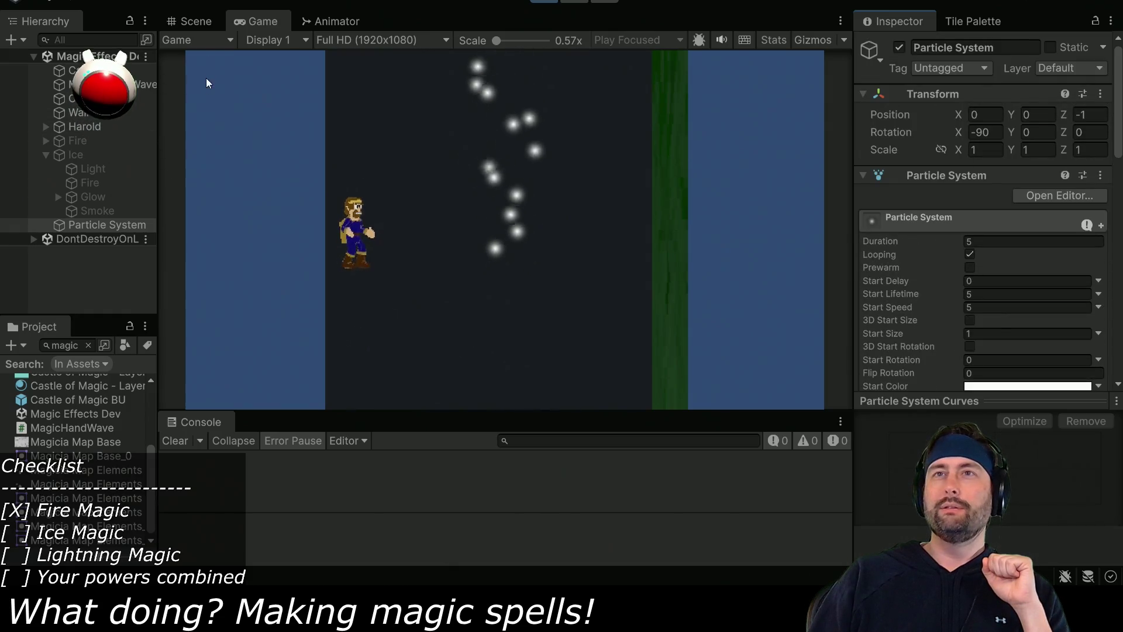
pyautogui.click(194, 22)
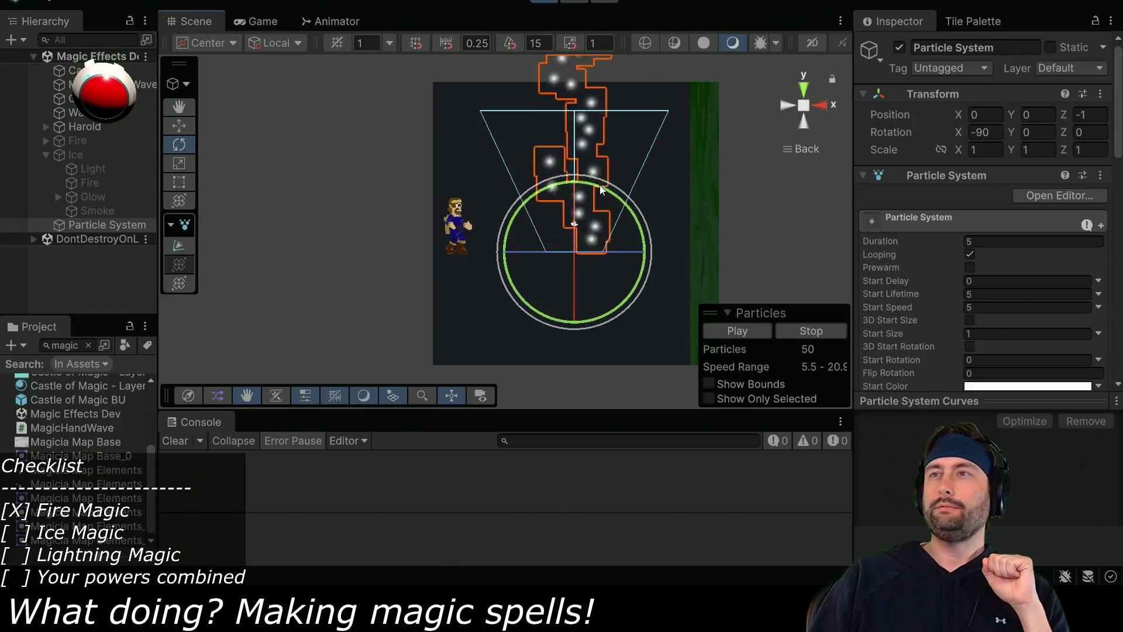
# Rotate the particle emitter and set its Simulation Space to World.
pyautogui.moveTo(598, 189)
pyautogui.mouseDown()
pyautogui.moveTo(675, 332)
pyautogui.moveTo(651, 343)
pyautogui.moveTo(819, 350)
pyautogui.moveTo(371, 360)
pyautogui.moveTo(825, 303)
pyautogui.moveTo(771, 260)
pyautogui.moveTo(348, 259)
pyautogui.moveTo(401, 269)
pyautogui.moveTo(759, 260)
pyautogui.moveTo(920, 275)
pyautogui.moveTo(817, 258)
pyautogui.moveTo(406, 259)
pyautogui.moveTo(204, 292)
pyautogui.moveTo(431, 243)
pyautogui.moveTo(772, 223)
pyautogui.moveTo(604, 216)
pyautogui.mouseUp()
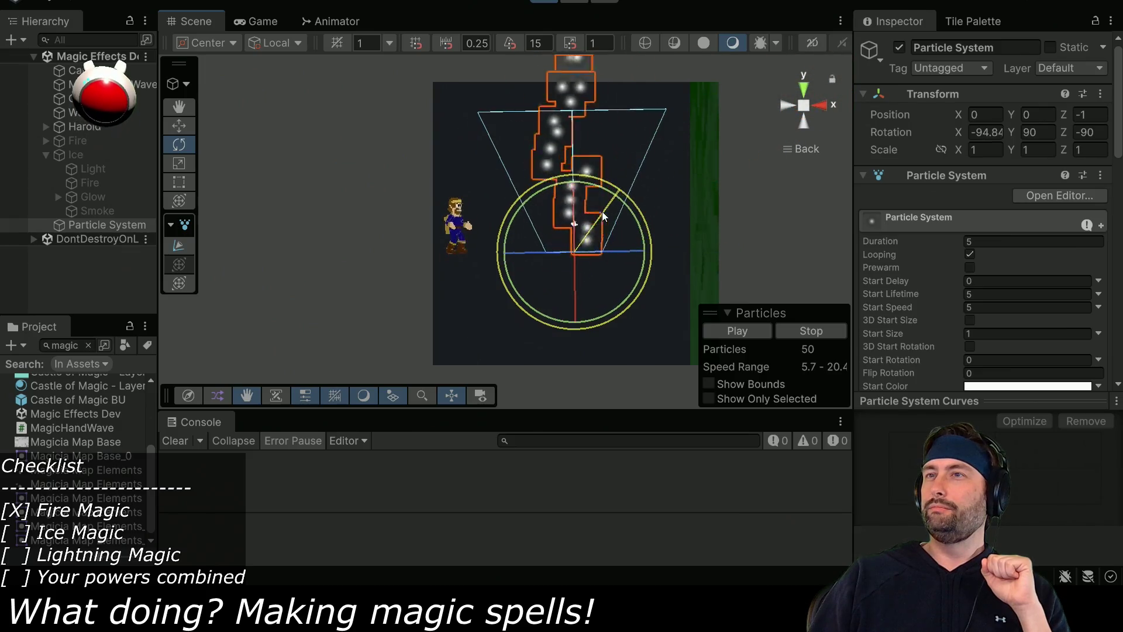
pyautogui.scroll(-5, 900, 261)
pyautogui.click(984, 285)
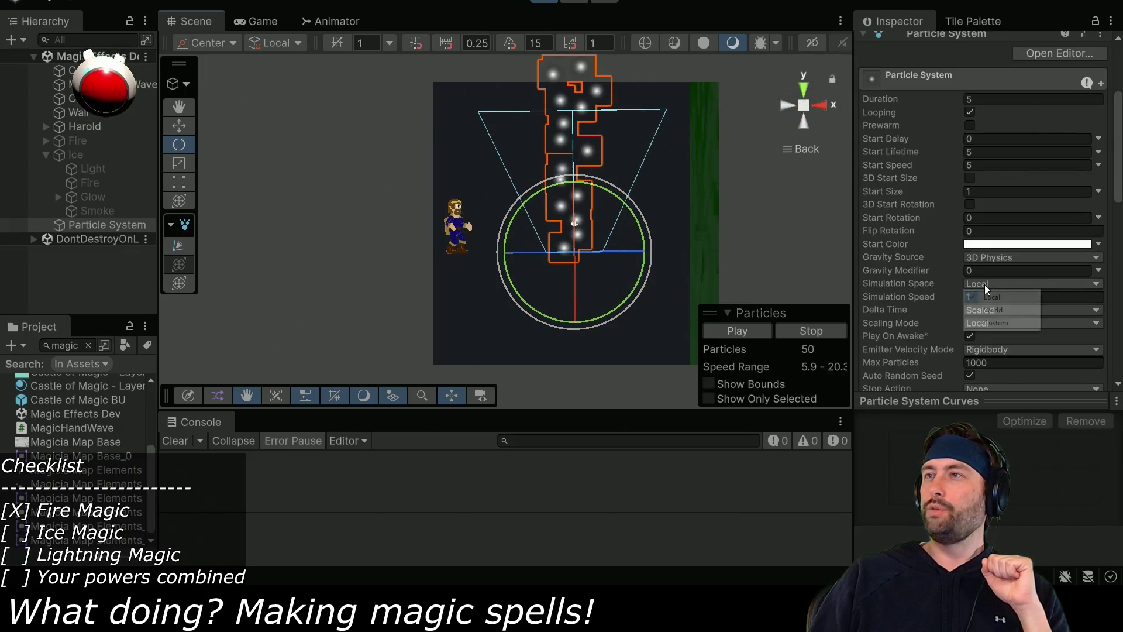
pyautogui.click(989, 309)
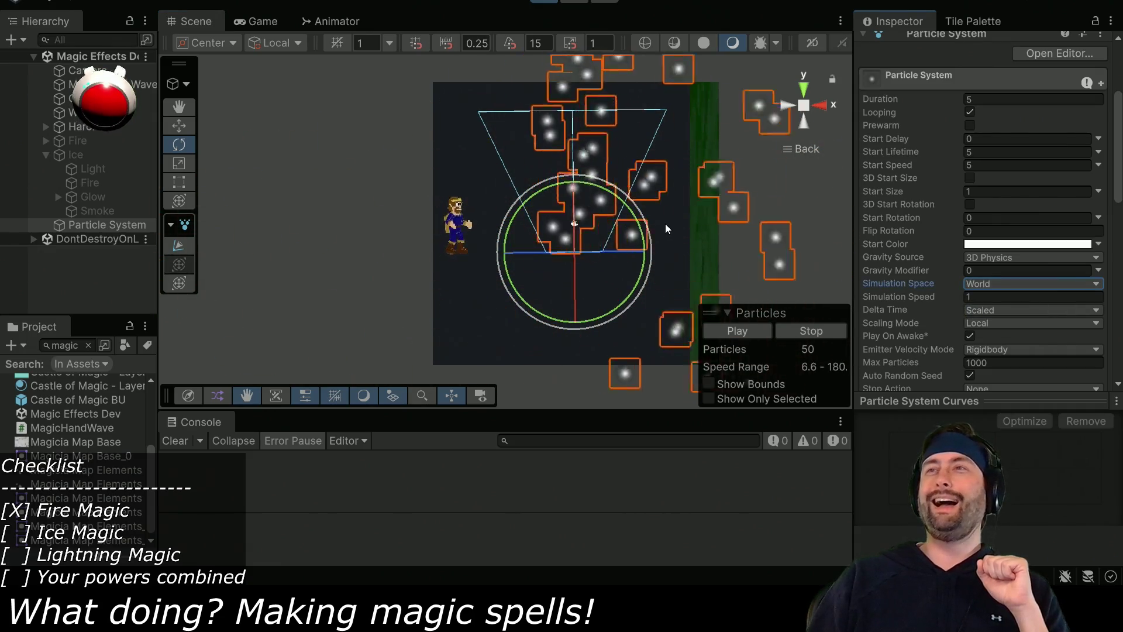
# Reset Orbital Z and Orbital Y to 0 after testing, and turn the emitter to point right.
pyautogui.scroll(-12, 914, 279)
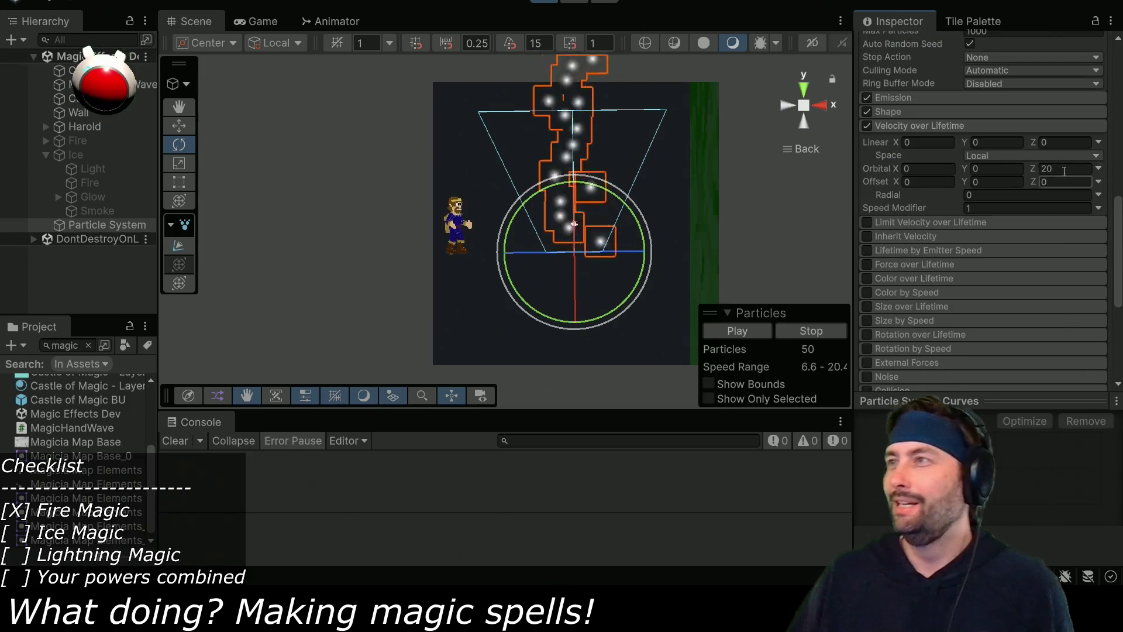
pyautogui.click(1061, 169)
pyautogui.write('0')
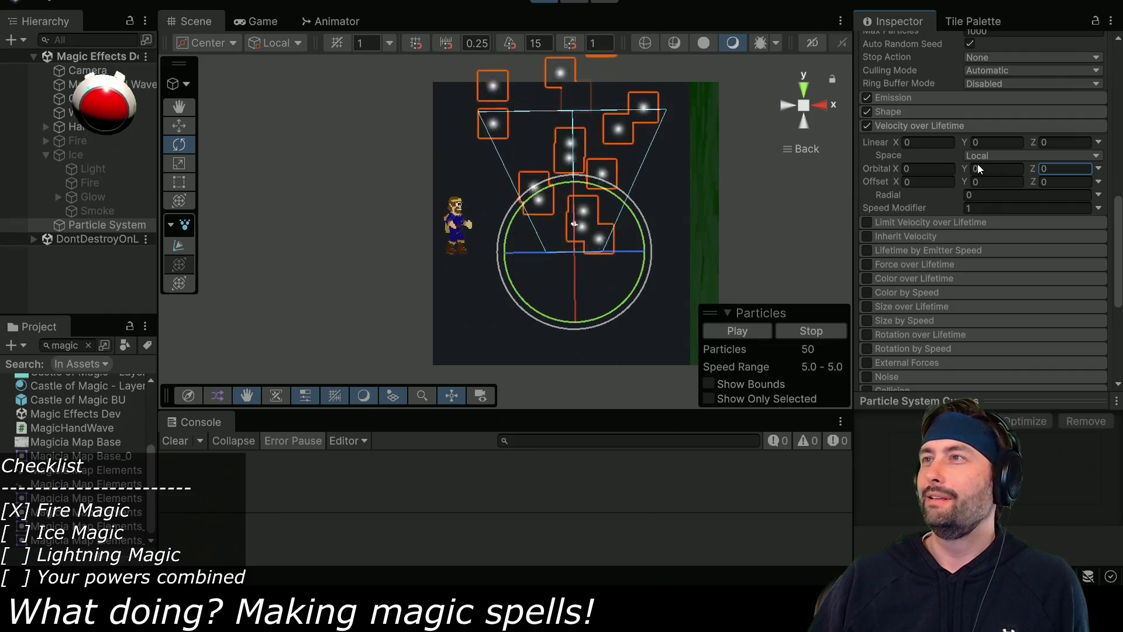
pyautogui.click(963, 166)
pyautogui.moveTo(964, 166)
pyautogui.mouseDown()
pyautogui.moveTo(1091, 167)
pyautogui.moveTo(24, 158)
pyautogui.moveTo(293, 142)
pyautogui.mouseUp()
pyautogui.doubleClick(1016, 170)
pyautogui.write('0')
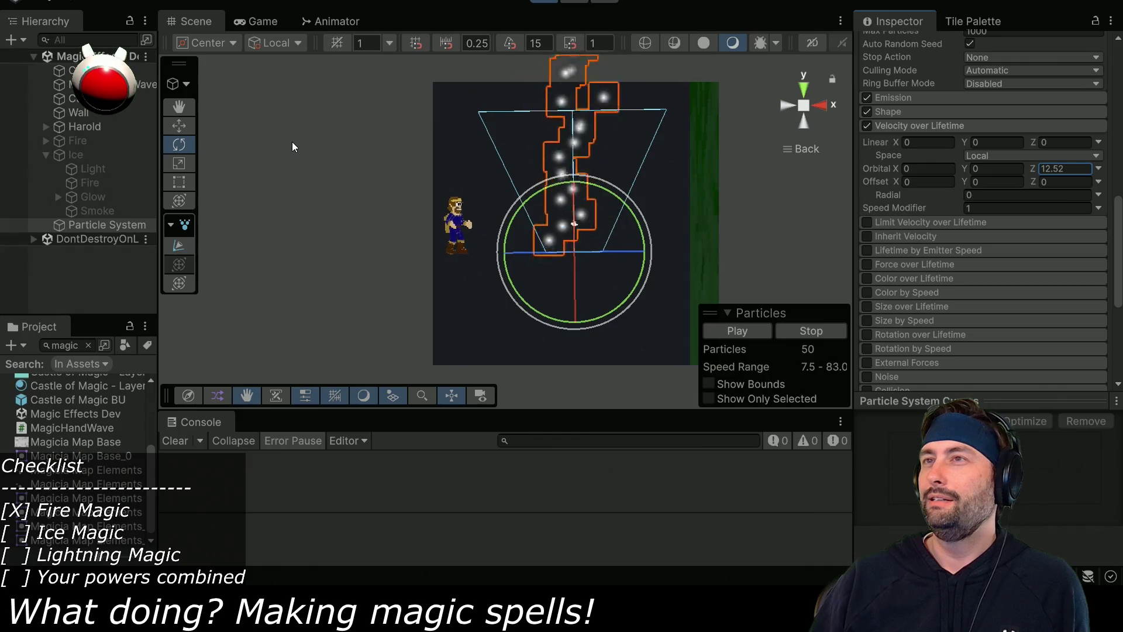
pyautogui.moveTo(637, 193)
pyautogui.mouseDown()
pyautogui.moveTo(645, 399)
pyautogui.moveTo(617, 465)
pyautogui.moveTo(528, 122)
pyautogui.moveTo(577, 453)
pyautogui.moveTo(492, 183)
pyautogui.moveTo(468, 187)
pyautogui.moveTo(499, 402)
pyautogui.moveTo(531, 139)
pyautogui.moveTo(616, 457)
pyautogui.moveTo(552, 113)
pyautogui.moveTo(670, 438)
pyautogui.moveTo(572, 138)
pyautogui.moveTo(632, 390)
pyautogui.moveTo(679, 322)
pyautogui.moveTo(696, 410)
pyautogui.mouseUp()
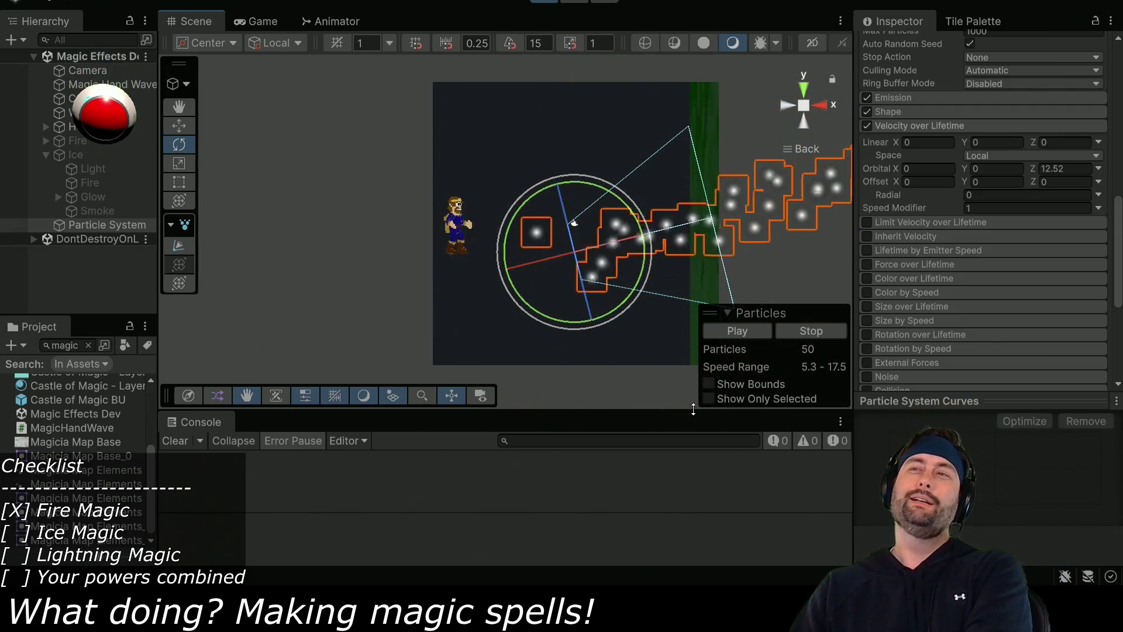
# Switch Velocity over Lifetime space to World, edit Orbital Z, then return it to Local.
pyautogui.click(1000, 154)
pyautogui.click(1001, 182)
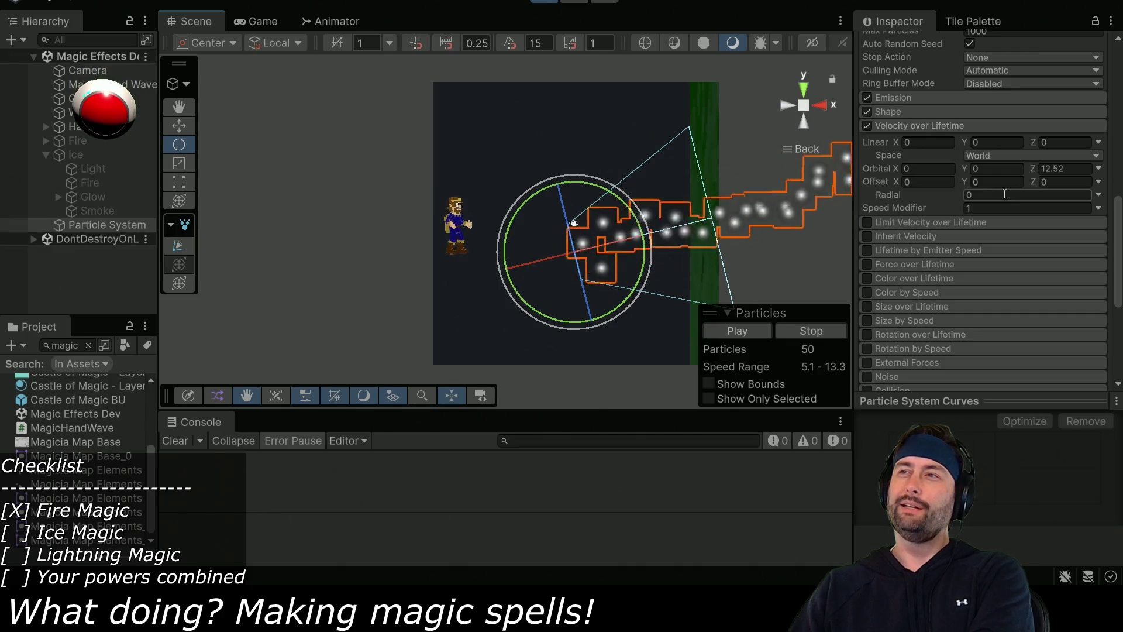
pyautogui.click(1076, 169)
pyautogui.write('1')
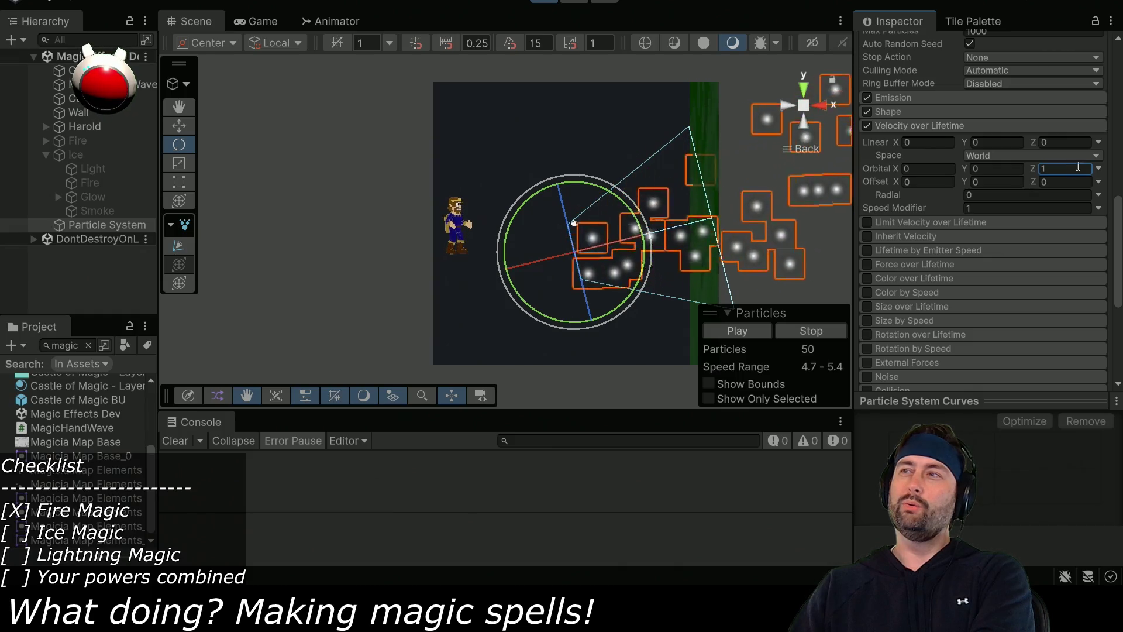
pyautogui.click(1059, 157)
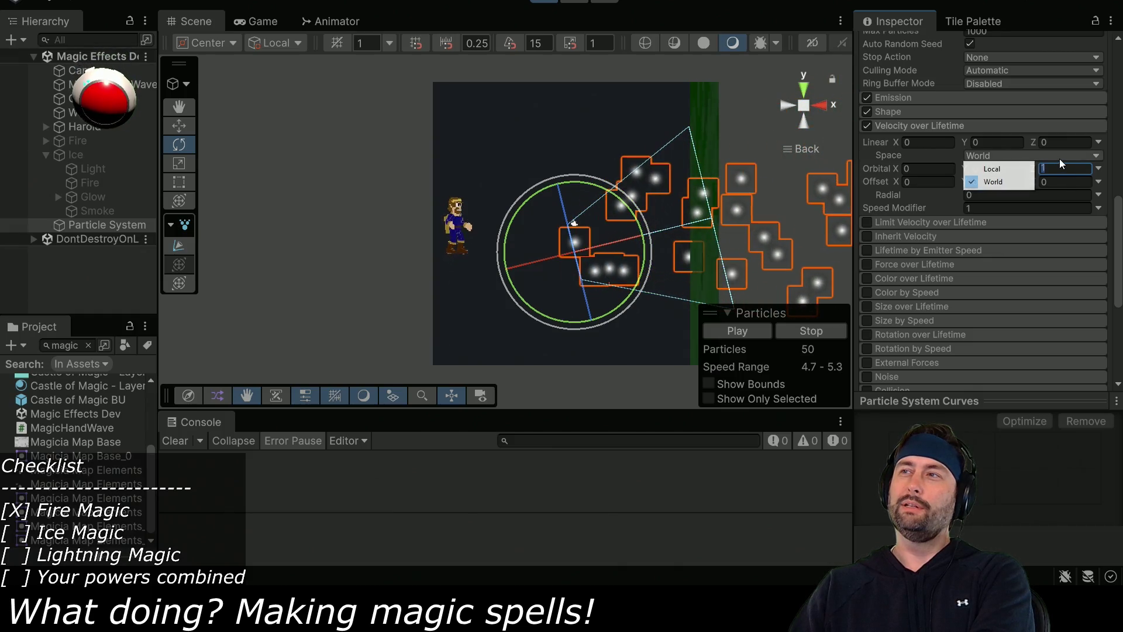
pyautogui.click(1015, 169)
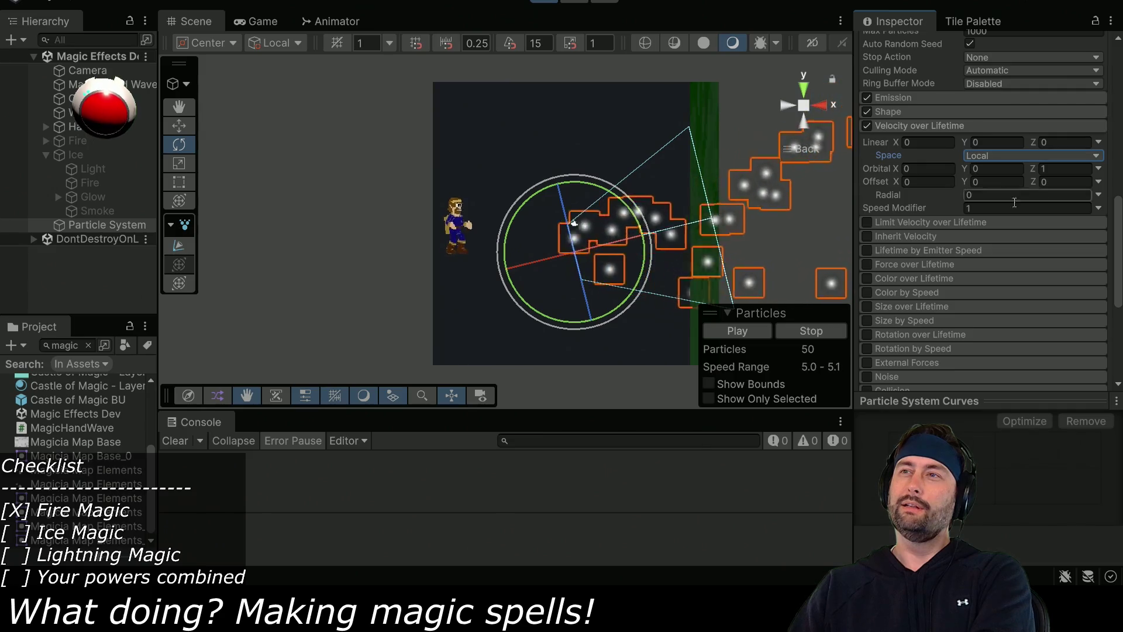
# Set Offset Z and Orbital Z to 10, rotate the emitter, and add radial velocity.
pyautogui.moveTo(1033, 181)
pyautogui.mouseDown()
pyautogui.moveTo(51, 186)
pyautogui.moveTo(1073, 181)
pyautogui.mouseUp()
pyautogui.write('10')
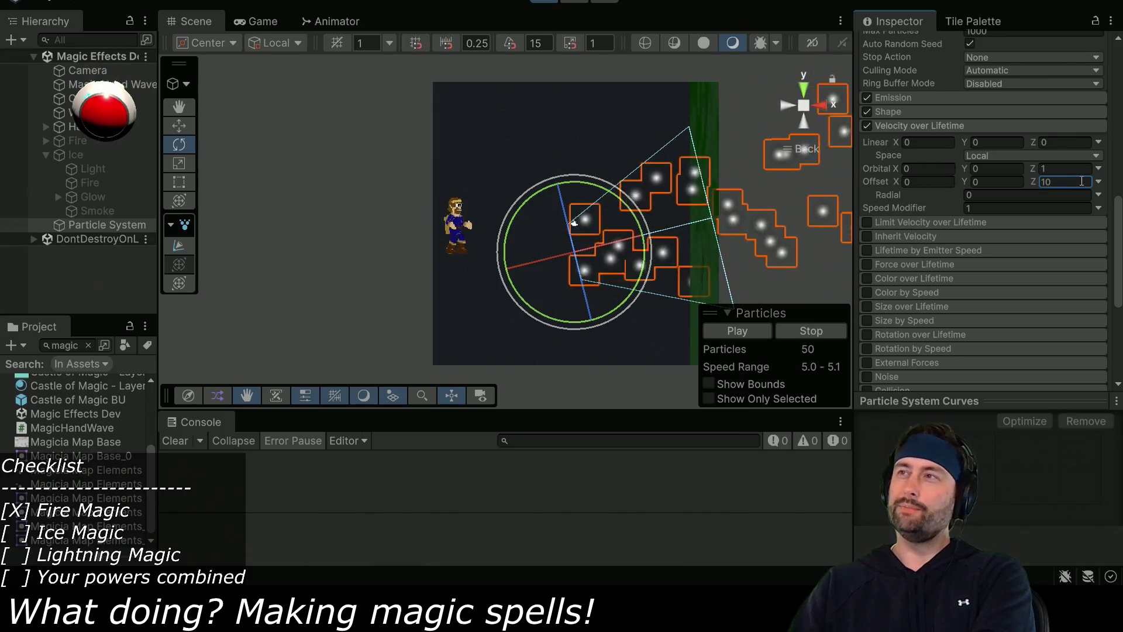
pyautogui.click(1062, 167)
pyautogui.write('10')
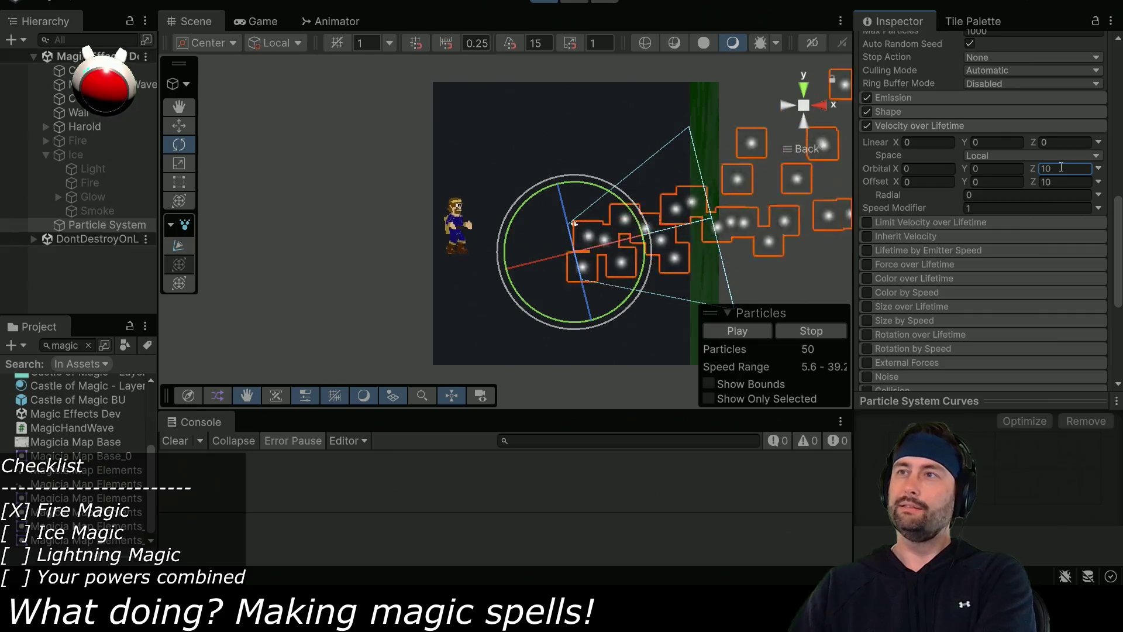
pyautogui.moveTo(647, 217)
pyautogui.mouseDown()
pyautogui.moveTo(458, 143)
pyautogui.moveTo(403, 170)
pyautogui.moveTo(329, 175)
pyautogui.moveTo(742, 190)
pyautogui.moveTo(595, 96)
pyautogui.moveTo(662, 257)
pyautogui.moveTo(681, 251)
pyautogui.moveTo(632, 117)
pyautogui.moveTo(570, 43)
pyautogui.moveTo(367, 220)
pyautogui.moveTo(527, 144)
pyautogui.moveTo(684, 193)
pyautogui.mouseUp()
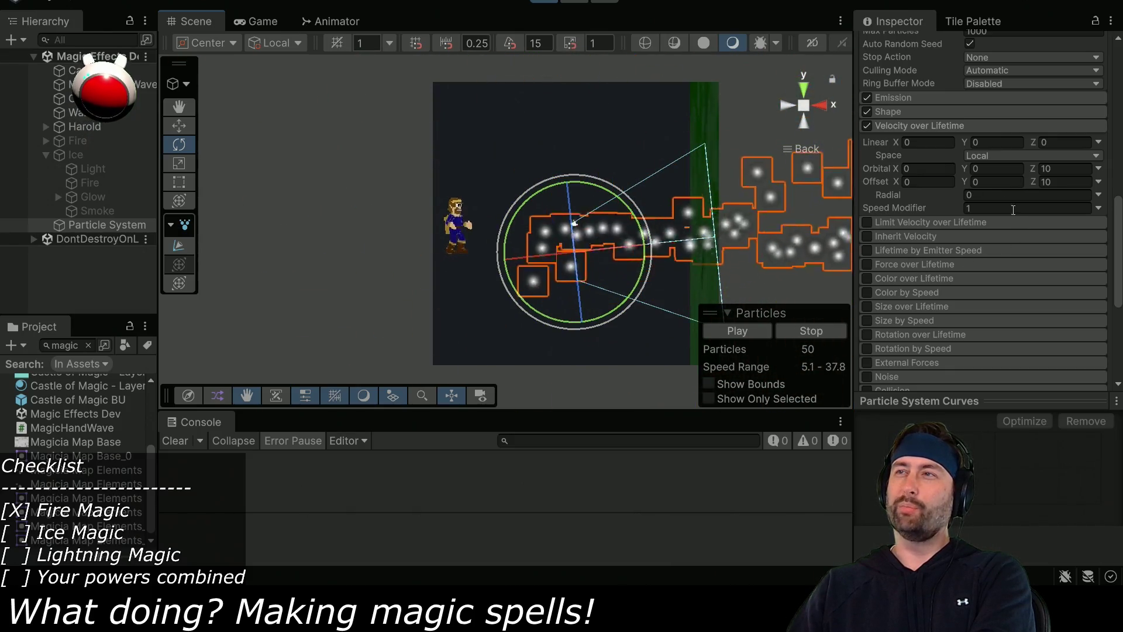
pyautogui.moveTo(961, 196)
pyautogui.mouseDown()
pyautogui.moveTo(1035, 194)
pyautogui.moveTo(478, 153)
pyautogui.moveTo(623, 150)
pyautogui.moveTo(558, 196)
pyautogui.moveTo(385, 172)
pyautogui.mouseUp()
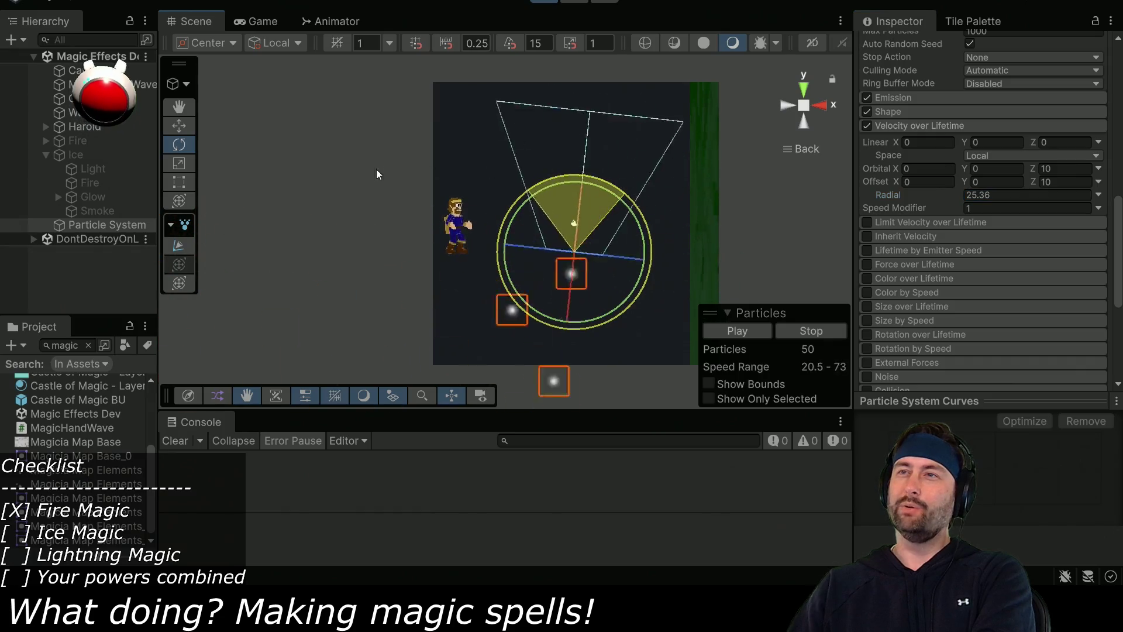
# Turn the emitter upward and make radial velocity negative to pull particles inward.
pyautogui.moveTo(1024, 307)
pyautogui.mouseDown()
pyautogui.moveTo(894, 353)
pyautogui.moveTo(853, 290)
pyautogui.moveTo(664, 278)
pyautogui.moveTo(209, 300)
pyautogui.moveTo(721, 253)
pyautogui.moveTo(960, 265)
pyautogui.moveTo(52, 304)
pyautogui.moveTo(836, 254)
pyautogui.mouseUp()
pyautogui.moveTo(962, 195); pyautogui.dragTo(597, 205)
pyautogui.moveTo(1103, 221)
pyautogui.mouseDown()
pyautogui.moveTo(785, 212)
pyautogui.moveTo(796, 209)
pyautogui.mouseUp()
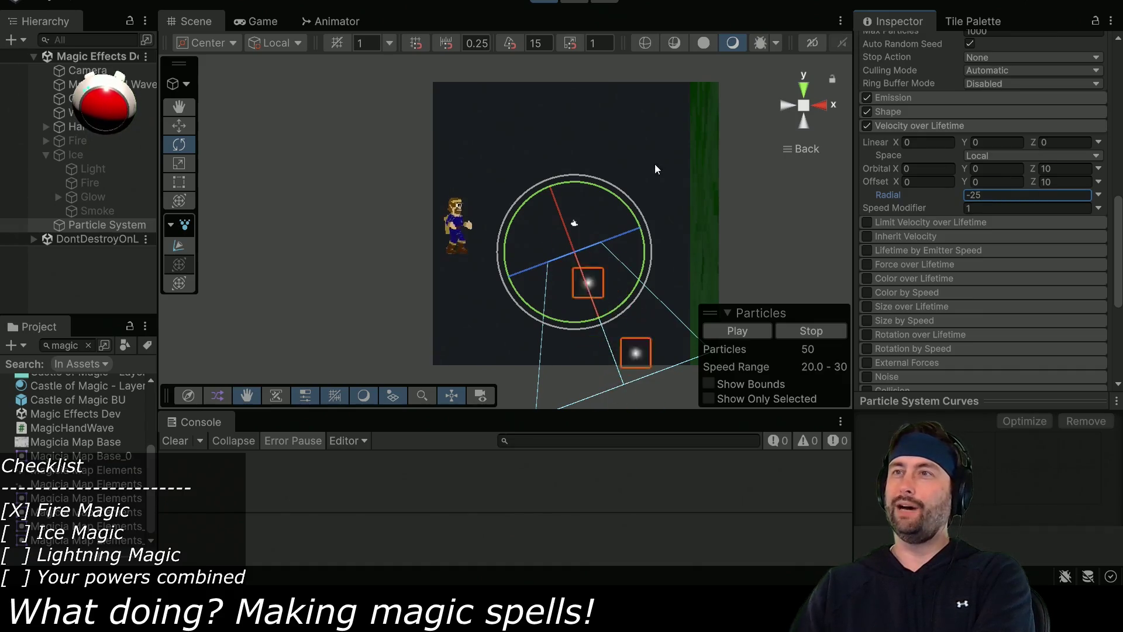
# Rotate the emitter cone to point upward and exit play mode.
pyautogui.moveTo(613, 186)
pyautogui.mouseDown()
pyautogui.moveTo(206, 201)
pyautogui.moveTo(682, 183)
pyautogui.mouseUp()
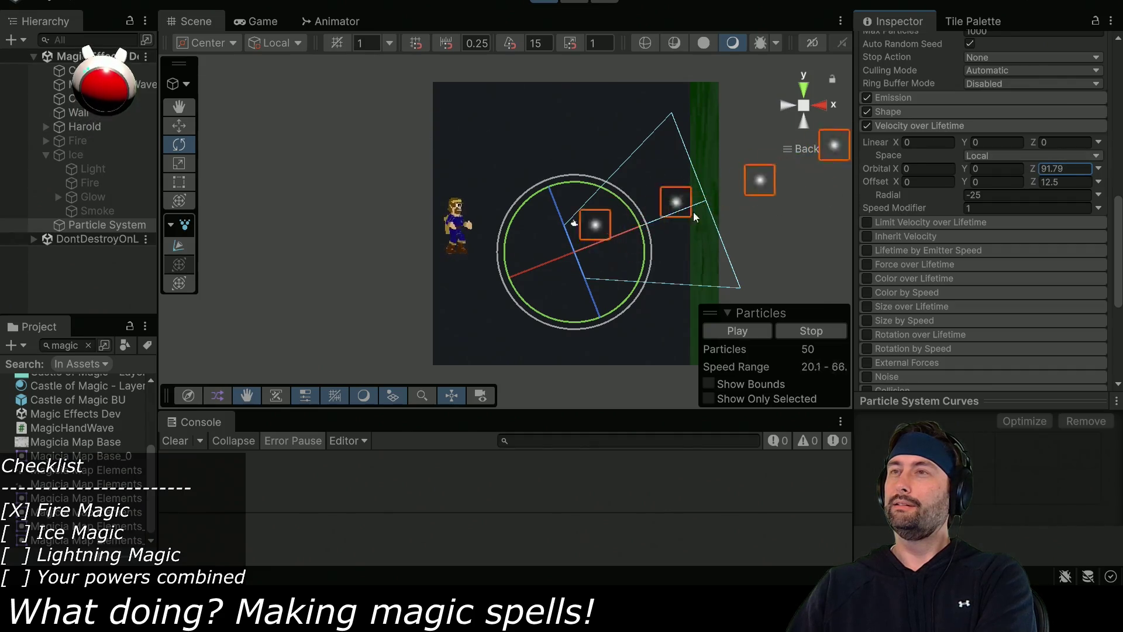
pyautogui.moveTo(556, 186)
pyautogui.mouseDown()
pyautogui.moveTo(637, 231)
pyautogui.moveTo(593, 188)
pyautogui.moveTo(380, 193)
pyautogui.mouseUp()
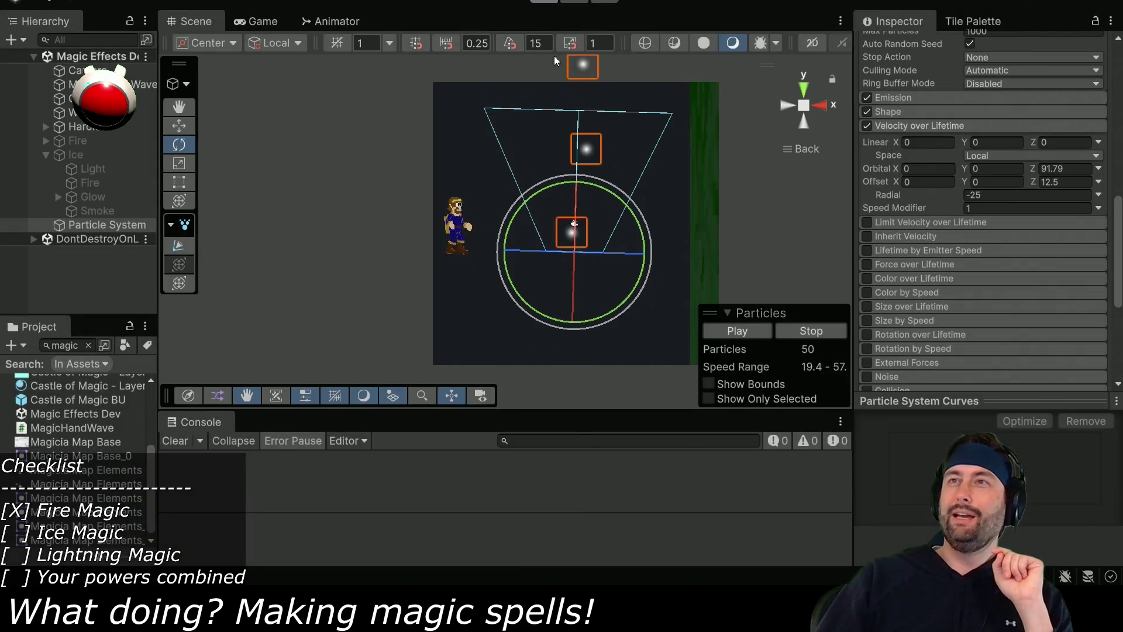
pyautogui.hotkey('ctrl', 'p')
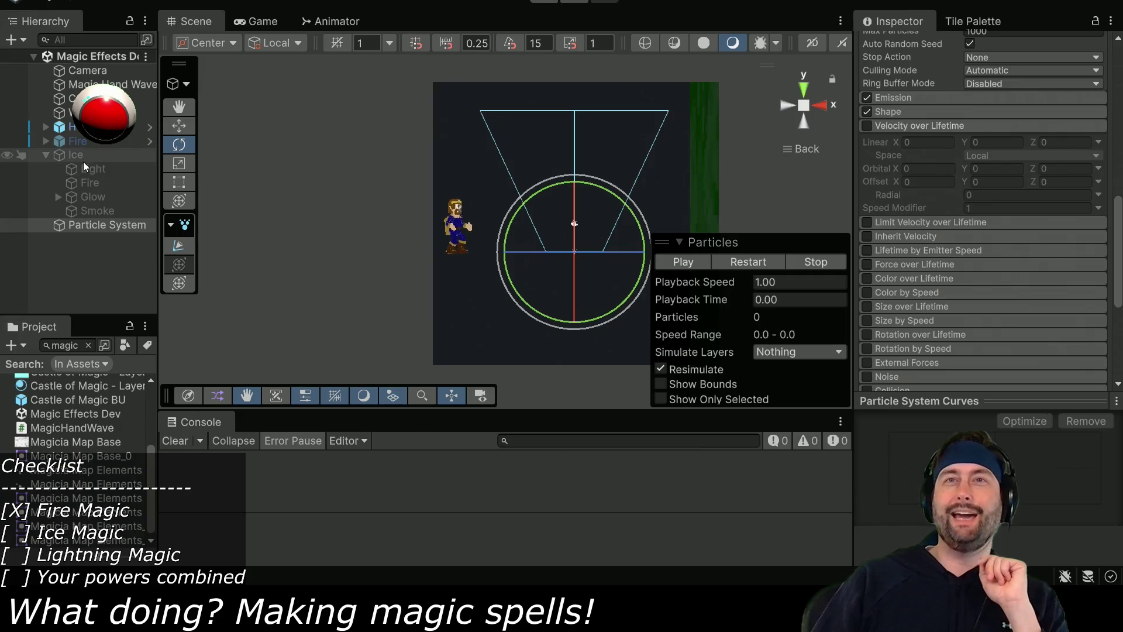
# Delete the temporary Particle System from the Hierarchy.
pyautogui.click(83, 159)
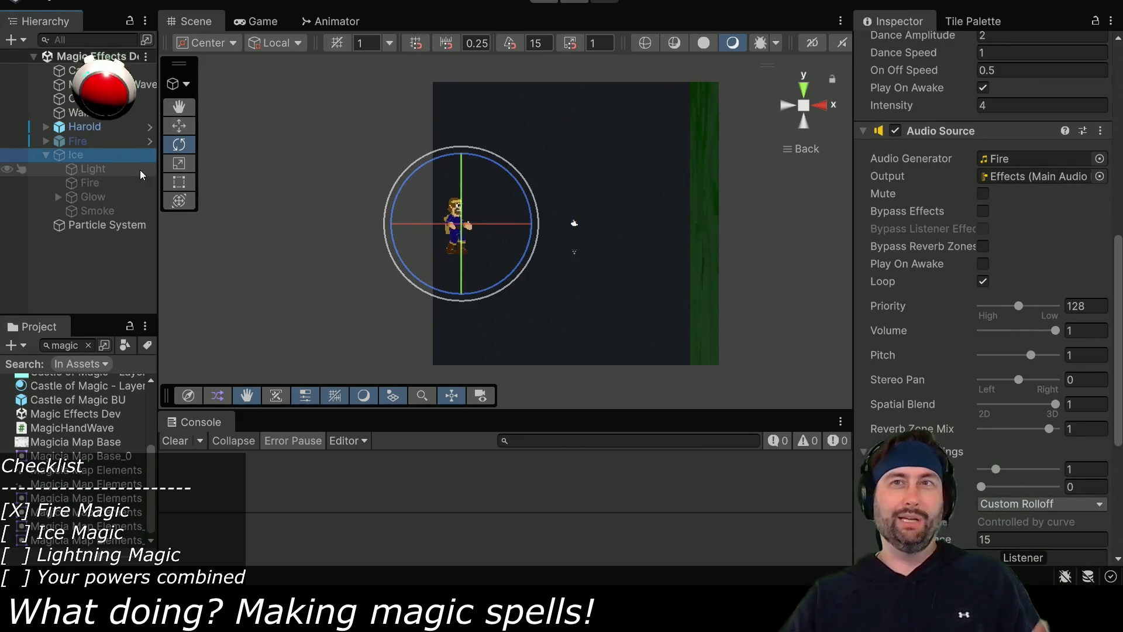
pyautogui.scroll(5, 952, 266)
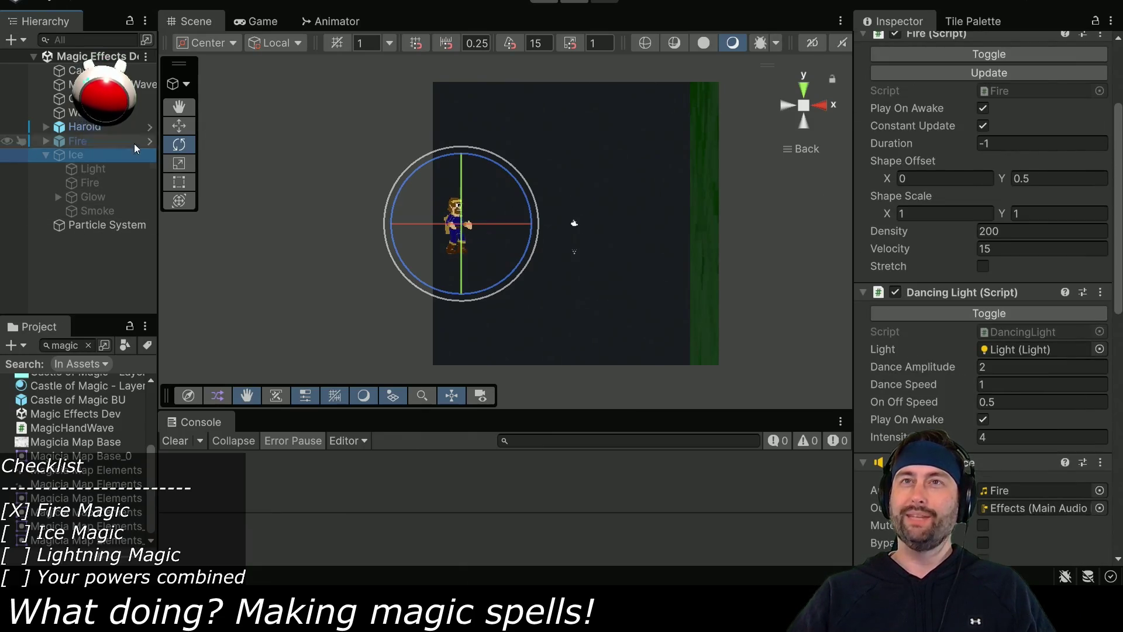
pyautogui.click(97, 226)
pyautogui.press('Delete')
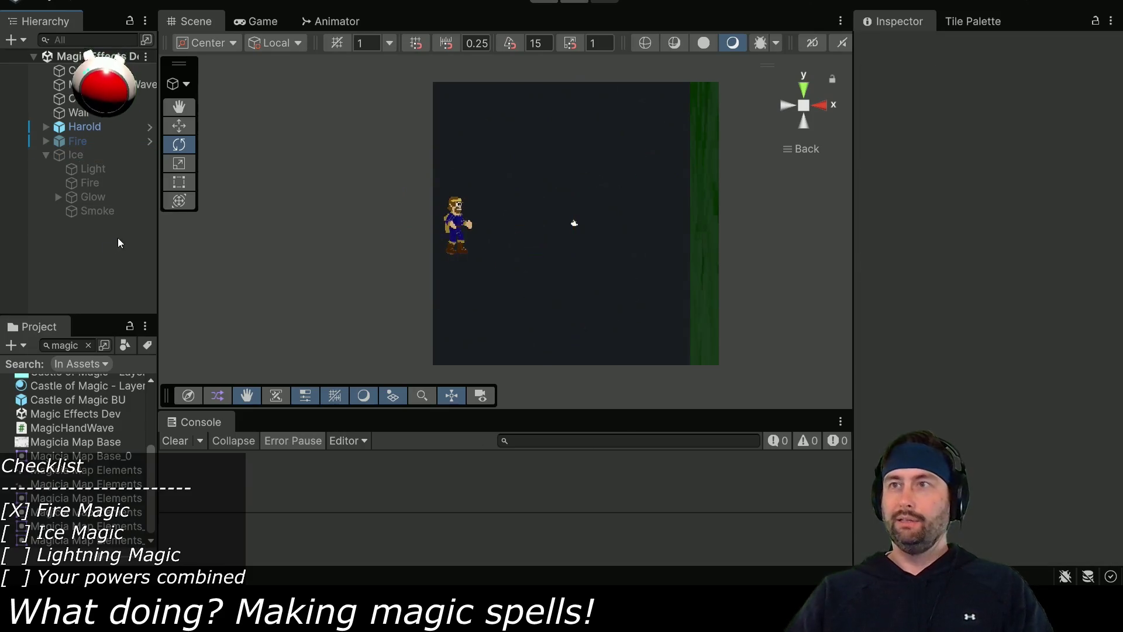
# Activate the Ice object and select its Fire and Glow particle systems.
pyautogui.click(107, 154)
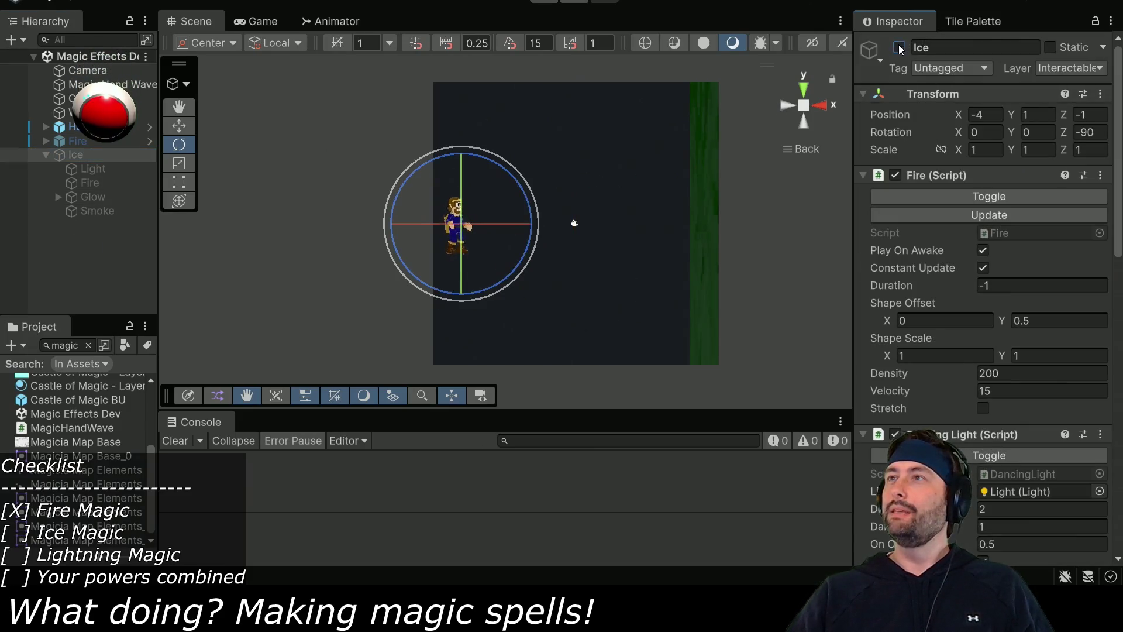
pyautogui.click(899, 48)
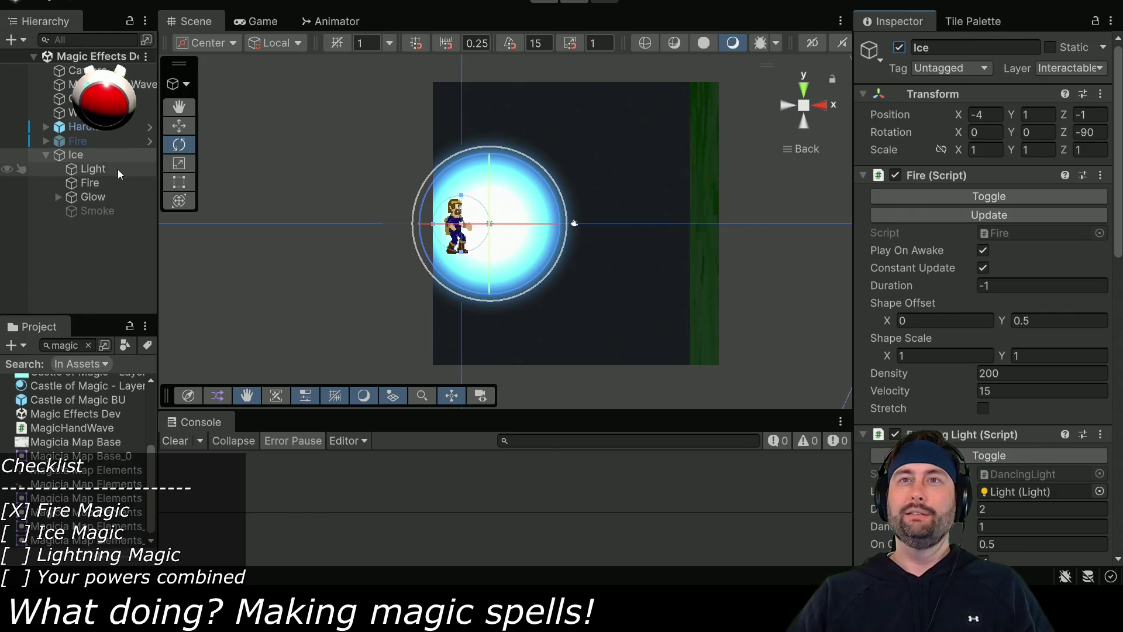
pyautogui.click(94, 168)
pyautogui.click(111, 183)
pyautogui.keyDown('shift'); pyautogui.click(111, 197); pyautogui.keyUp('shift')
# Set the Fire and Glow Simulation Space to Local and run the game to preview.
pyautogui.scroll(-5, 1012, 262)
pyautogui.click(980, 174)
pyautogui.click(988, 183)
pyautogui.scroll(-8, 988, 261)
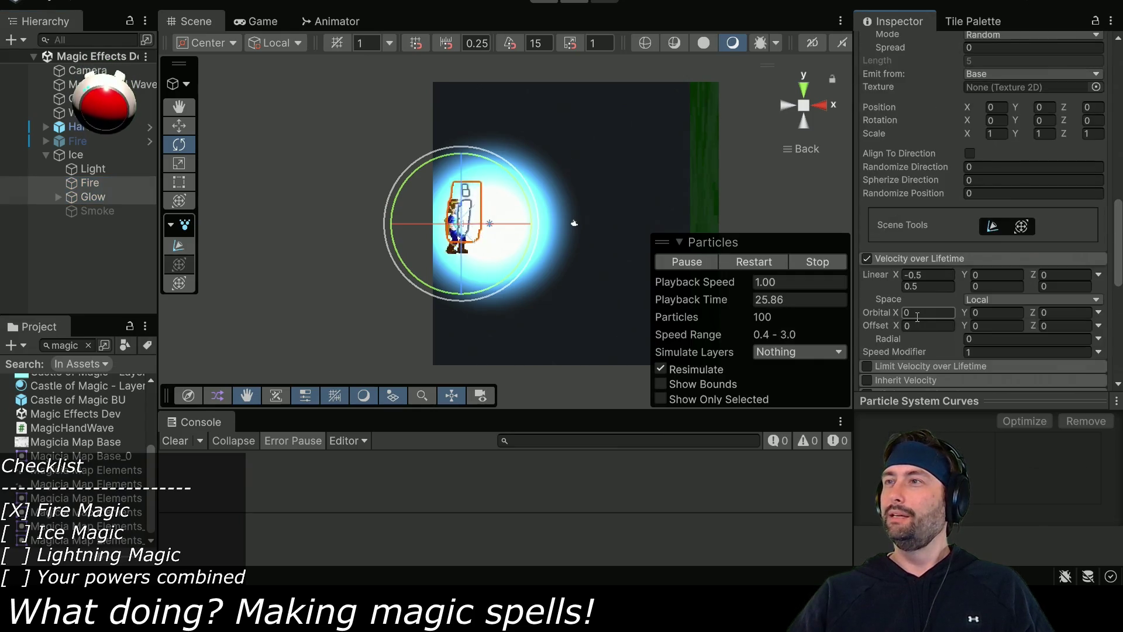
pyautogui.scroll(6, 918, 318)
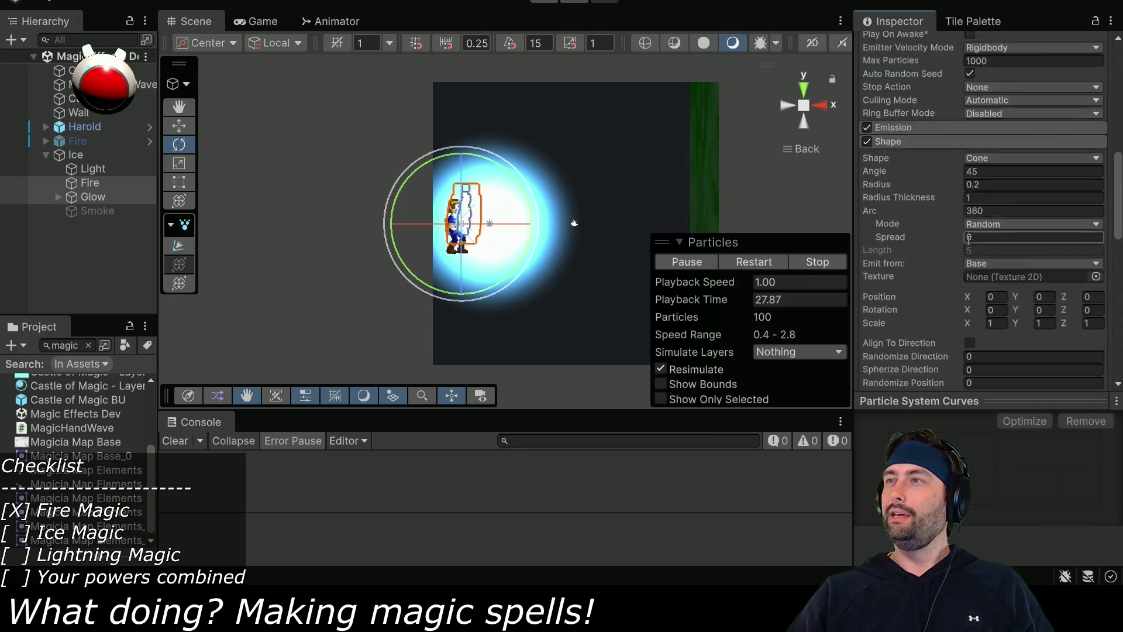
pyautogui.scroll(-7, 964, 226)
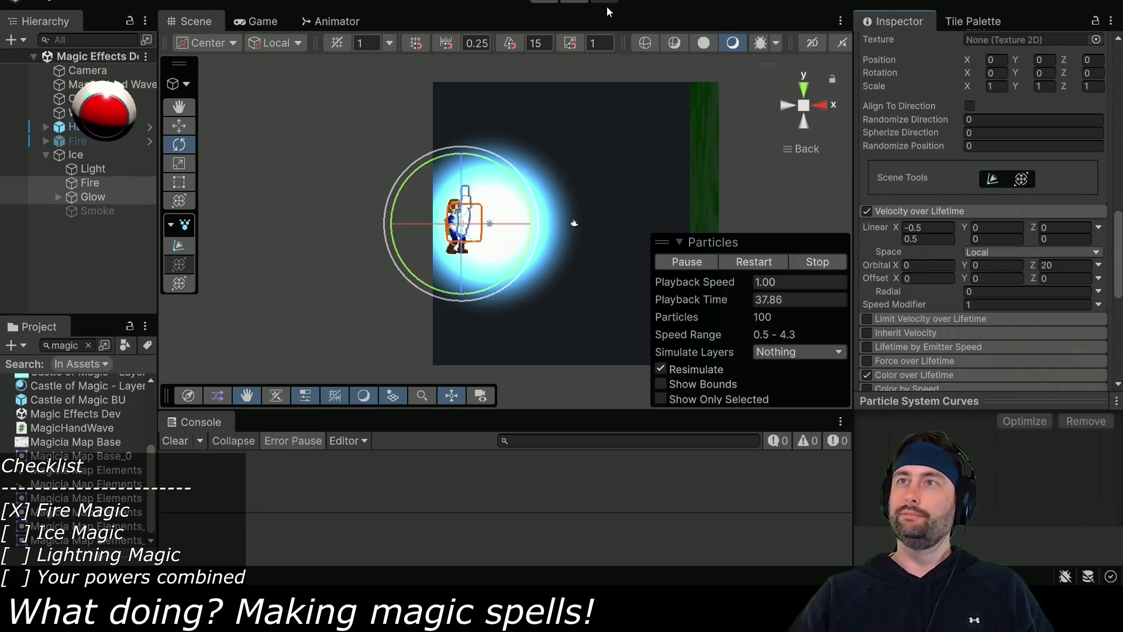
pyautogui.click(552, 1)
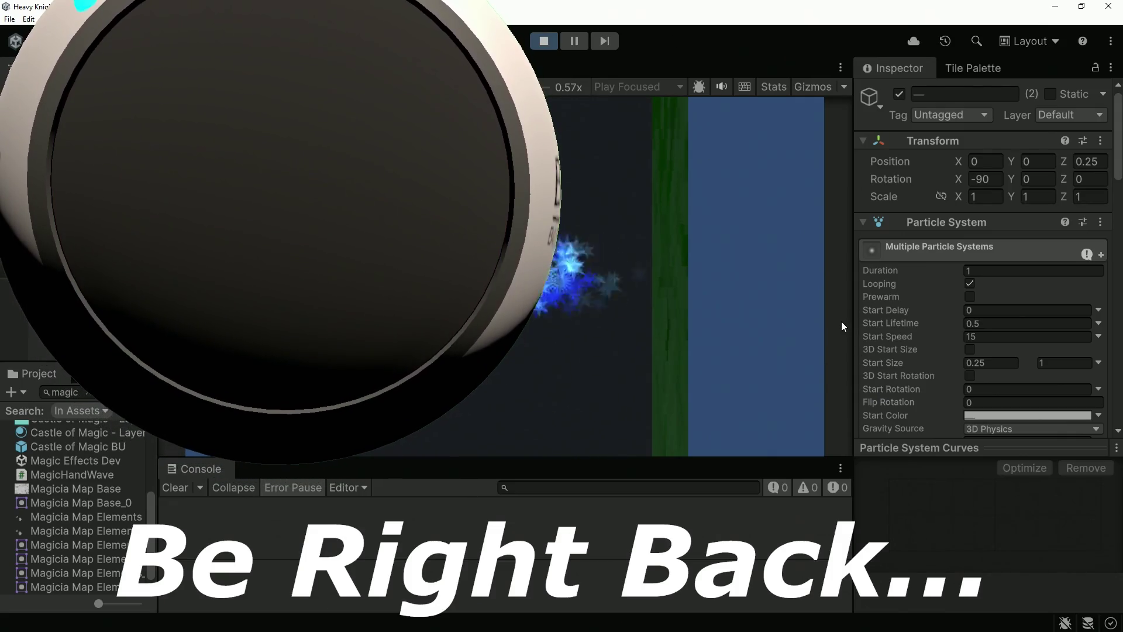
# Set the Ice particles' Velocity over Lifetime Orbital Z to 10.
pyautogui.scroll(-10, 973, 321)
pyautogui.scroll(-10, 992, 324)
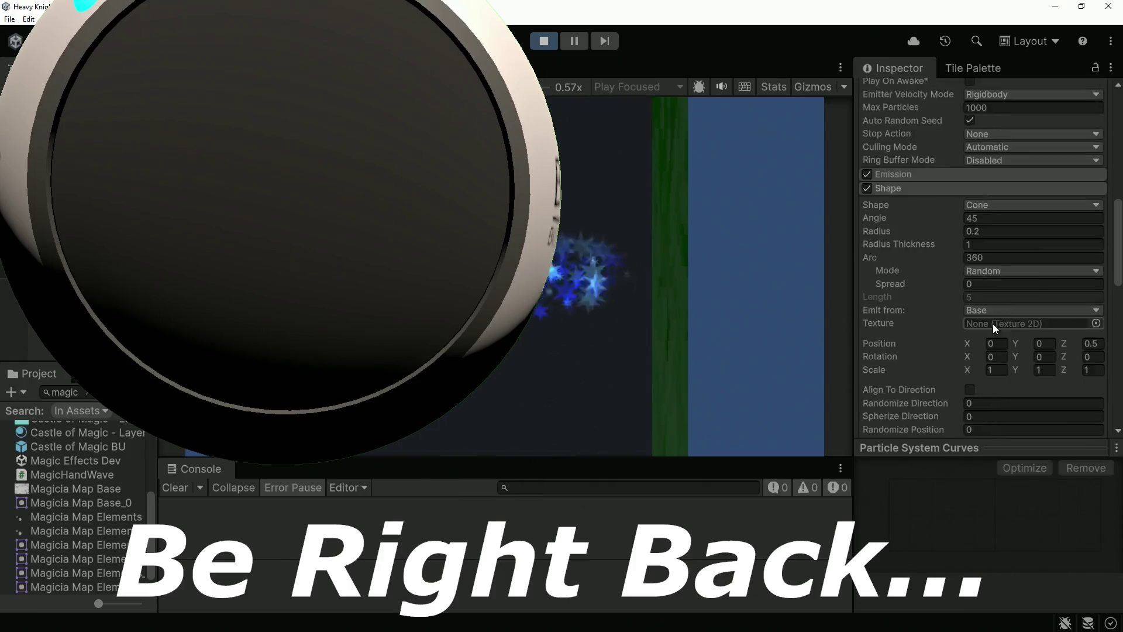
pyautogui.scroll(2, 1029, 314)
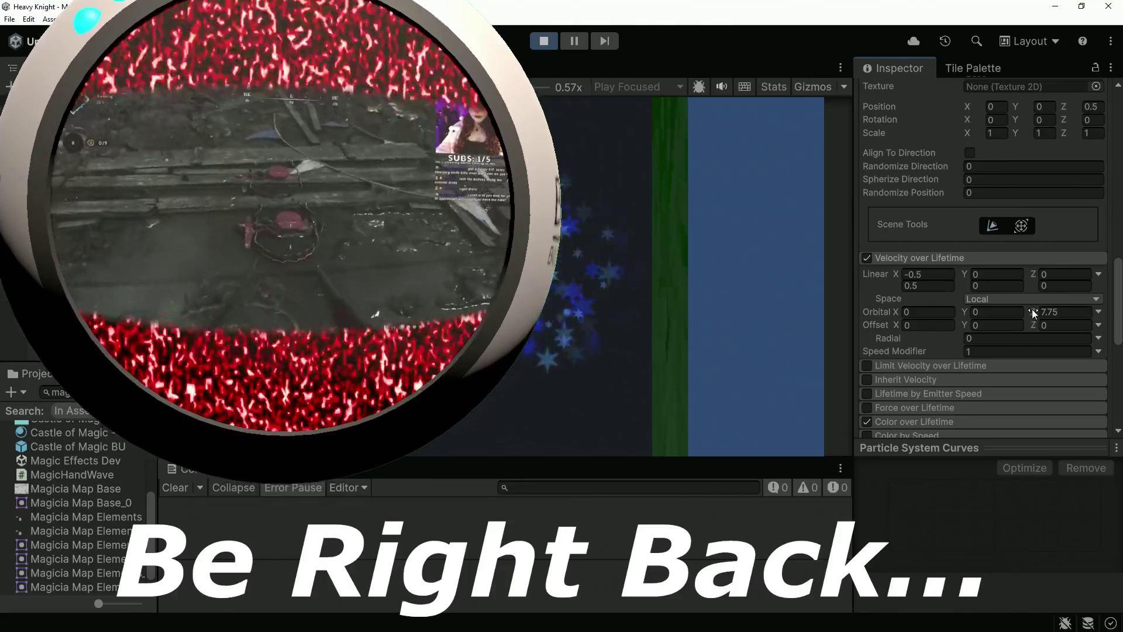
pyautogui.moveTo(1032, 309); pyautogui.dragTo(1048, 315)
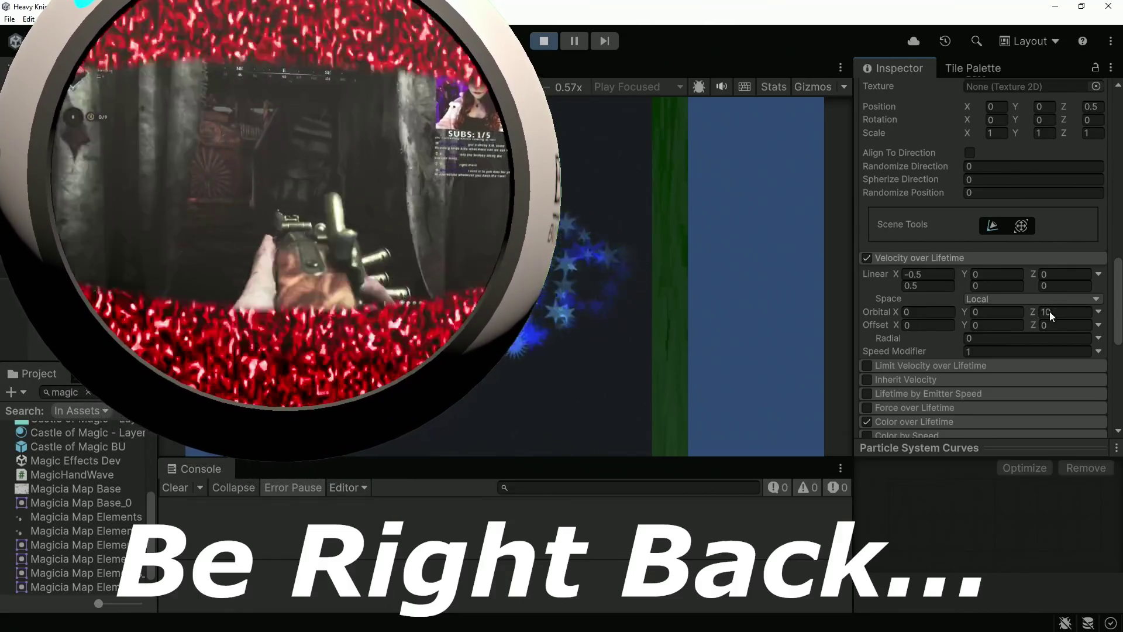
pyautogui.doubleClick(1048, 311)
pyautogui.write('10')
pyautogui.press('Return')
# Narrow the Shape module cone angle to 30.
pyautogui.scroll(5, 996, 303)
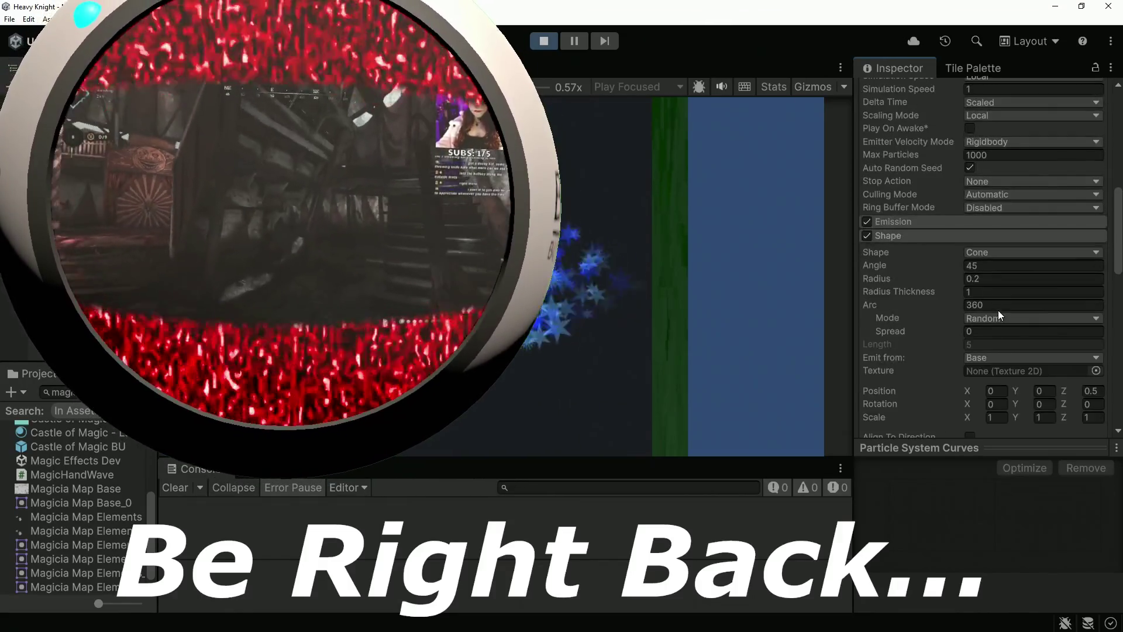
pyautogui.click(962, 265)
pyautogui.moveTo(961, 265); pyautogui.dragTo(890, 270)
pyautogui.moveTo(810, 283)
pyautogui.mouseDown()
pyautogui.moveTo(629, 290)
pyautogui.moveTo(833, 292)
pyautogui.mouseUp()
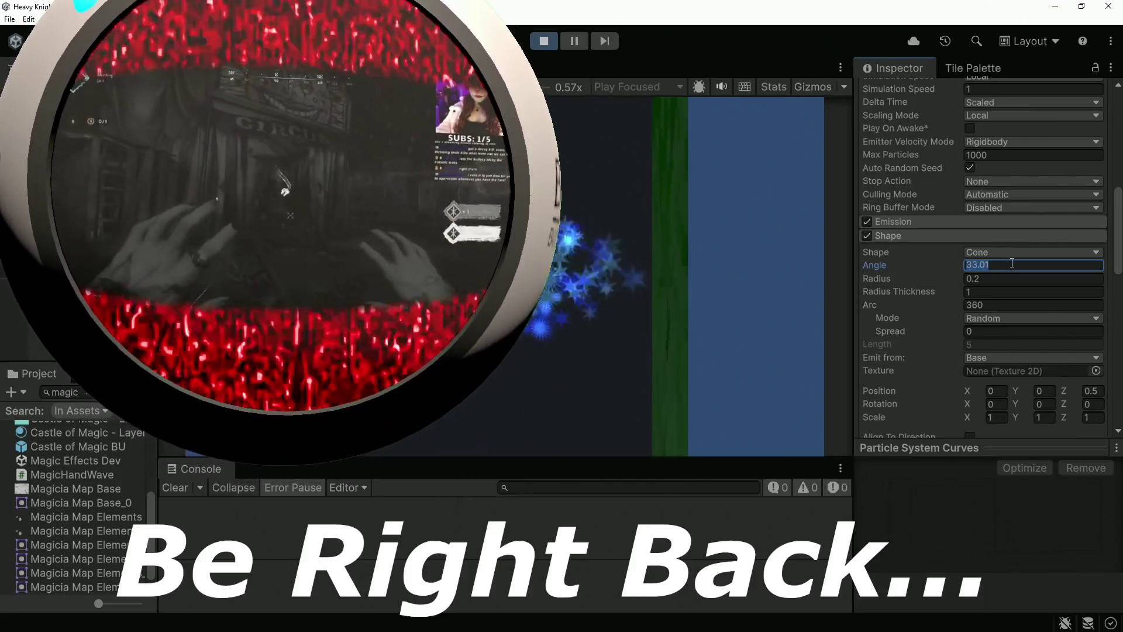
pyautogui.doubleClick(1014, 269)
pyautogui.write('30')
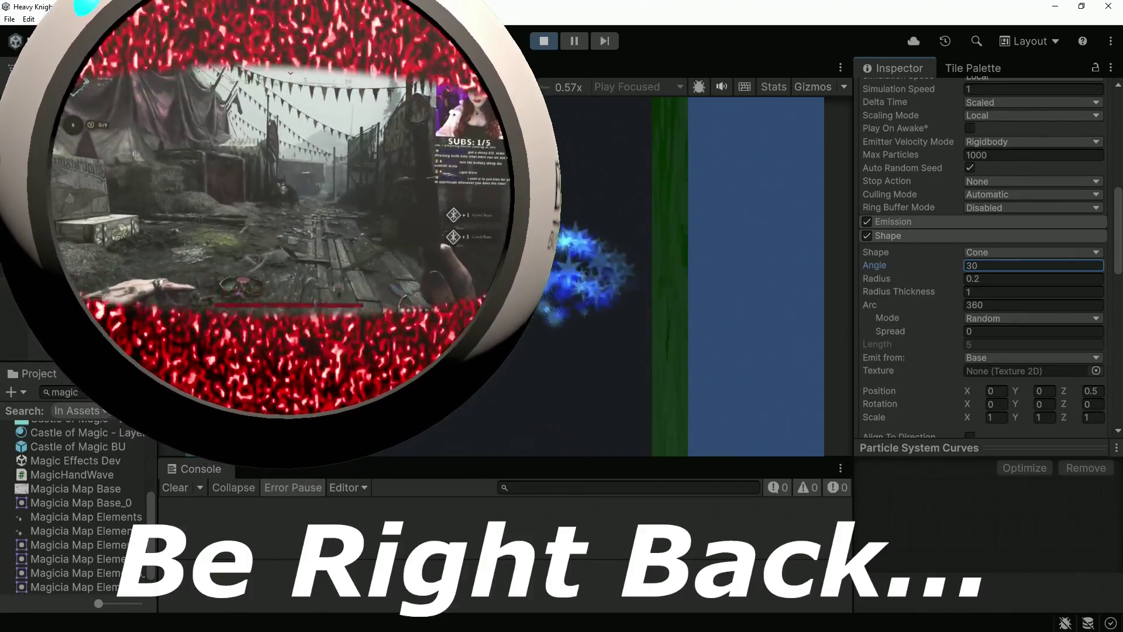
pyautogui.scroll(-10, 995, 234)
pyautogui.scroll(10, 1061, 238)
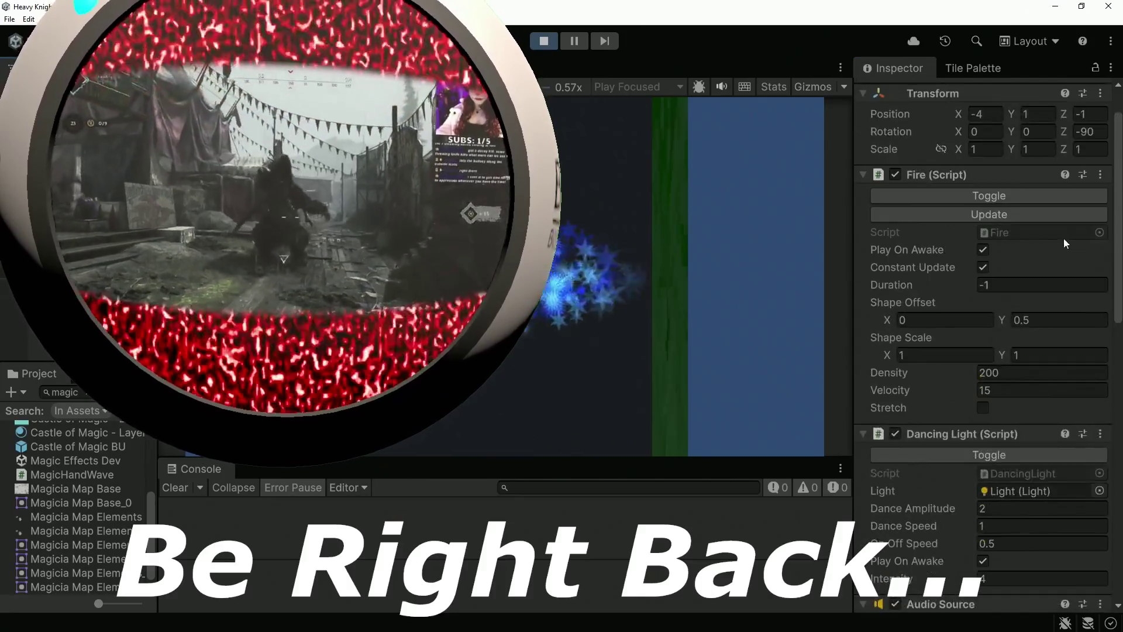
# Test the Ice effect's direction by dragging its Transform Rotation Z.
pyautogui.moveTo(1050, 136); pyautogui.dragTo(843, 158)
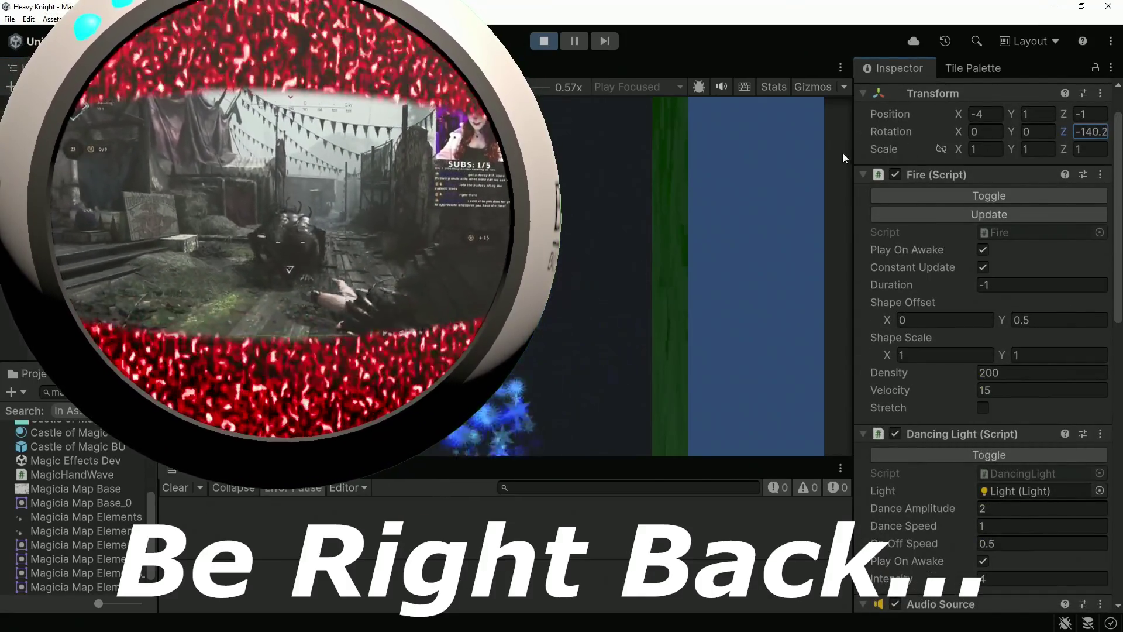
pyautogui.moveTo(913, 169); pyautogui.dragTo(840, 172)
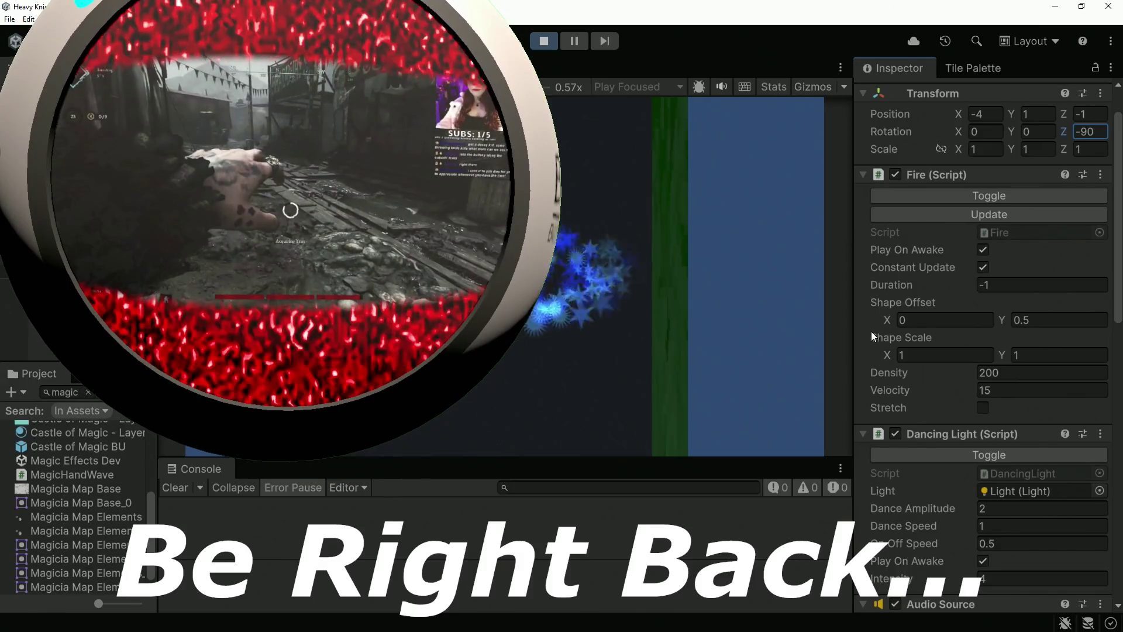
pyautogui.scroll(-10, 1033, 304)
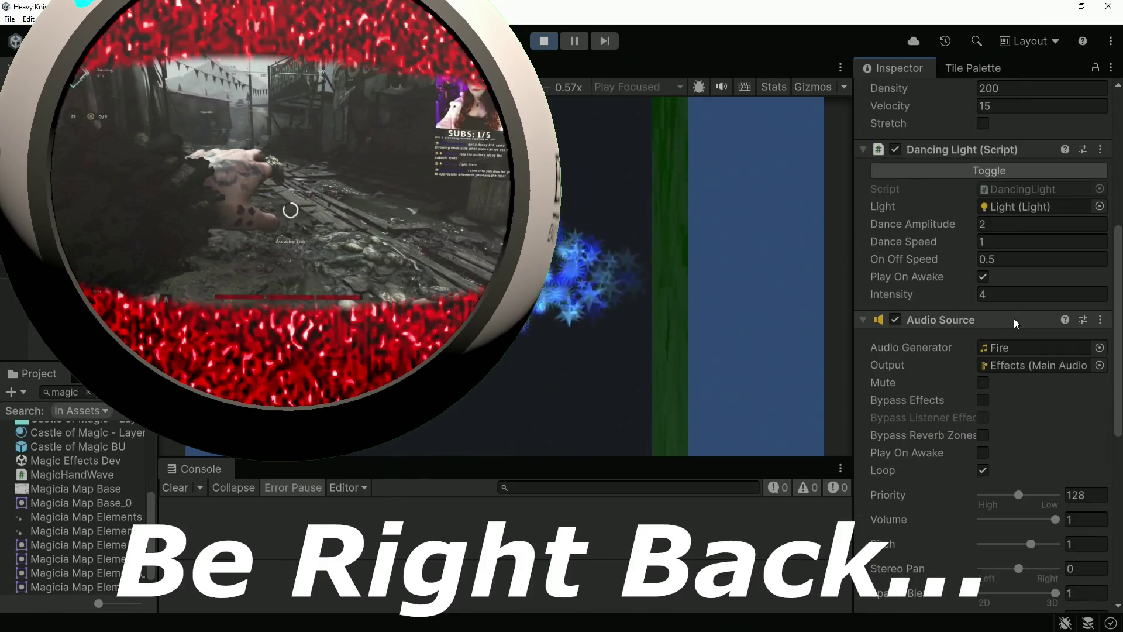
pyautogui.scroll(5, 1009, 322)
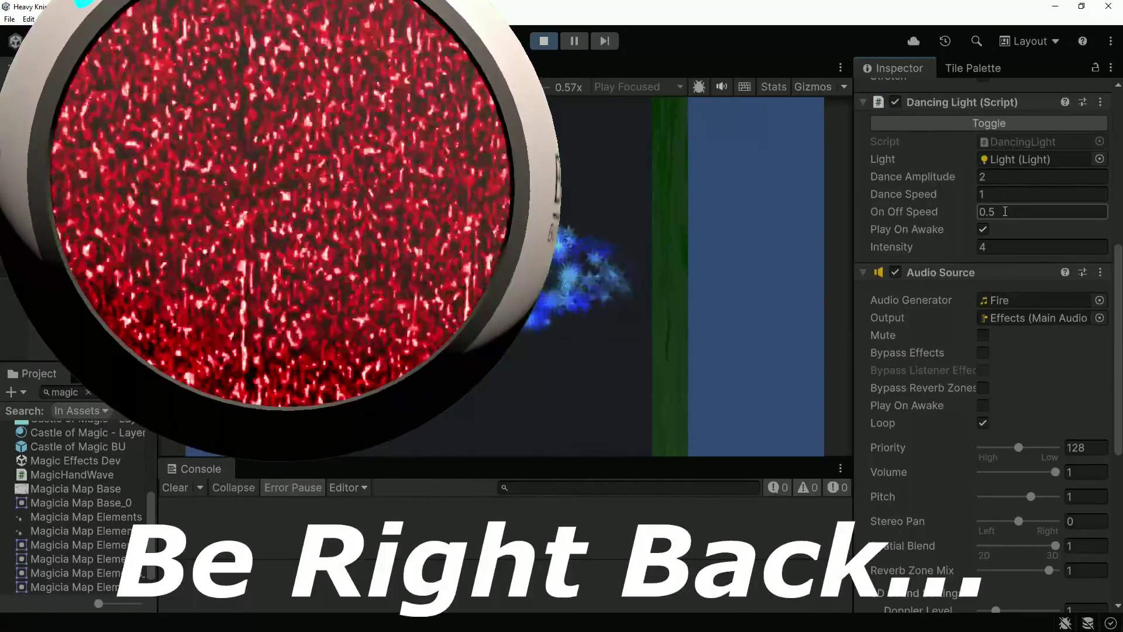
pyautogui.scroll(5, 998, 228)
# Set the Fire script Velocity to 20 and stop play mode.
pyautogui.click(1007, 387)
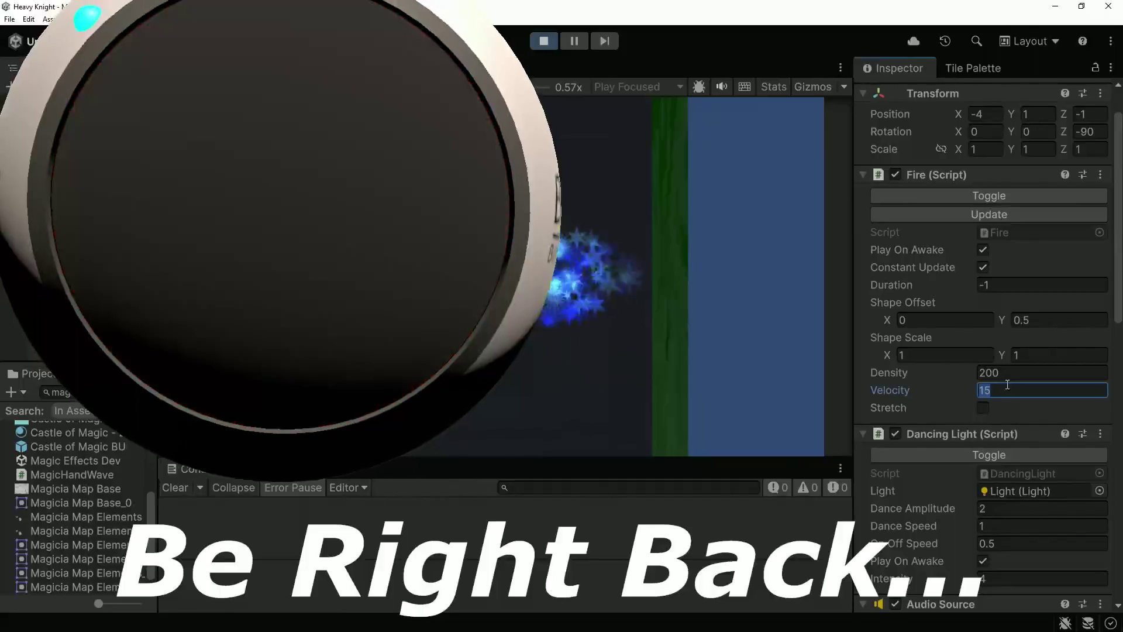
pyautogui.write('20')
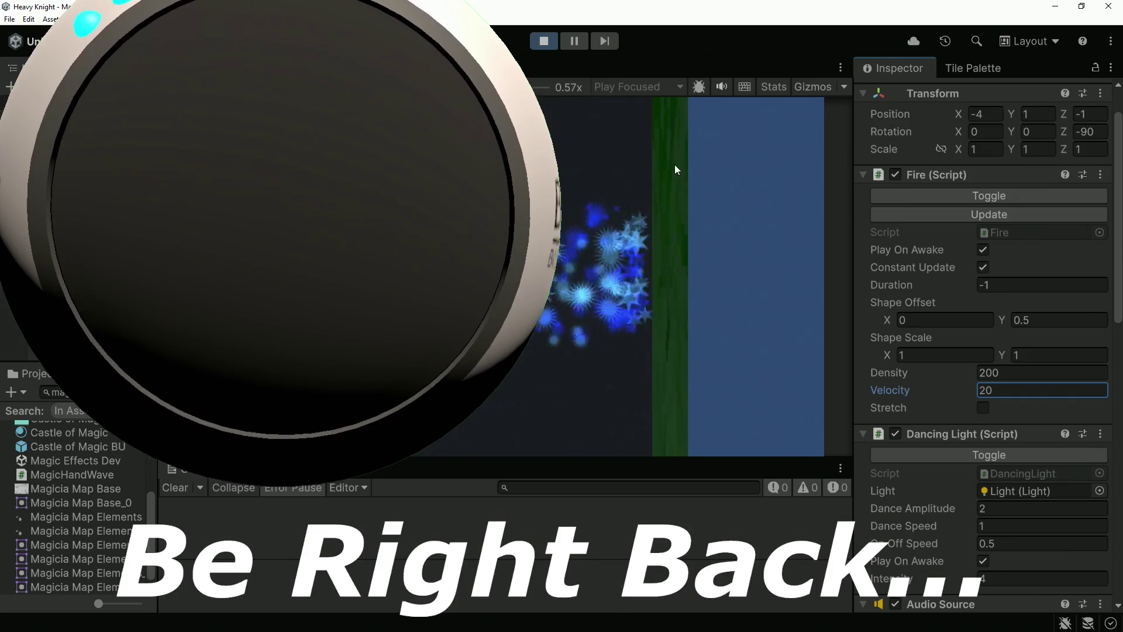
pyautogui.click(547, 41)
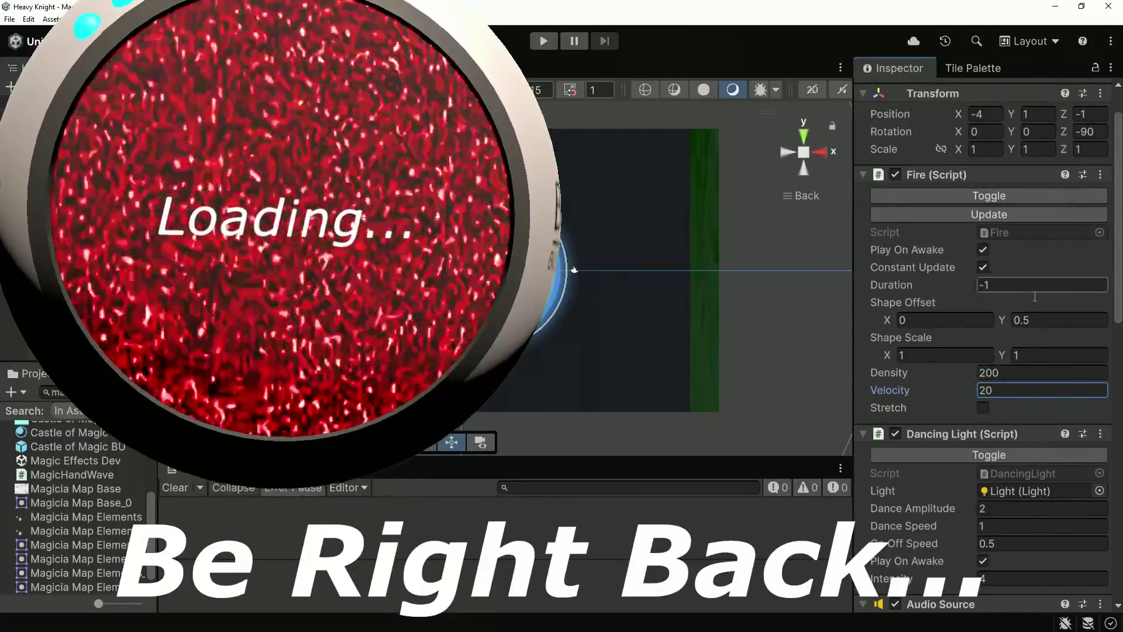
# Enable Glow's Sub Emitters module with Ice Crystals at Birth and run the game.
pyautogui.scroll(-10, 1002, 374)
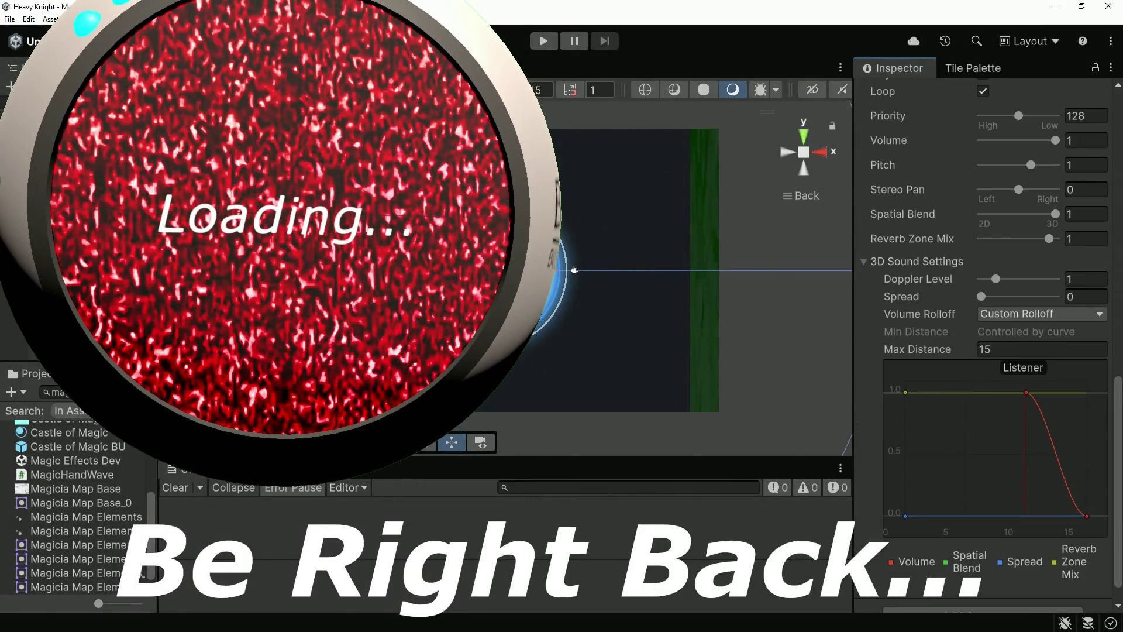
pyautogui.scroll(-10, 1099, 243)
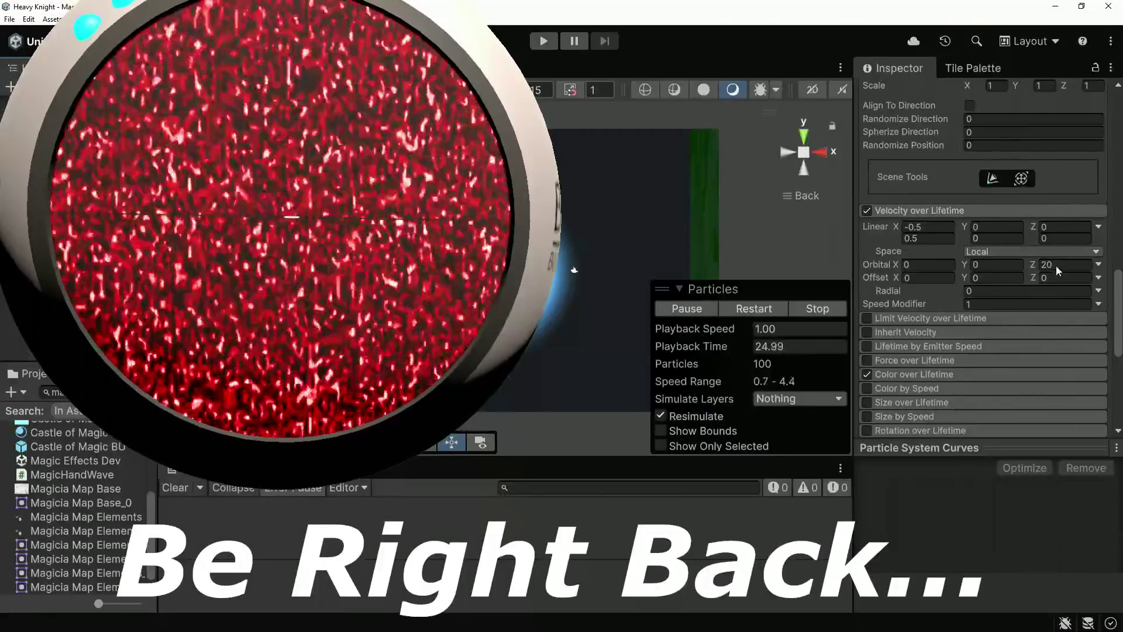
pyautogui.scroll(5, 1041, 269)
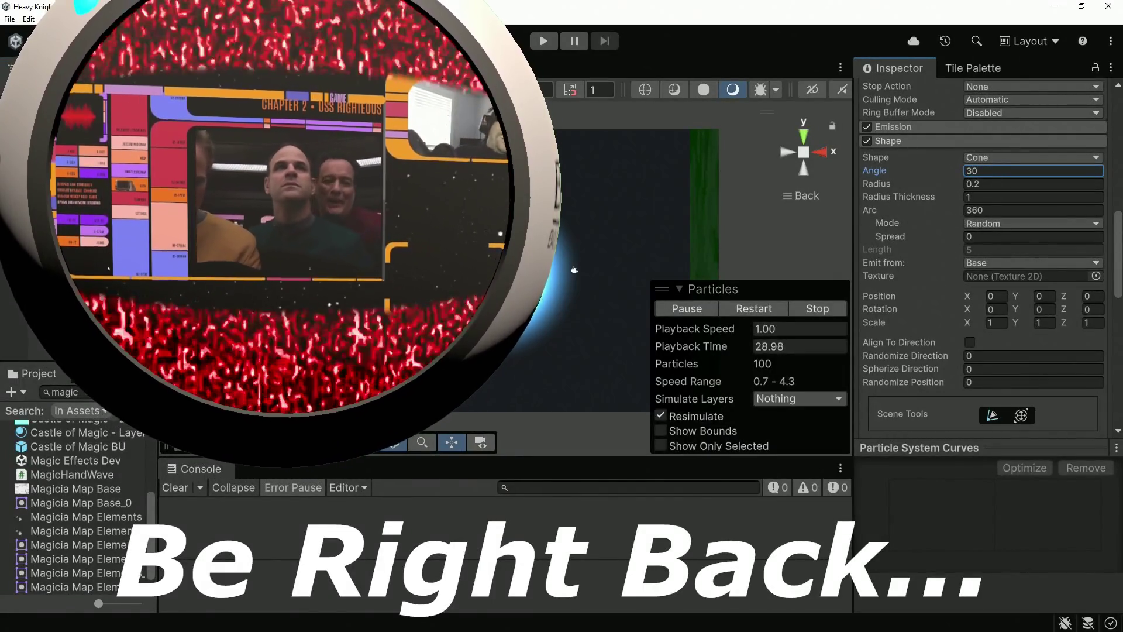
pyautogui.scroll(1, 983, 257)
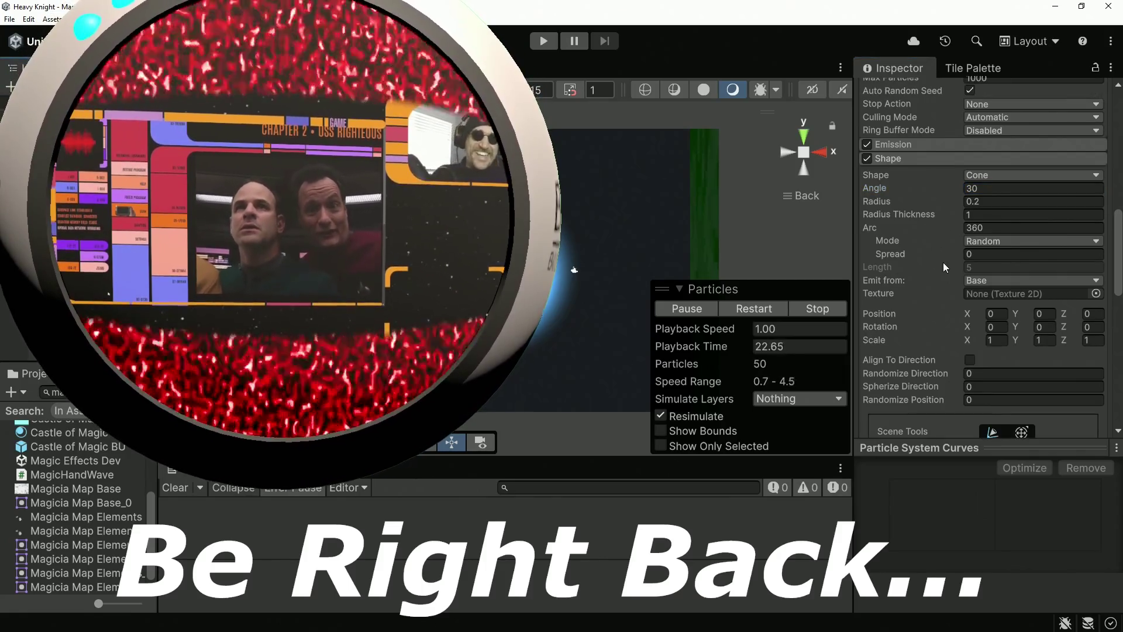
pyautogui.scroll(-6, 946, 267)
pyautogui.scroll(-3, 978, 293)
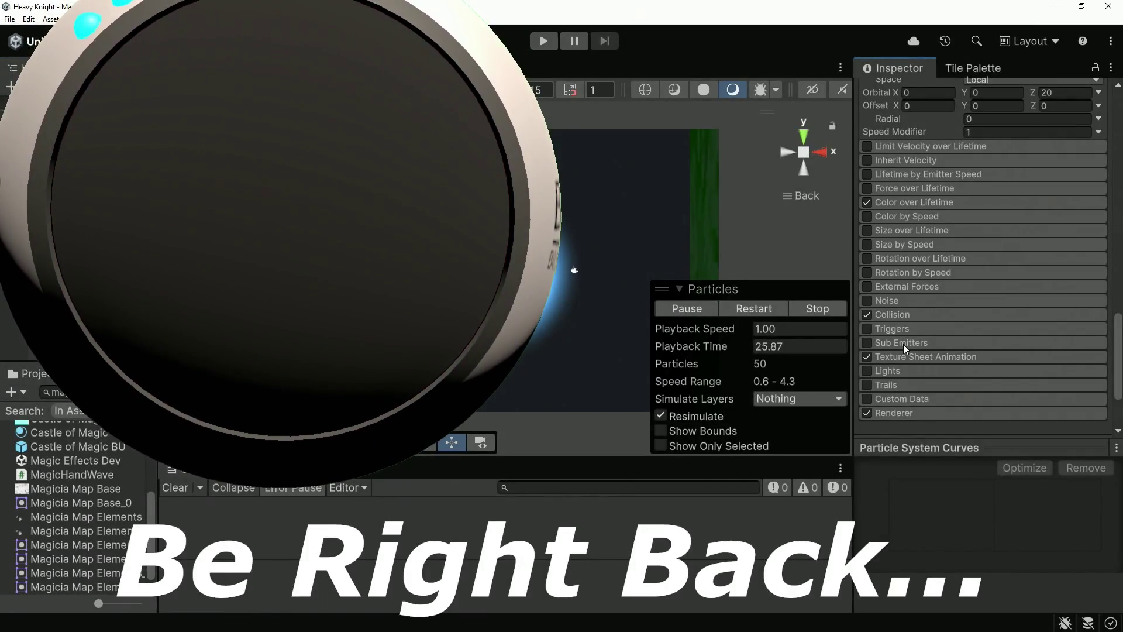
pyautogui.click(903, 344)
pyautogui.click(903, 344)
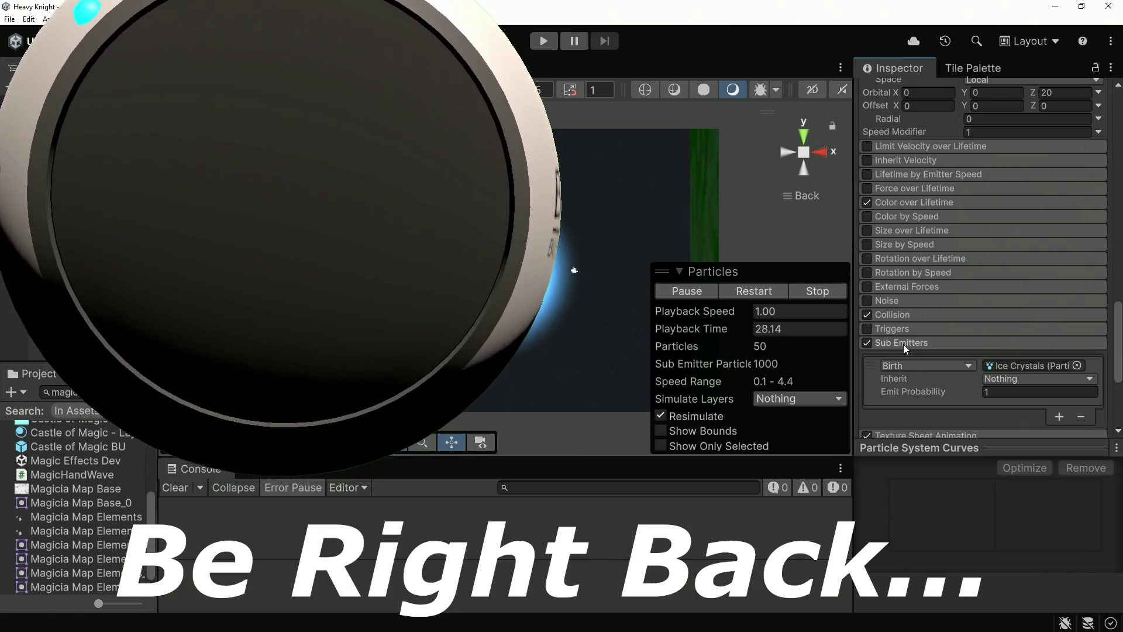
pyautogui.hotkey('ctrl', 'p')
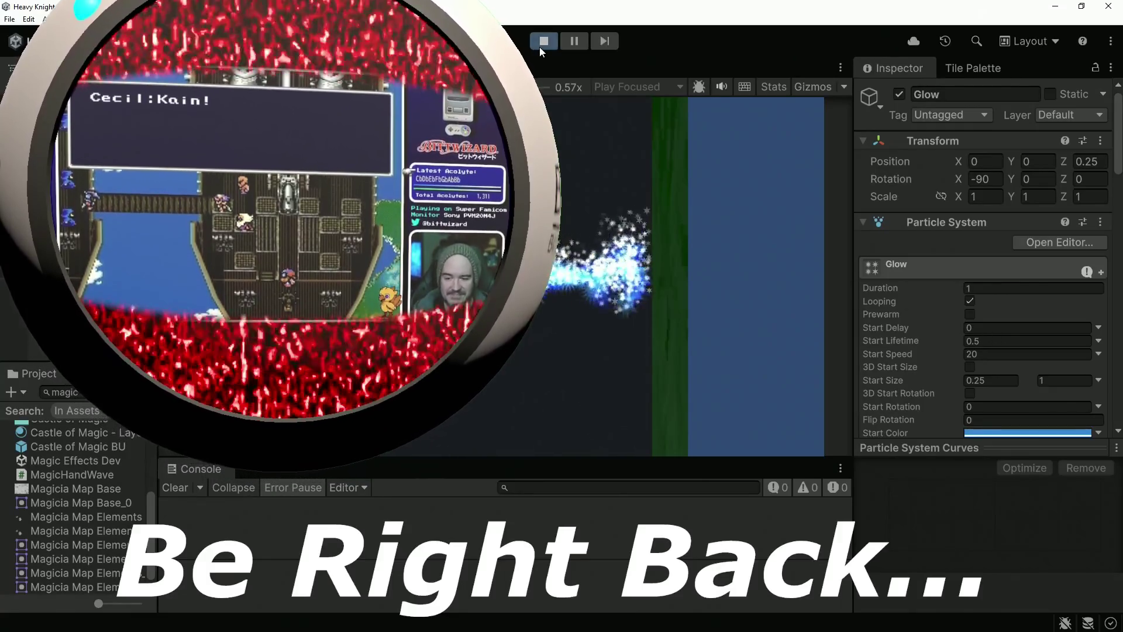
# Stop the game and turn off Velocity over Lifetime on the Glow particle system.
pyautogui.click(539, 45)
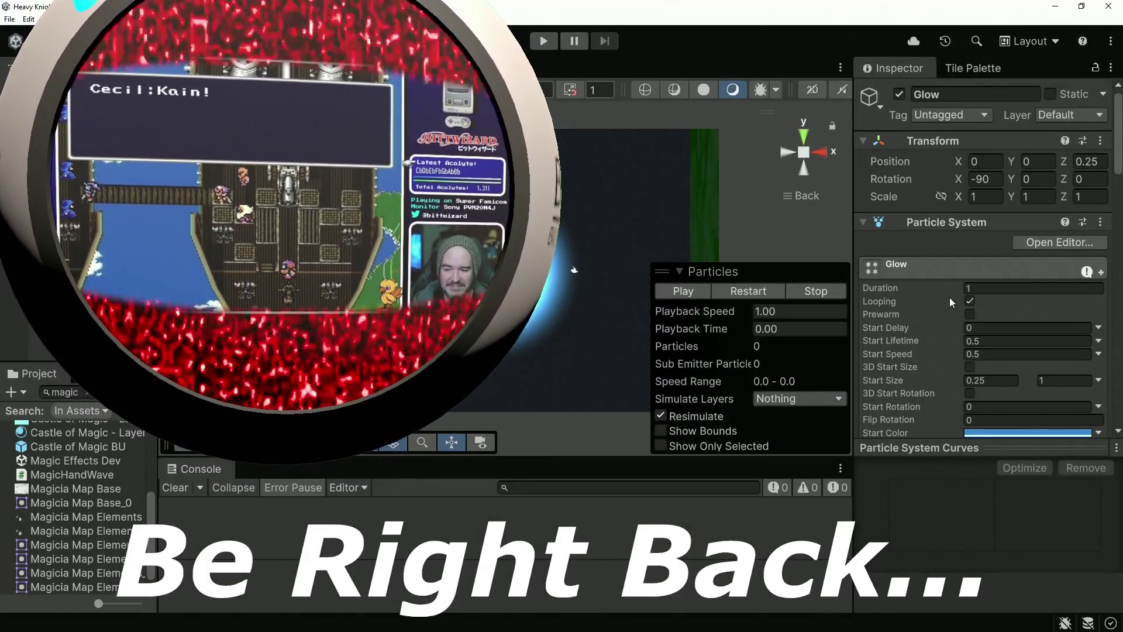
pyautogui.scroll(-10, 949, 297)
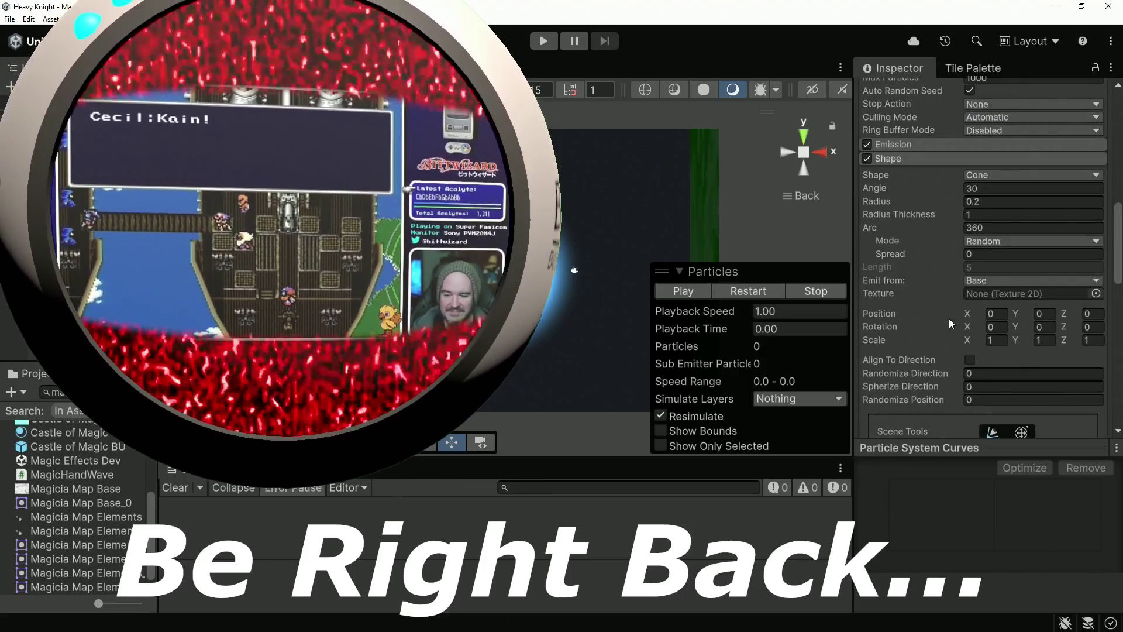
pyautogui.scroll(-5, 949, 318)
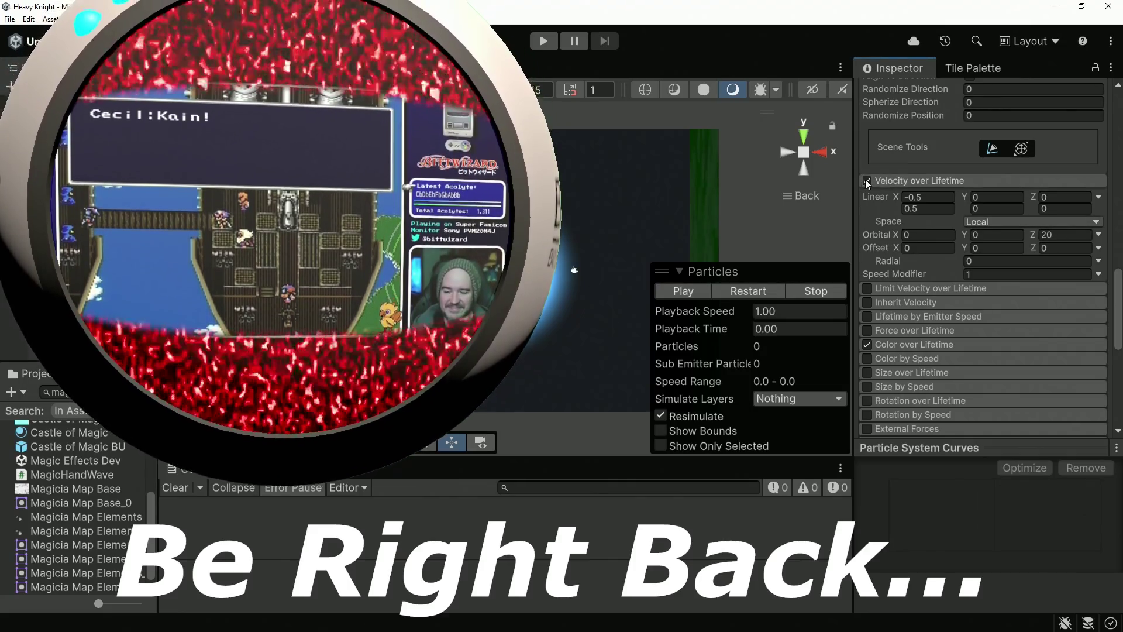
pyautogui.click(866, 180)
pyautogui.scroll(15, 1006, 240)
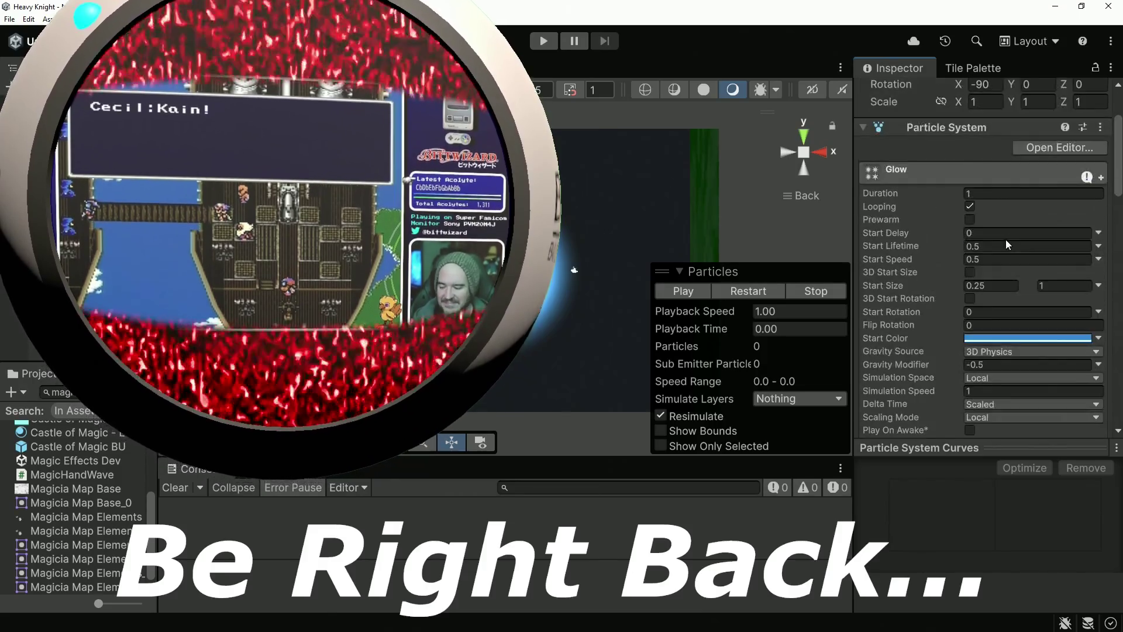
pyautogui.scroll(3, 1005, 240)
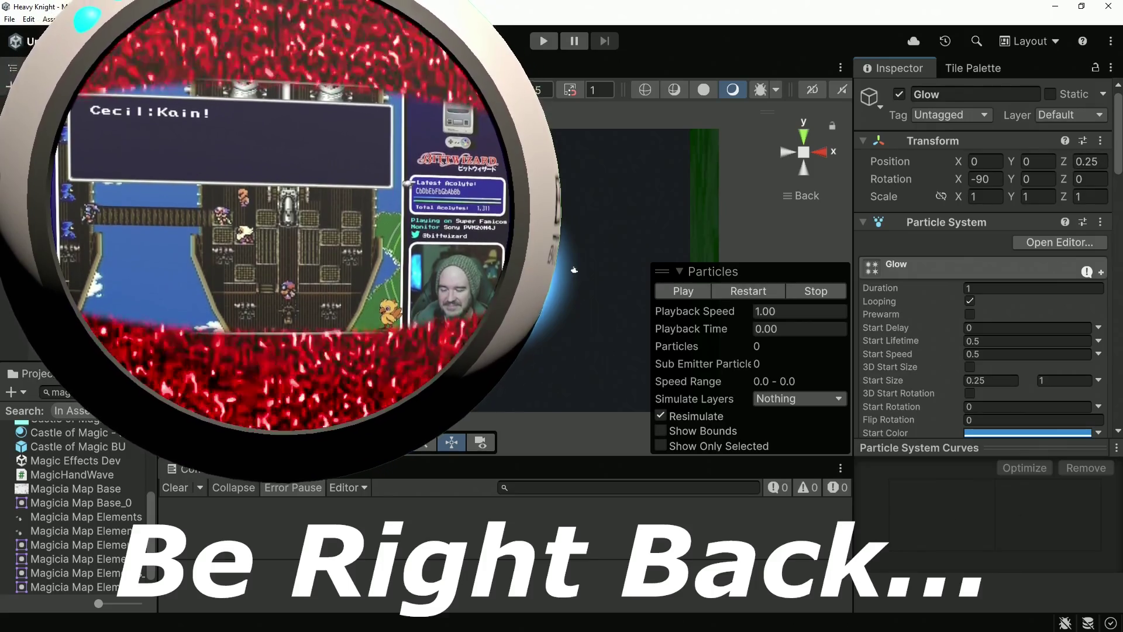
# With both particle systems selected and playing, set Start Speed to 20 and Shape Angle to 20.
pyautogui.hotkey('shift', 'Down')
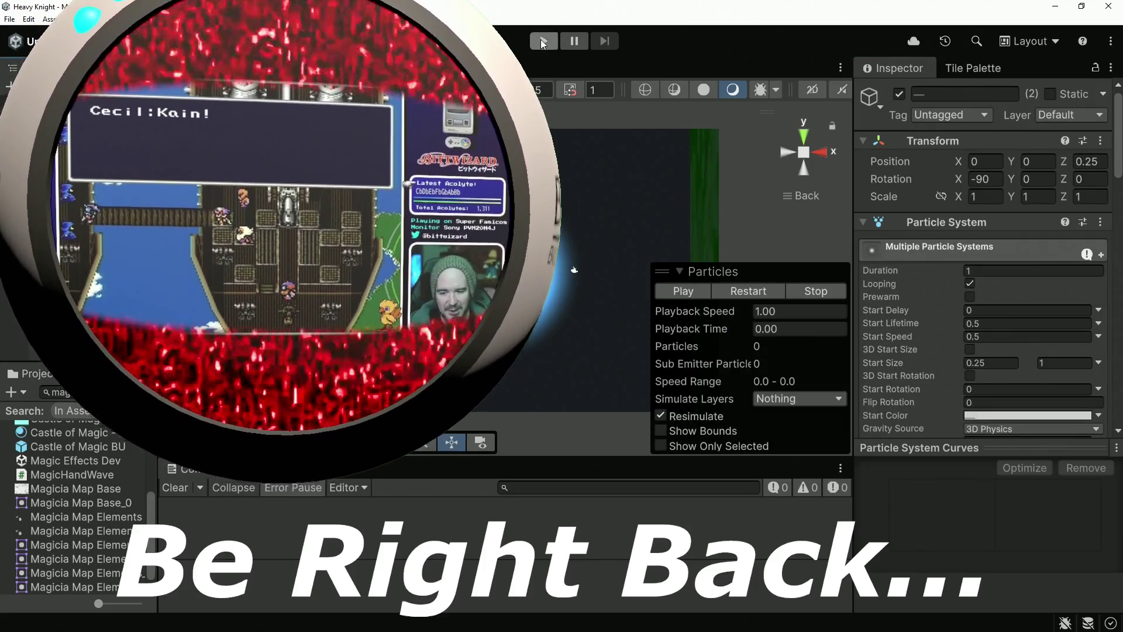
pyautogui.click(543, 42)
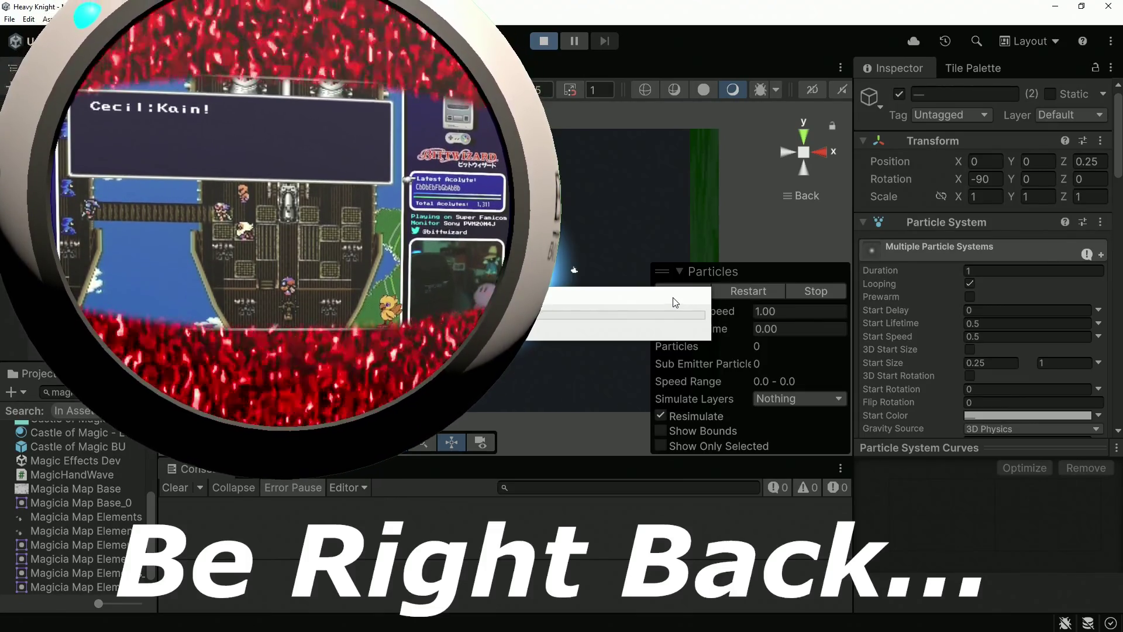
pyautogui.moveTo(903, 337); pyautogui.dragTo(1072, 157)
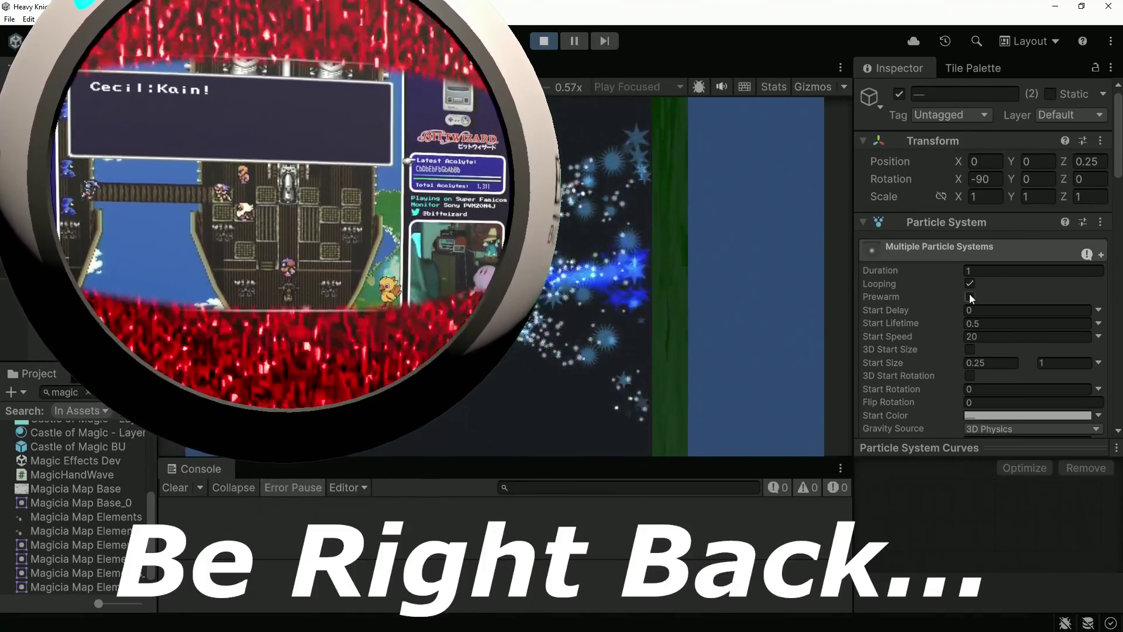
pyautogui.scroll(-10, 1003, 294)
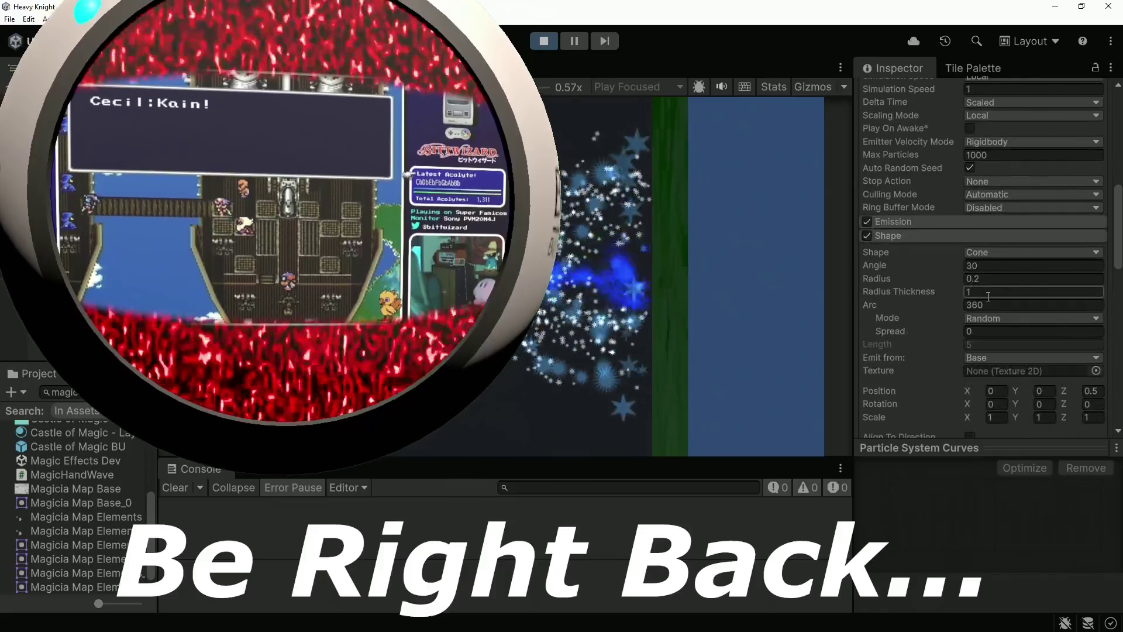
pyautogui.click(954, 265)
pyautogui.moveTo(954, 265); pyautogui.dragTo(654, 274)
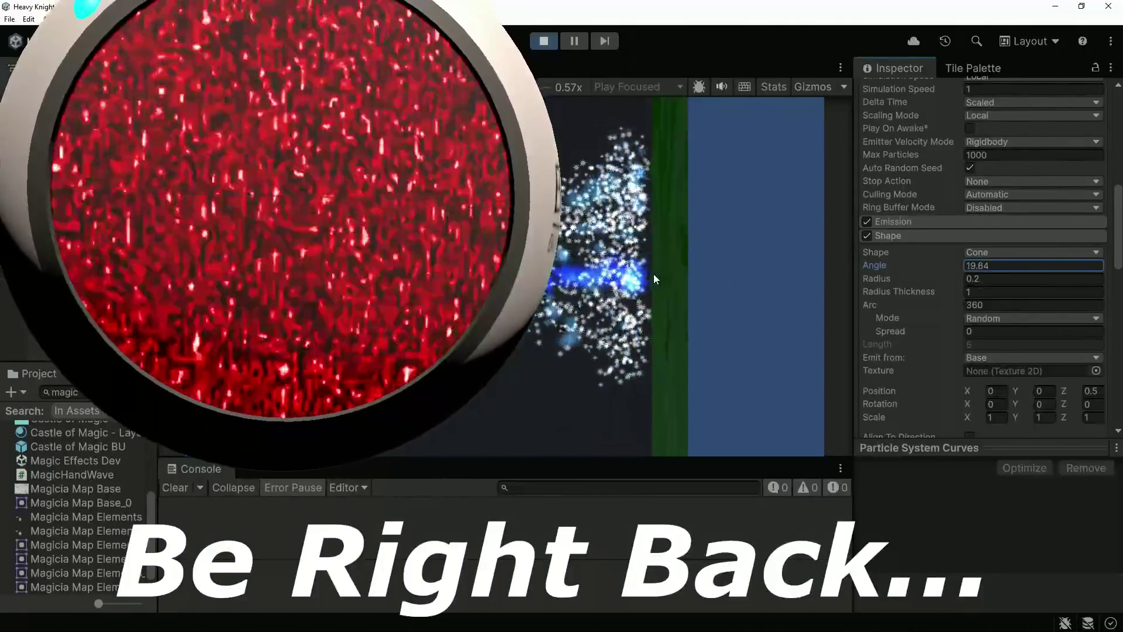
pyautogui.doubleClick(997, 265)
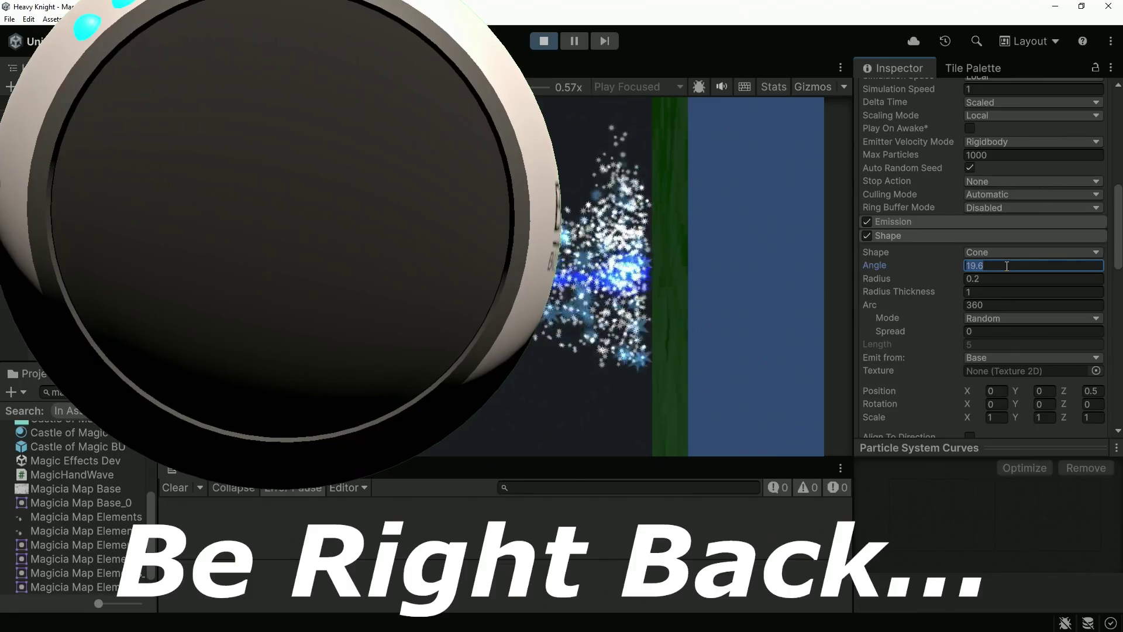
pyautogui.write('20')
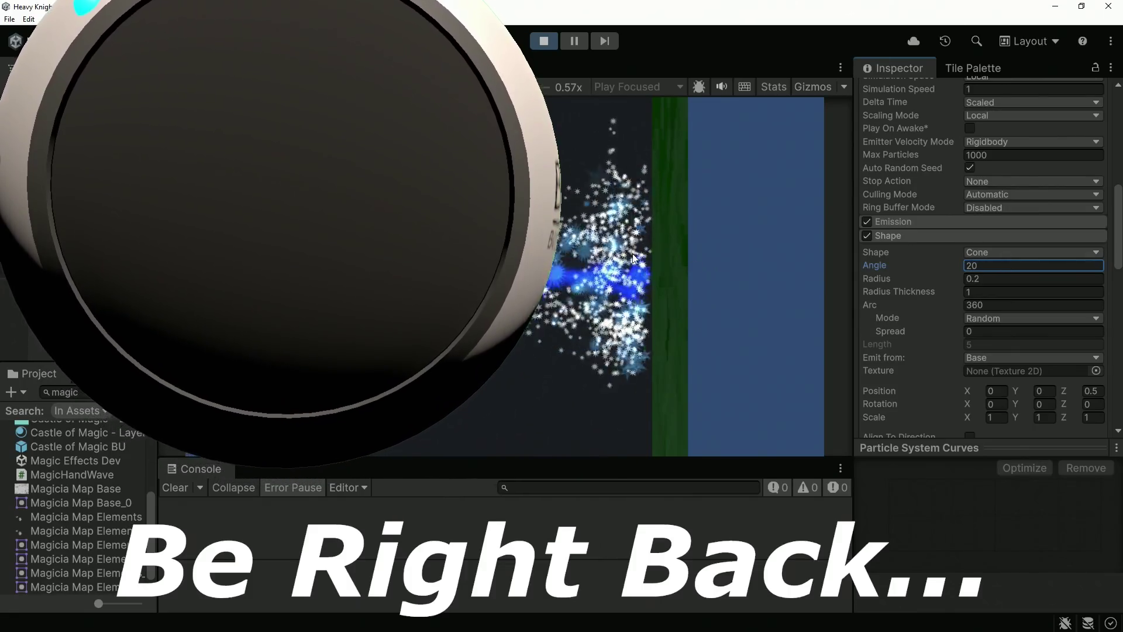
pyautogui.scroll(10, 992, 226)
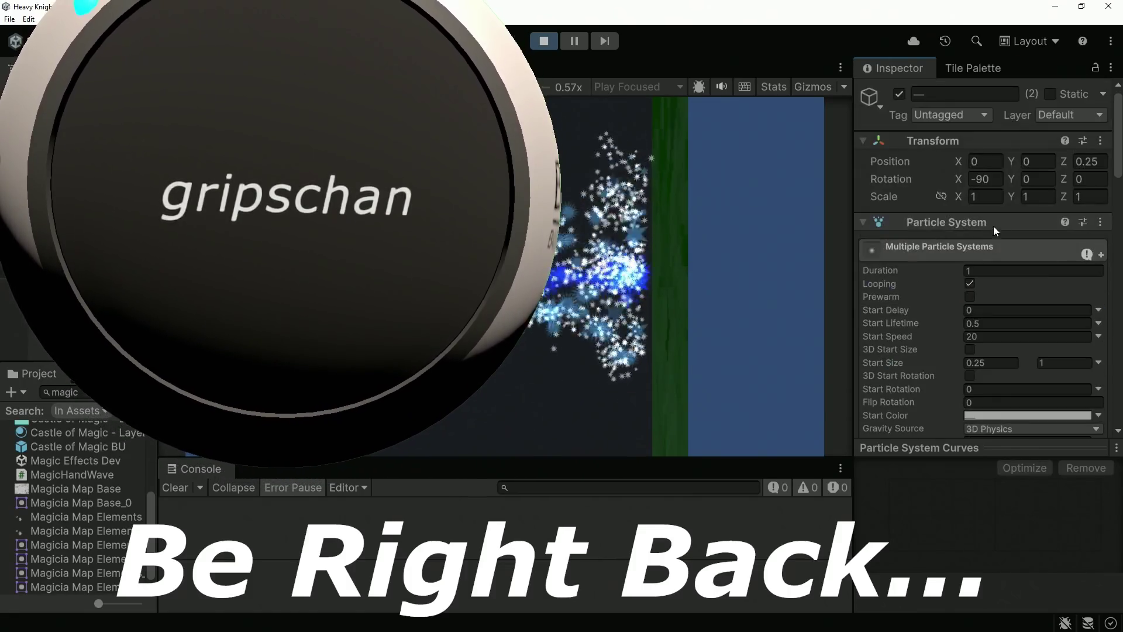
pyautogui.click(1012, 176)
# Scrub both ice particle systems' Rotation Y toward 1788.6, then nudge it slightly lower.
pyautogui.moveTo(1012, 179)
pyautogui.mouseDown()
pyautogui.moveTo(912, 179)
pyautogui.moveTo(995, 179)
pyautogui.moveTo(614, 564)
pyautogui.moveTo(1082, 564)
pyautogui.moveTo(995, 179)
pyautogui.moveTo(819, 178)
pyautogui.moveTo(1053, 178)
pyautogui.mouseUp()
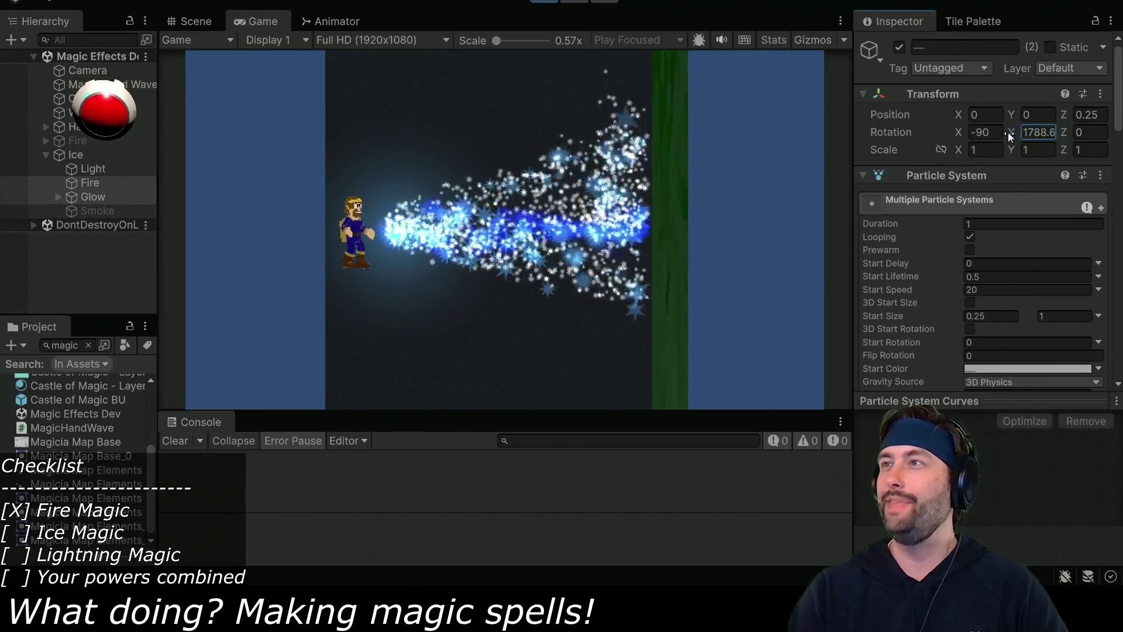
pyautogui.moveTo(1009, 131); pyautogui.dragTo(885, 138)
# Lower the Y rotation and re-aim the Ice object's stream up and to the right.
pyautogui.moveTo(155, 324)
pyautogui.mouseDown()
pyautogui.moveTo(640, 489)
pyautogui.moveTo(381, 526)
pyautogui.moveTo(610, 109)
pyautogui.mouseUp()
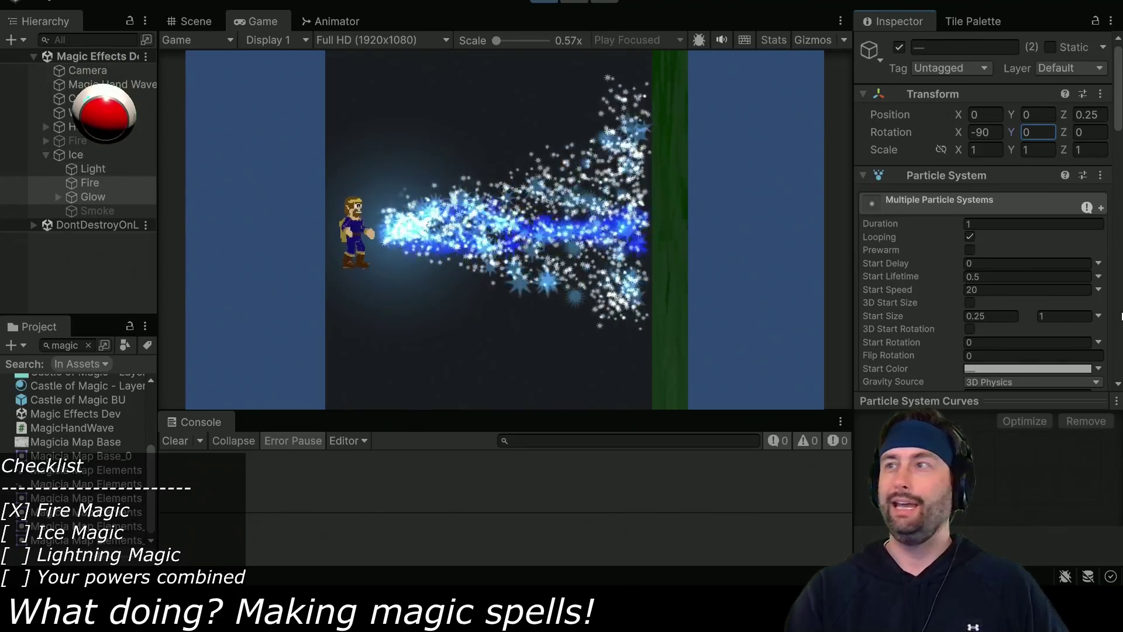
pyautogui.scroll(-5, 982, 280)
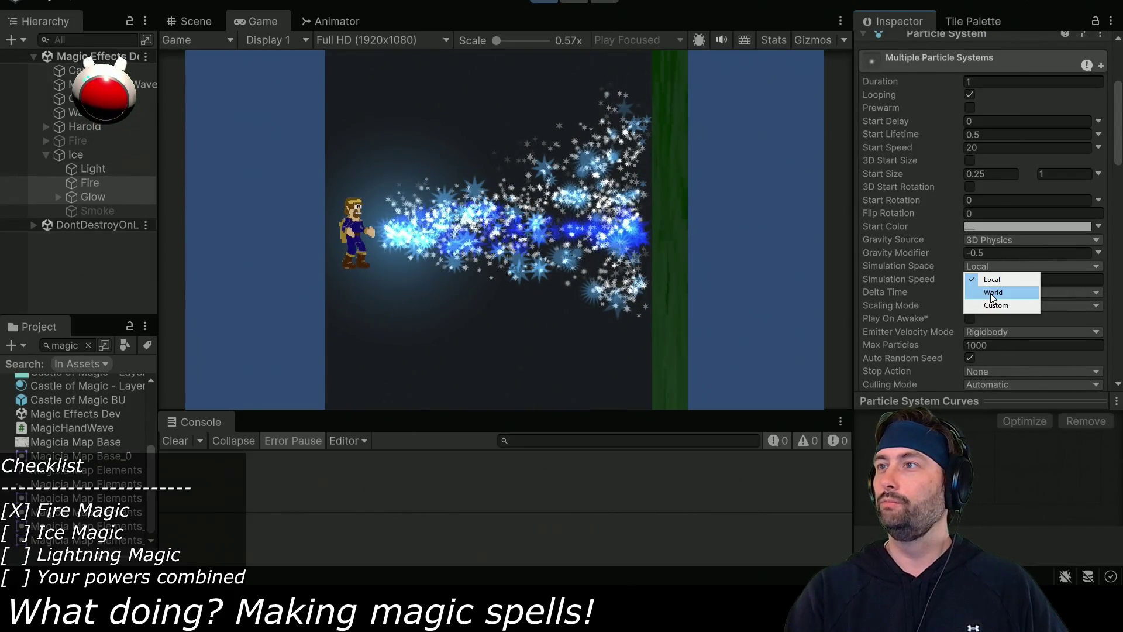
pyautogui.click(69, 155)
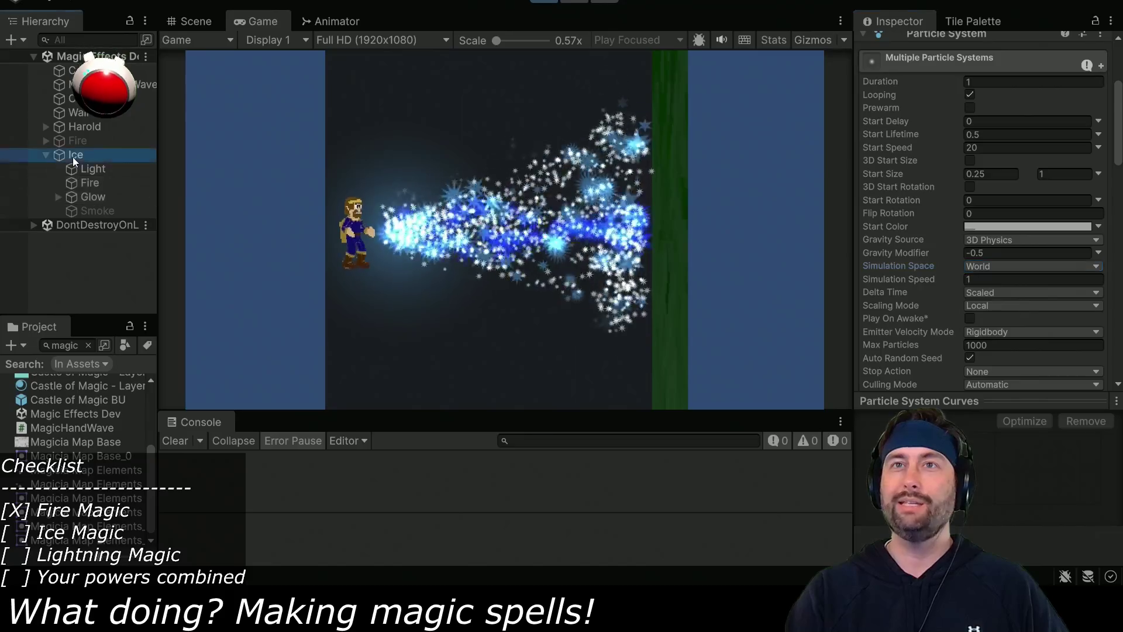
pyautogui.moveTo(932, 146)
pyautogui.mouseDown()
pyautogui.moveTo(899, 152)
pyautogui.moveTo(1096, 139)
pyautogui.moveTo(1038, 150)
pyautogui.moveTo(1072, 149)
pyautogui.mouseUp()
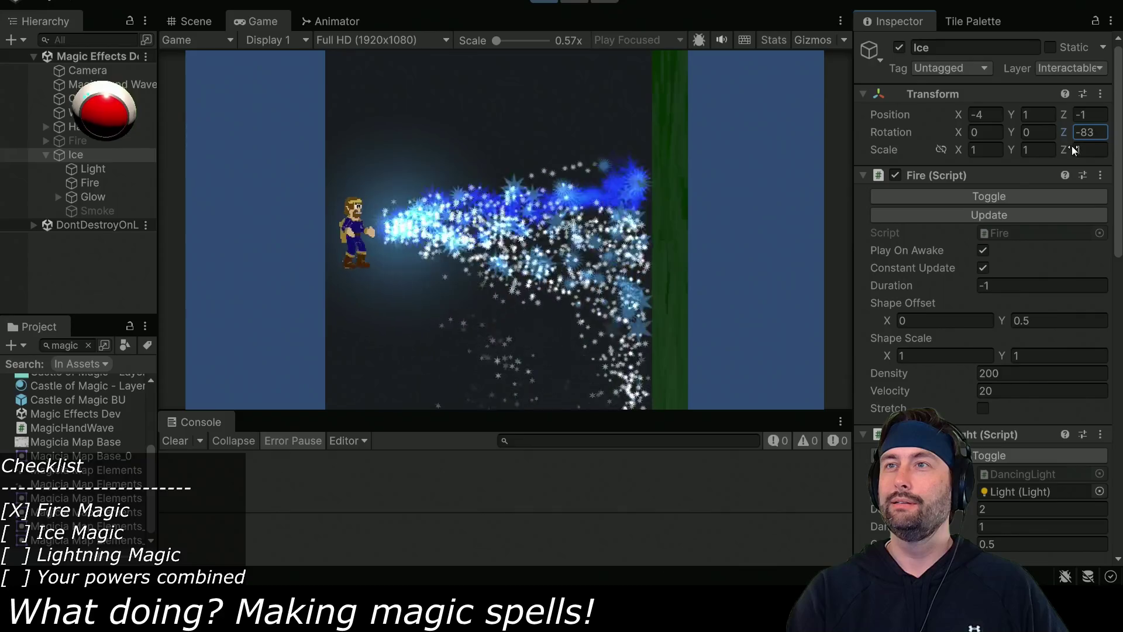
# Turn off Velocity over Lifetime on the Fire particle system.
pyautogui.click(88, 198)
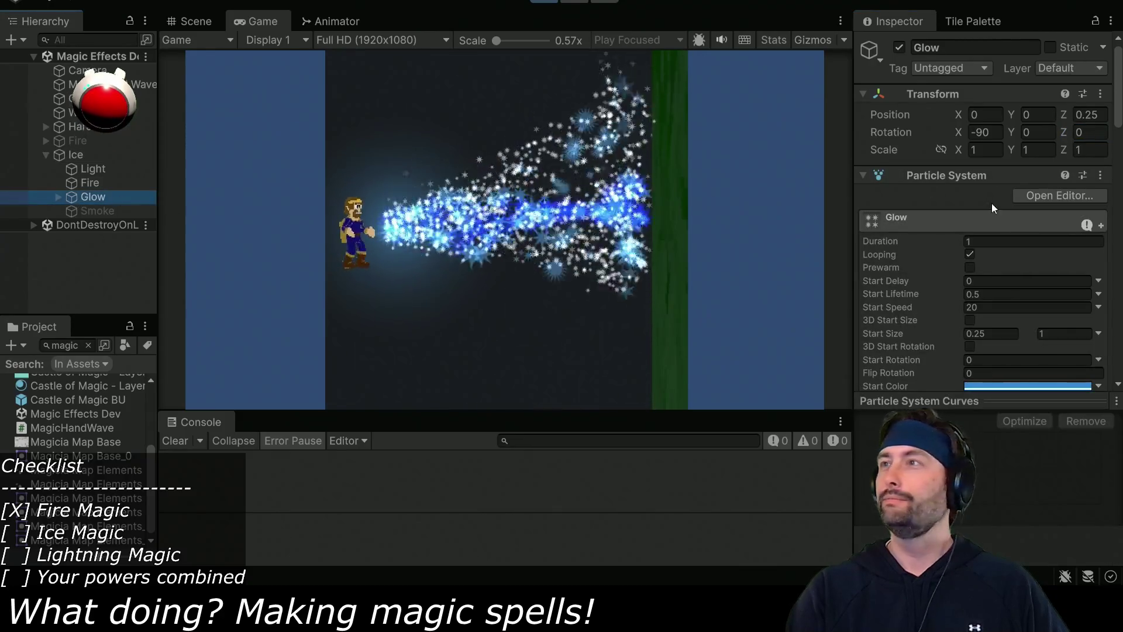
pyautogui.scroll(-10, 984, 244)
pyautogui.scroll(-3, 1012, 223)
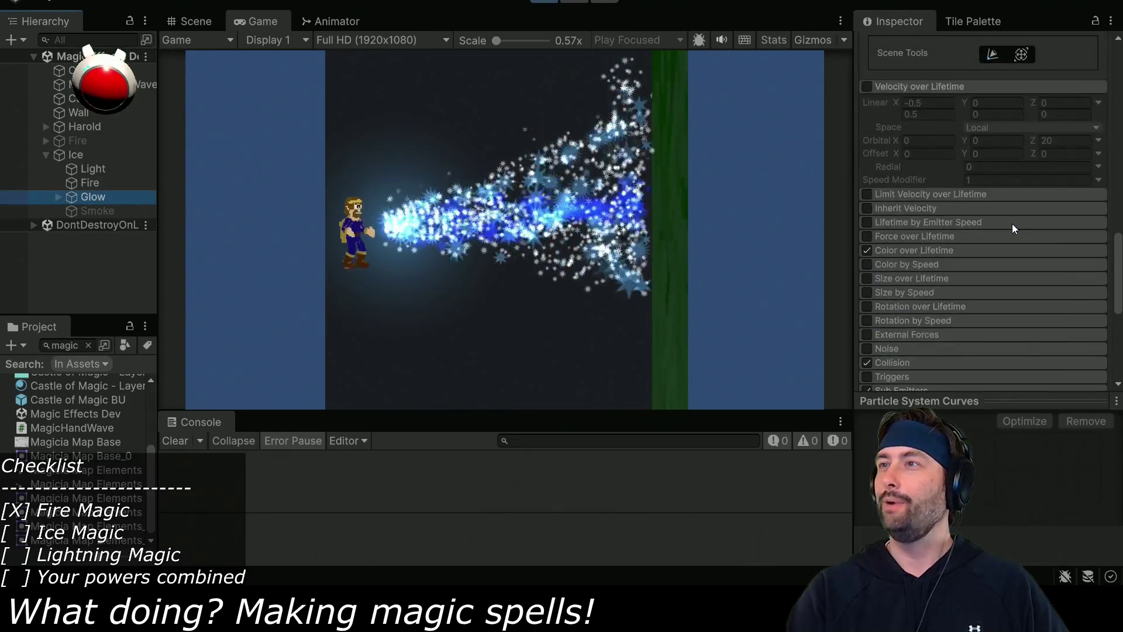
pyautogui.scroll(8, 904, 247)
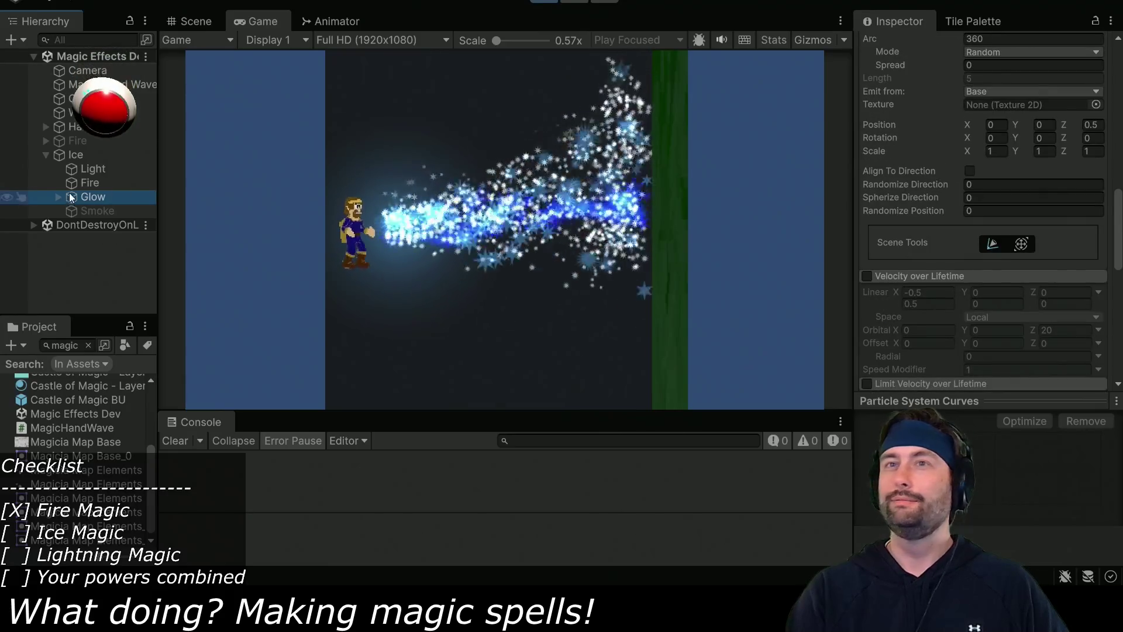
pyautogui.click(87, 182)
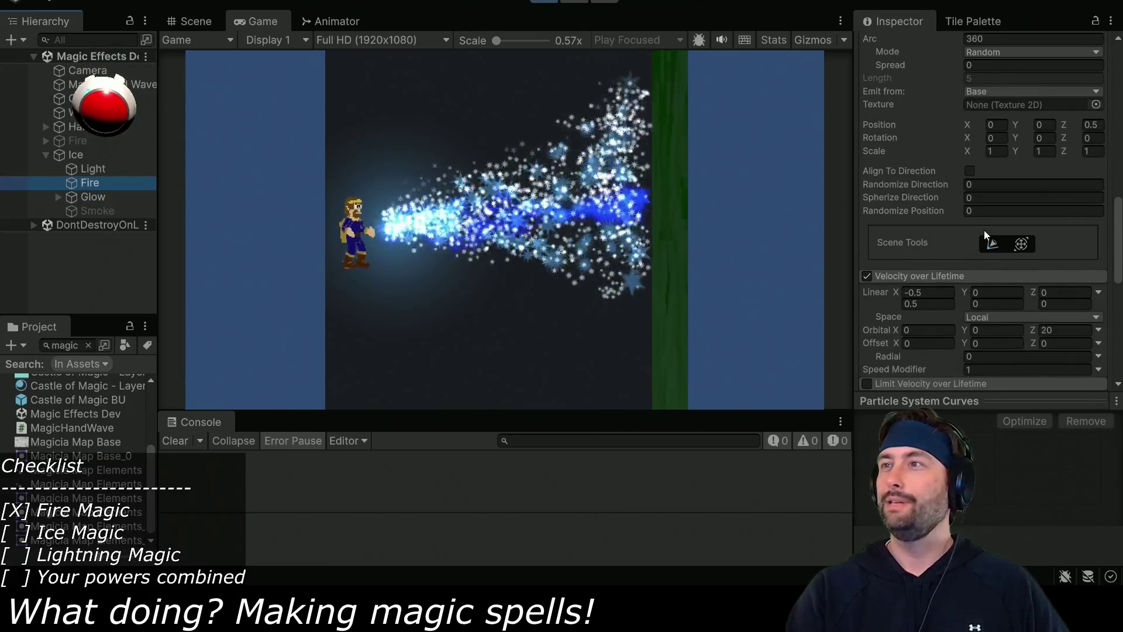
pyautogui.click(867, 276)
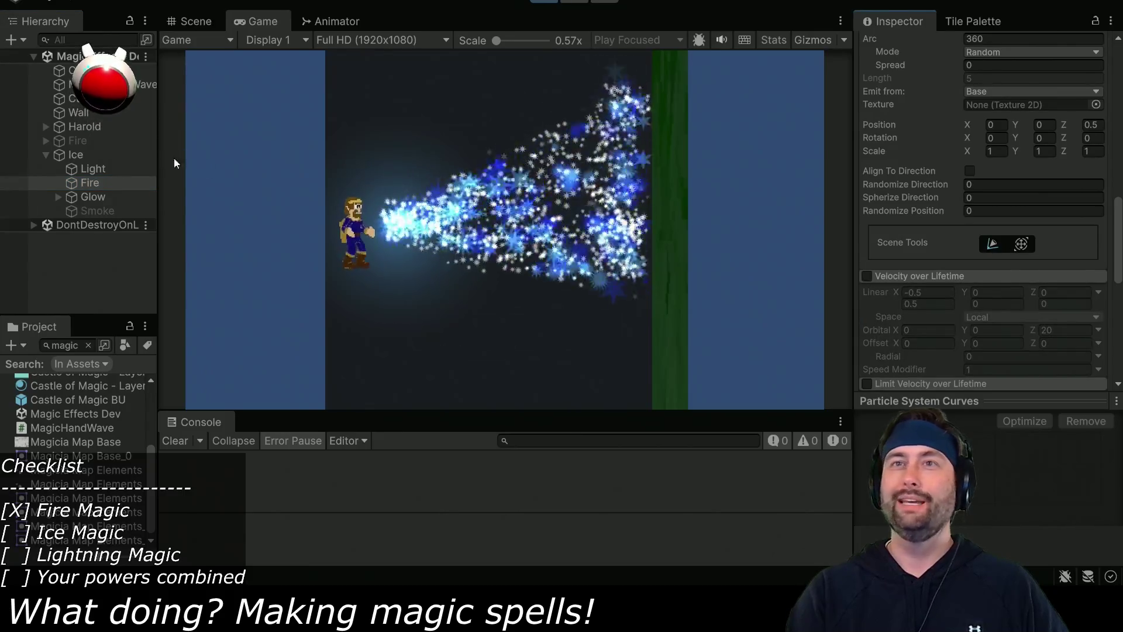
# Rotate the Ice object to swing the spray upward, then back toward the right.
pyautogui.click(71, 154)
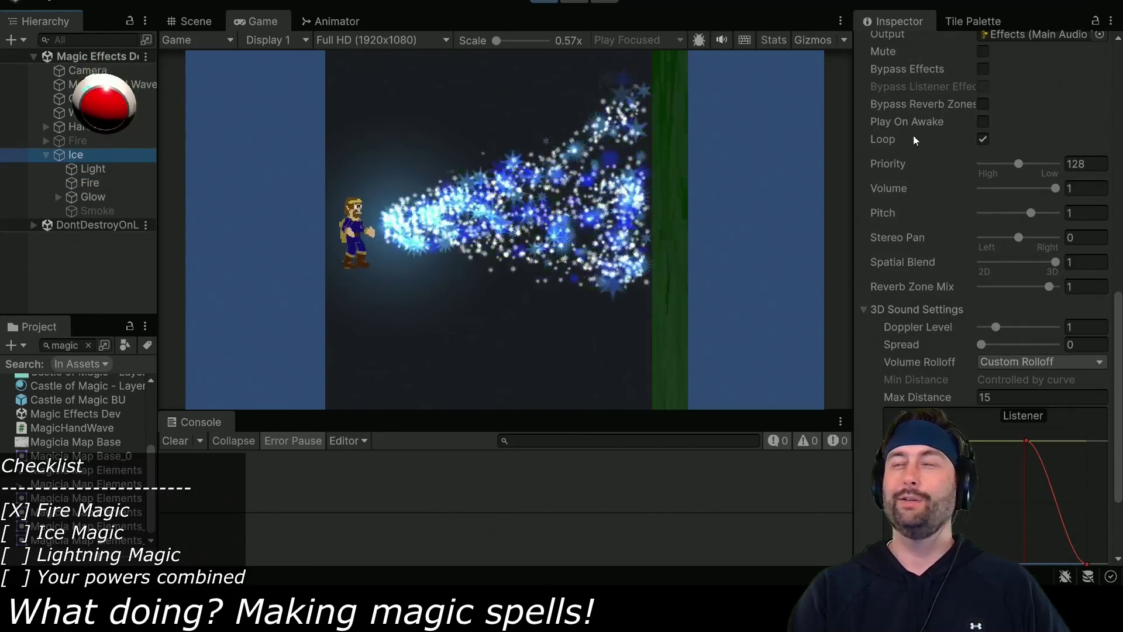
pyautogui.scroll(15, 1053, 176)
pyautogui.moveTo(1065, 133)
pyautogui.mouseDown()
pyautogui.moveTo(1094, 134)
pyautogui.moveTo(1071, 133)
pyautogui.mouseUp()
pyautogui.moveTo(238, 118)
pyautogui.mouseDown()
pyautogui.moveTo(29, 137)
pyautogui.moveTo(988, 164)
pyautogui.moveTo(13, 149)
pyautogui.moveTo(1059, 145)
pyautogui.moveTo(30, 130)
pyautogui.moveTo(218, 122)
pyautogui.moveTo(1024, 158)
pyautogui.moveTo(941, 170)
pyautogui.moveTo(1079, 161)
pyautogui.moveTo(1008, 181)
pyautogui.moveTo(1064, 191)
pyautogui.mouseUp()
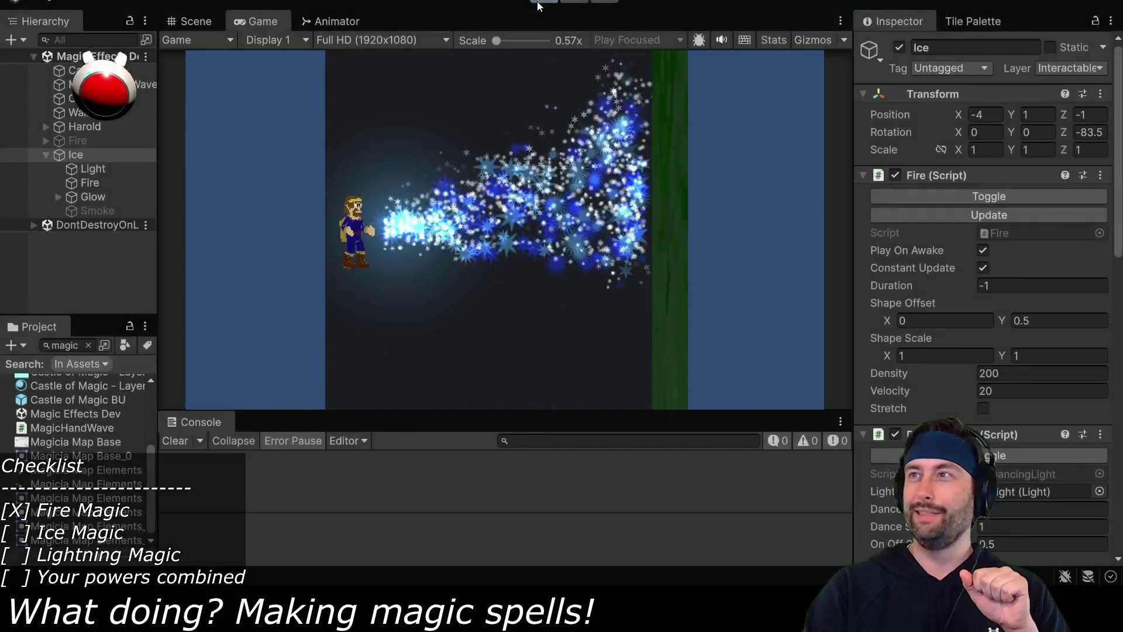
# Stop the game and disable Velocity over Lifetime on both Fire and Glow under Ice.
pyautogui.hotkey('ctrl', 'p')
pyautogui.click(90, 185)
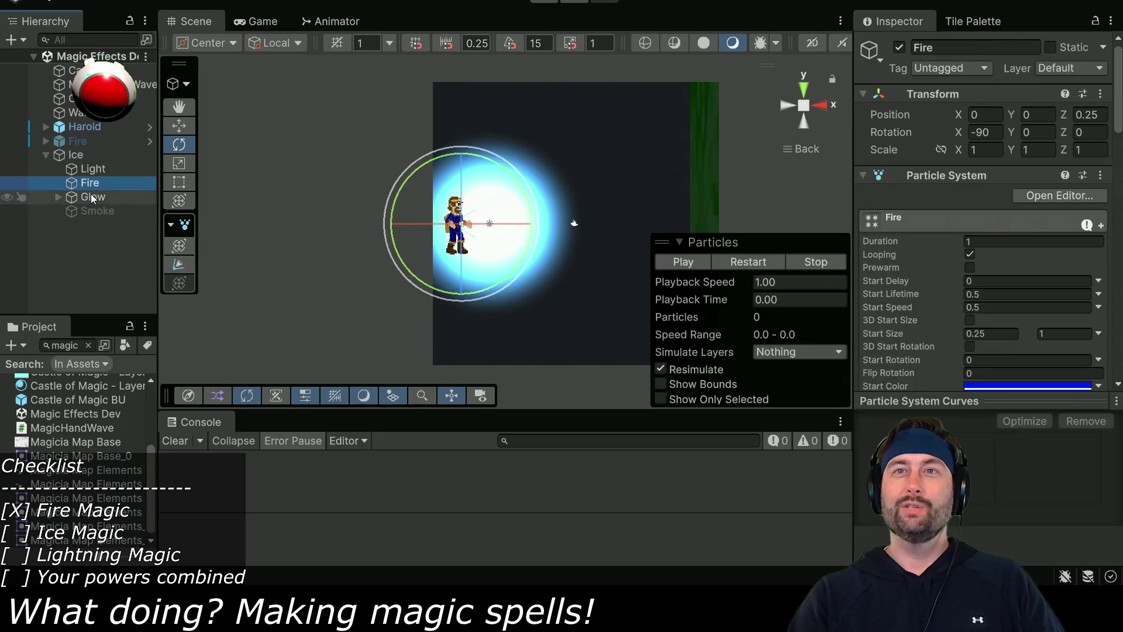
pyautogui.keyDown('ctrl'); pyautogui.click(90, 195); pyautogui.keyUp('ctrl')
pyautogui.scroll(-15, 942, 257)
pyautogui.click(867, 259)
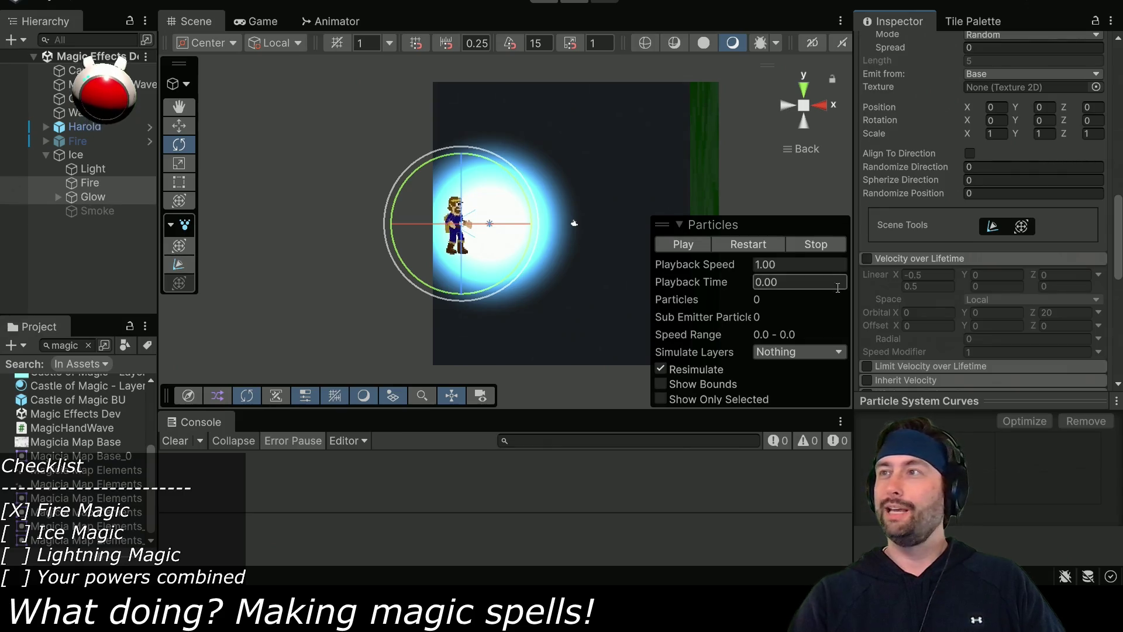
pyautogui.scroll(15, 983, 289)
pyautogui.scroll(-3, 989, 283)
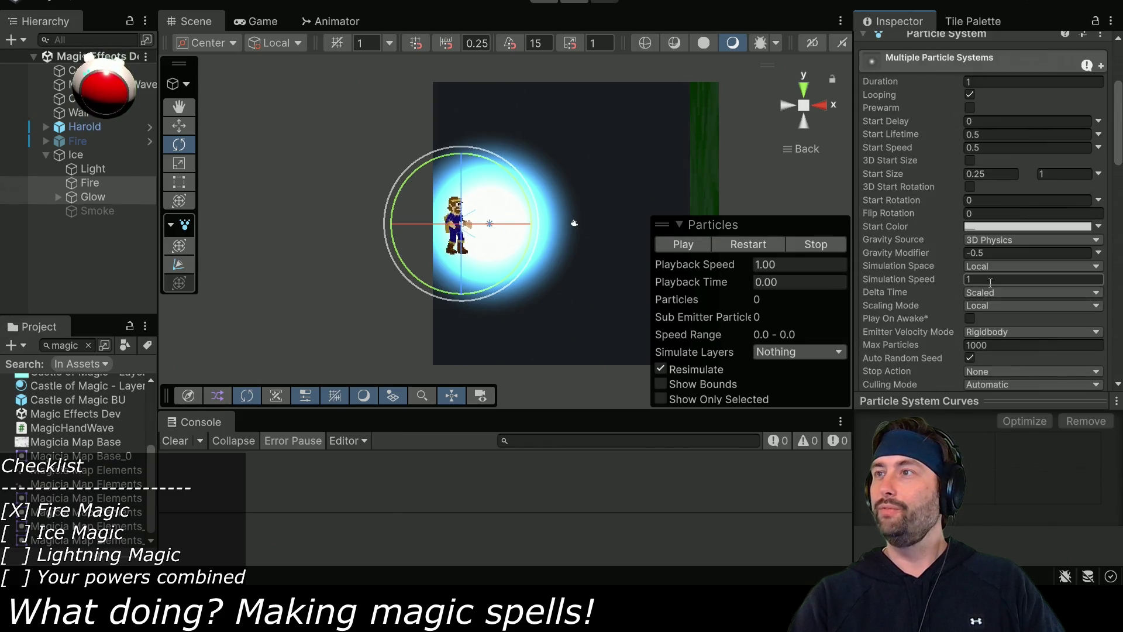
# Set the ice particles' Simulation Space to World, then review Glow on its own.
pyautogui.click(987, 307)
pyautogui.click(998, 269)
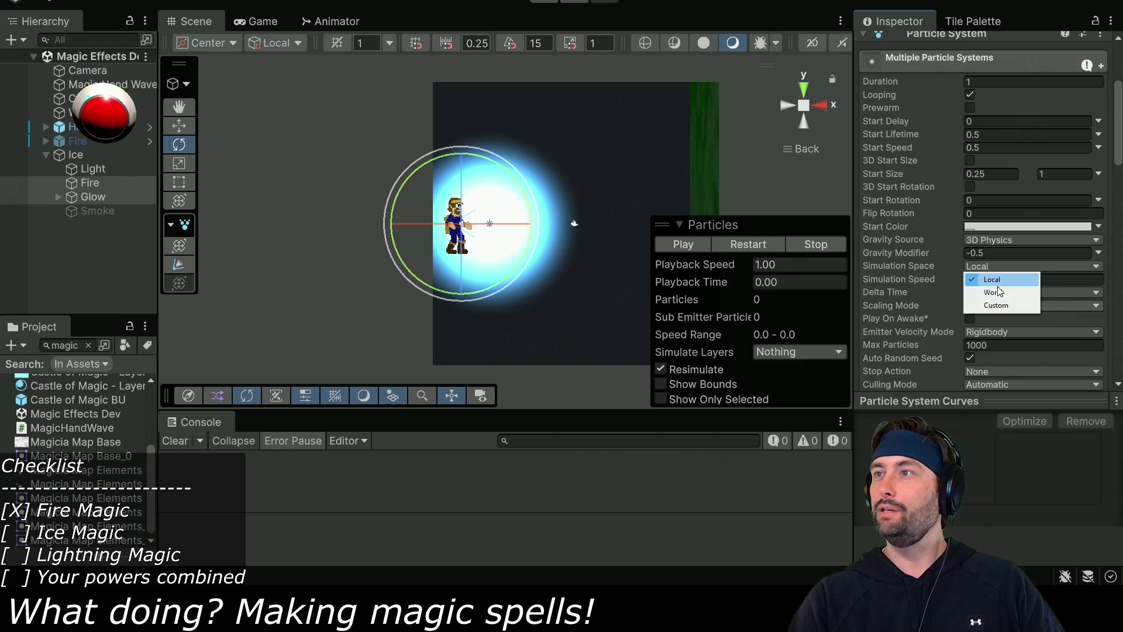
pyautogui.scroll(3, 915, 284)
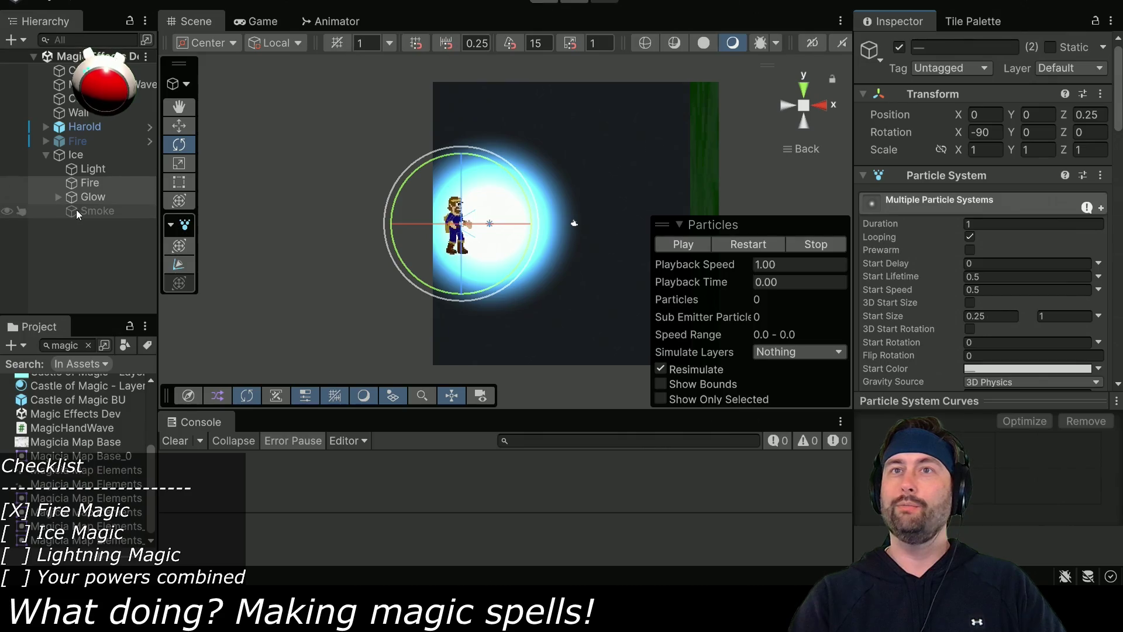
pyautogui.click(88, 197)
pyautogui.scroll(-10, 950, 278)
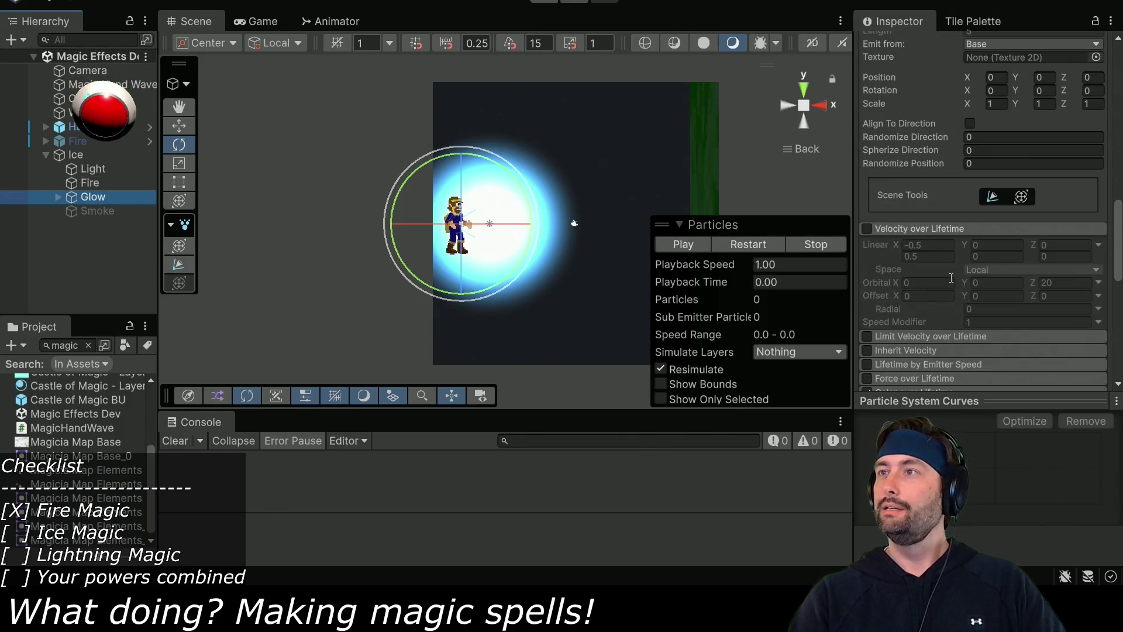
pyautogui.scroll(6, 951, 277)
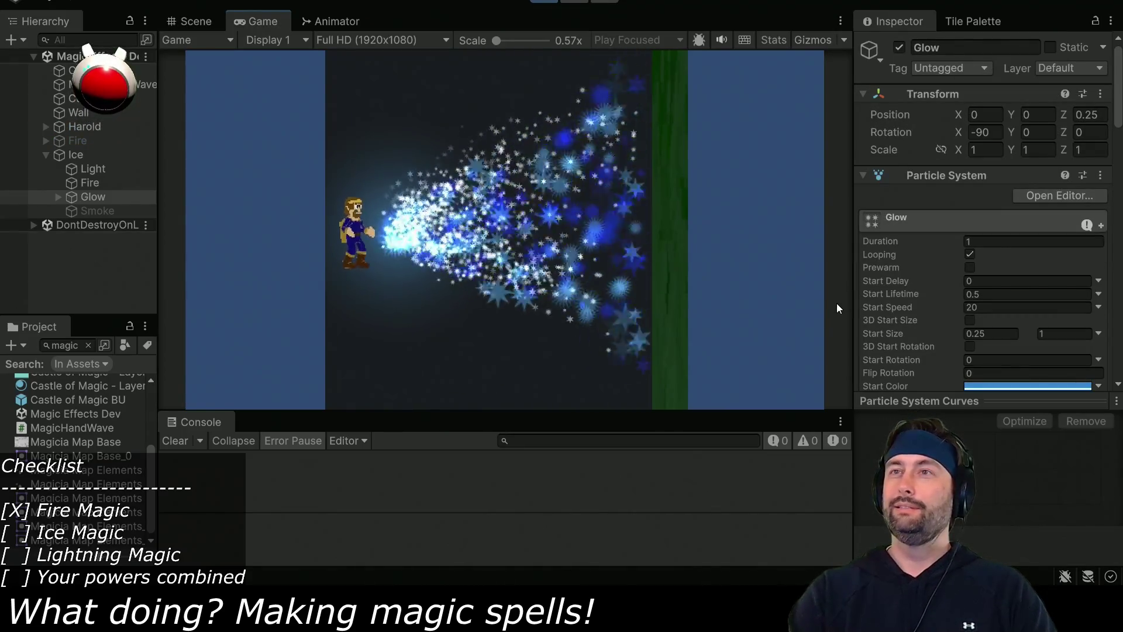
# Narrow the Fire and Glow Shape cone Angle from 30 to 10.
pyautogui.click(90, 182)
pyautogui.keyDown('ctrl'); pyautogui.click(92, 197); pyautogui.keyUp('ctrl')
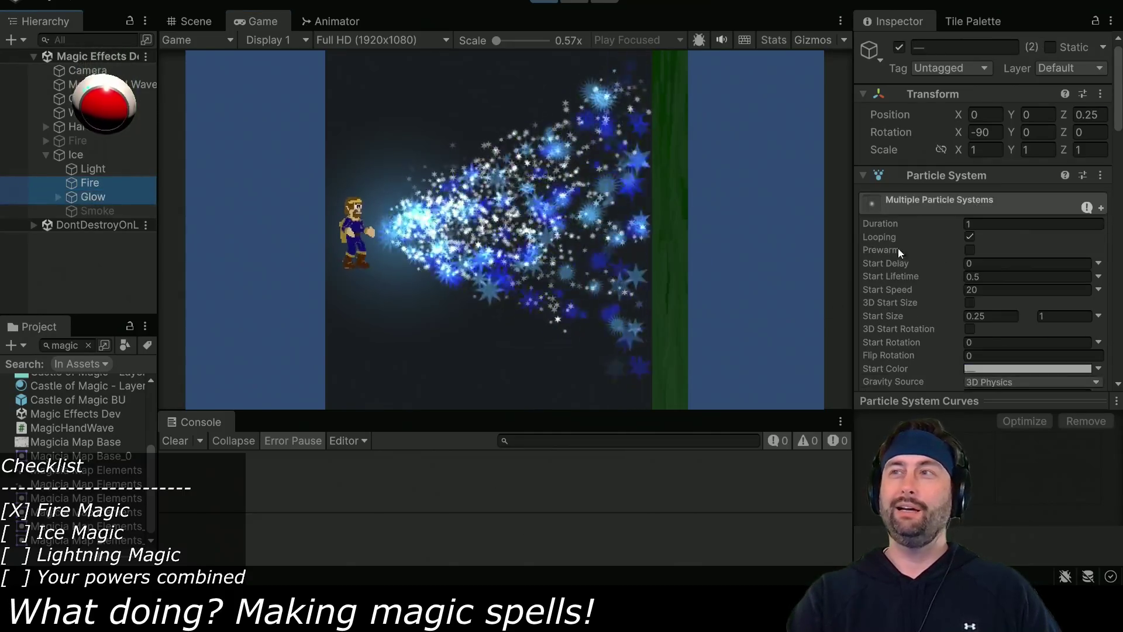
pyautogui.scroll(-10, 924, 255)
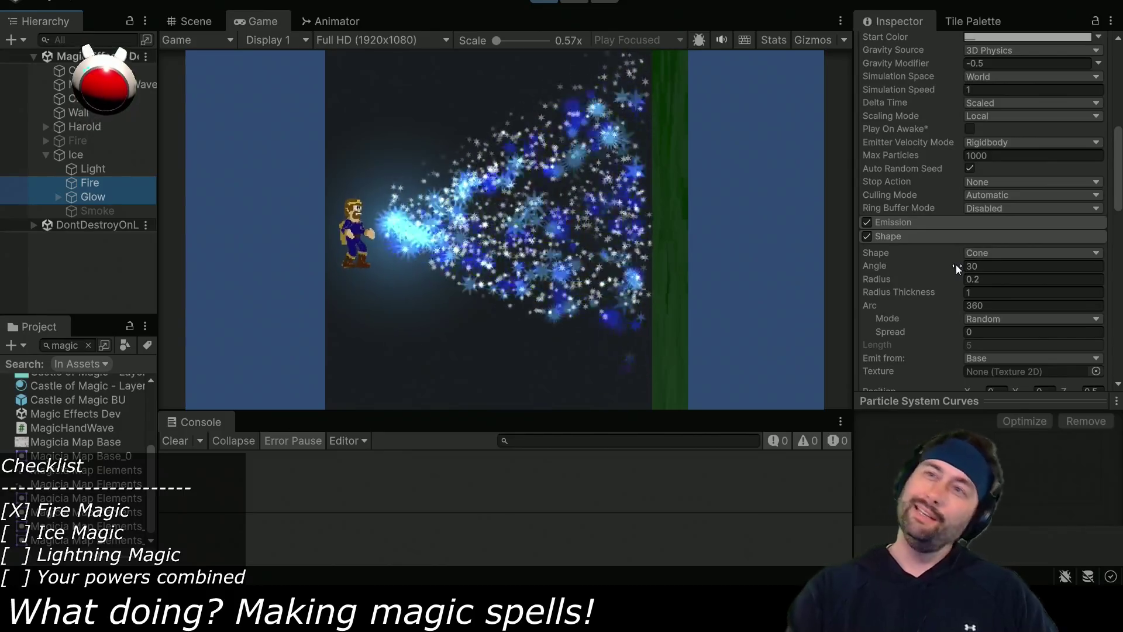
pyautogui.click(987, 266)
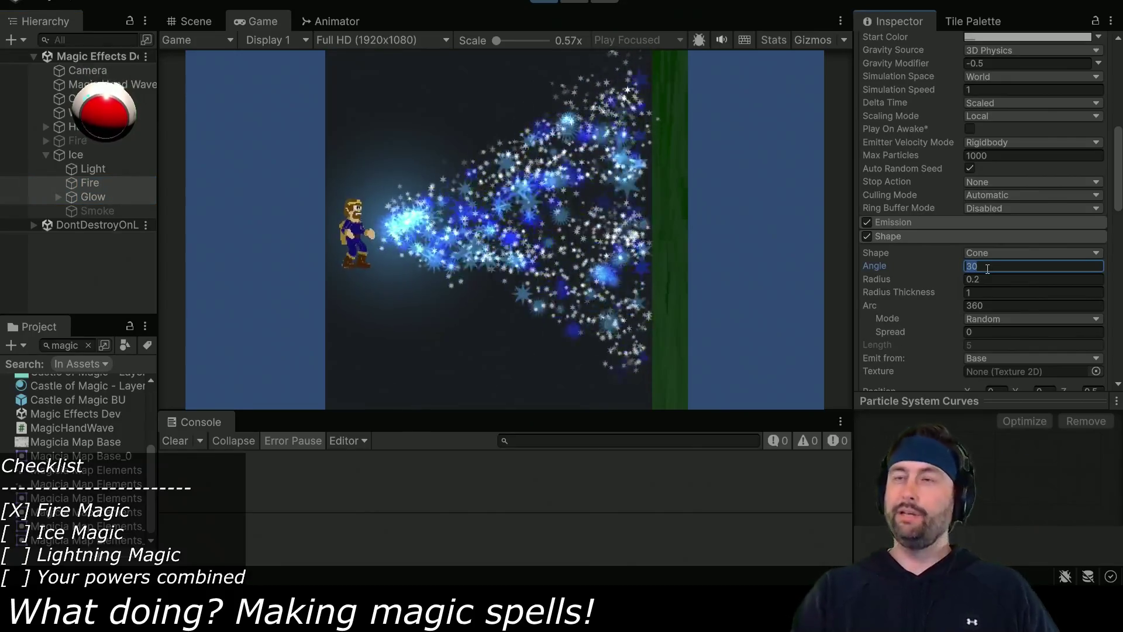
pyautogui.write('20')
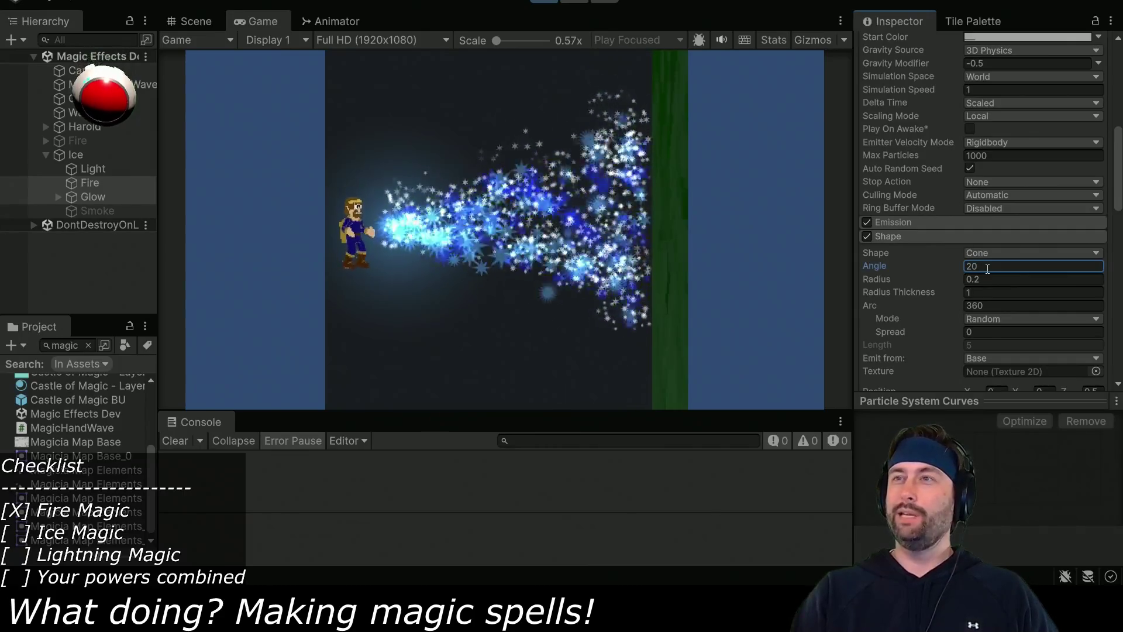
pyautogui.press('BackSpace')
pyautogui.press('BackSpace')
pyautogui.write('10')
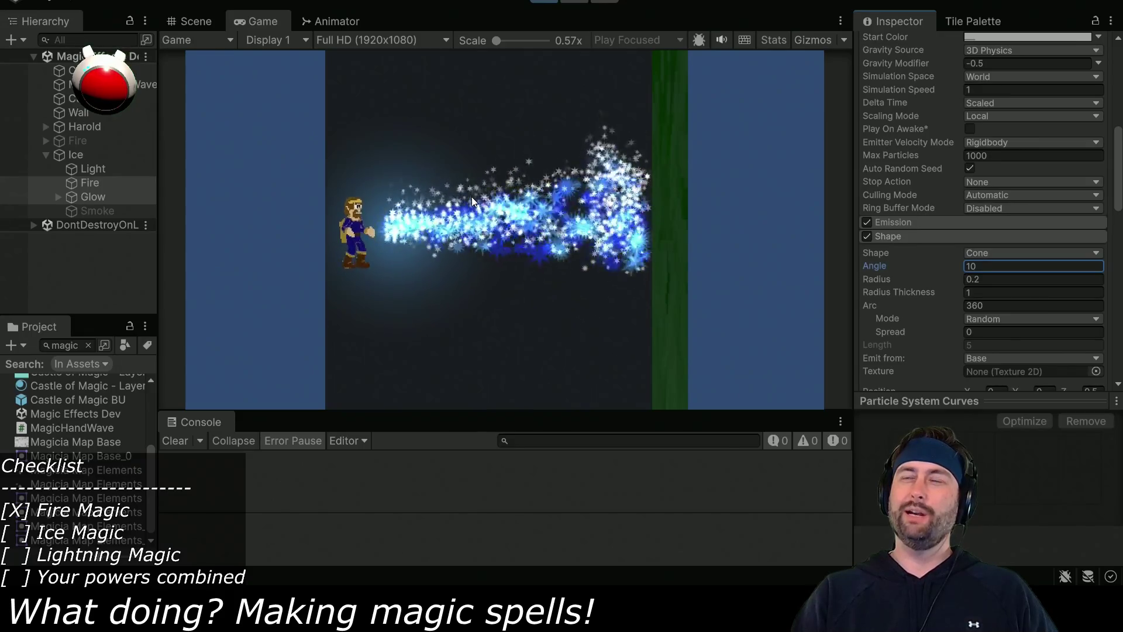
# Drag the Ice object's Rotation Z to aim the beam down and up, ending near -99.52.
pyautogui.click(72, 154)
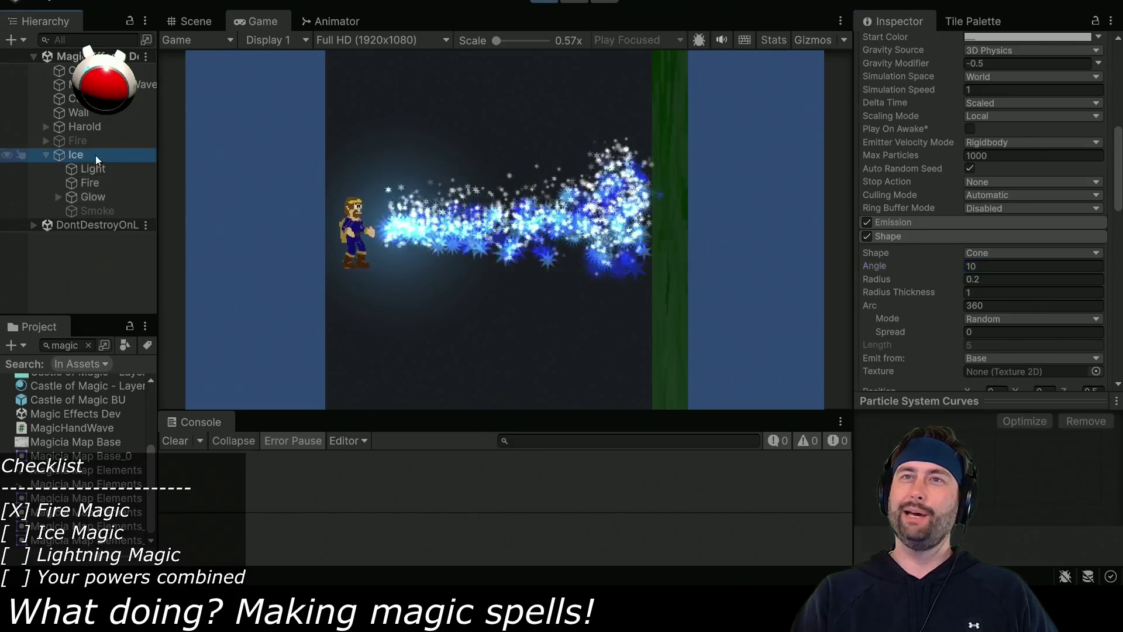
pyautogui.moveTo(1066, 132); pyautogui.dragTo(960, 144)
pyautogui.moveTo(1045, 303)
pyautogui.mouseDown()
pyautogui.moveTo(744, 118)
pyautogui.moveTo(614, 276)
pyautogui.moveTo(894, 335)
pyautogui.moveTo(204, 163)
pyautogui.moveTo(193, 146)
pyautogui.moveTo(451, 271)
pyautogui.moveTo(501, 310)
pyautogui.moveTo(530, 378)
pyautogui.moveTo(931, 218)
pyautogui.mouseUp()
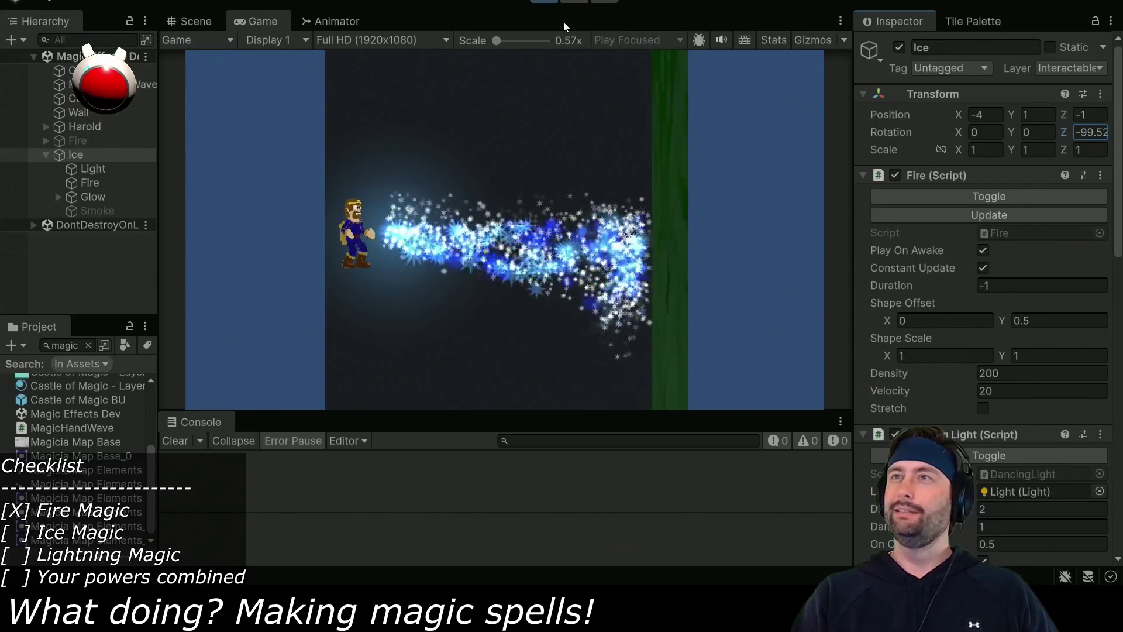
# Exit Play, confirm Fire and Glow keep Shape Angle 10, then collapse and select Ice.
pyautogui.hotkey('ctrl', 'p')
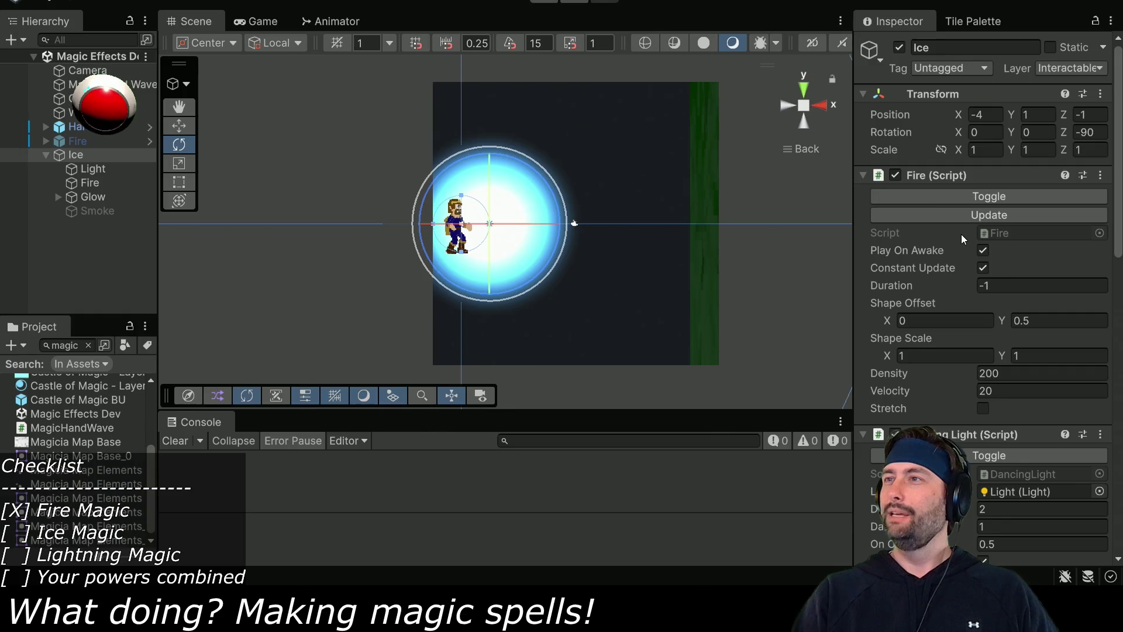
pyautogui.scroll(-8, 961, 234)
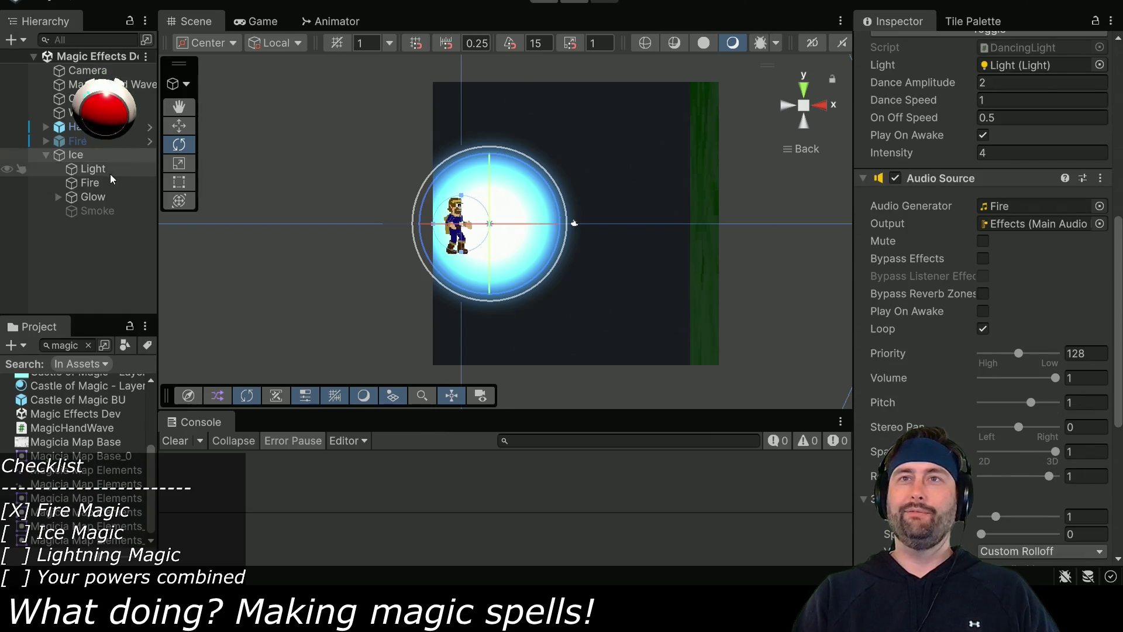
pyautogui.click(109, 183)
pyautogui.keyDown('ctrl'); pyautogui.click(108, 196); pyautogui.keyUp('ctrl')
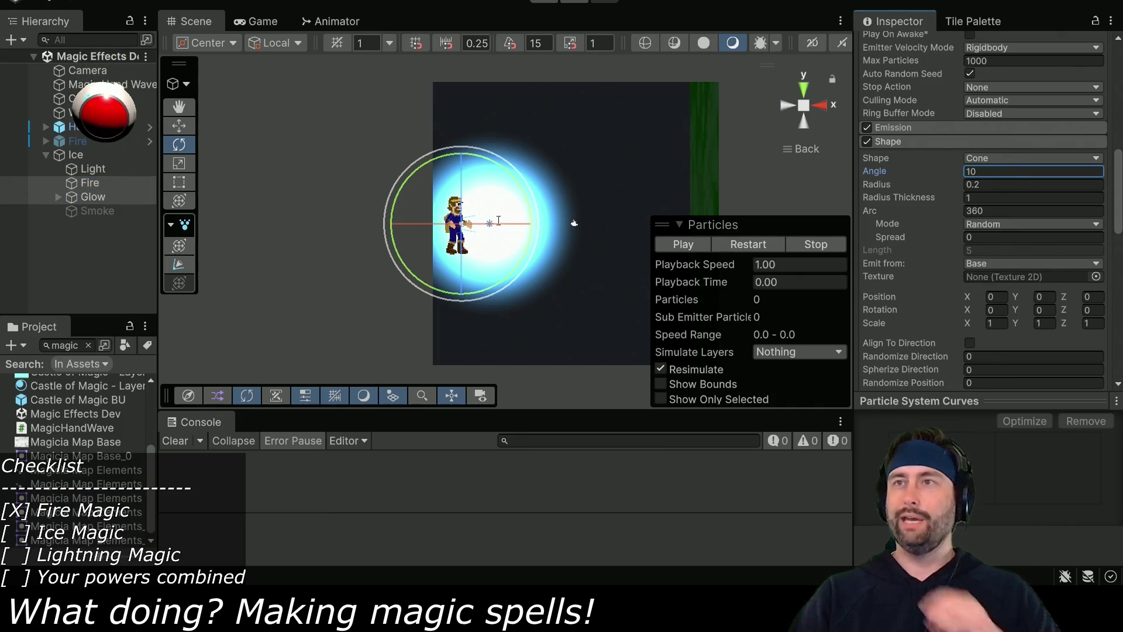
pyautogui.click(46, 155)
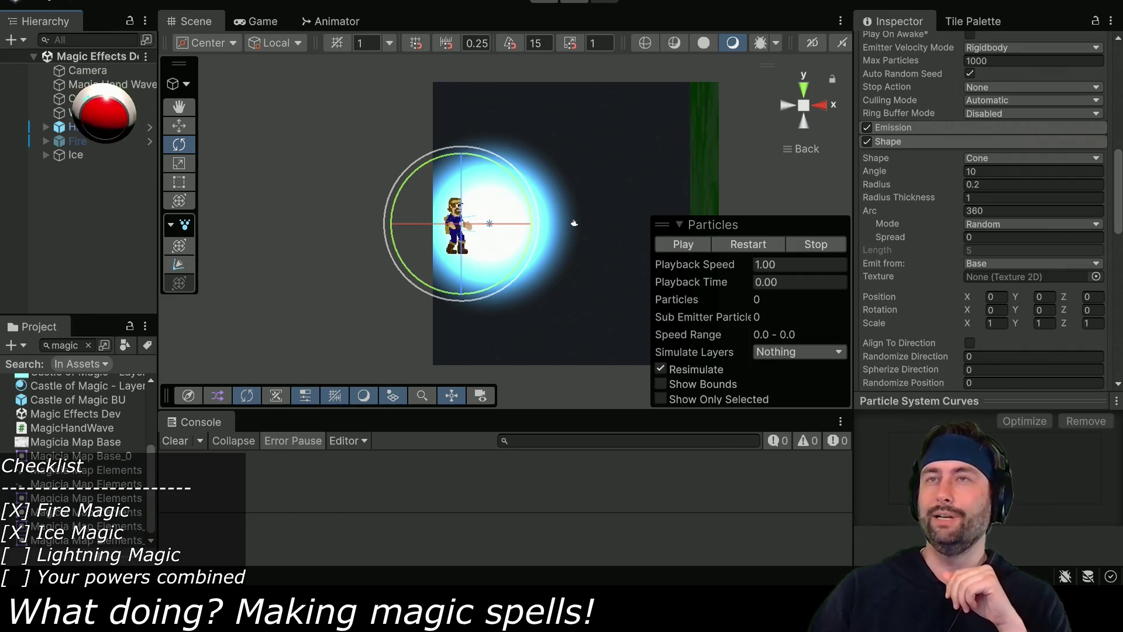
pyautogui.click(85, 156)
pyautogui.scroll(10, 925, 243)
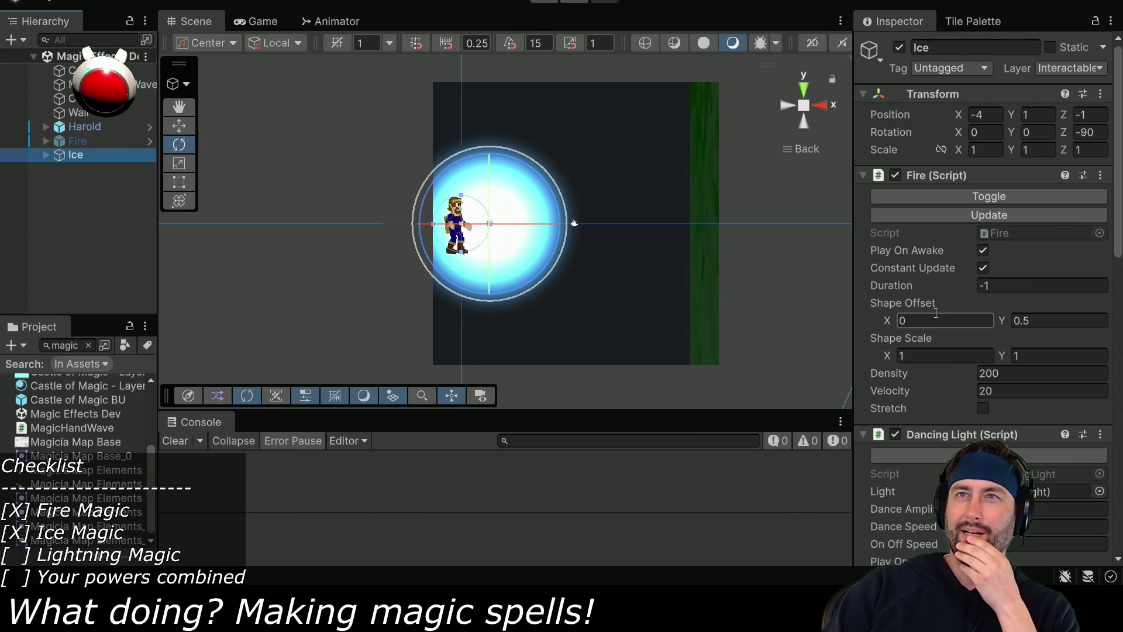
# Disable the Ice object and add a new Effects > Particle System in the Hierarchy.
pyautogui.click(899, 48)
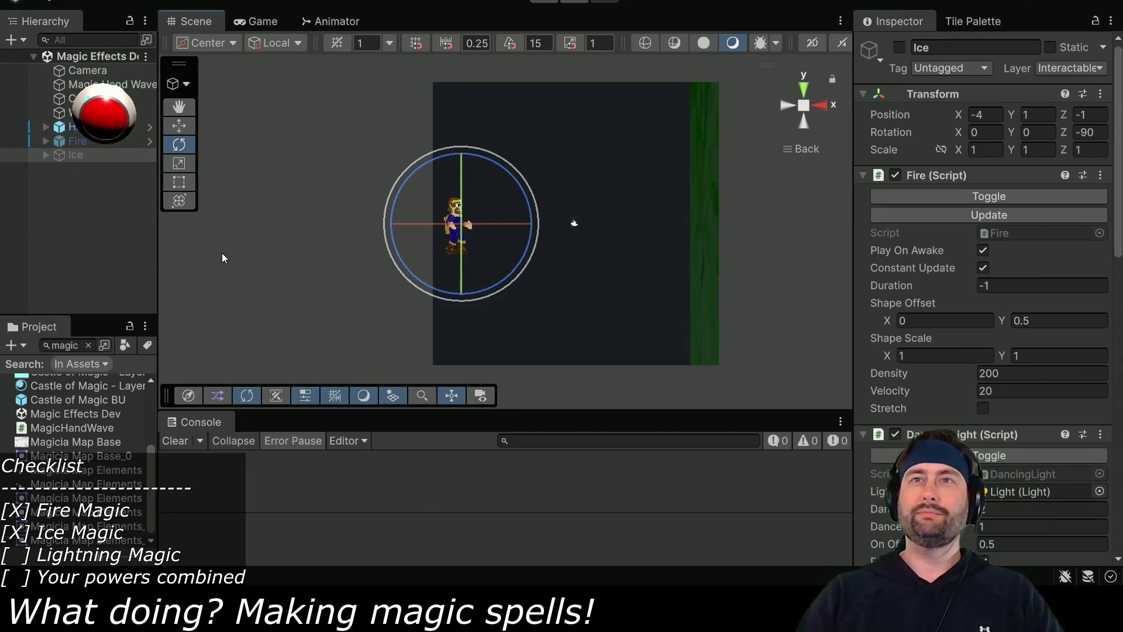
pyautogui.click(223, 258)
pyautogui.rightClick(67, 313)
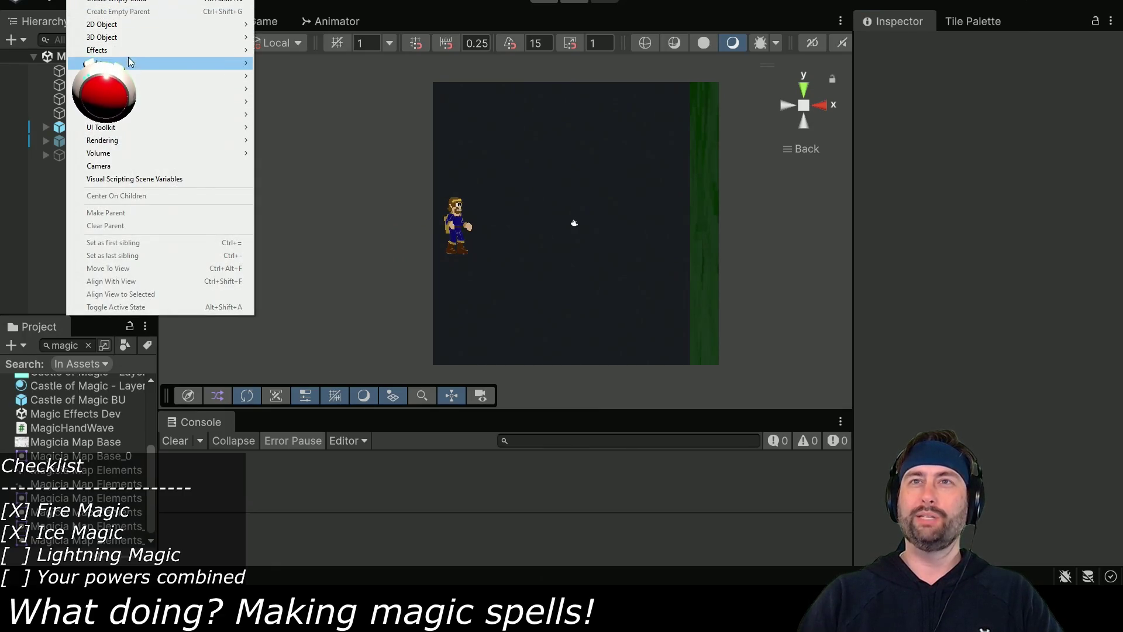
pyautogui.moveTo(147, 63)
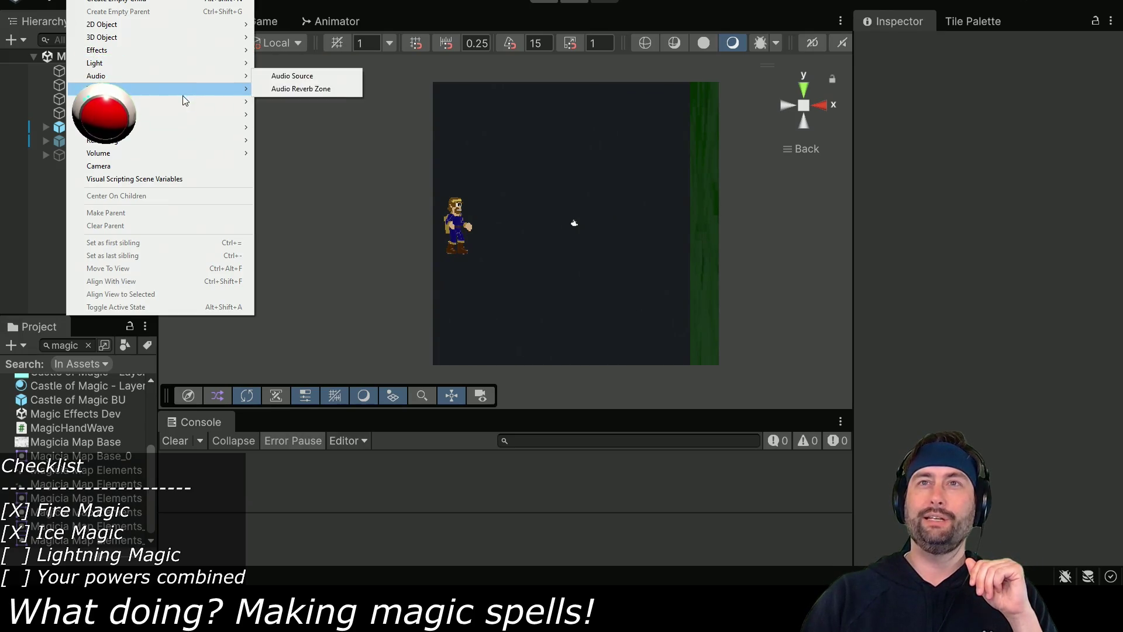
pyautogui.moveTo(185, 49)
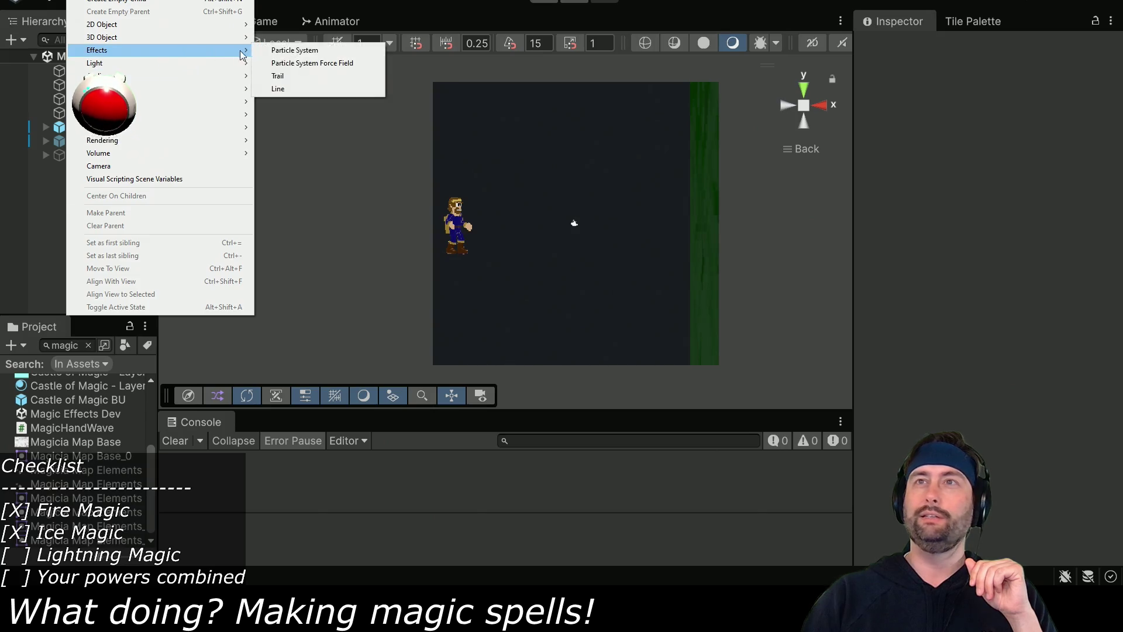
pyautogui.click(295, 50)
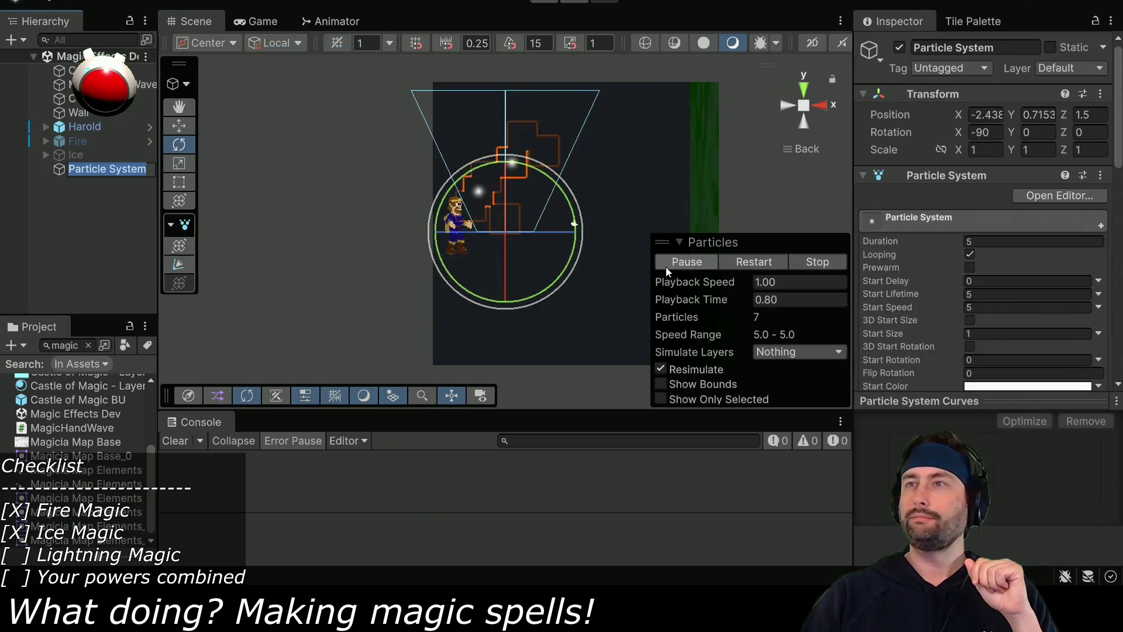
# Set the new Particle System's Position to 0, 0, -1.
pyautogui.click(994, 113)
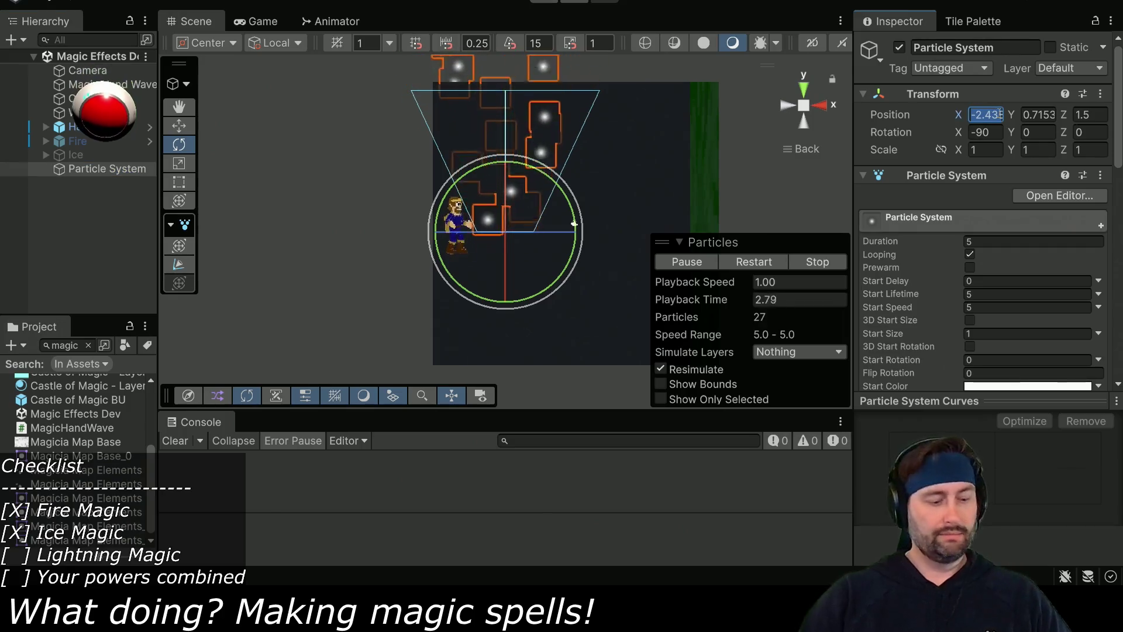
pyautogui.write('0')
pyautogui.press('Tab')
pyautogui.write('0')
pyautogui.press('Tab')
pyautogui.write('-1')
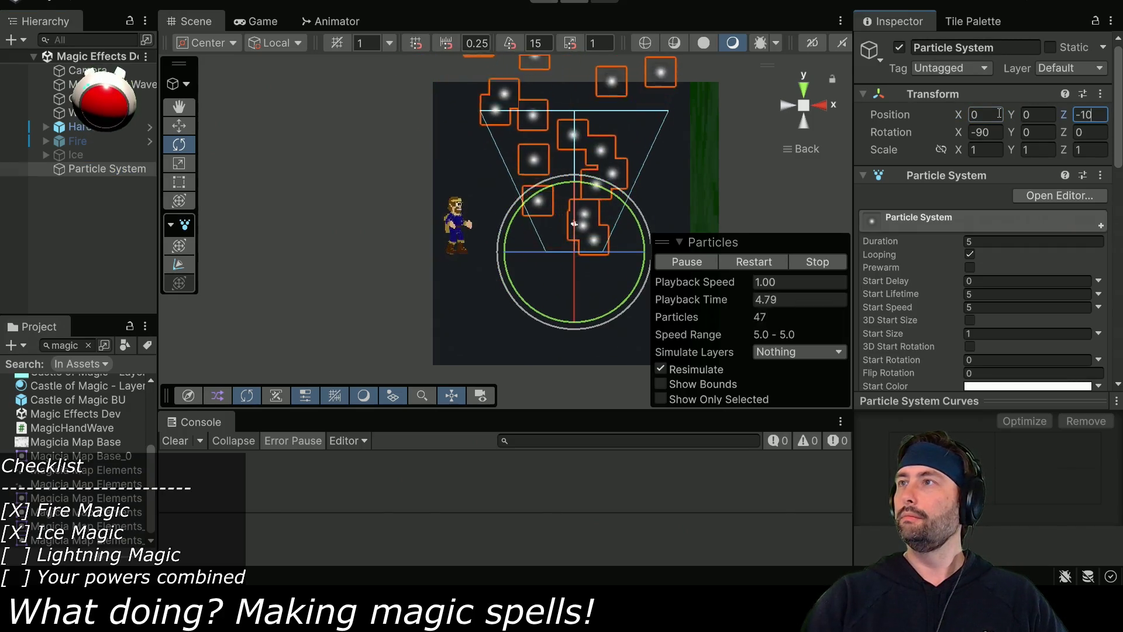
# Frame the emitter in the Scene view and flip its Rotation X to about -265.4.
pyautogui.moveTo(637, 248); pyautogui.dragTo(512, 248)
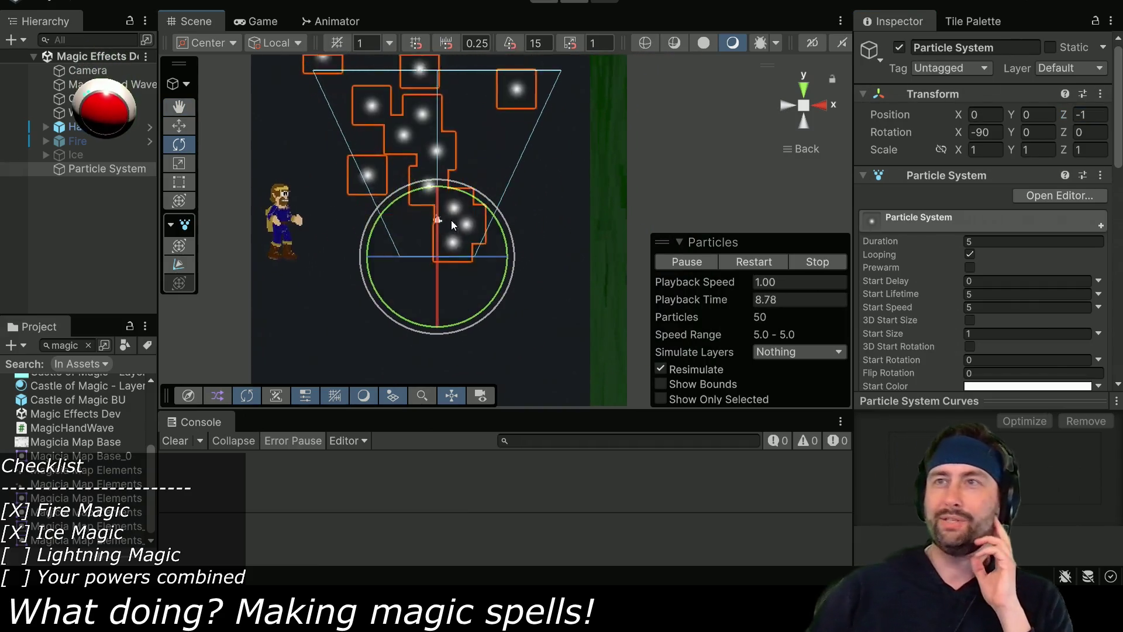
pyautogui.scroll(3, 462, 193)
pyautogui.moveTo(481, 170); pyautogui.dragTo(482, 261)
pyautogui.press('e')
pyautogui.scroll(-2, 483, 261)
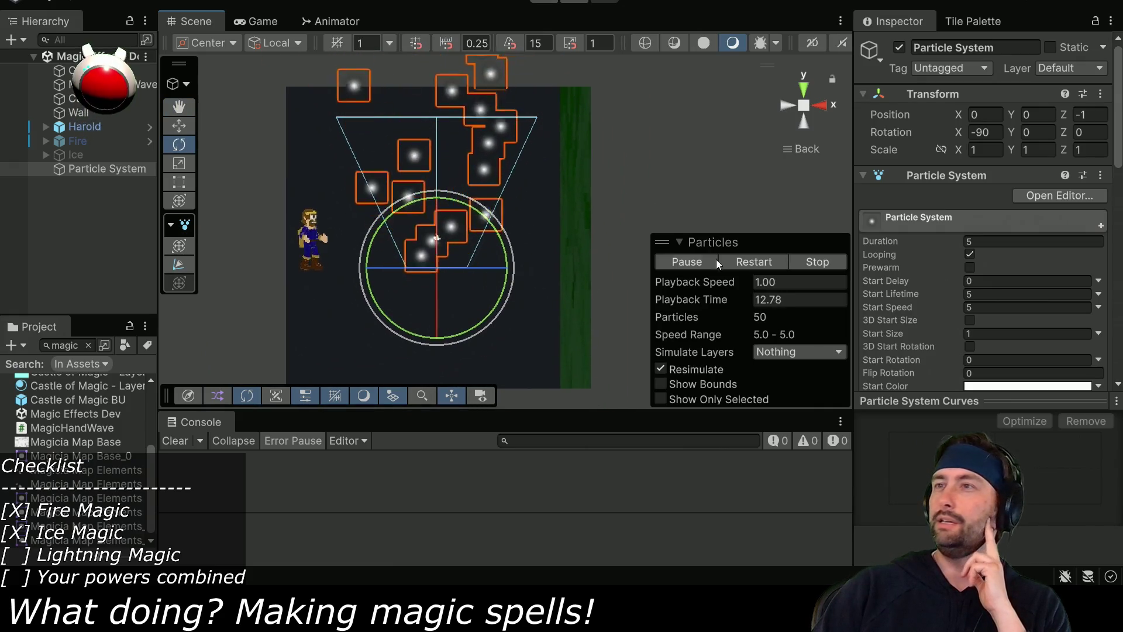
pyautogui.moveTo(1007, 128)
pyautogui.mouseDown()
pyautogui.moveTo(279, 205)
pyautogui.moveTo(991, 135)
pyautogui.mouseUp()
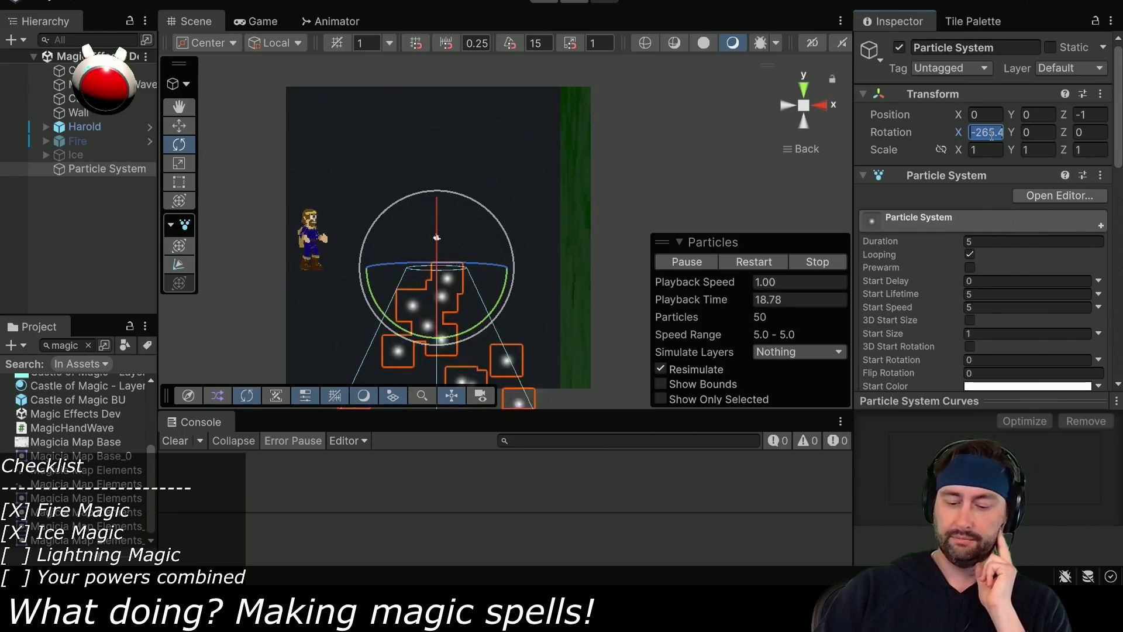
# Set the Particle System's X rotation to 90 and raise its Position Y to 6.
pyautogui.write('90')
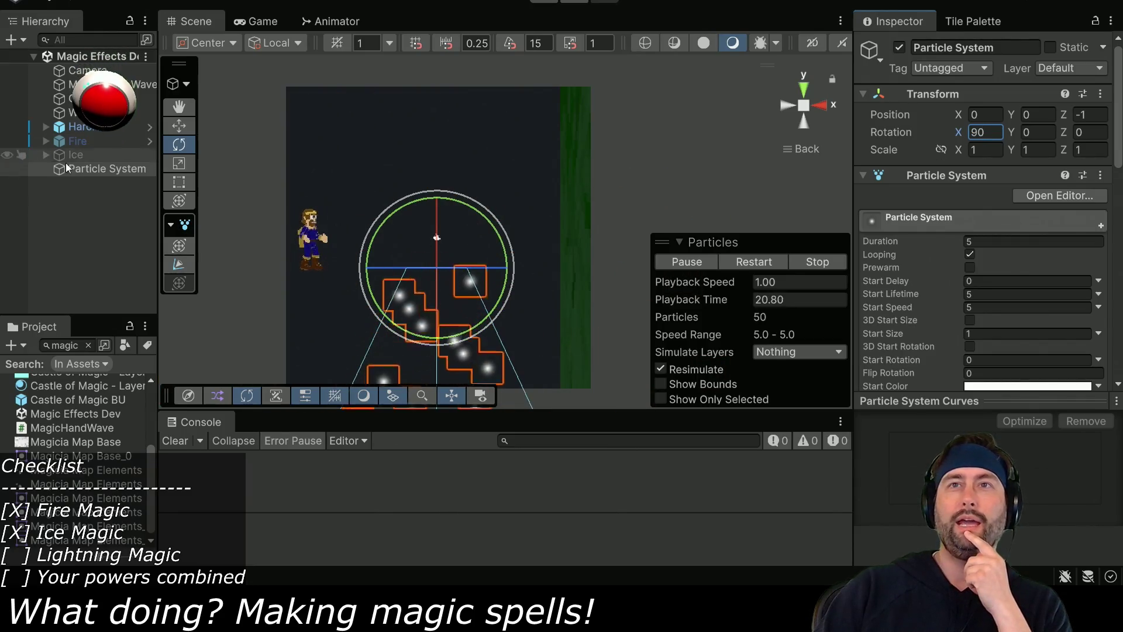
pyautogui.moveTo(1009, 114); pyautogui.dragTo(1051, 115)
pyautogui.write('56')
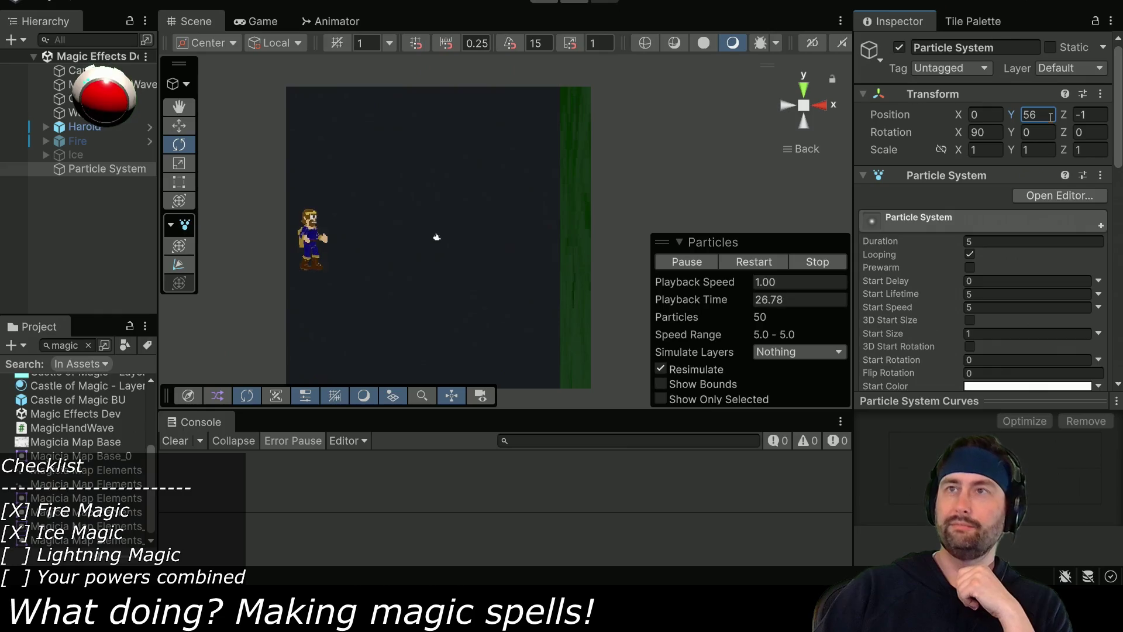
pyautogui.write('6')
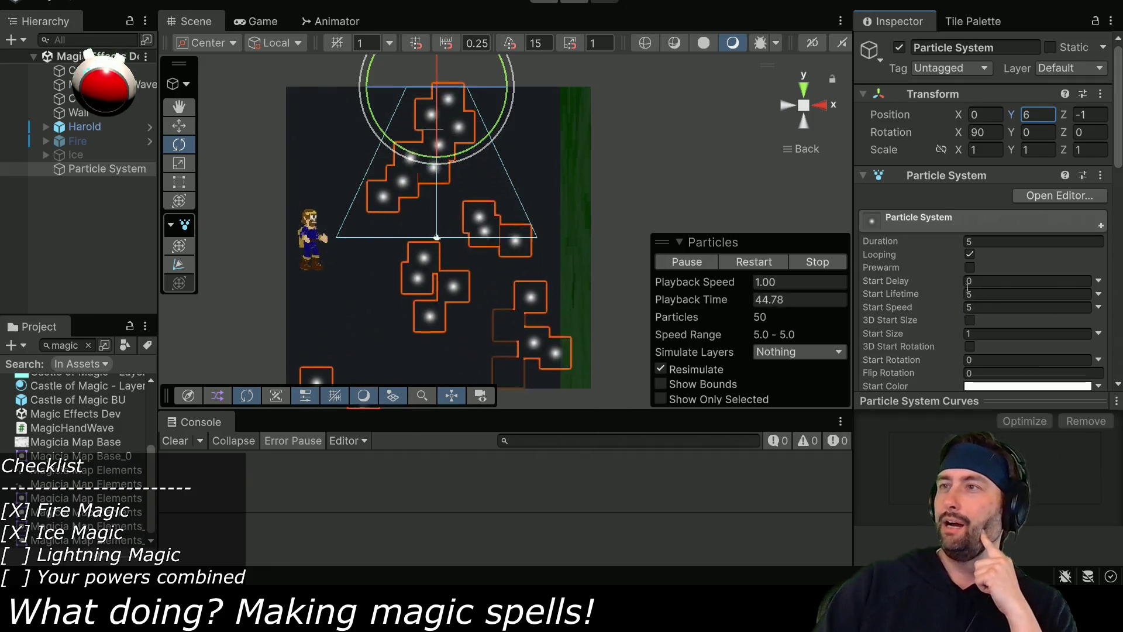
pyautogui.scroll(-15, 956, 295)
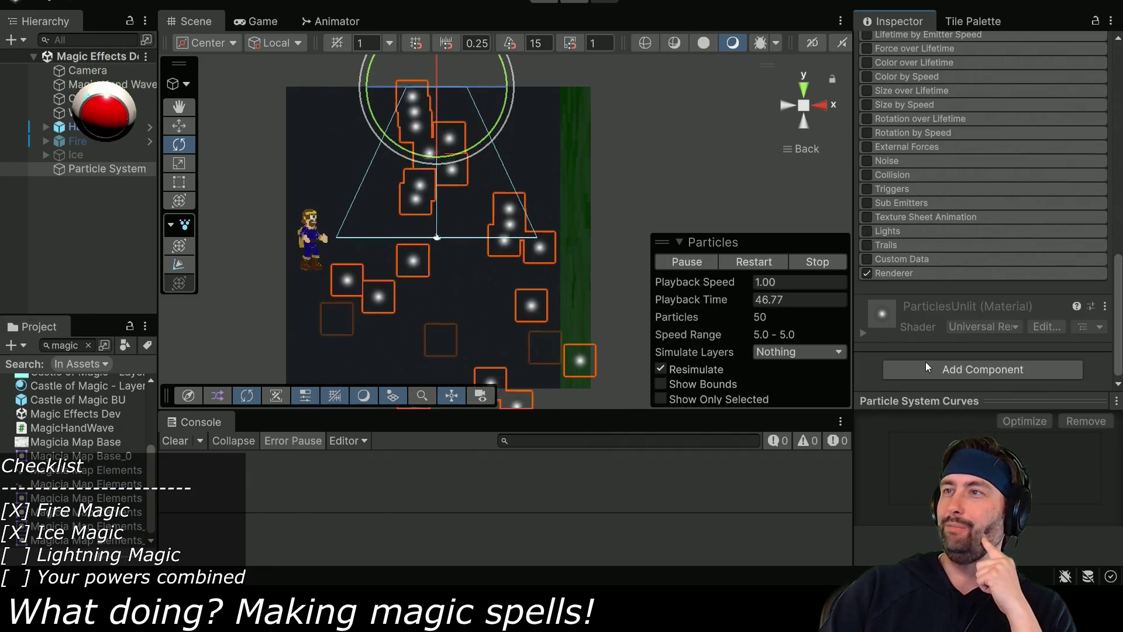
# Switch the Renderer to Stretched Billboard with Speed Scale 1 and Length Scale 50.
pyautogui.click(920, 272)
pyautogui.click(1006, 289)
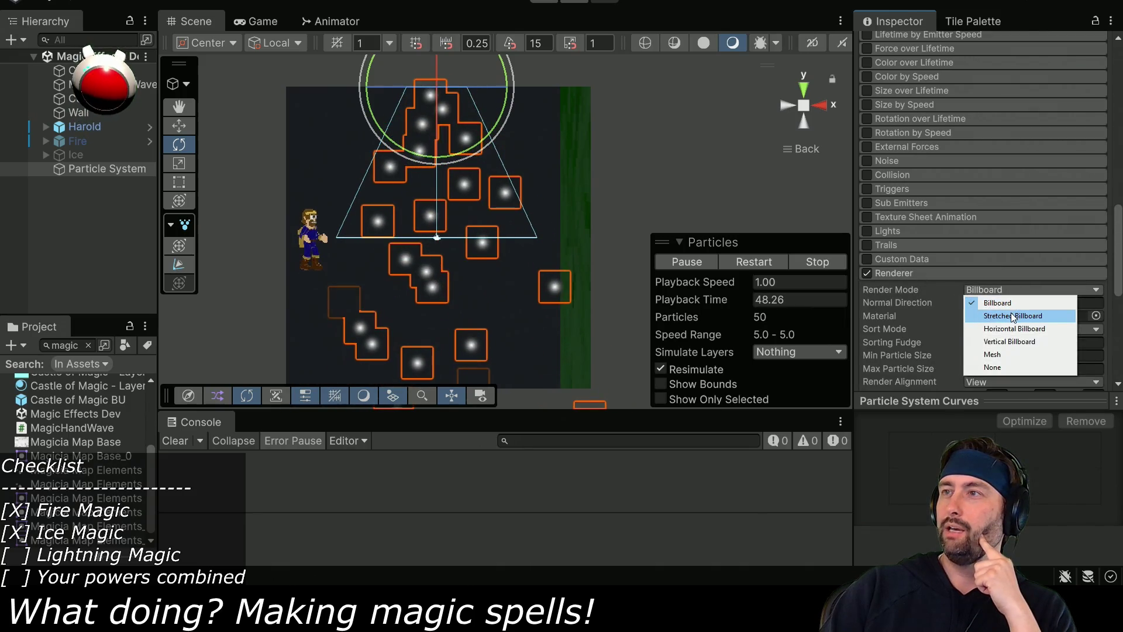
pyautogui.click(1013, 317)
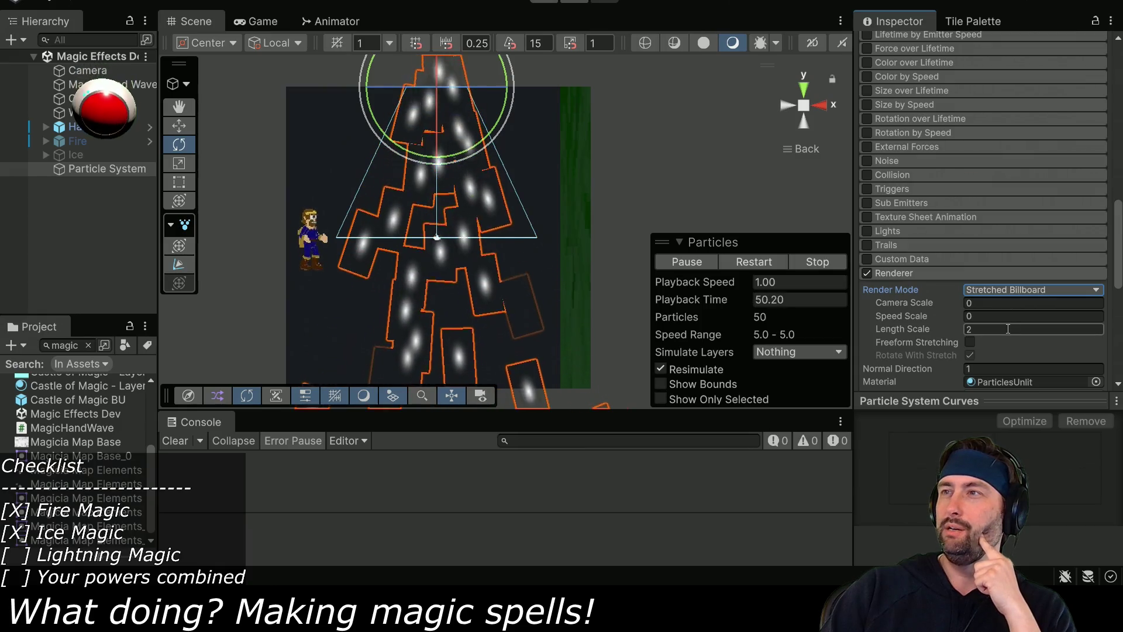
pyautogui.click(987, 316)
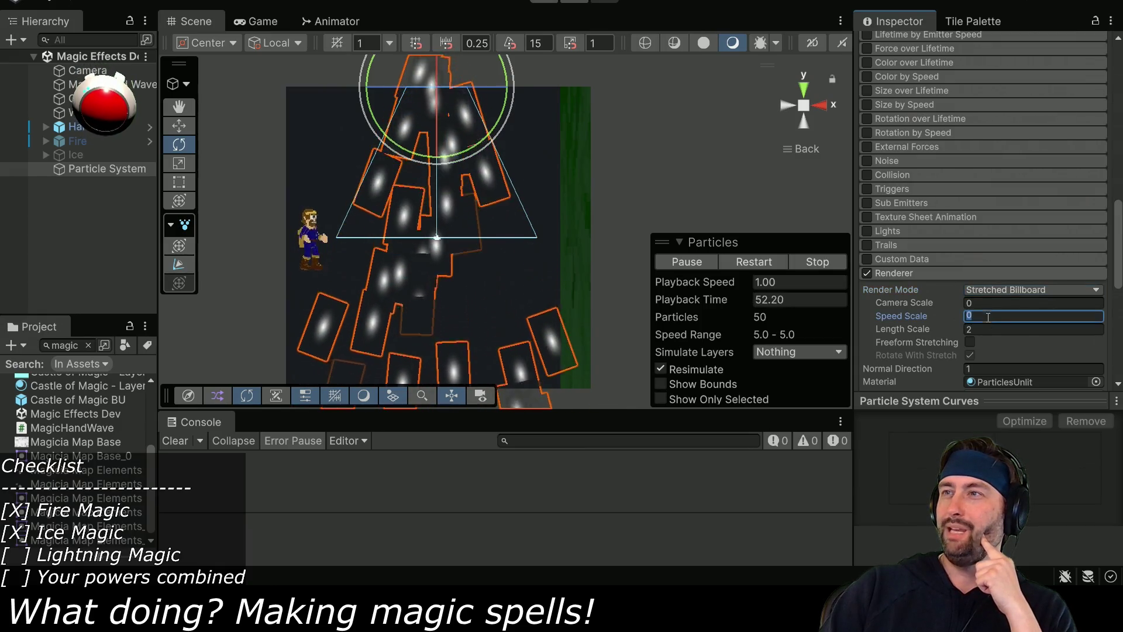
pyautogui.write('2')
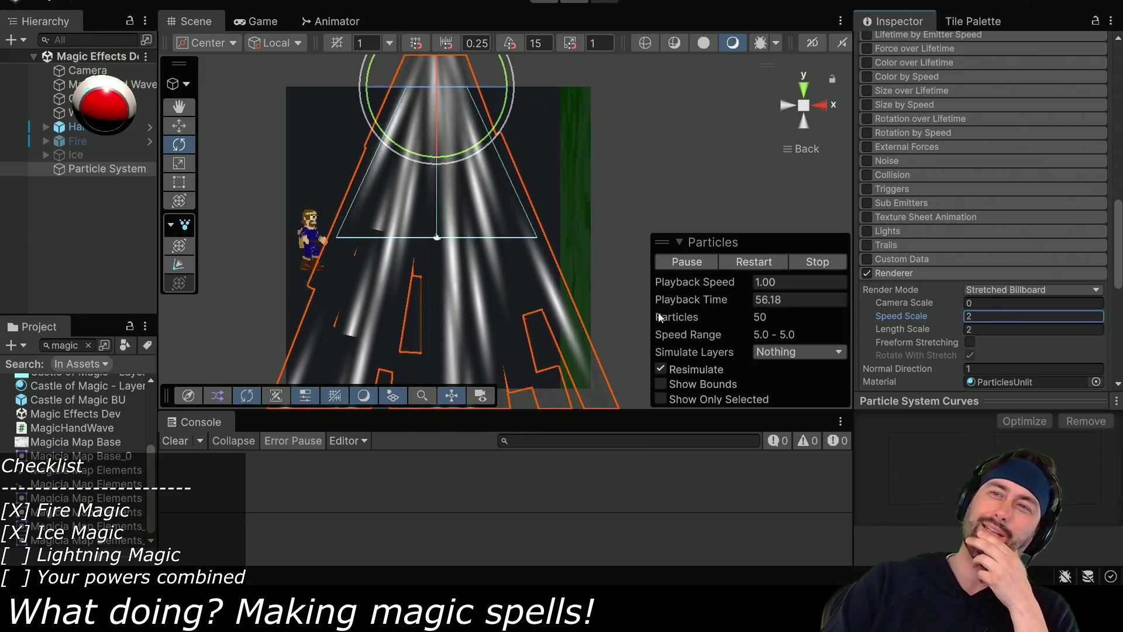
pyautogui.click(979, 317)
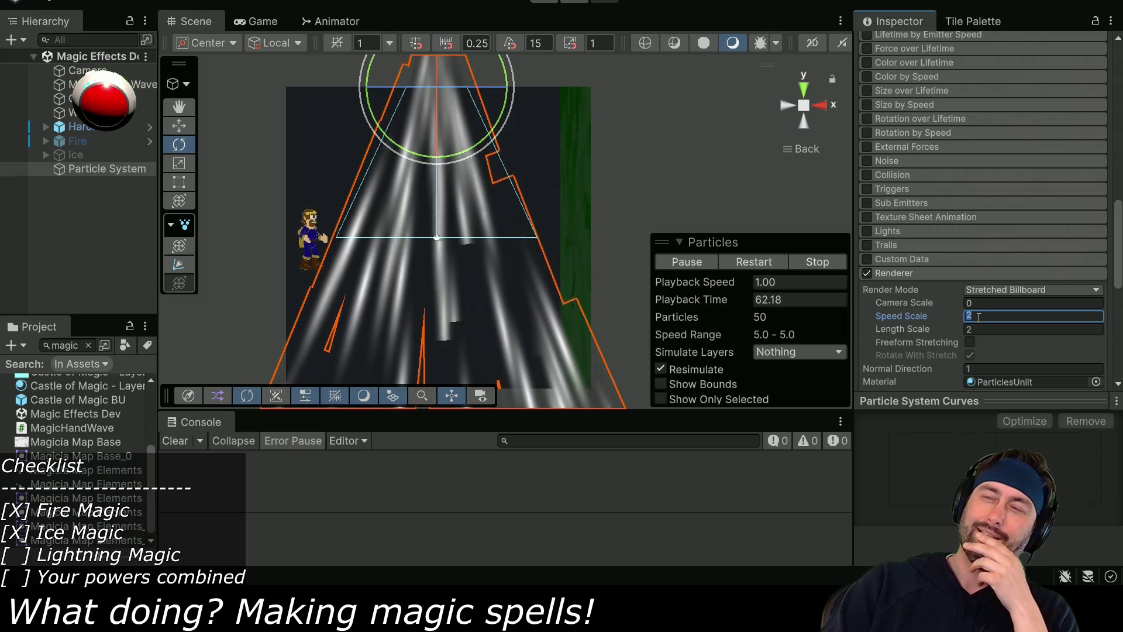
pyautogui.write('1')
pyautogui.moveTo(978, 328)
pyautogui.mouseDown()
pyautogui.moveTo(1007, 331)
pyautogui.moveTo(86, 313)
pyautogui.moveTo(643, 263)
pyautogui.moveTo(111, 237)
pyautogui.mouseUp()
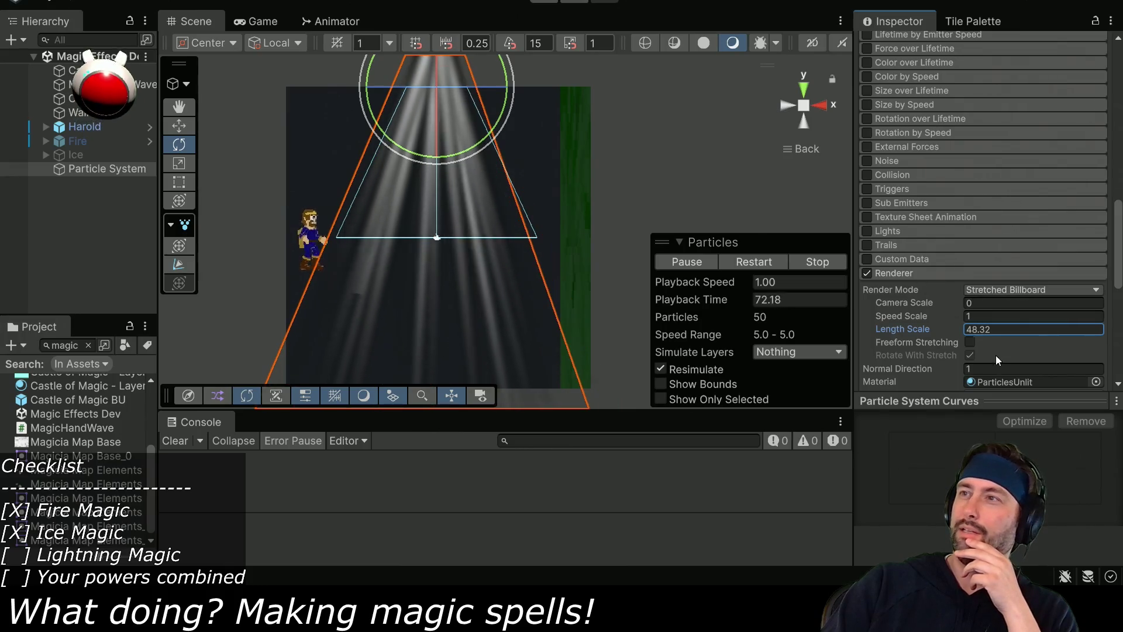
pyautogui.doubleClick(1015, 330)
pyautogui.write('50')
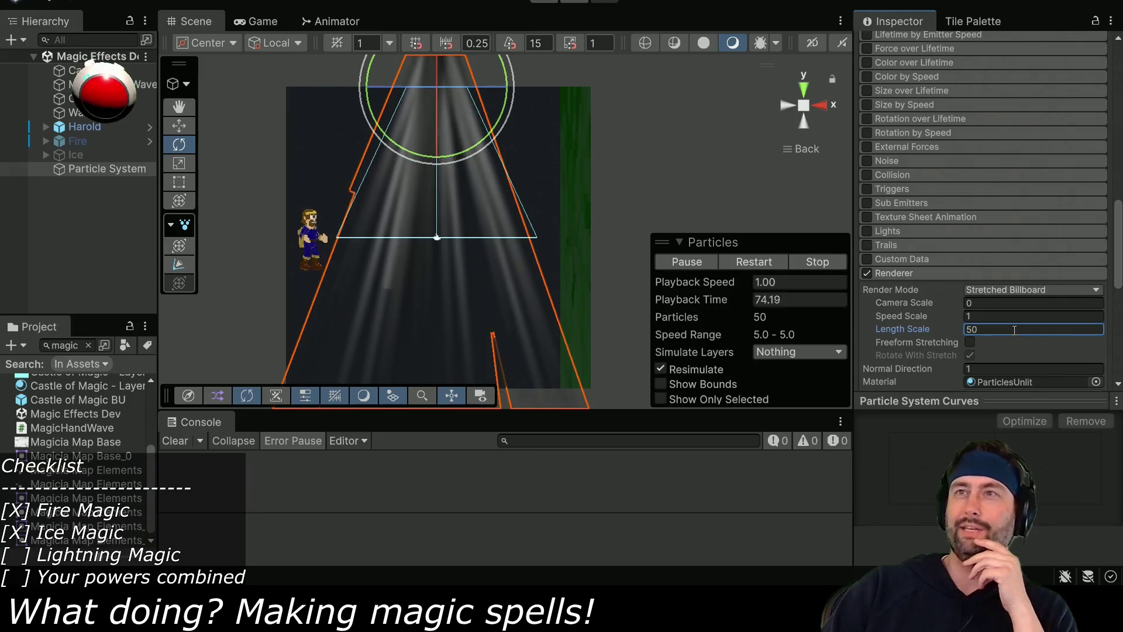
pyautogui.scroll(-5, 430, 125)
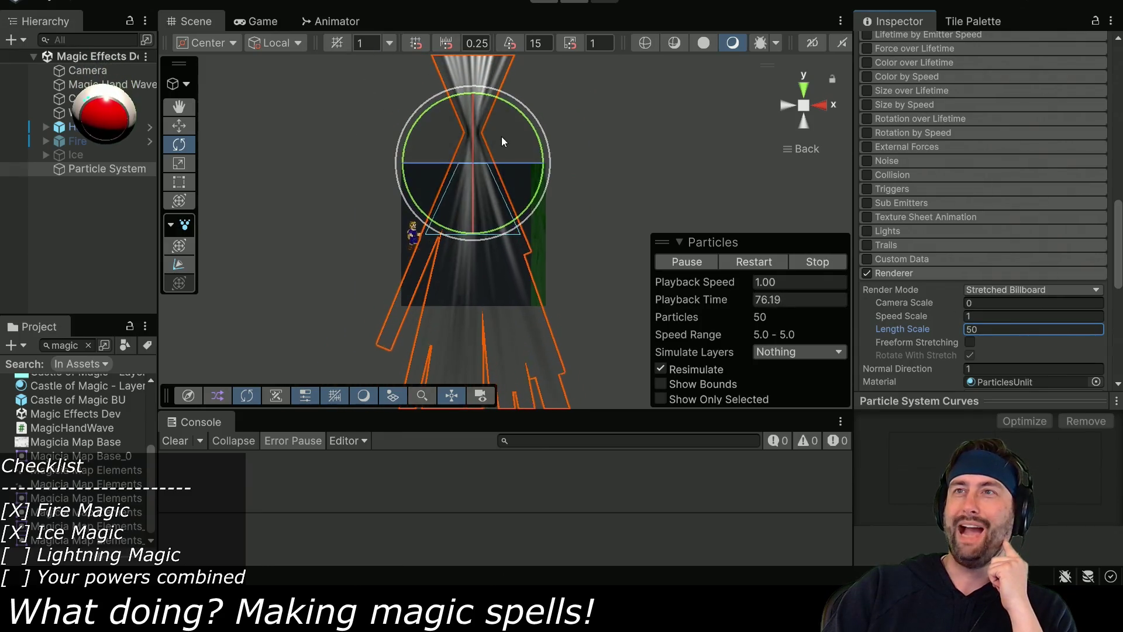
pyautogui.scroll(4, 501, 141)
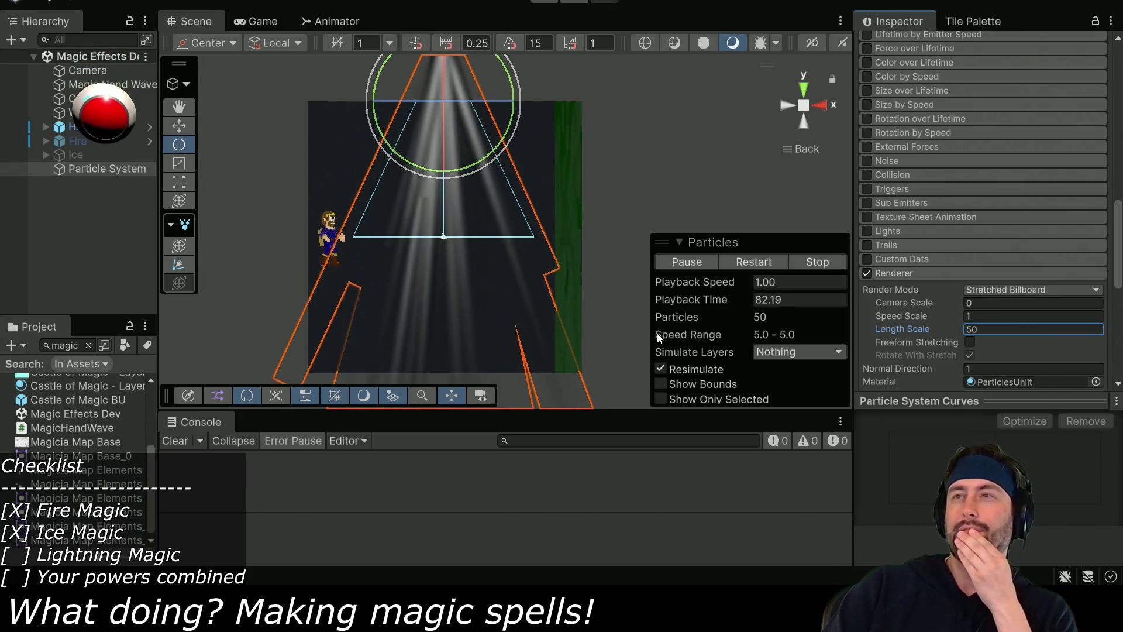
pyautogui.scroll(15, 972, 274)
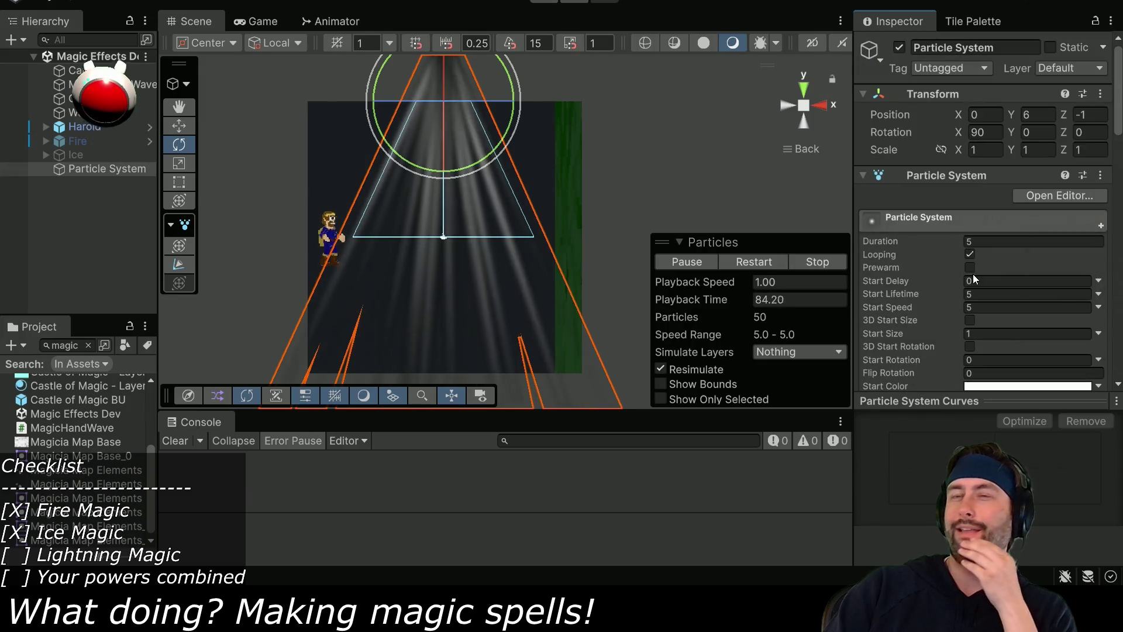
# Enable 3D Start Size on the Particle System with X 3, Y 1 and Z 1.
pyautogui.scroll(-5, 974, 273)
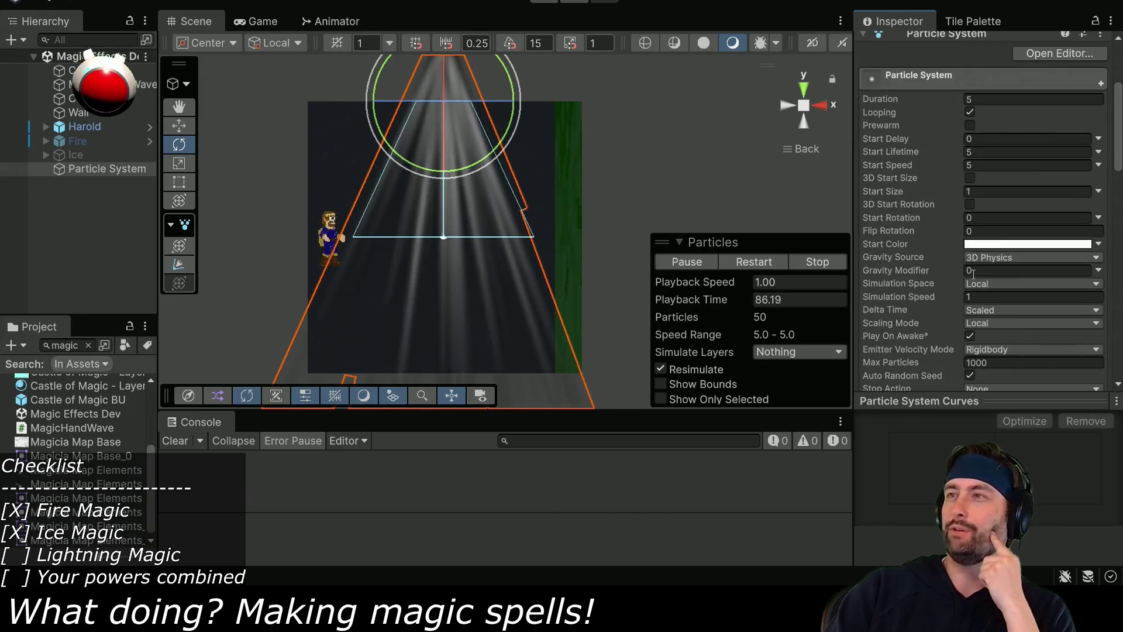
pyautogui.moveTo(959, 187); pyautogui.dragTo(1007, 187)
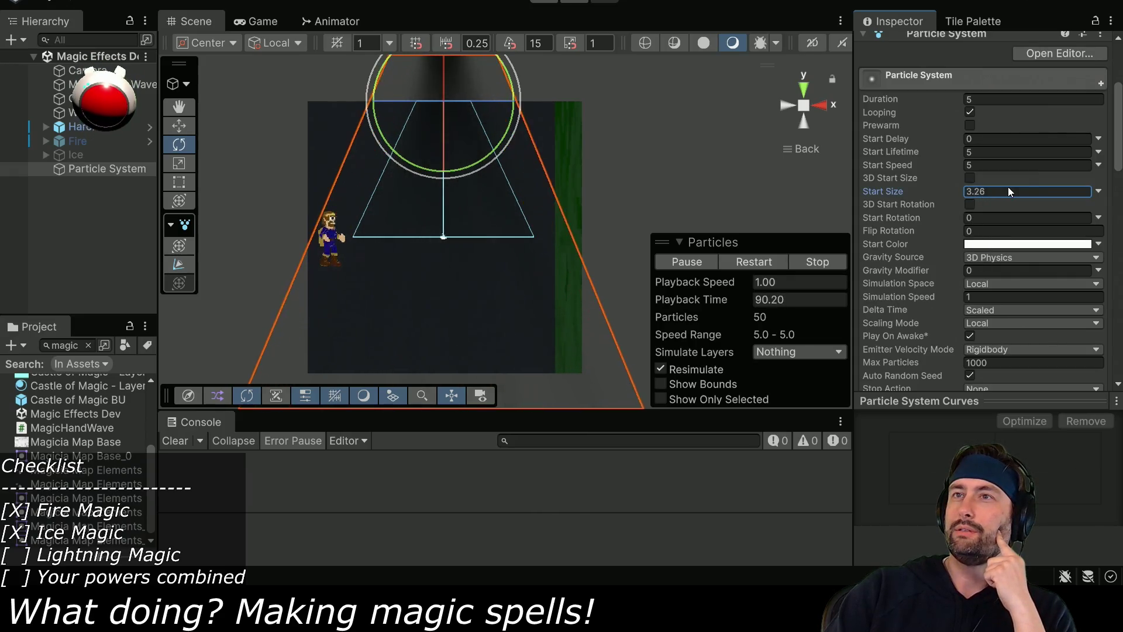
pyautogui.click(1022, 191)
pyautogui.write('1')
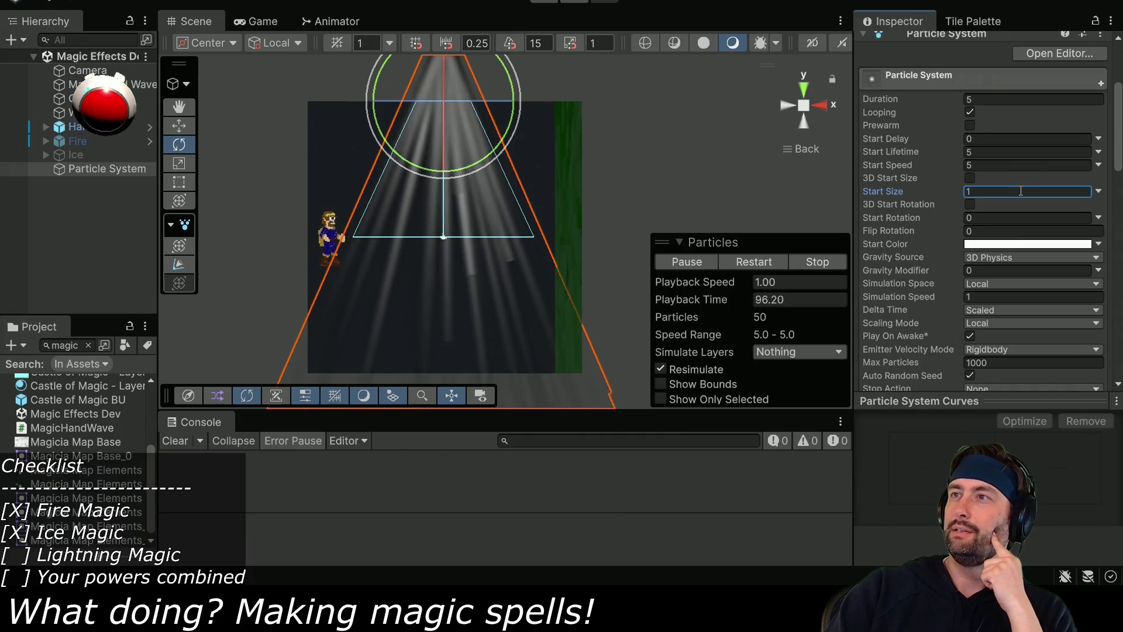
pyautogui.press('BackSpace')
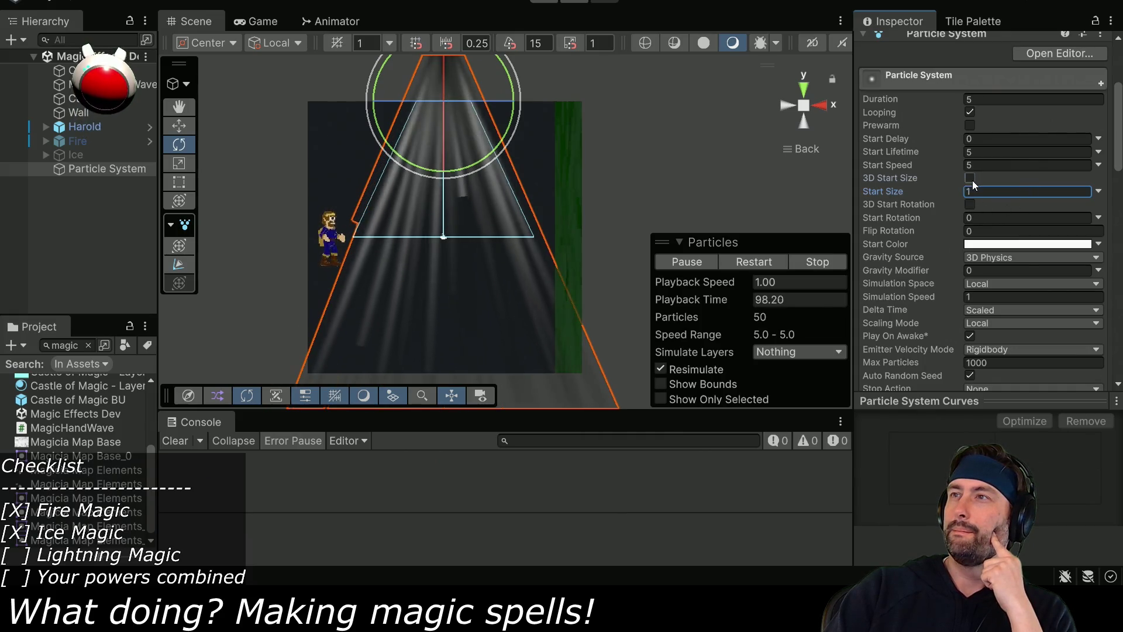
pyautogui.click(970, 178)
pyautogui.moveTo(945, 189)
pyautogui.mouseDown()
pyautogui.moveTo(988, 196)
pyautogui.moveTo(957, 188)
pyautogui.mouseUp()
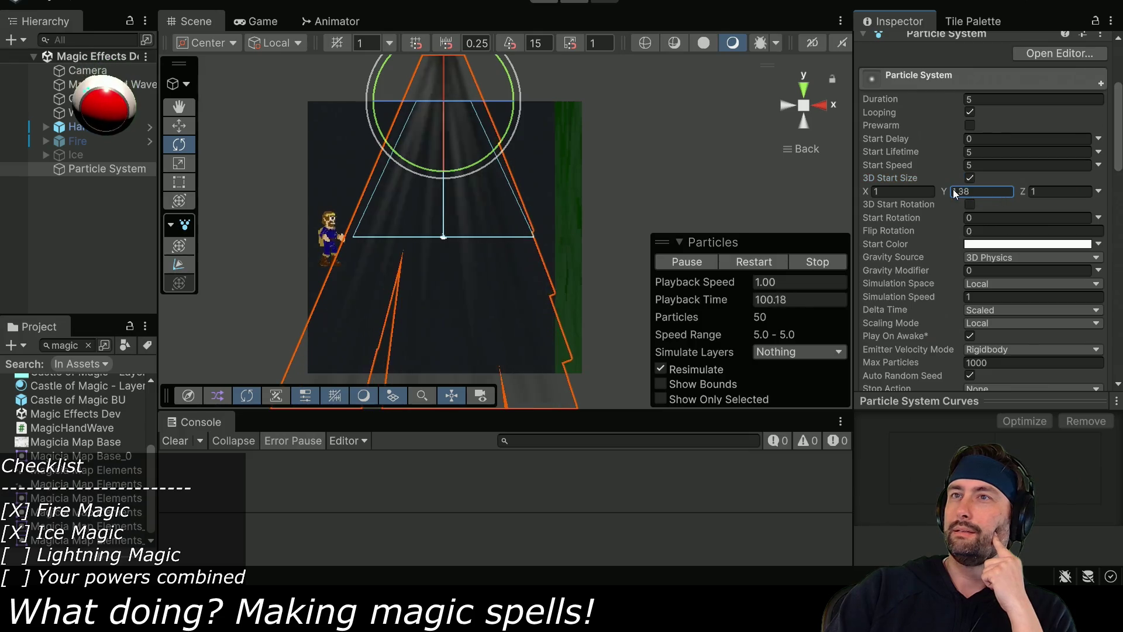
pyautogui.moveTo(865, 195); pyautogui.dragTo(932, 198)
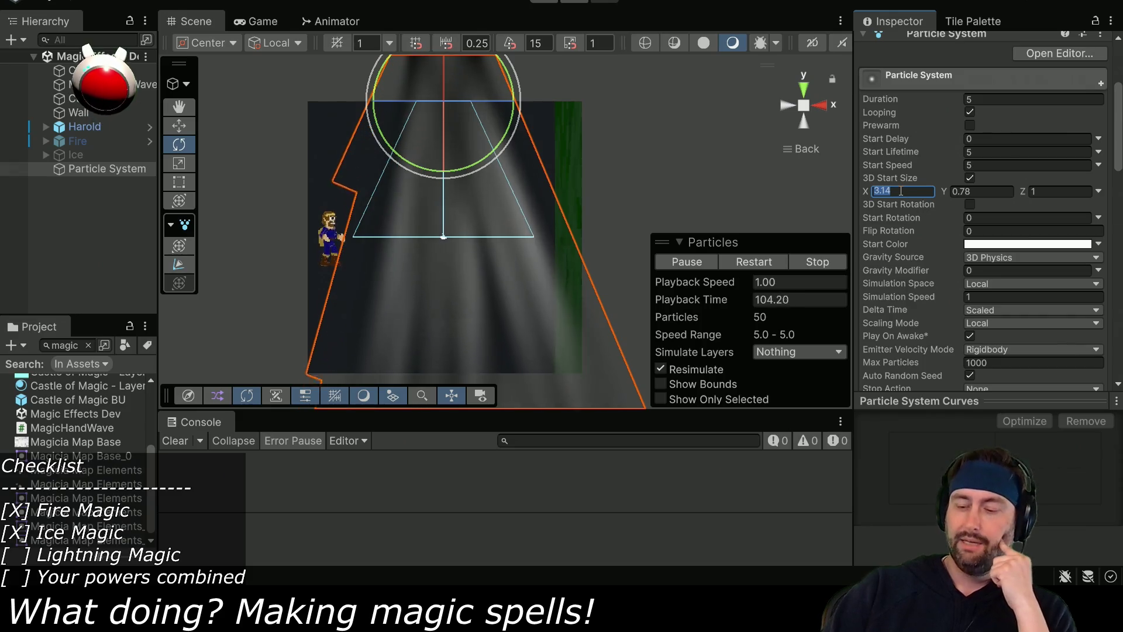
pyautogui.click(983, 191)
pyautogui.write('1')
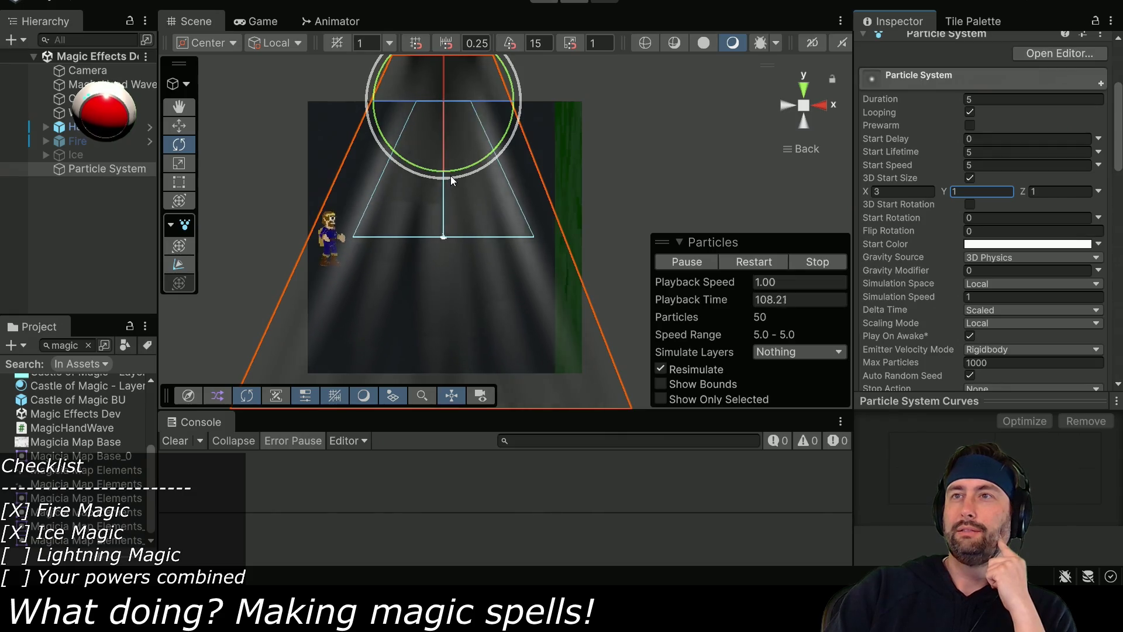
pyautogui.scroll(-10, 896, 309)
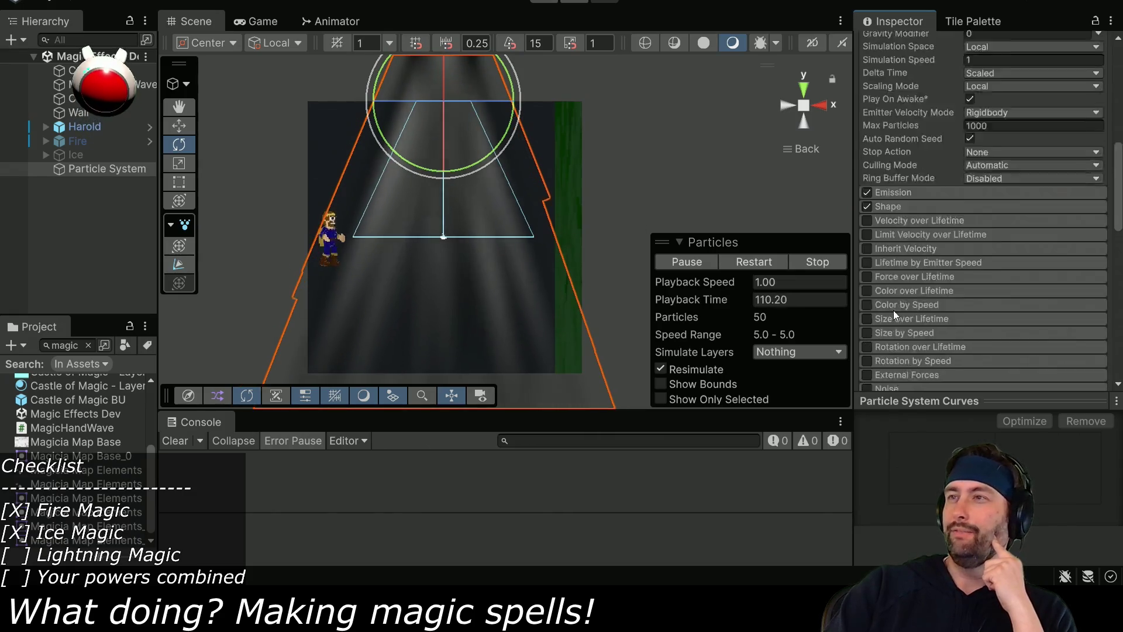
pyautogui.scroll(10, 903, 303)
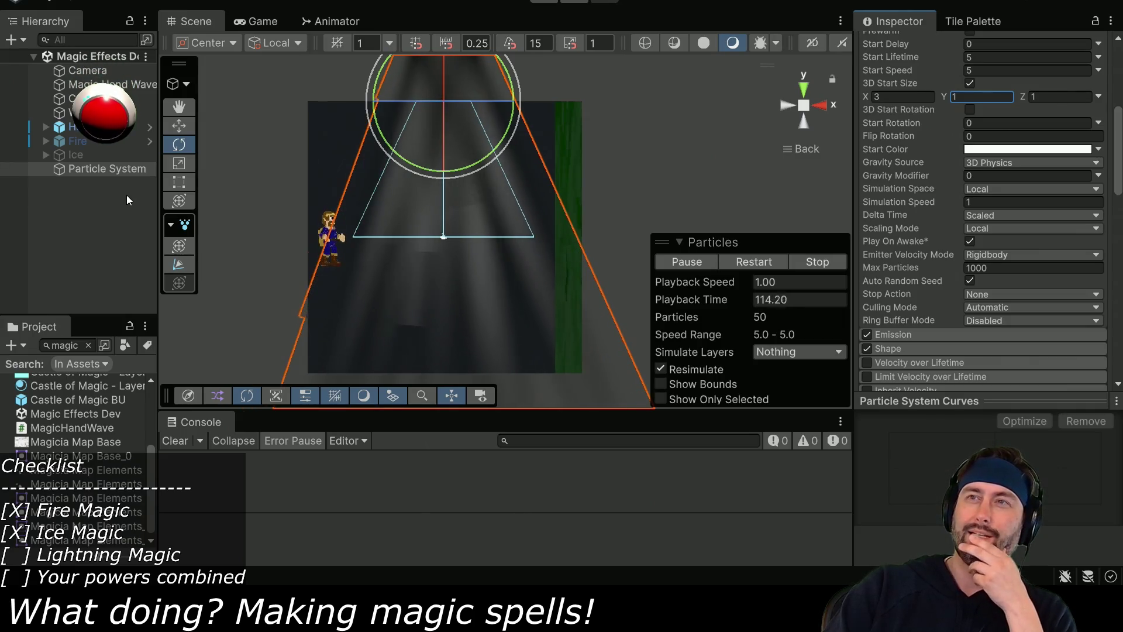
pyautogui.click(87, 158)
pyautogui.click(90, 167)
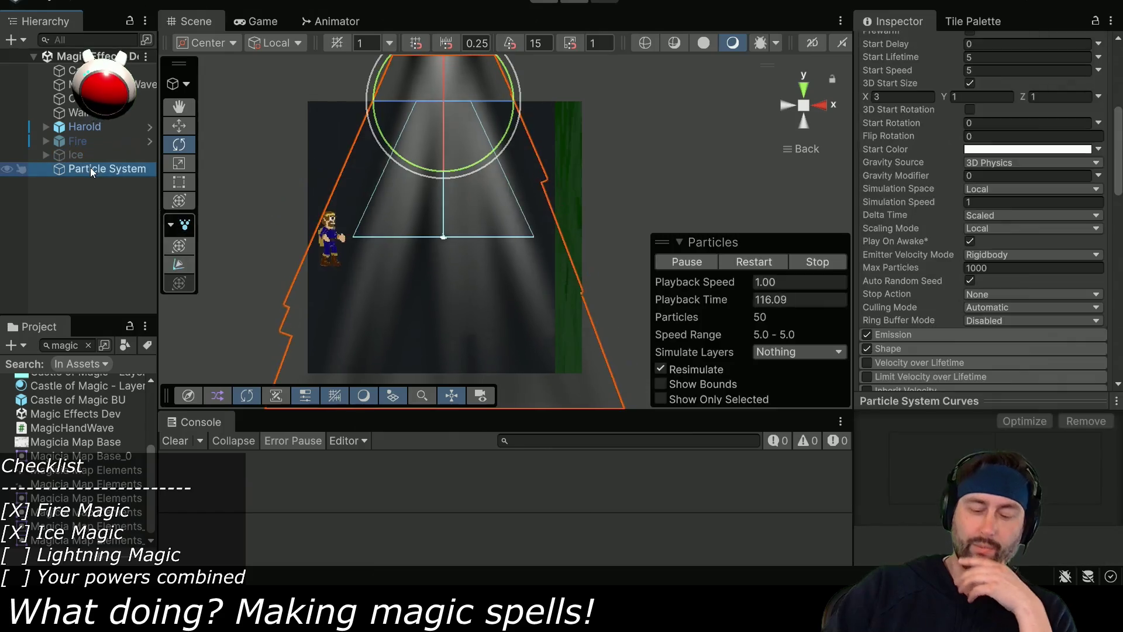
# Delete the Particle System, add an Effects > Line object named Line, and expand its Positions.
pyautogui.press('Delete')
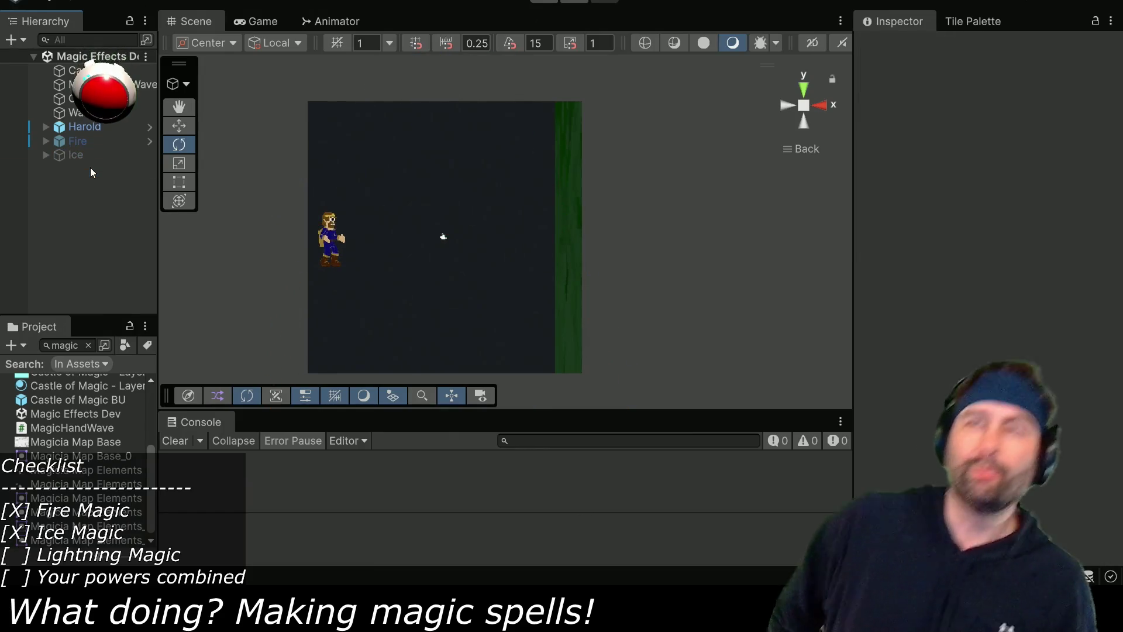
pyautogui.rightClick(104, 112)
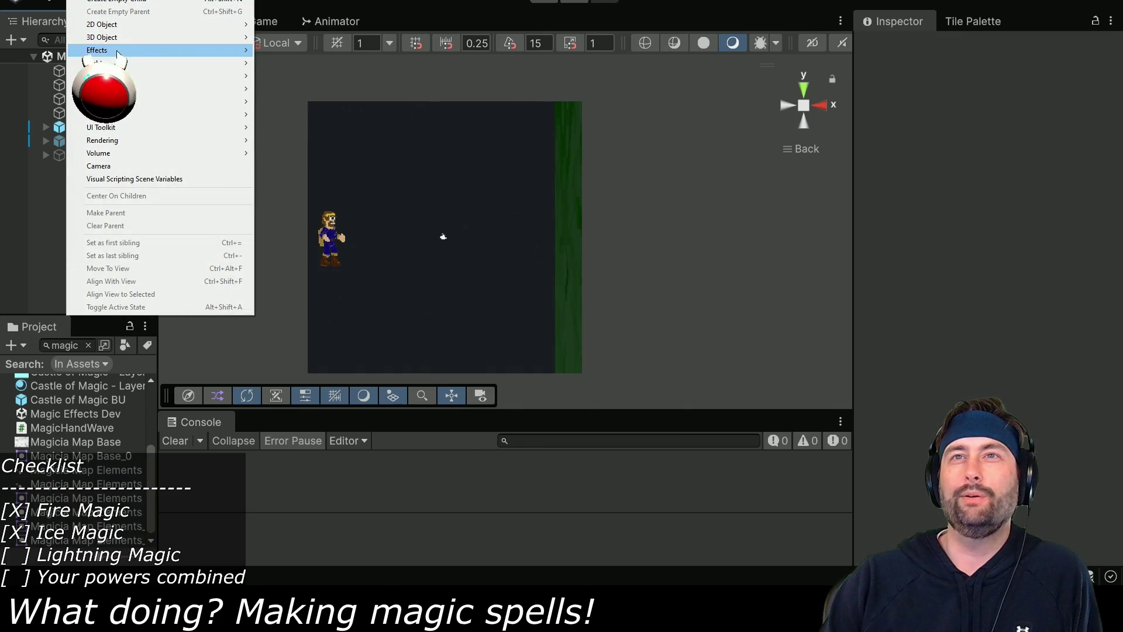
pyautogui.moveTo(175, 50)
pyautogui.click(317, 86)
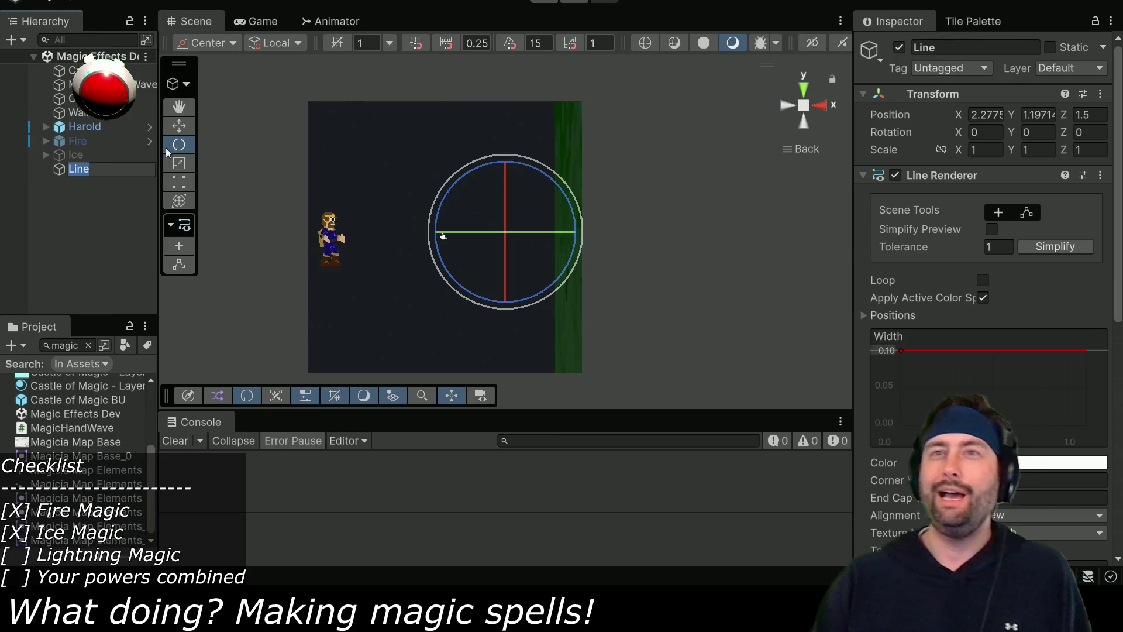
pyautogui.press('Return')
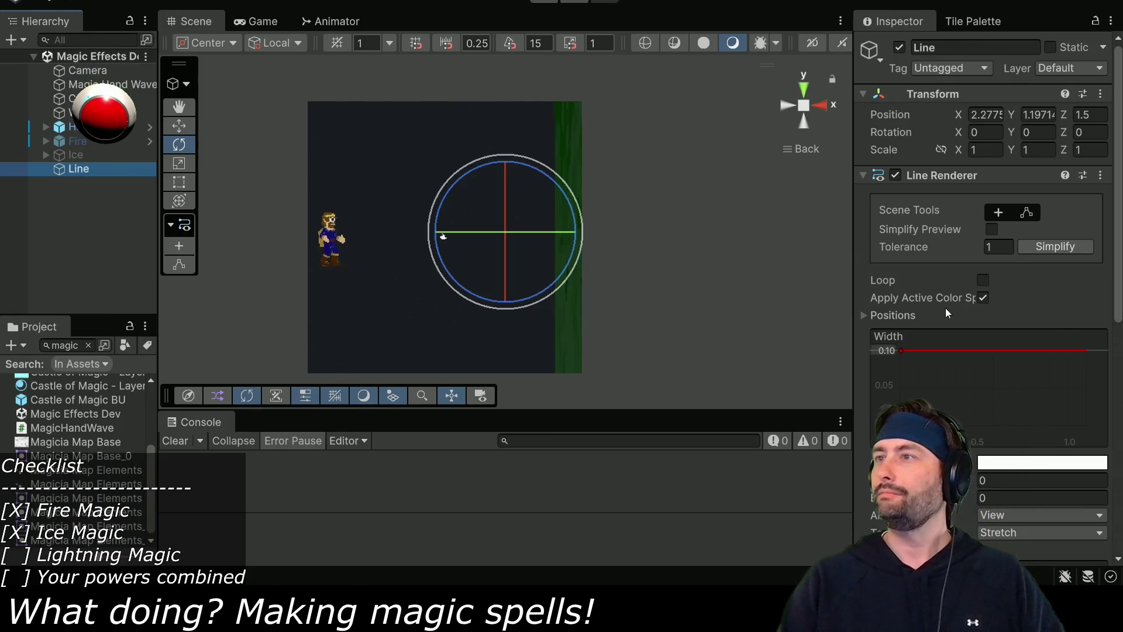
pyautogui.scroll(-5, 951, 291)
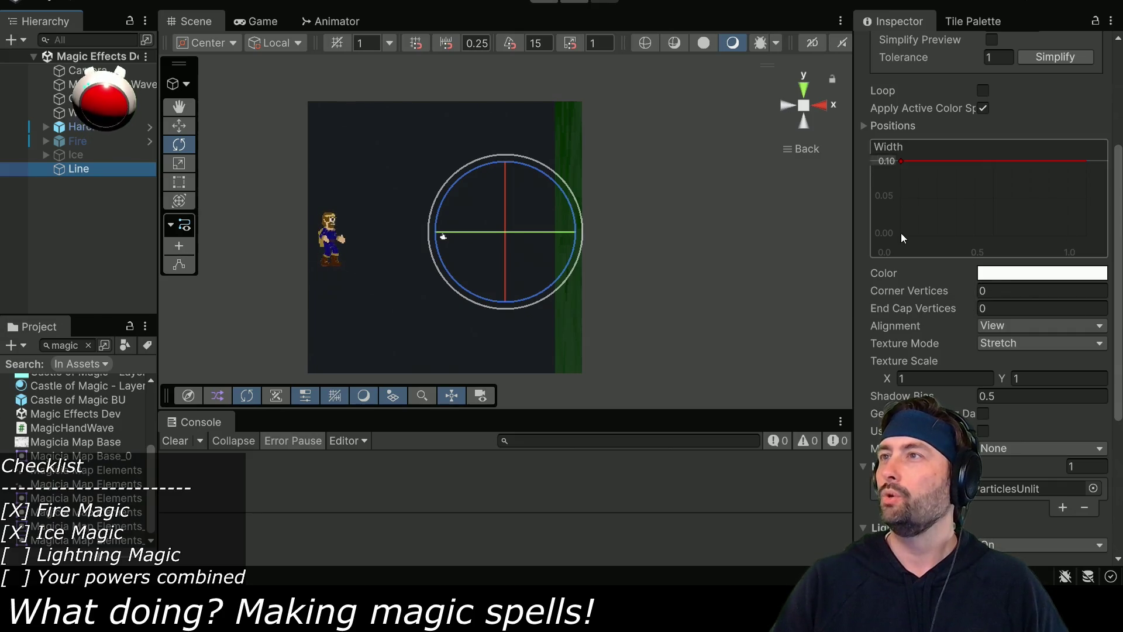
pyautogui.click(862, 125)
# Give the Line Renderer five positions, with the last point's X set to 10.
pyautogui.click(1012, 144)
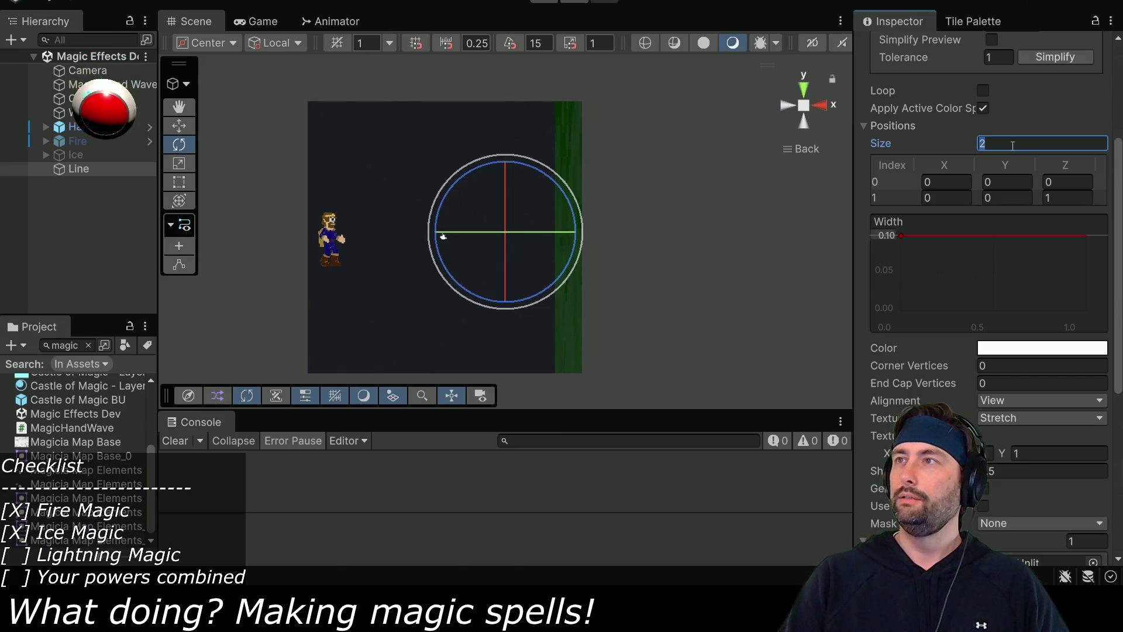
pyautogui.write('4')
pyautogui.press('Return')
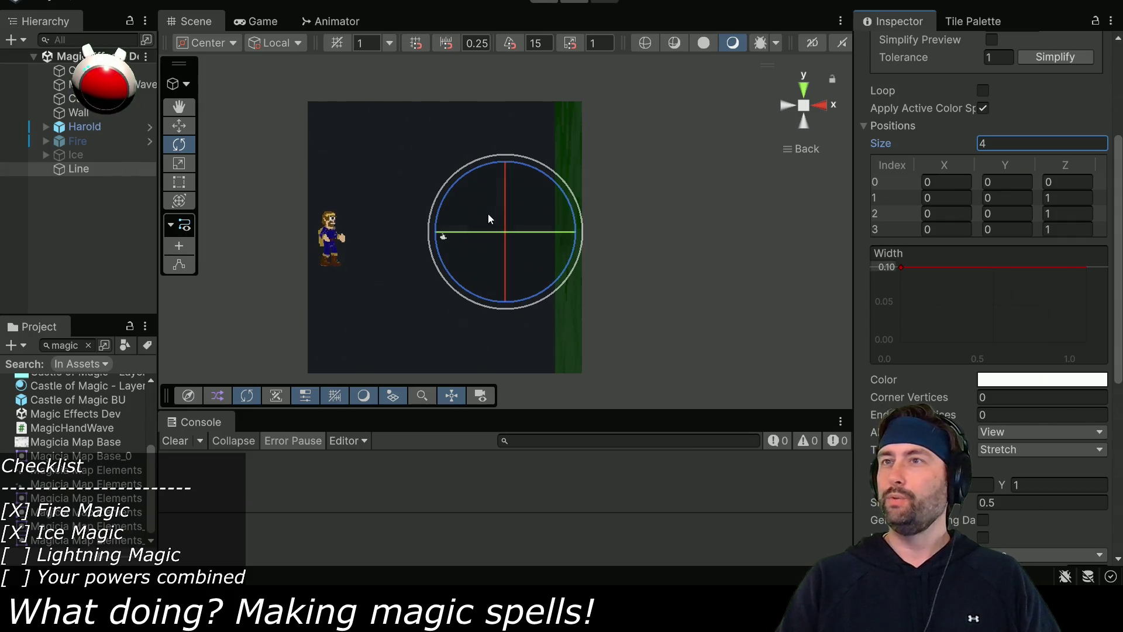
pyautogui.click(949, 231)
pyautogui.write('10')
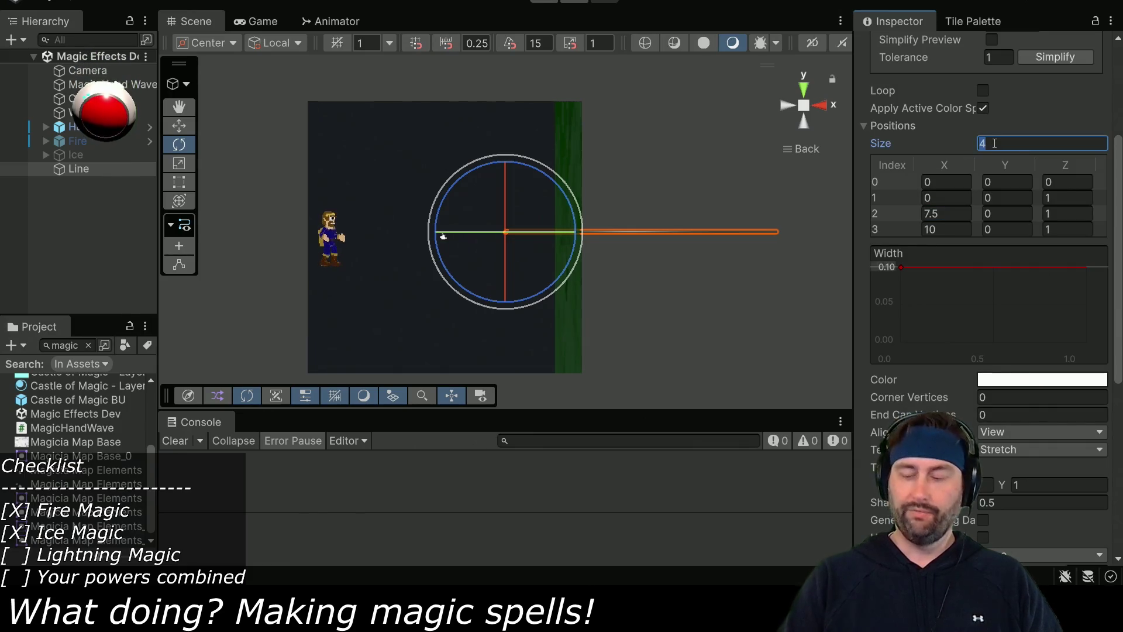
pyautogui.write('5')
pyautogui.press('Return')
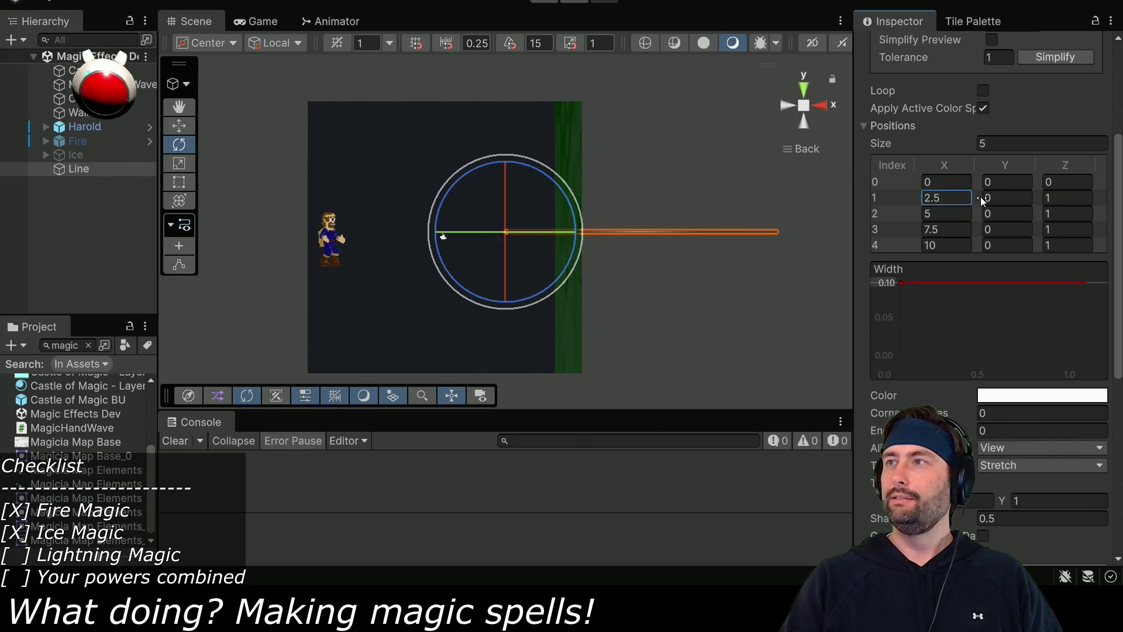
# Scrub point 1's Y value to bend the line into a zigzag.
pyautogui.moveTo(987, 200)
pyautogui.mouseDown()
pyautogui.moveTo(886, 227)
pyautogui.moveTo(997, 200)
pyautogui.moveTo(937, 229)
pyautogui.moveTo(1024, 216)
pyautogui.moveTo(850, 251)
pyautogui.moveTo(1065, 229)
pyautogui.moveTo(916, 230)
pyautogui.mouseUp()
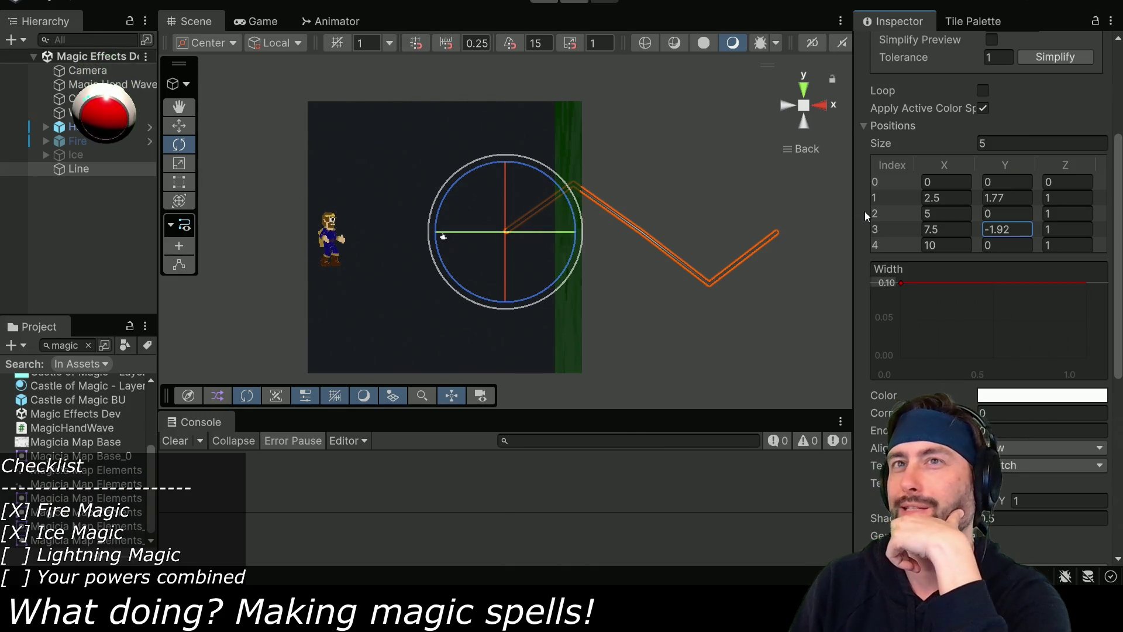
pyautogui.scroll(5, 1025, 155)
pyautogui.press('q')
pyautogui.click(992, 114)
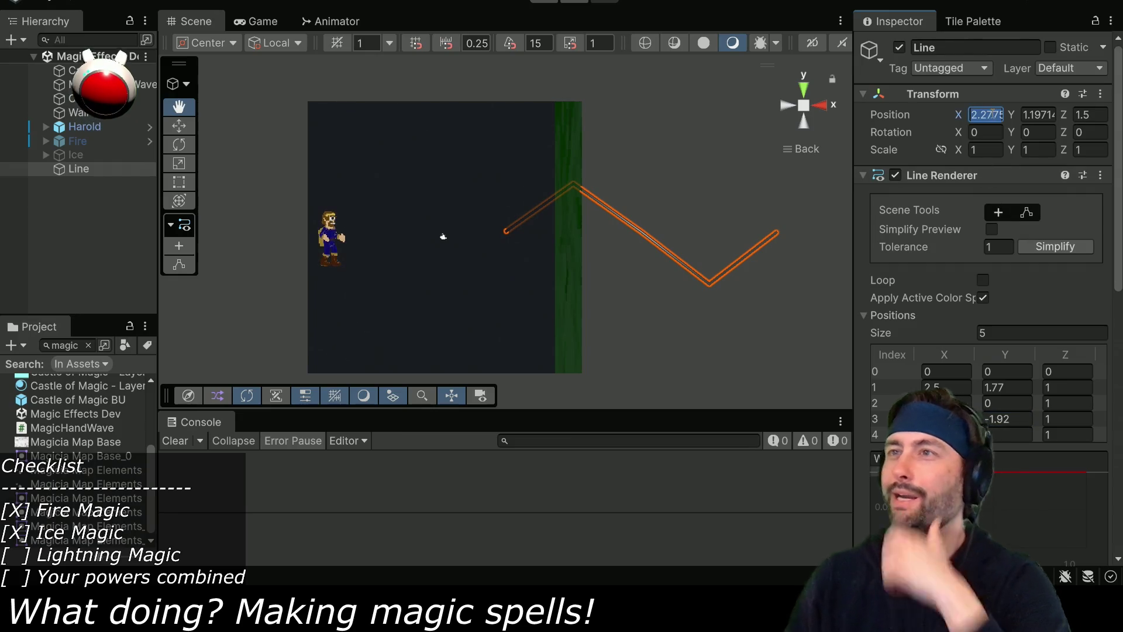
# Set the Line object's Transform Position to 0, 0, -1.
pyautogui.write('0')
pyautogui.press('Tab')
pyautogui.write('0')
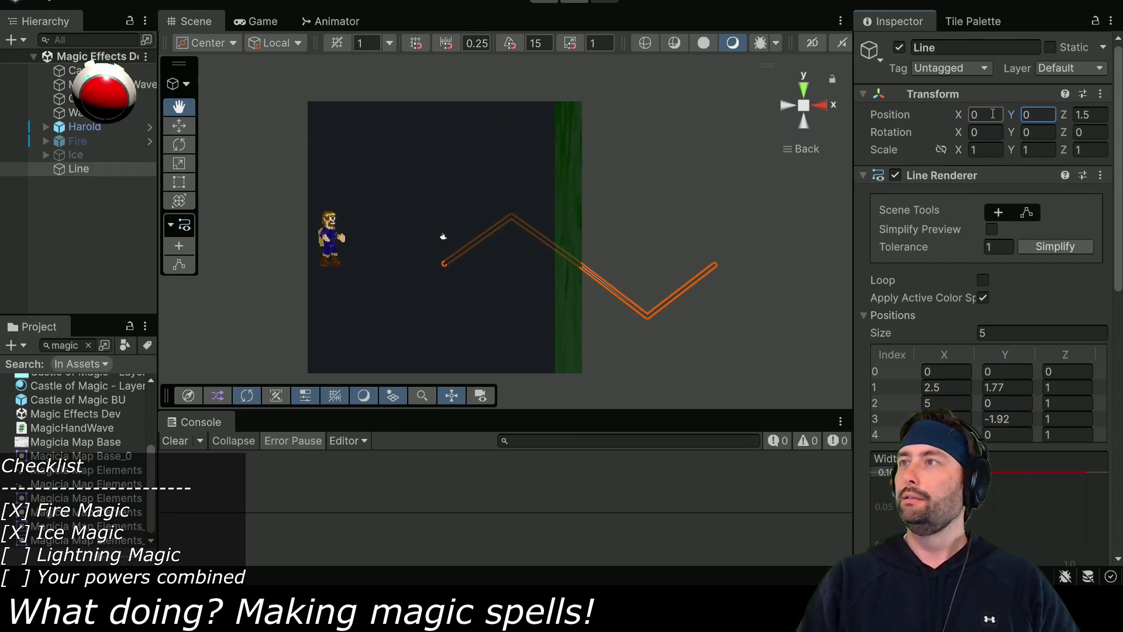
pyautogui.click(1102, 114)
pyautogui.write('1')
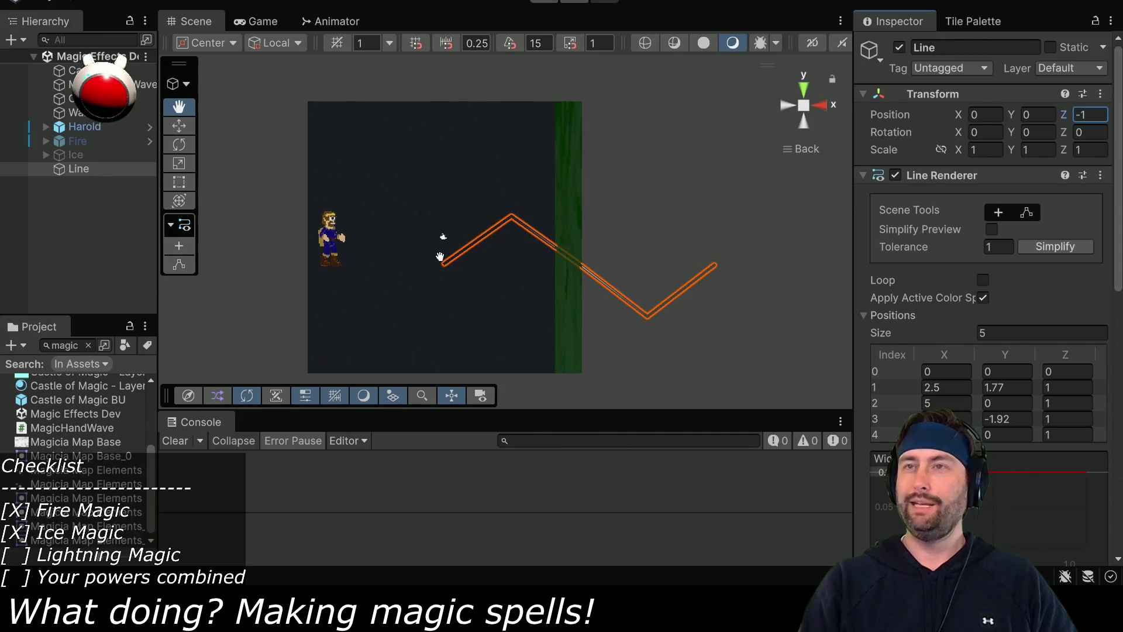
# Zero the points' X and Z coordinates and set the top point's Y to 10.
pyautogui.scroll(-3, 985, 304)
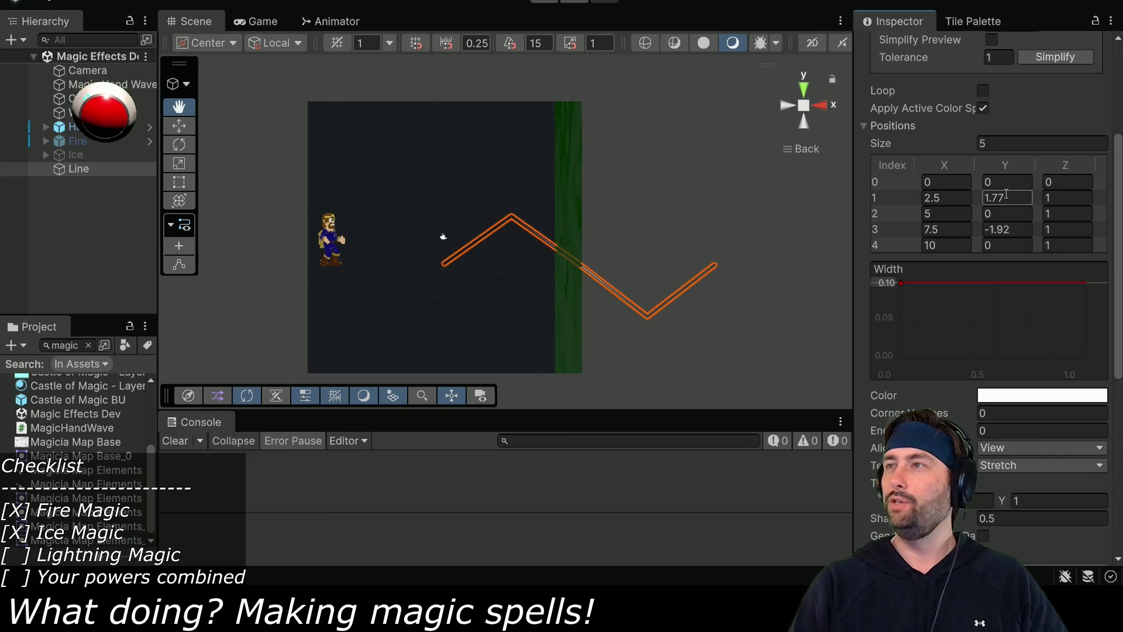
pyautogui.write('0')
pyautogui.press('Tab')
pyautogui.write('0')
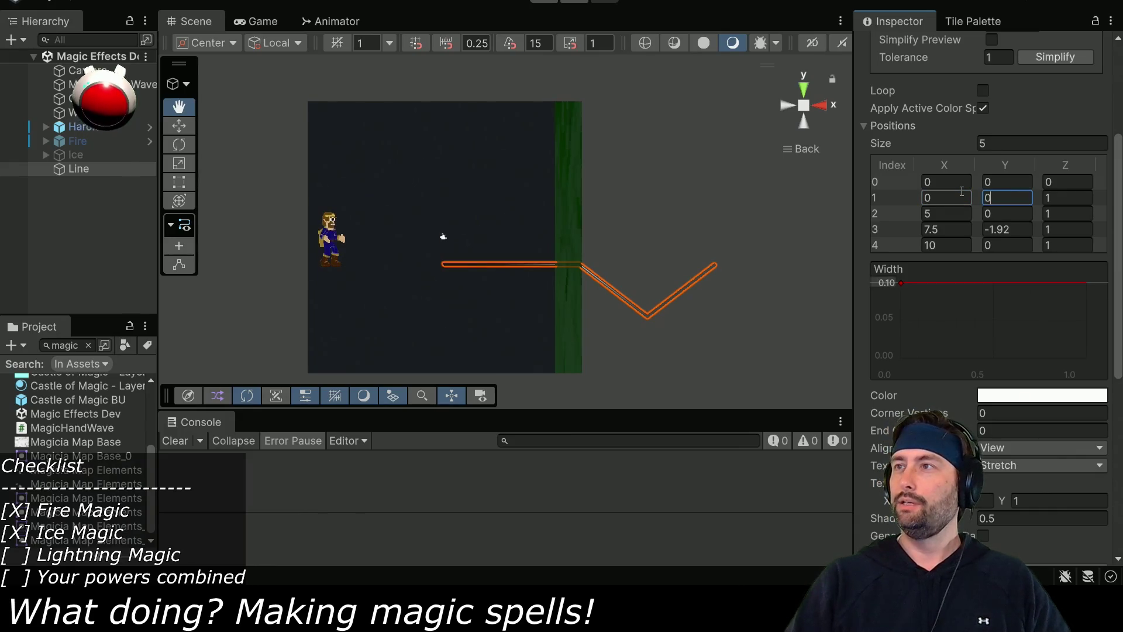
pyautogui.write('0')
pyautogui.press('Tab')
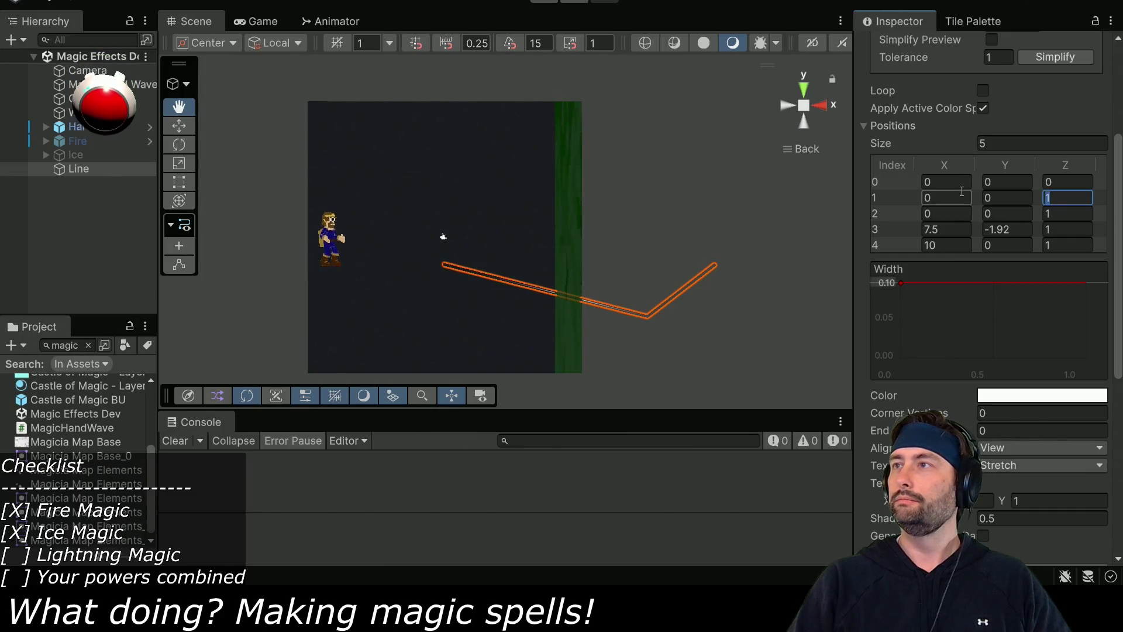
pyautogui.write('0')
pyautogui.press('Tab')
pyautogui.press('0')
pyautogui.press('Tab')
pyautogui.press('0')
pyautogui.press('Tab')
pyautogui.press('0')
pyautogui.press('Tab')
pyautogui.press('0')
pyautogui.press('Tab')
pyautogui.press('0')
pyautogui.press('Tab')
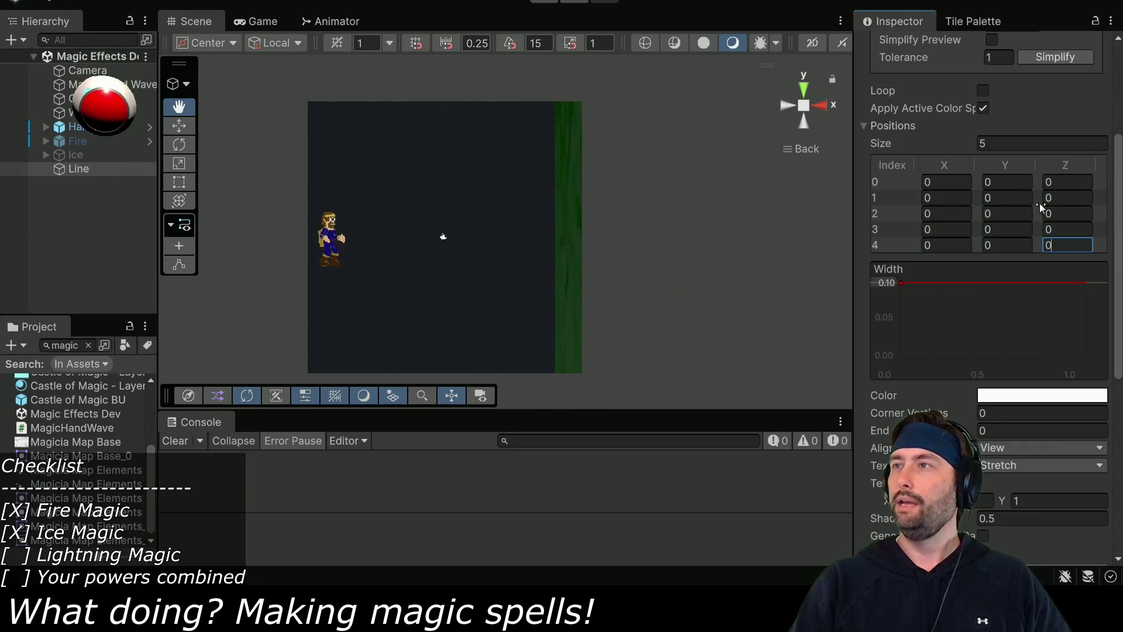
pyautogui.write('10')
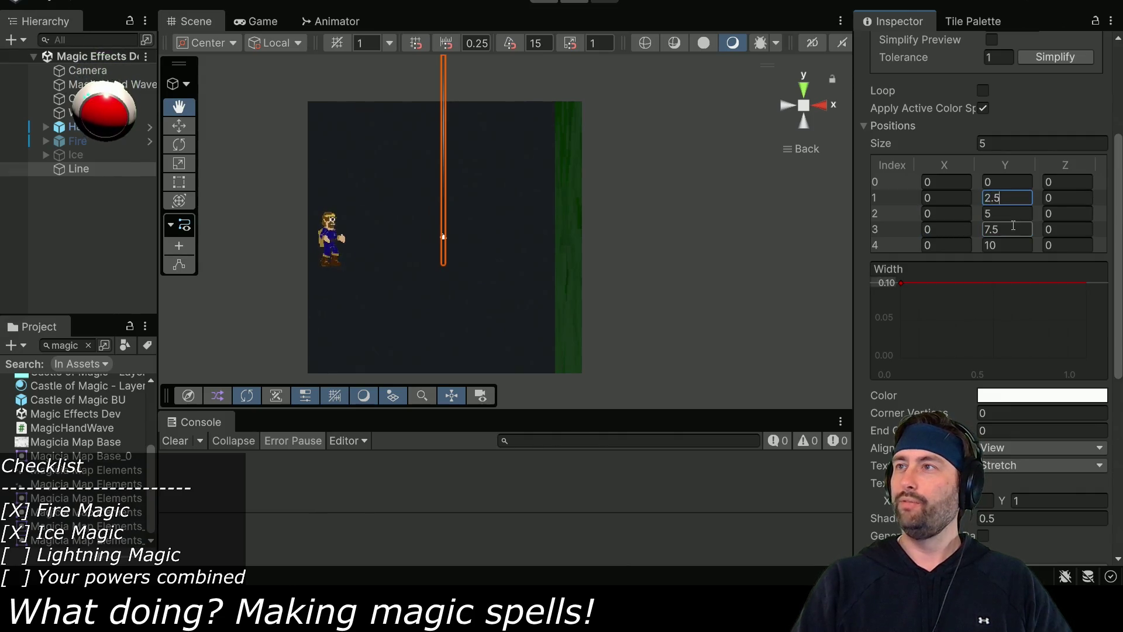
# Test nudging point 1 and the top point sideways, then restore their X to 0.
pyautogui.moveTo(921, 199)
pyautogui.mouseDown()
pyautogui.moveTo(950, 194)
pyautogui.moveTo(906, 184)
pyautogui.mouseUp()
pyautogui.hotkey('ctrl', 'z')
pyautogui.moveTo(661, 164)
pyautogui.mouseDown()
pyautogui.moveTo(657, 306)
pyautogui.moveTo(664, 257)
pyautogui.mouseUp()
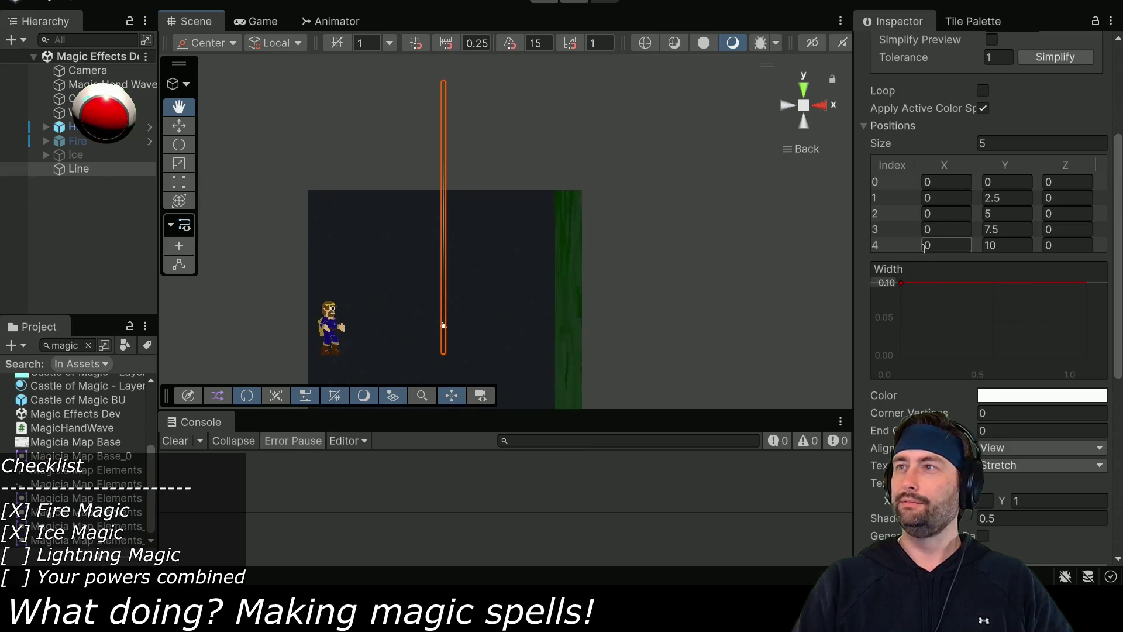
pyautogui.moveTo(921, 246)
pyautogui.mouseDown()
pyautogui.moveTo(953, 241)
pyautogui.moveTo(900, 241)
pyautogui.moveTo(951, 244)
pyautogui.moveTo(822, 289)
pyautogui.moveTo(893, 301)
pyautogui.moveTo(988, 268)
pyautogui.moveTo(899, 275)
pyautogui.moveTo(950, 254)
pyautogui.moveTo(849, 253)
pyautogui.moveTo(1005, 246)
pyautogui.moveTo(903, 260)
pyautogui.mouseUp()
pyautogui.write('0')
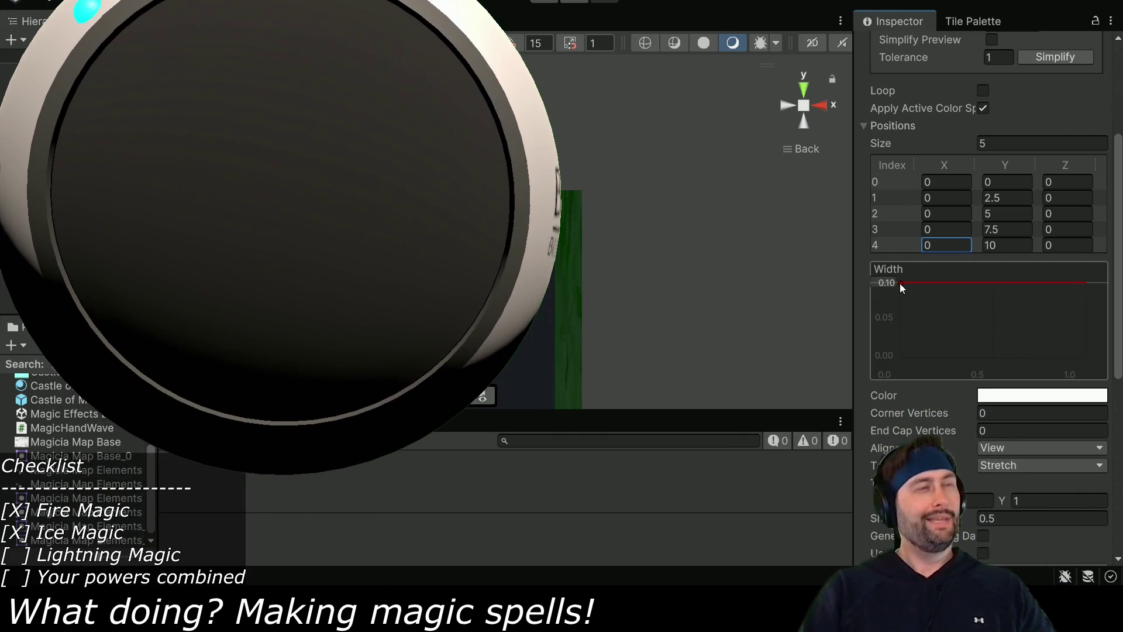
pyautogui.click(900, 283)
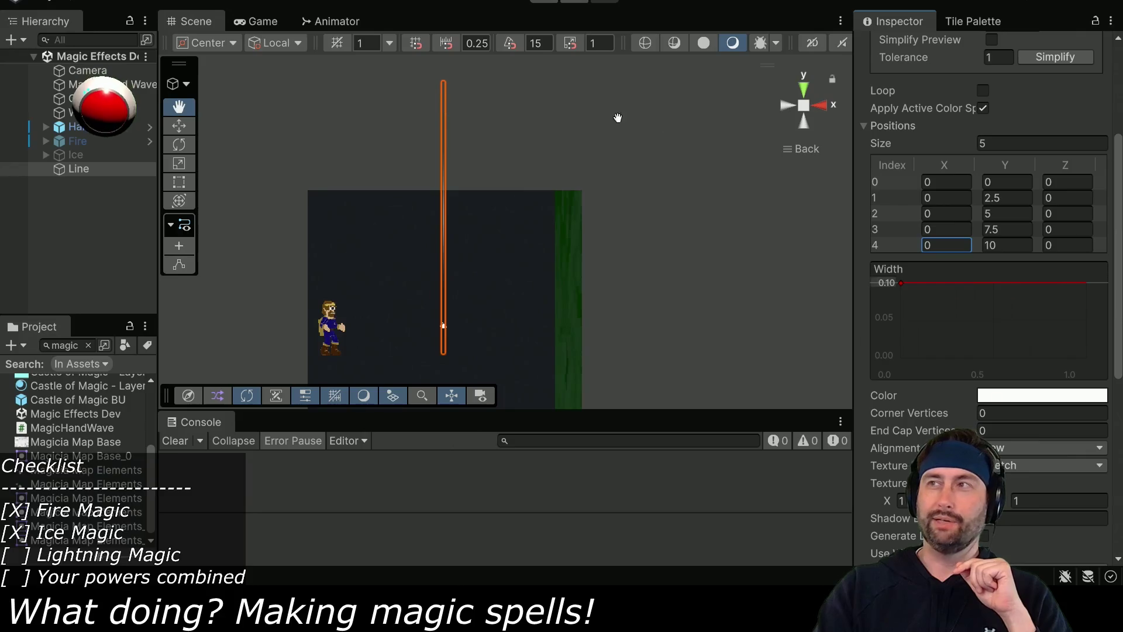
pyautogui.scroll(5, 945, 296)
pyautogui.scroll(2, 958, 283)
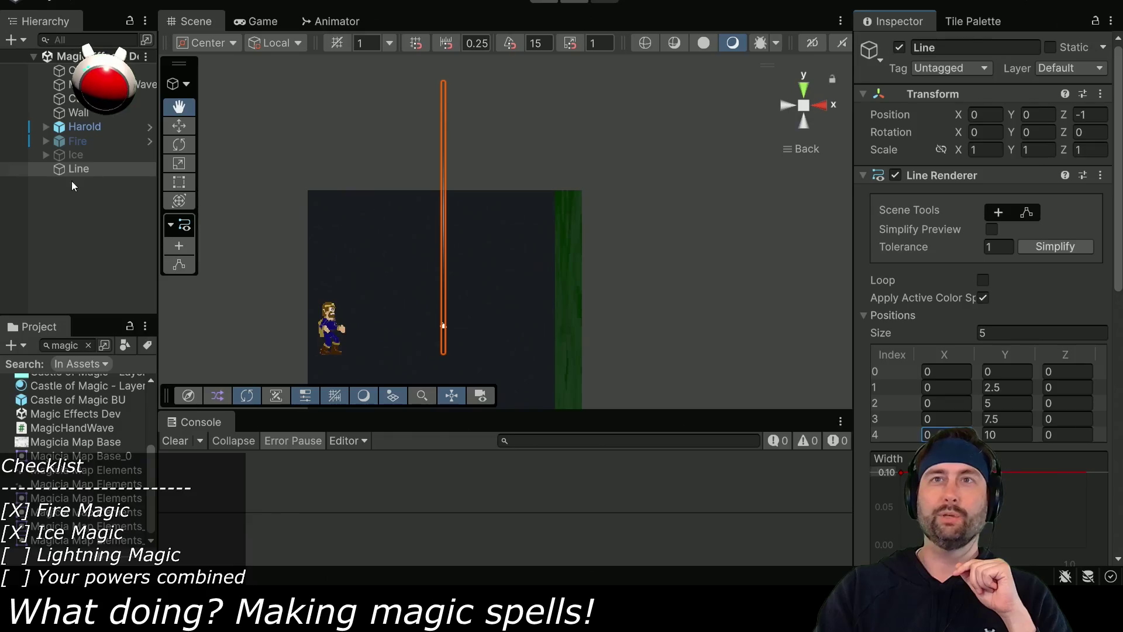
# Add a new Lightning2 script component to Line, saved in the VFX/Effects folder.
pyautogui.click(87, 345)
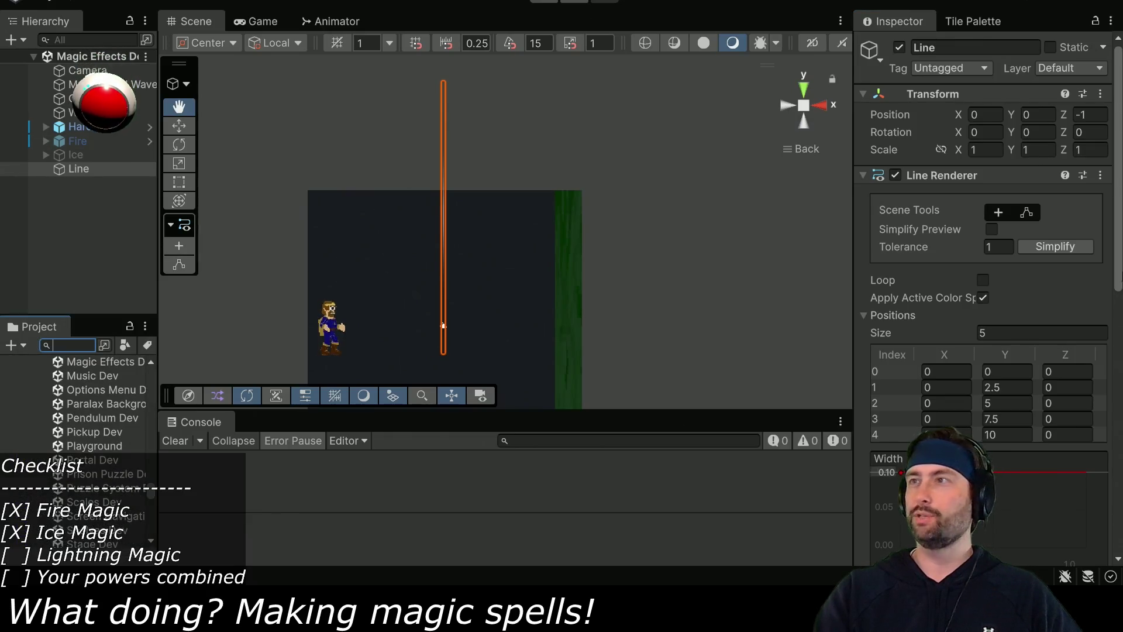
pyautogui.click(860, 177)
pyautogui.click(982, 262)
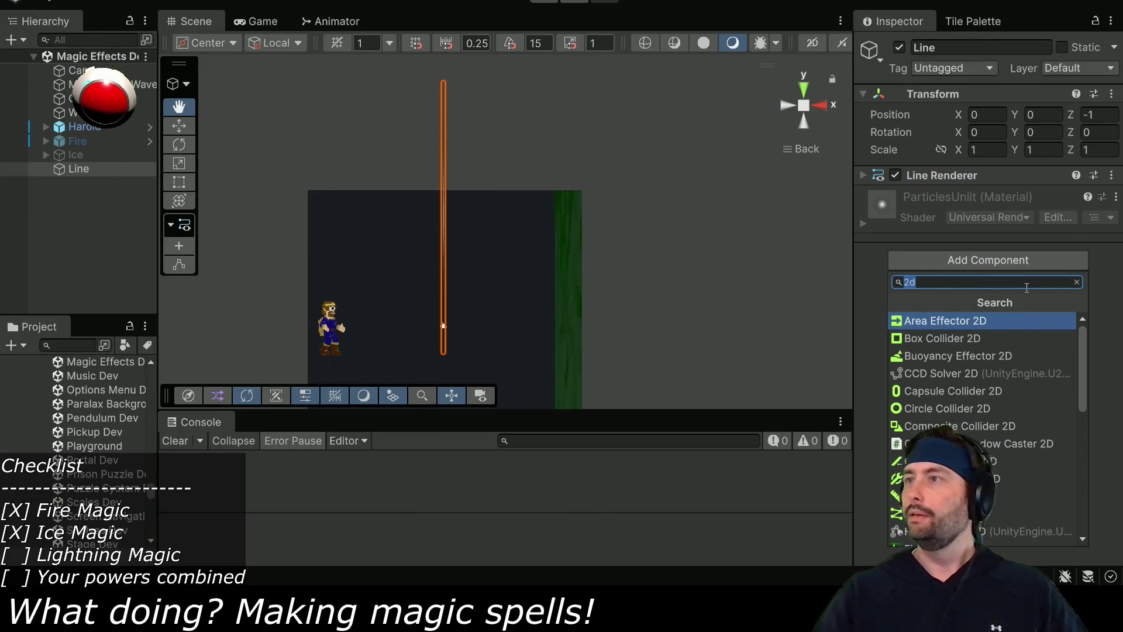
pyautogui.press('BackSpace')
pyautogui.scroll(-5, 965, 409)
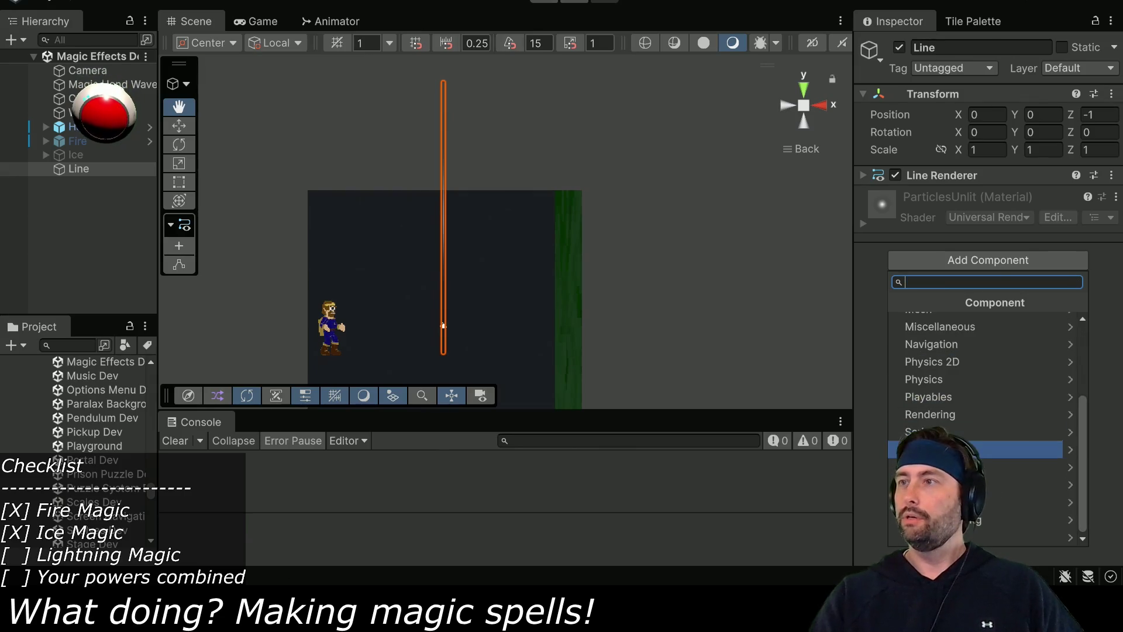
pyautogui.click(989, 531)
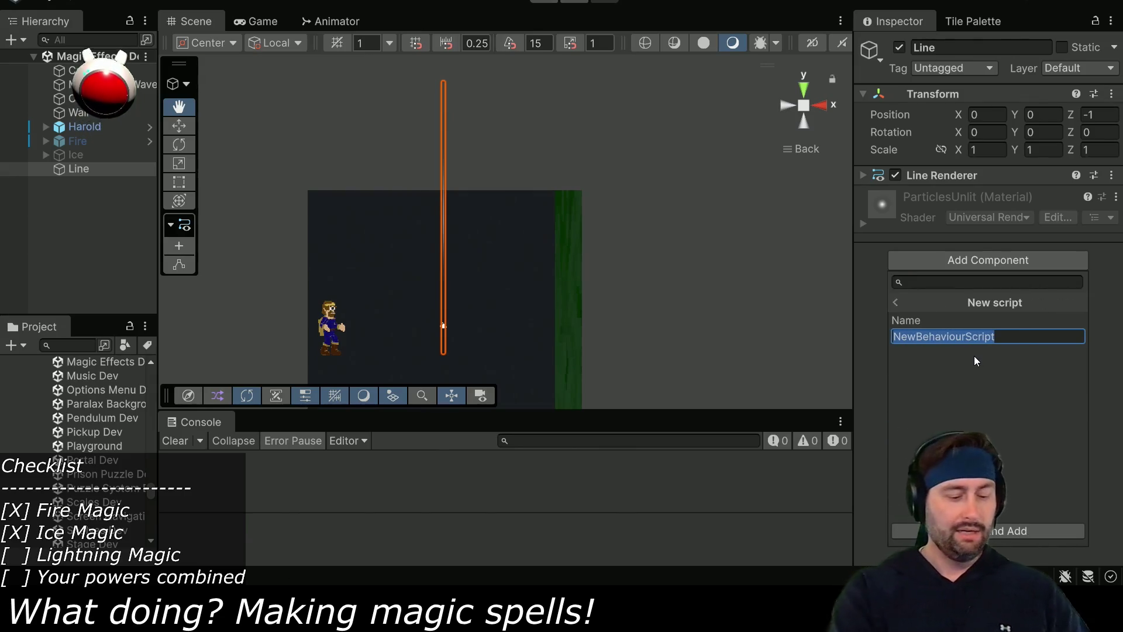
pyautogui.write('Lightning')
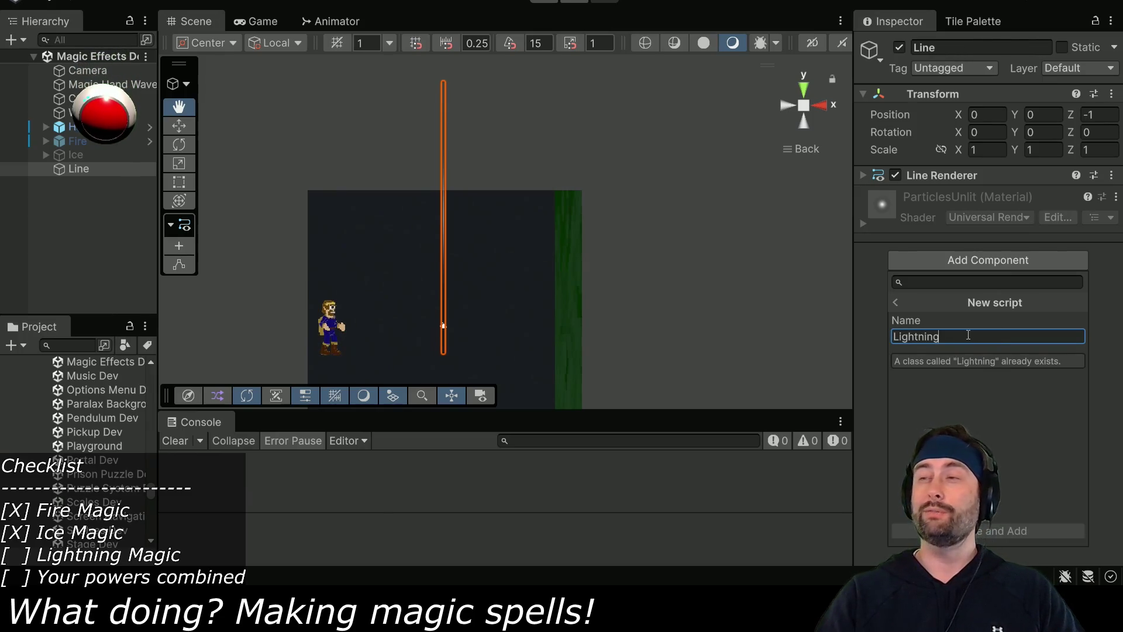
pyautogui.write('2')
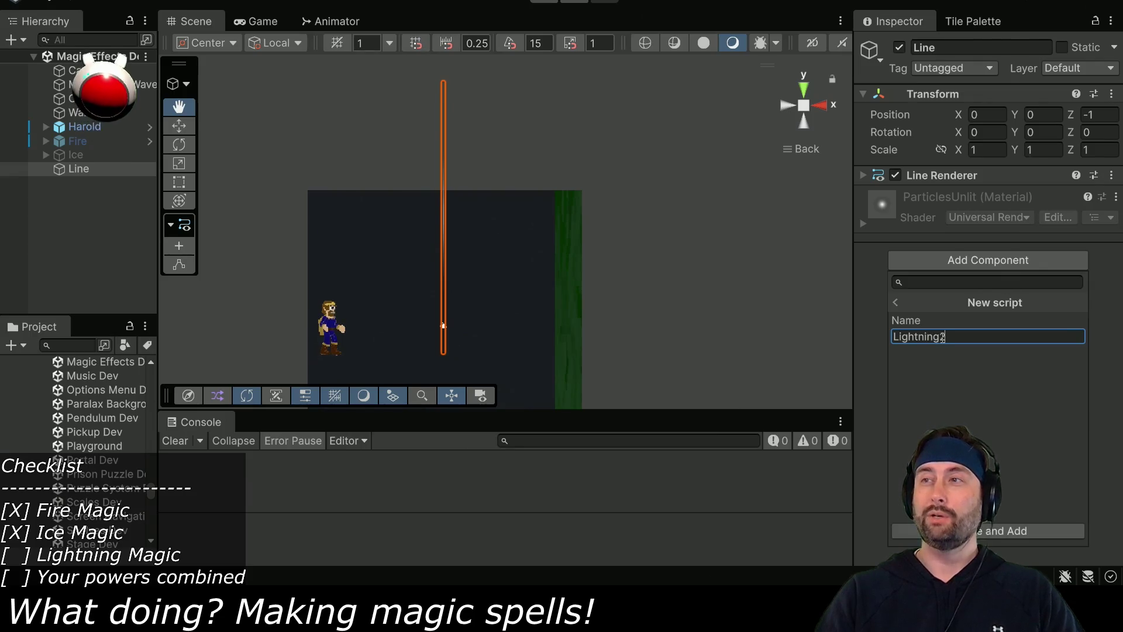
pyautogui.press('Return')
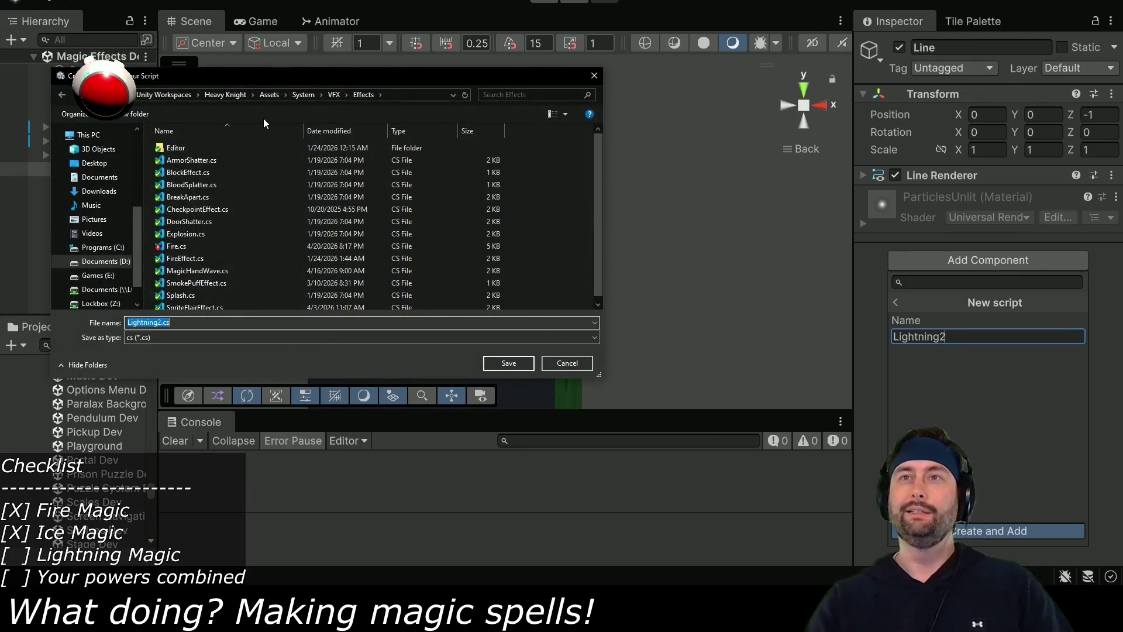
pyautogui.scroll(-1, 234, 269)
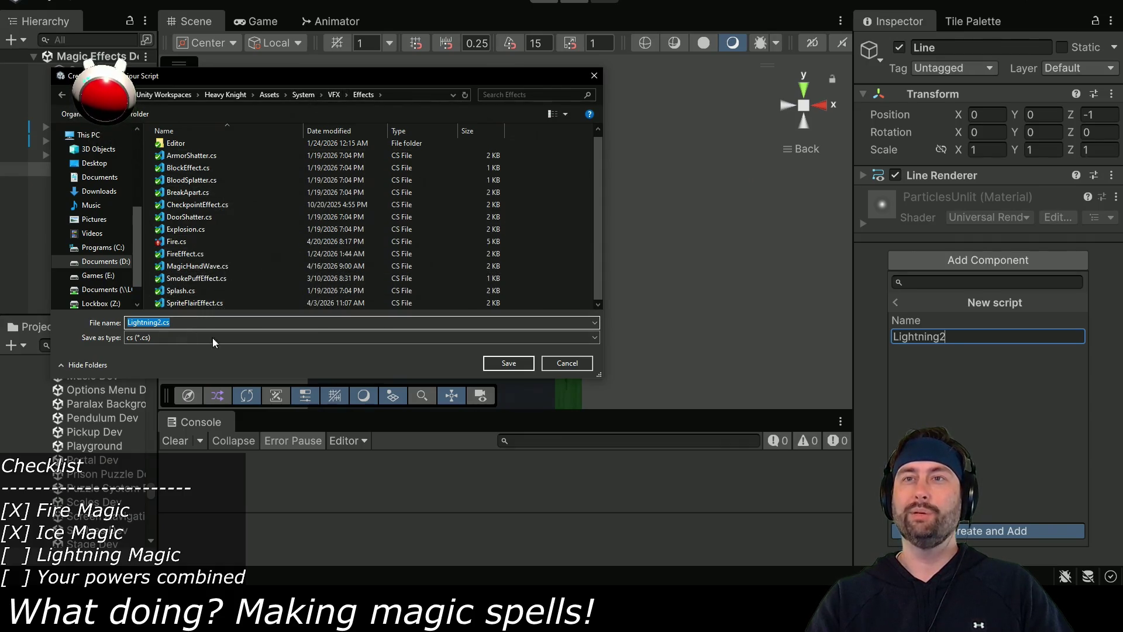
pyautogui.scroll(1, 240, 247)
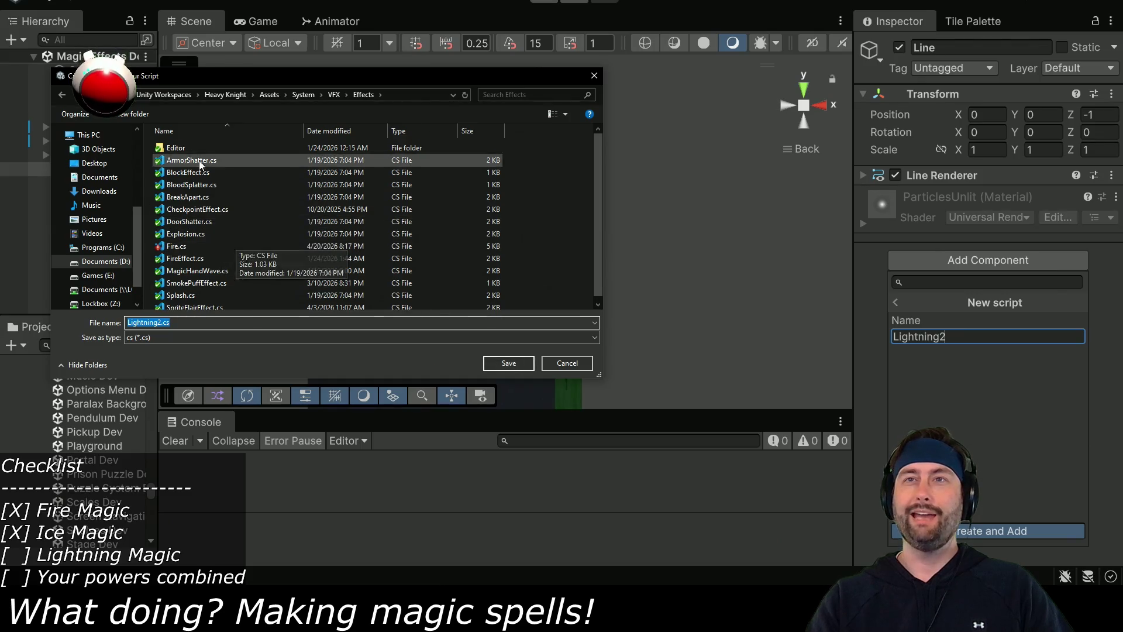
pyautogui.click(506, 362)
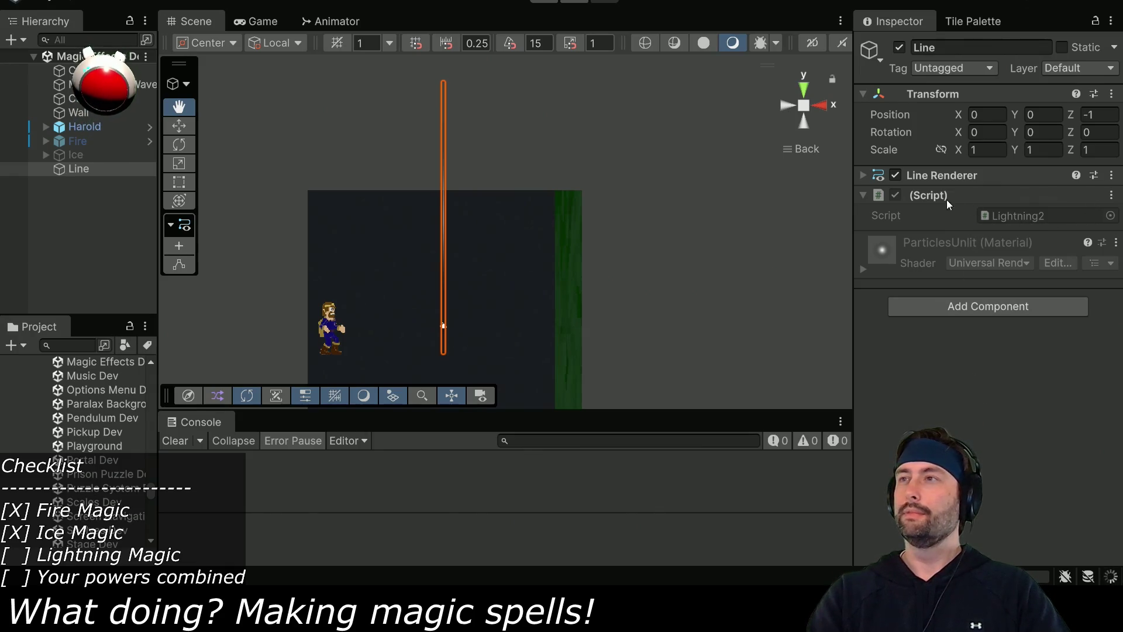
pyautogui.click(1035, 218)
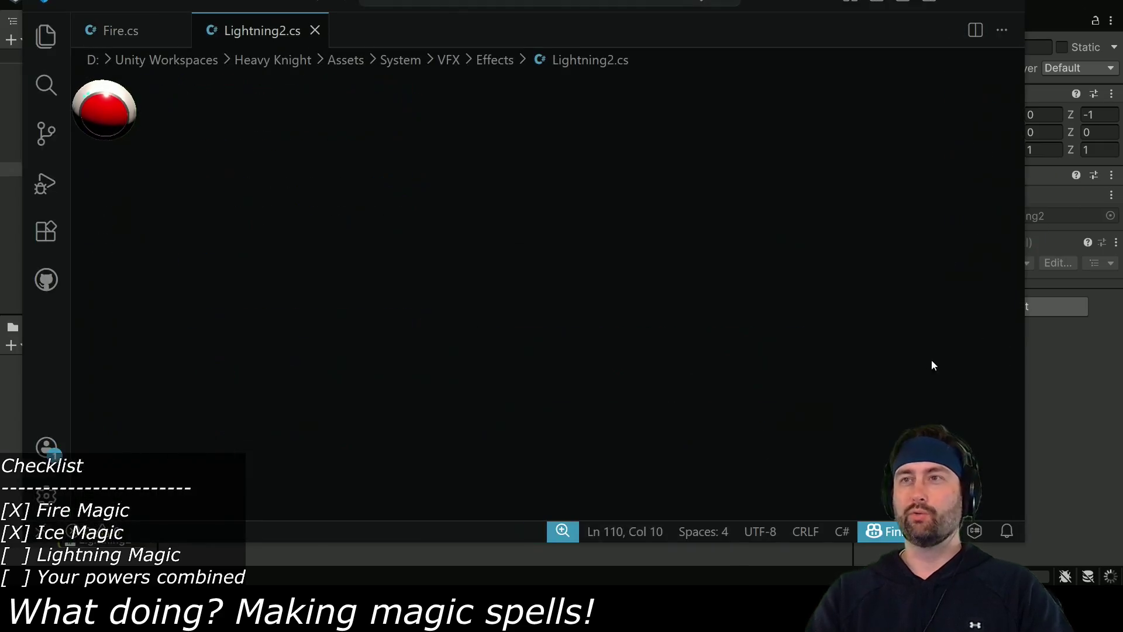
# Declare a private LineRenderer field named line in the Lightning2 class.
pyautogui.click(306, 139)
pyautogui.press('BackSpace')
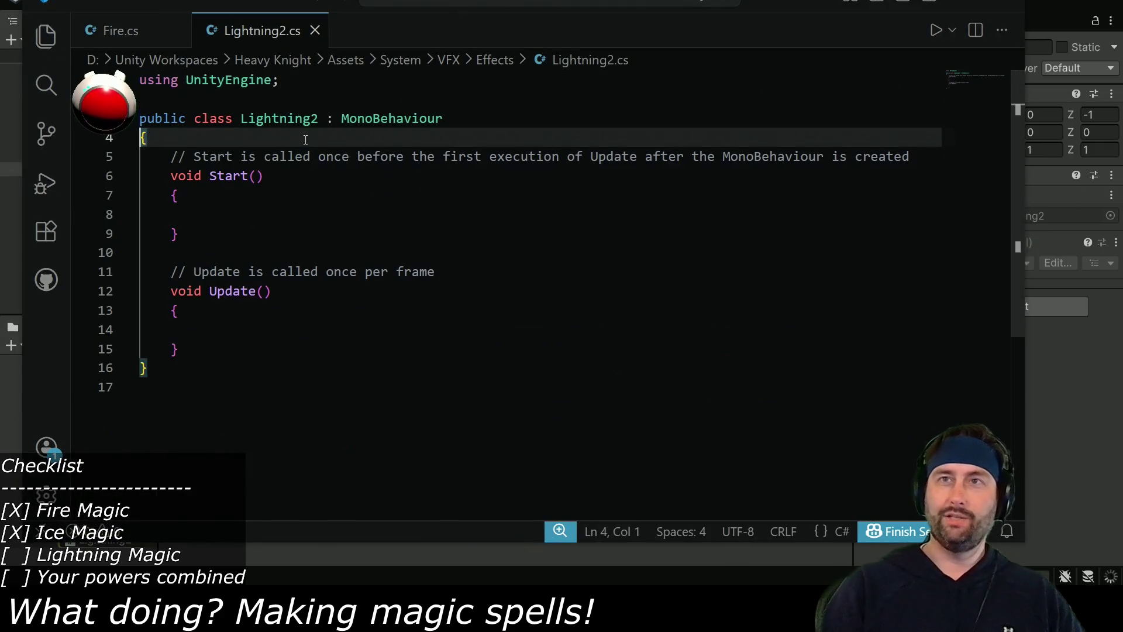
pyautogui.press('BackSpace')
pyautogui.write('{')
pyautogui.press('Return')
pyautogui.press('Return')
pyautogui.press('Tab')
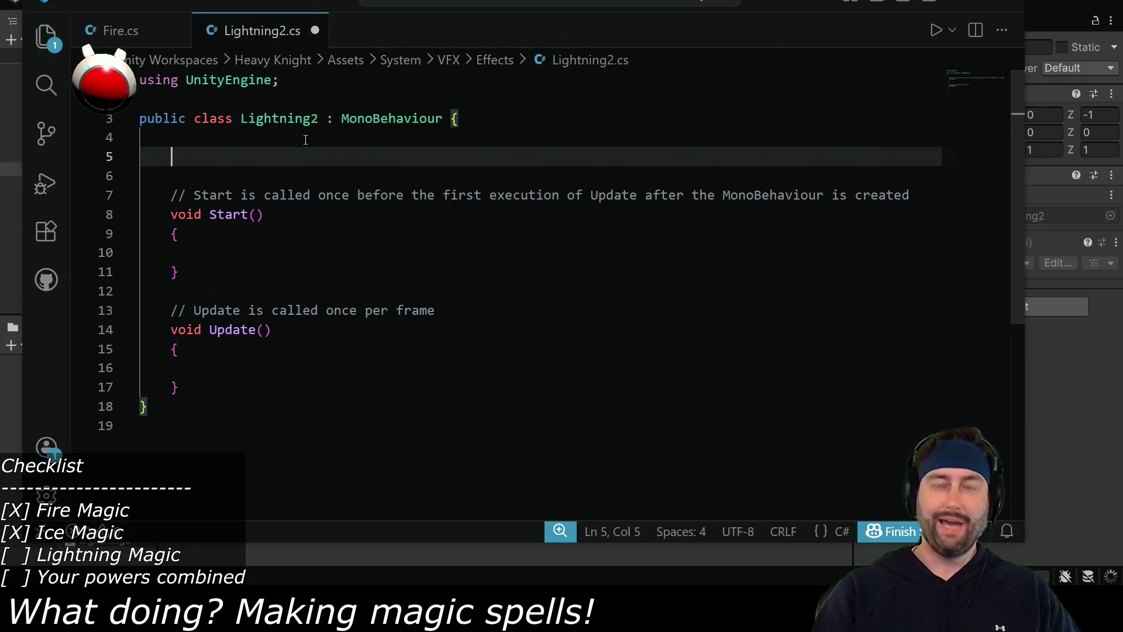
pyautogui.write('private')
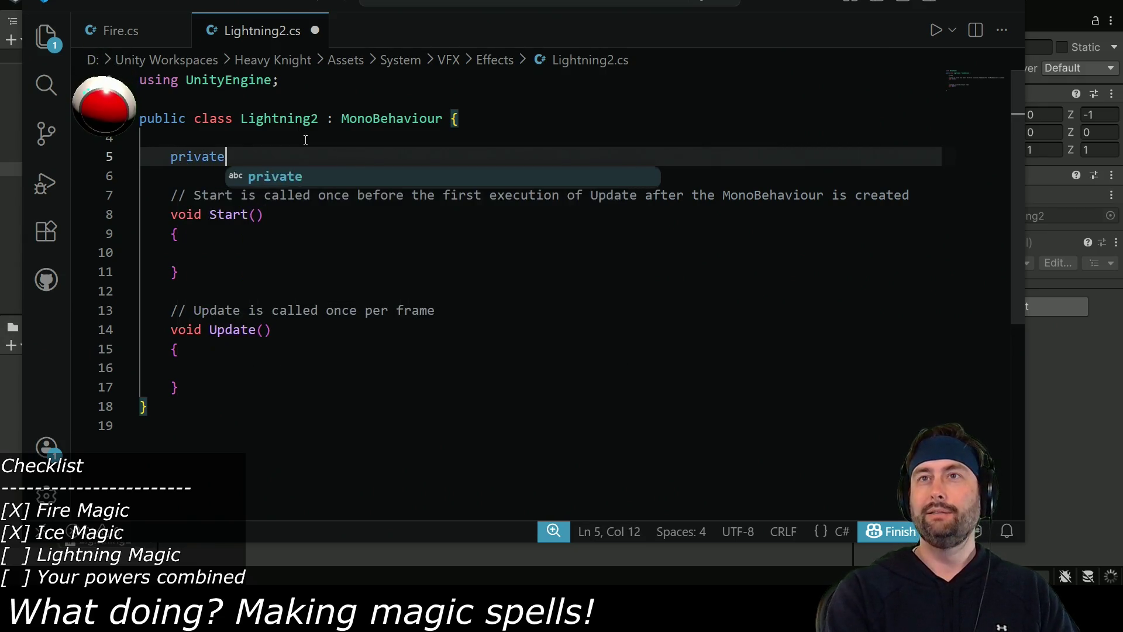
pyautogui.write(' LineRenderer line')
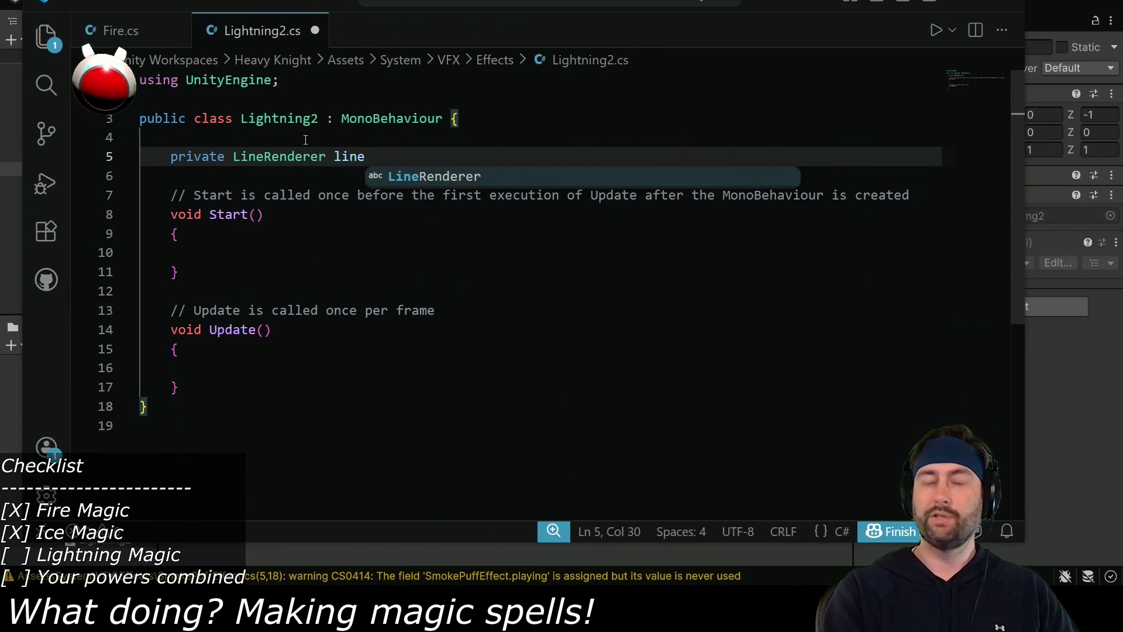
pyautogui.write(';')
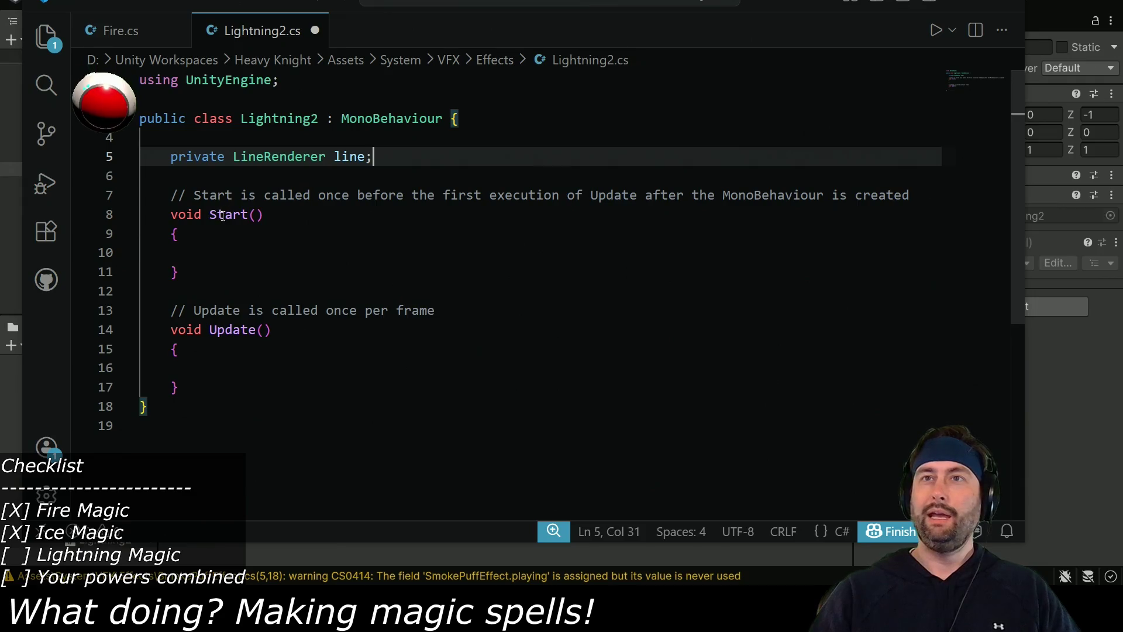
# Rename the Start method to Awake and delete its leftover comment line.
pyautogui.doubleClick(222, 215)
pyautogui.write('Awak')
pyautogui.press('Tab')
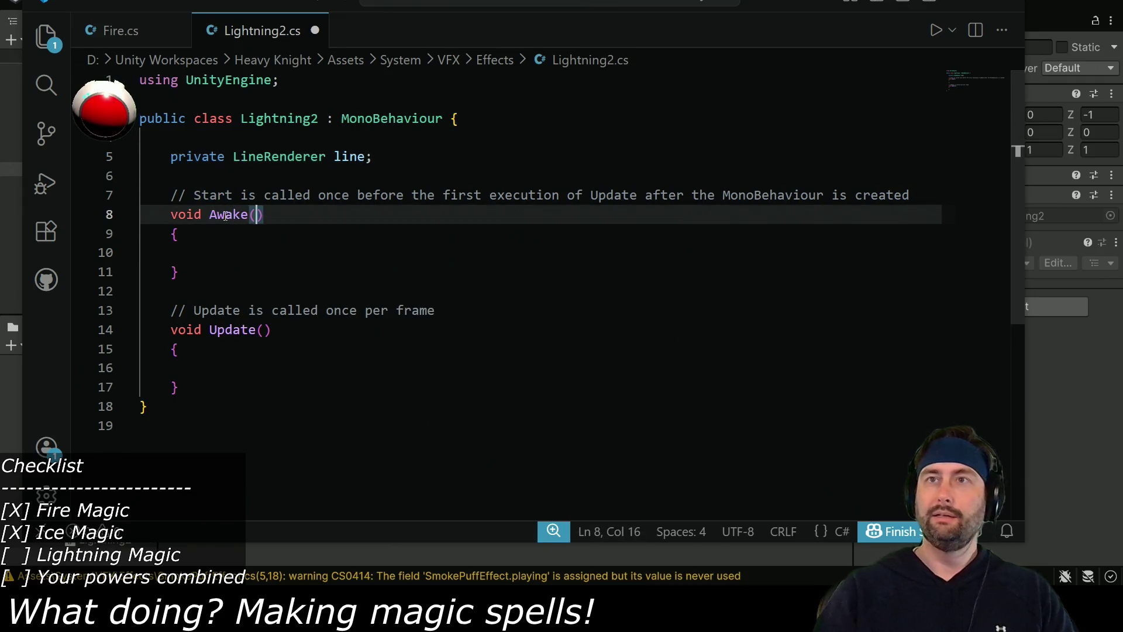
pyautogui.press('End')
pyautogui.press('Delete')
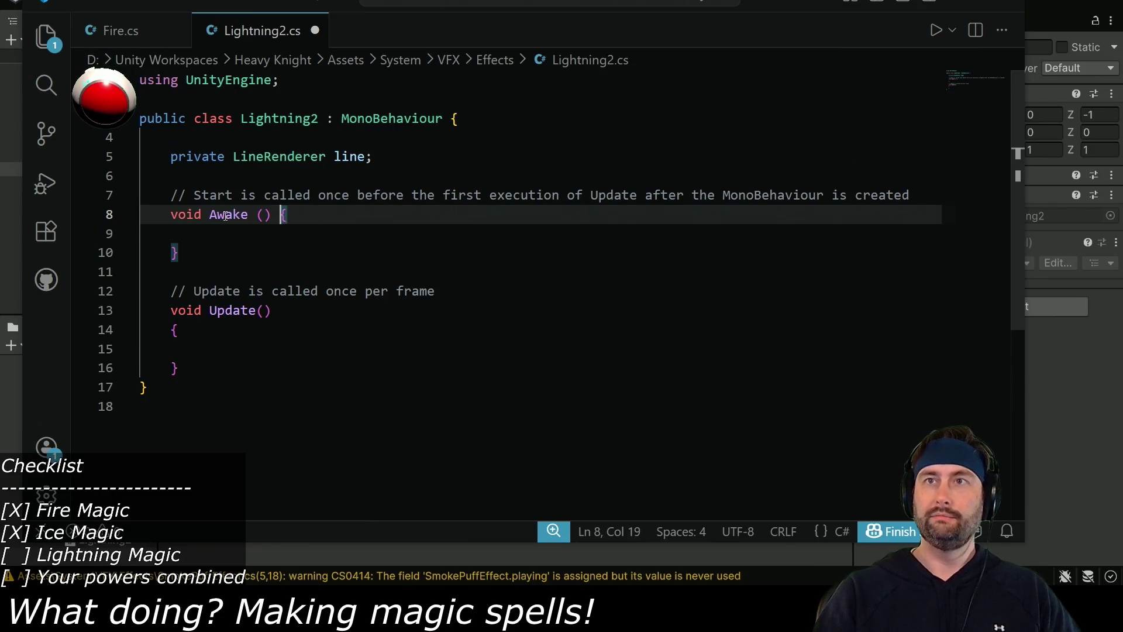
pyautogui.press('Home')
pyautogui.hotkey('shift', 'Up')
pyautogui.press('BackSpace')
# Assign line = GetComponent<LineRenderer>(); inside Awake and save the script.
pyautogui.click(243, 211)
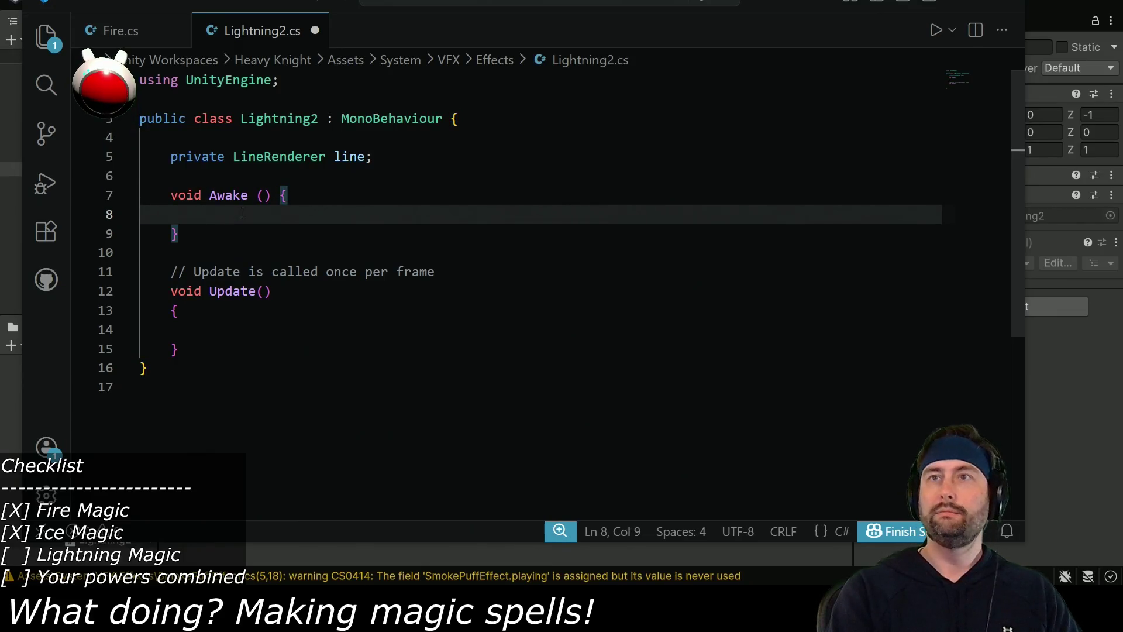
pyautogui.write('line = GetCojp')
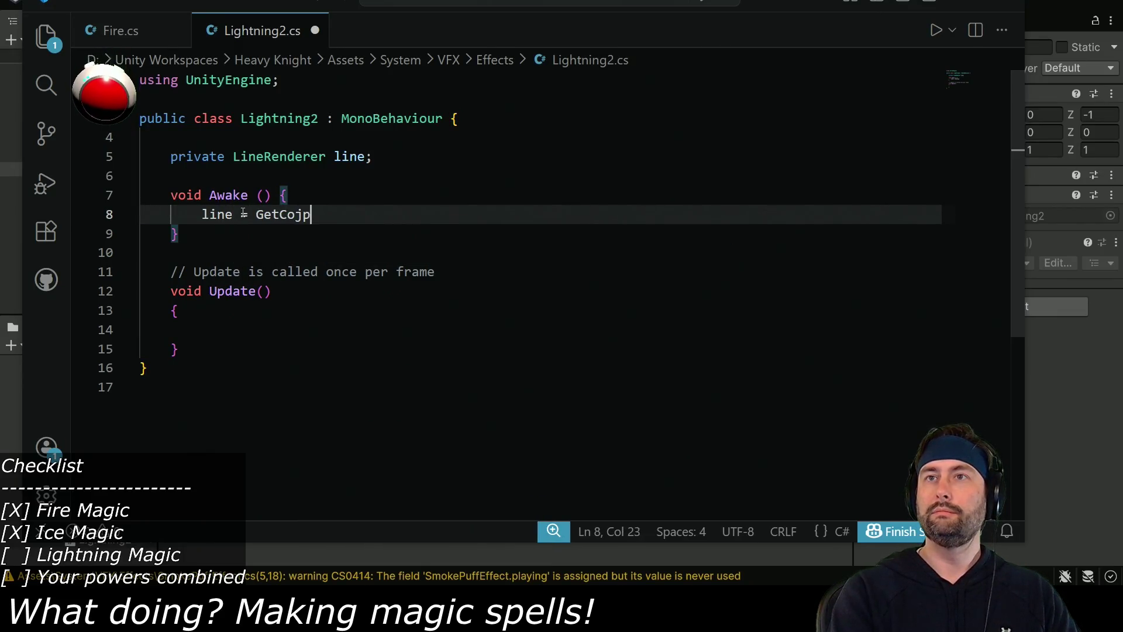
pyautogui.press('BackSpace')
pyautogui.press('BackSpace')
pyautogui.write('mpoin')
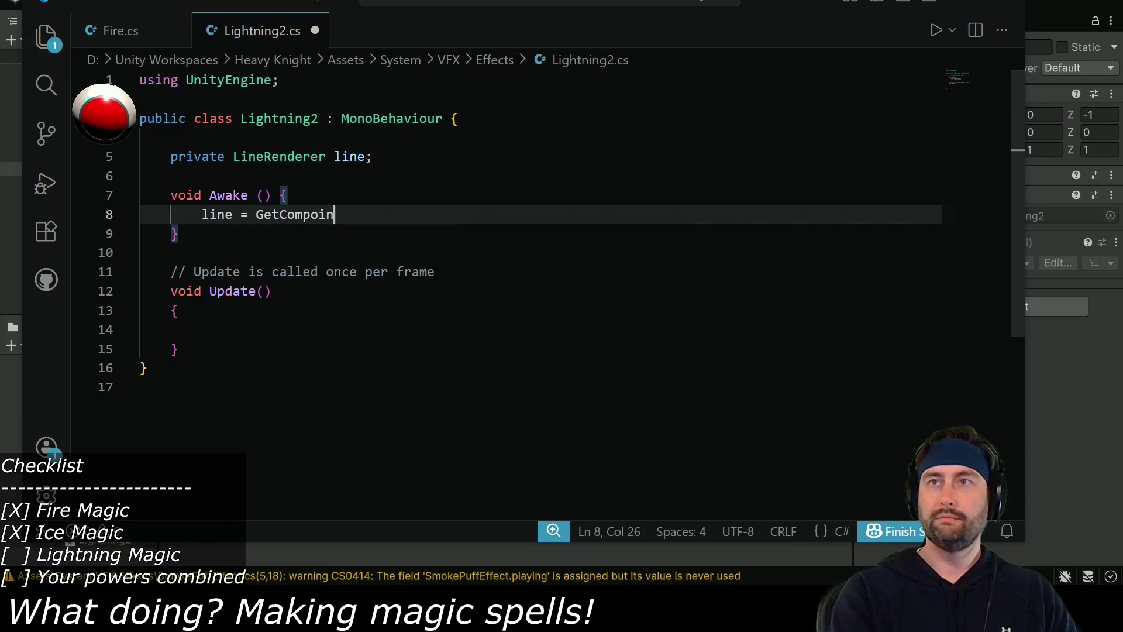
pyautogui.press('BackSpace')
pyautogui.press('BackSpace')
pyautogui.write('nent<Line')
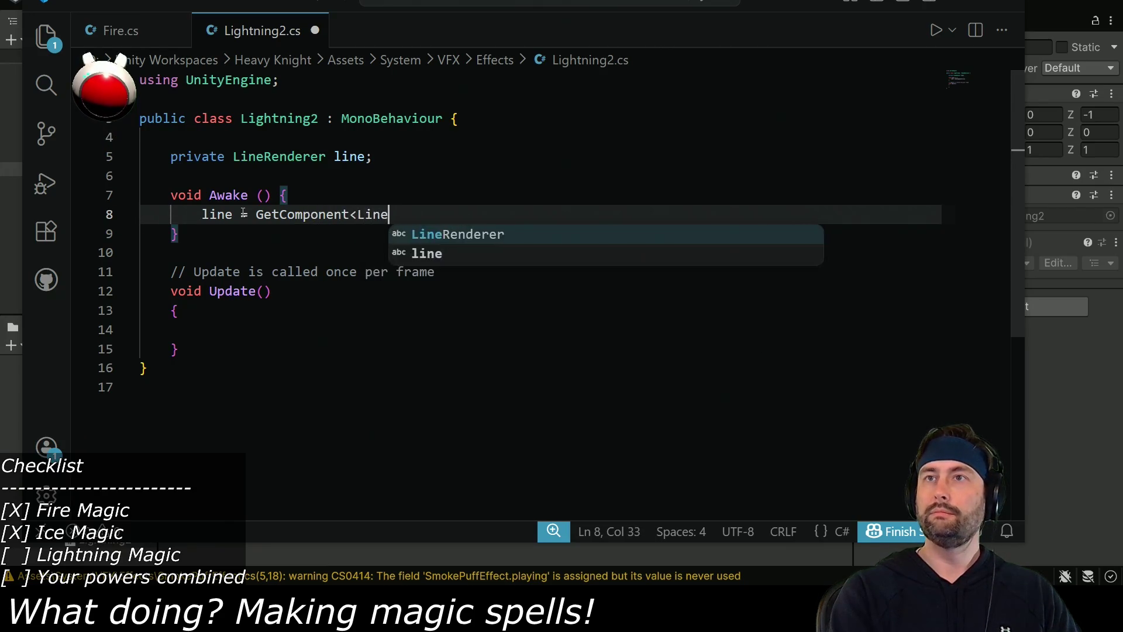
pyautogui.write('Renderer>();')
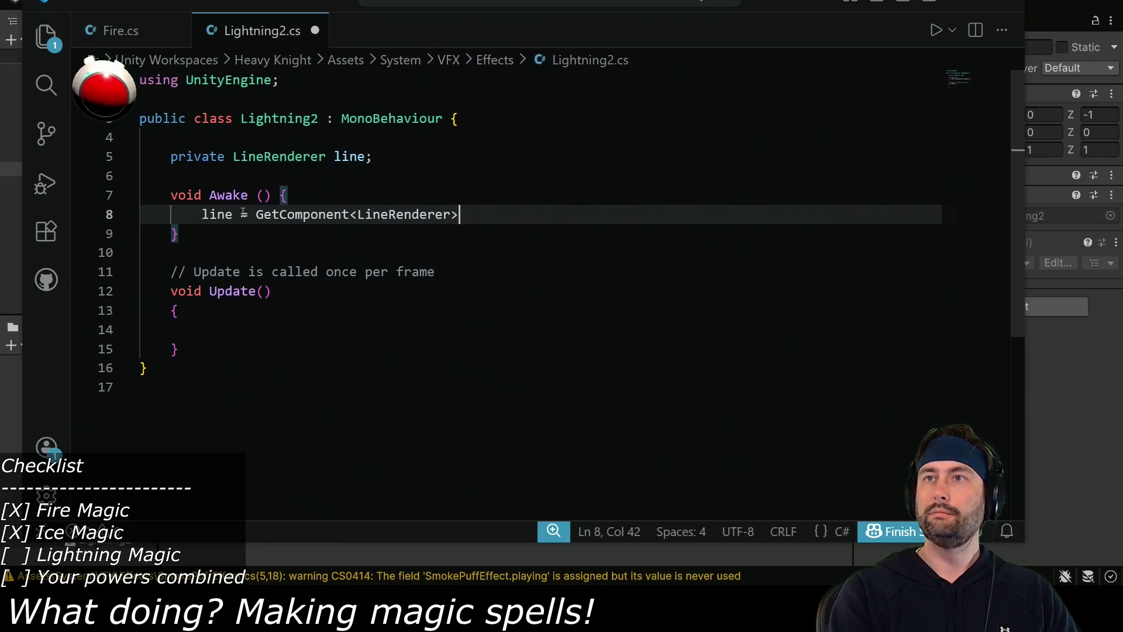
pyautogui.hotkey('ctrl', 's')
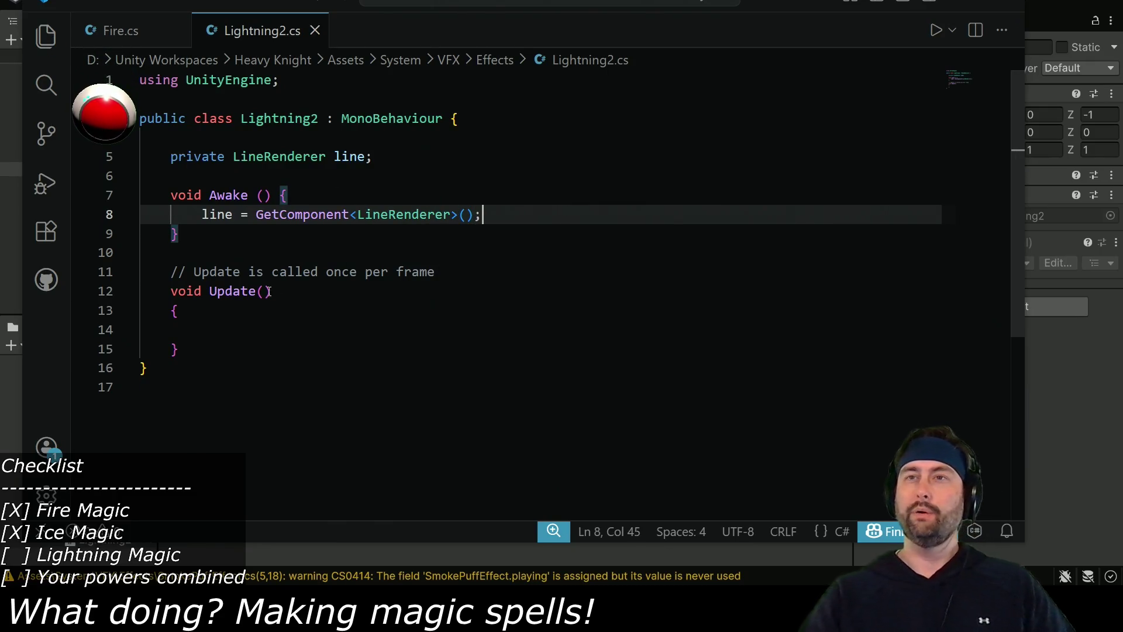
pyautogui.click(238, 240)
pyautogui.press('Return')
pyautogui.press('Return')
pyautogui.hotkey('ctrl', 's')
pyautogui.click(425, 150)
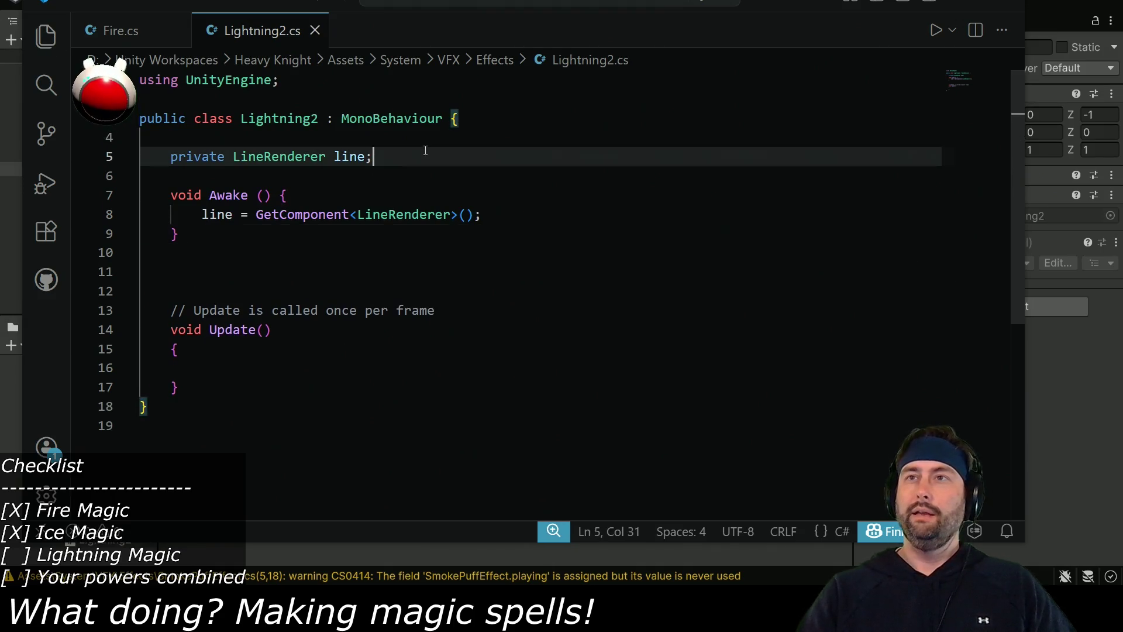
pyautogui.press('Return')
pyautogui.press('Return')
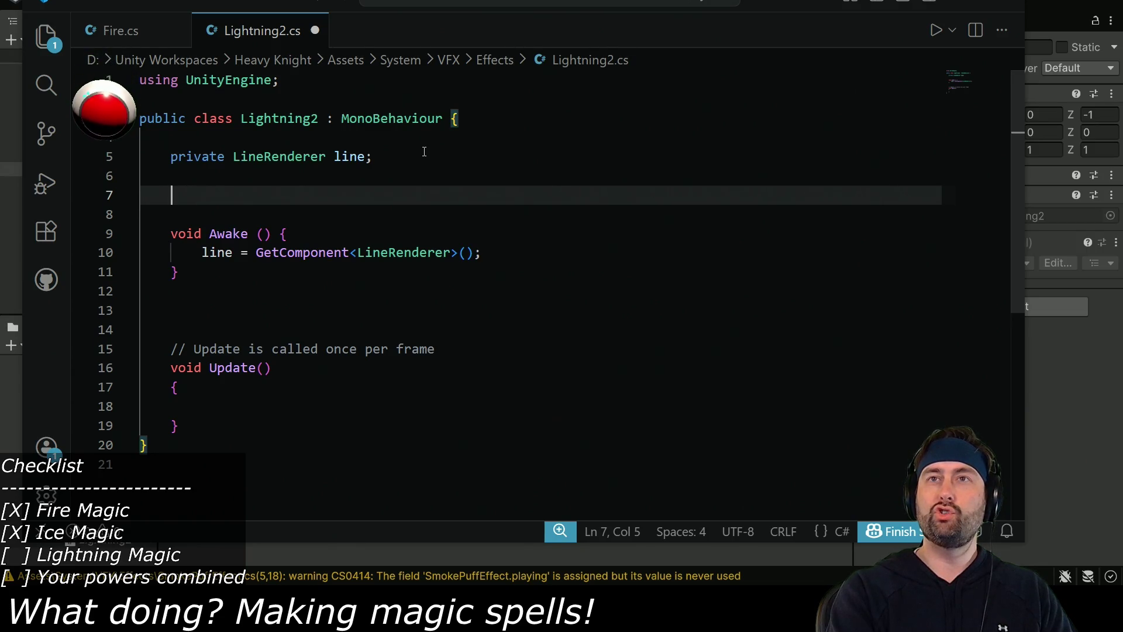
# Add 'public float distance;' and 'public int resolution;' below line, save, and return to Unity.
pyautogui.write('public')
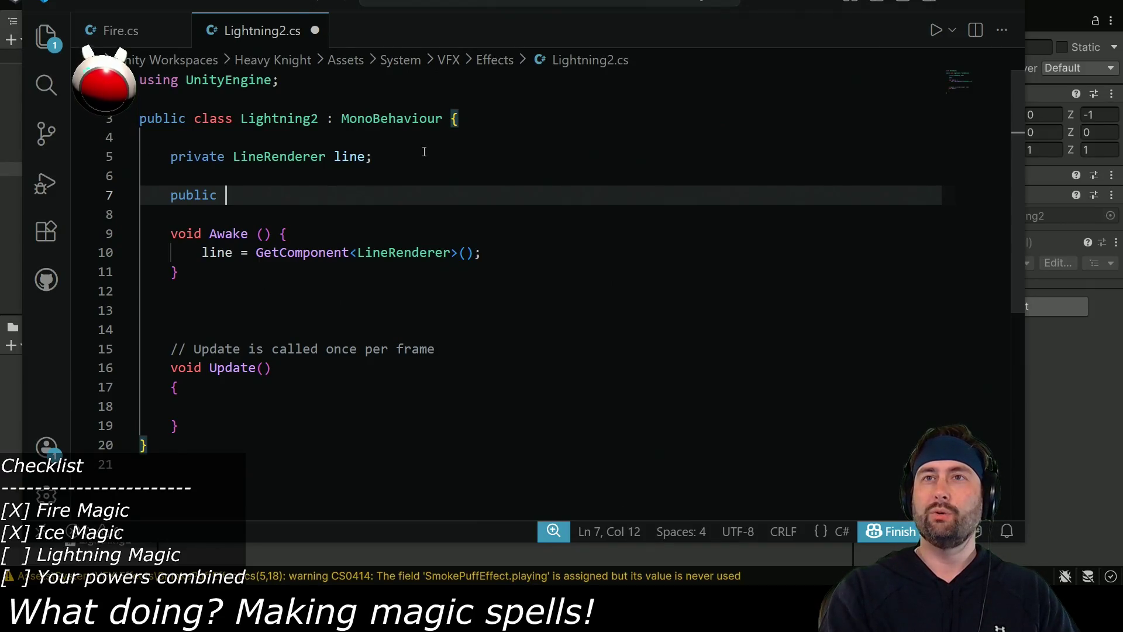
pyautogui.write('float distance;')
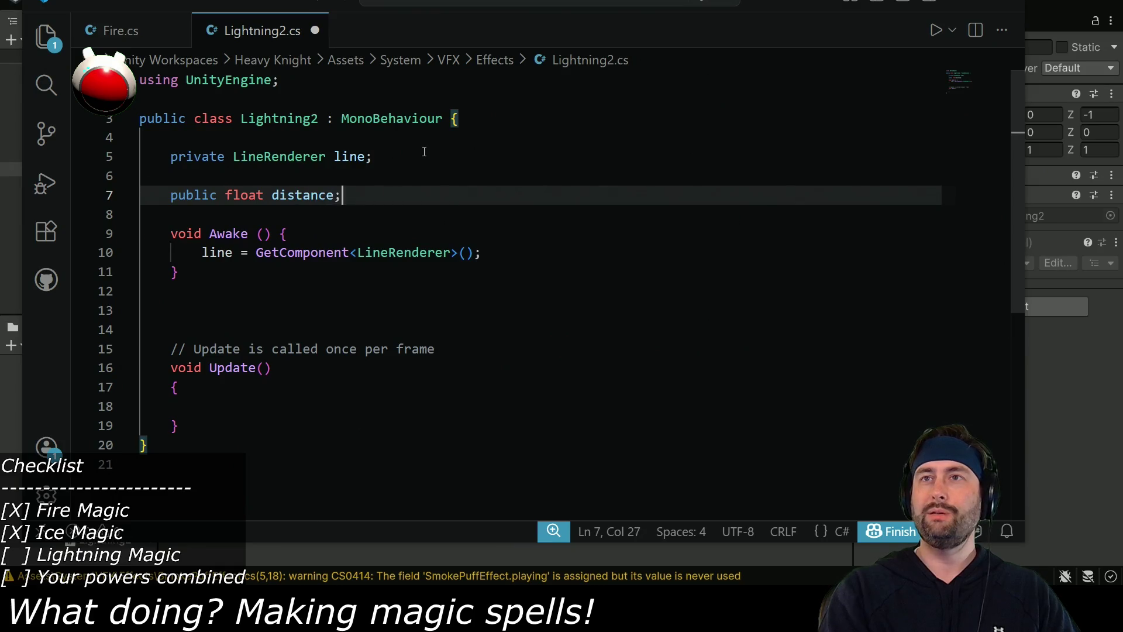
pyautogui.press('Return')
pyautogui.write('public int ')
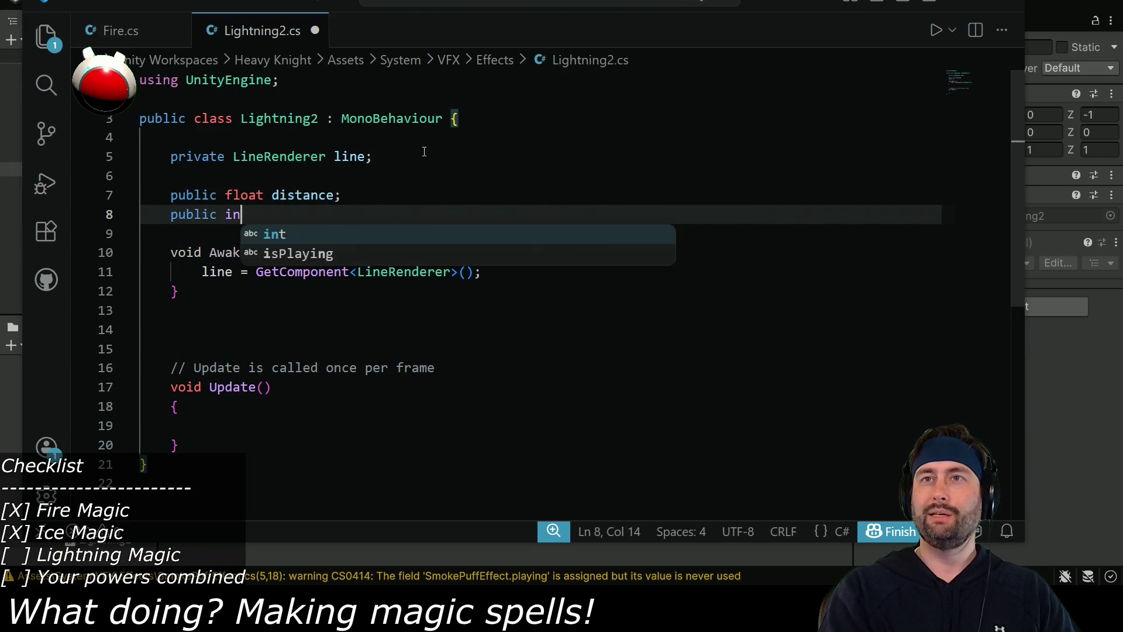
pyautogui.write('resolution;')
pyautogui.hotkey('ctrl', 's')
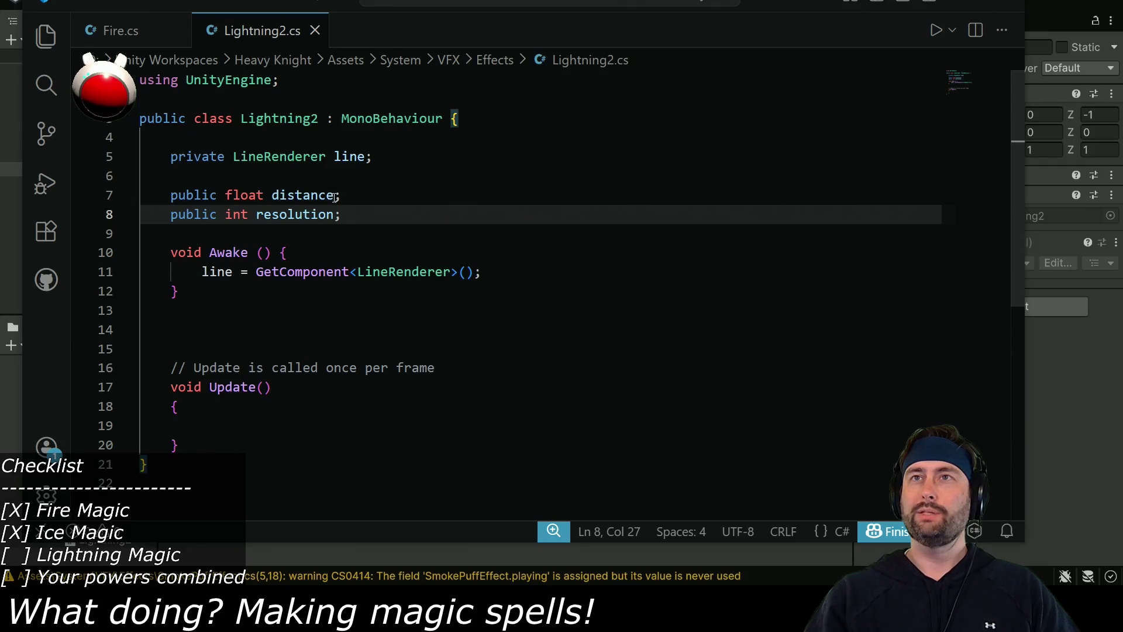
pyautogui.hotkey('alt', 'Tab')
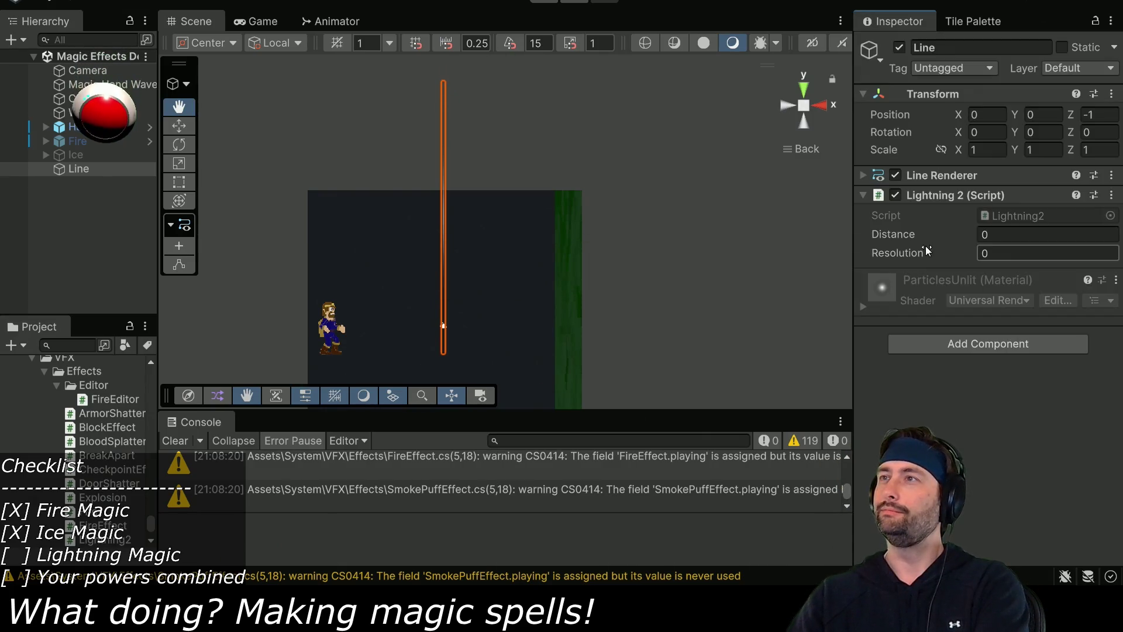
# Enter Distance 10 and Resolution 5 on the Lightning 2 component, then return to VS Code.
pyautogui.click(998, 235)
pyautogui.write('10')
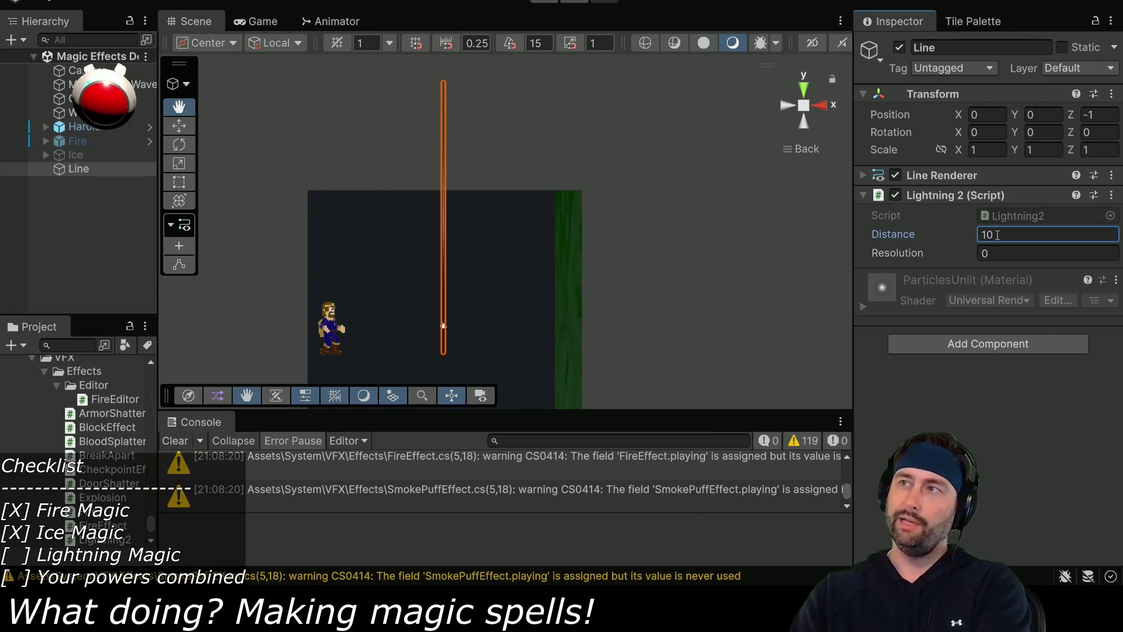
pyautogui.click(1000, 248)
pyautogui.write('5')
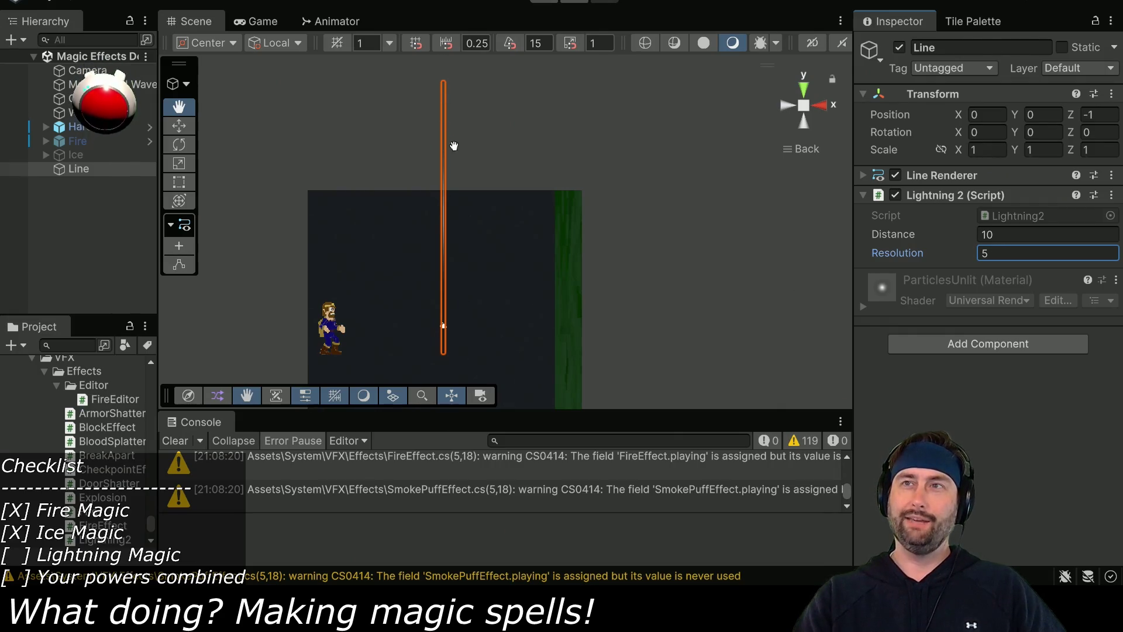
pyautogui.hotkey('alt', 'Tab')
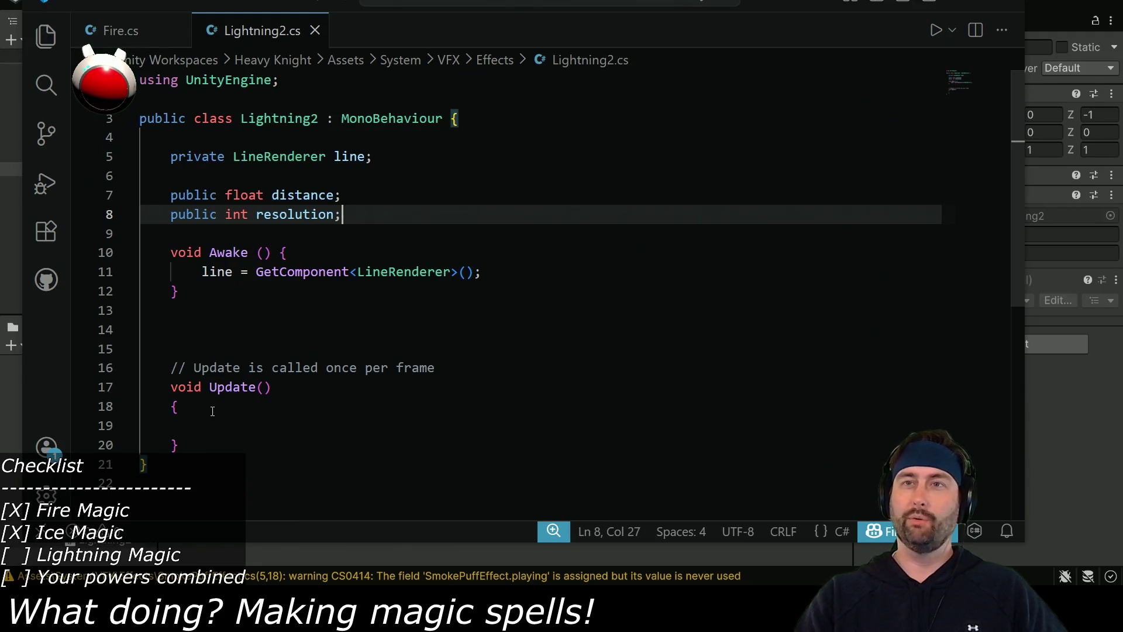
pyautogui.click(222, 447)
# Start a new private void setLinePoints() method below Update.
pyautogui.press('Return')
pyautogui.press('Return')
pyautogui.press('Return')
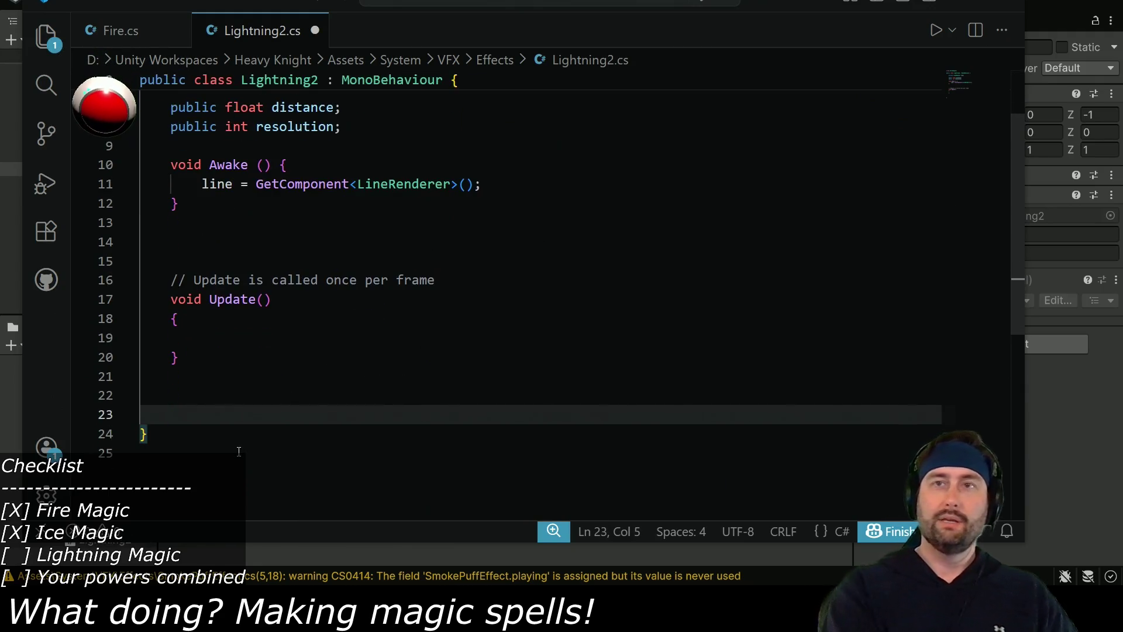
pyautogui.write('private void ')
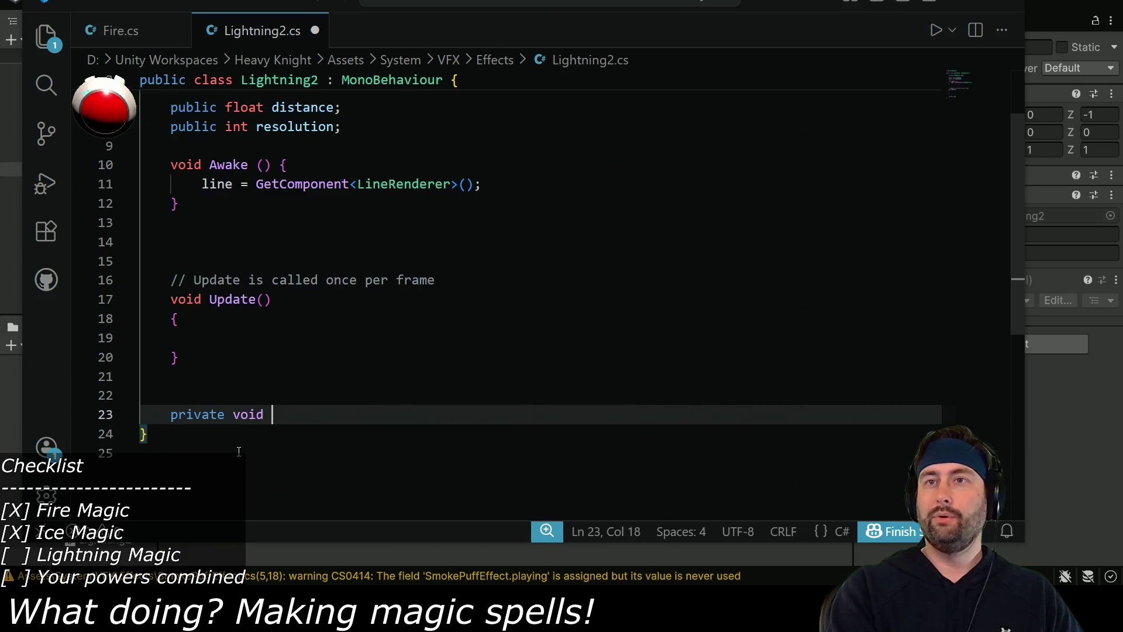
pyautogui.write('setLineParamete')
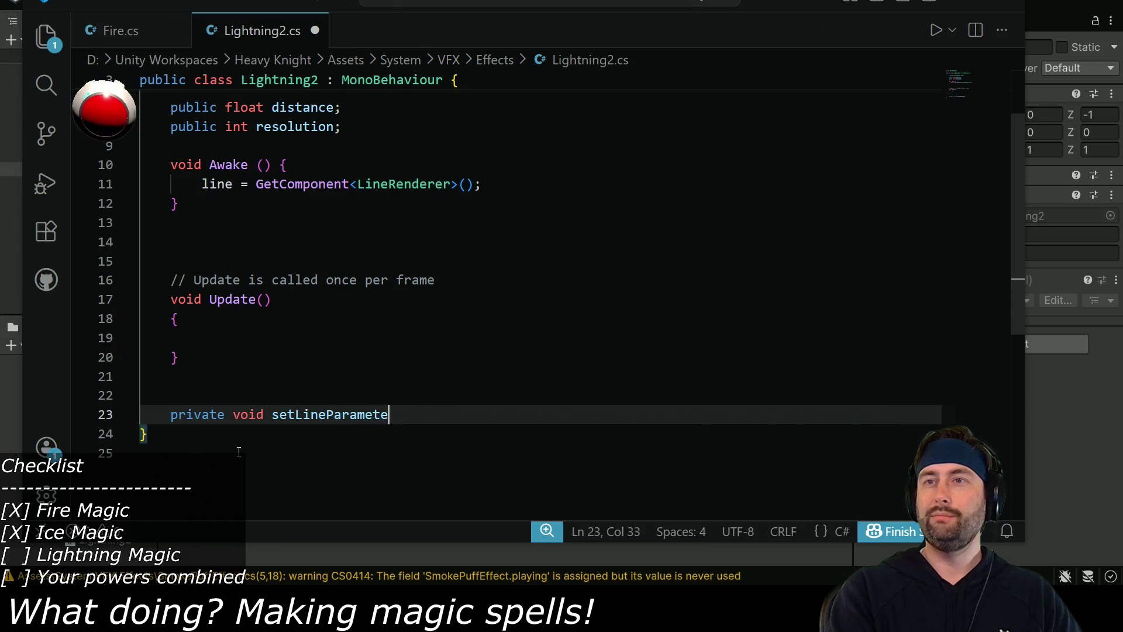
pyautogui.press('BackSpace')
pyautogui.press('BackSpace')
pyautogui.press('BackSpace')
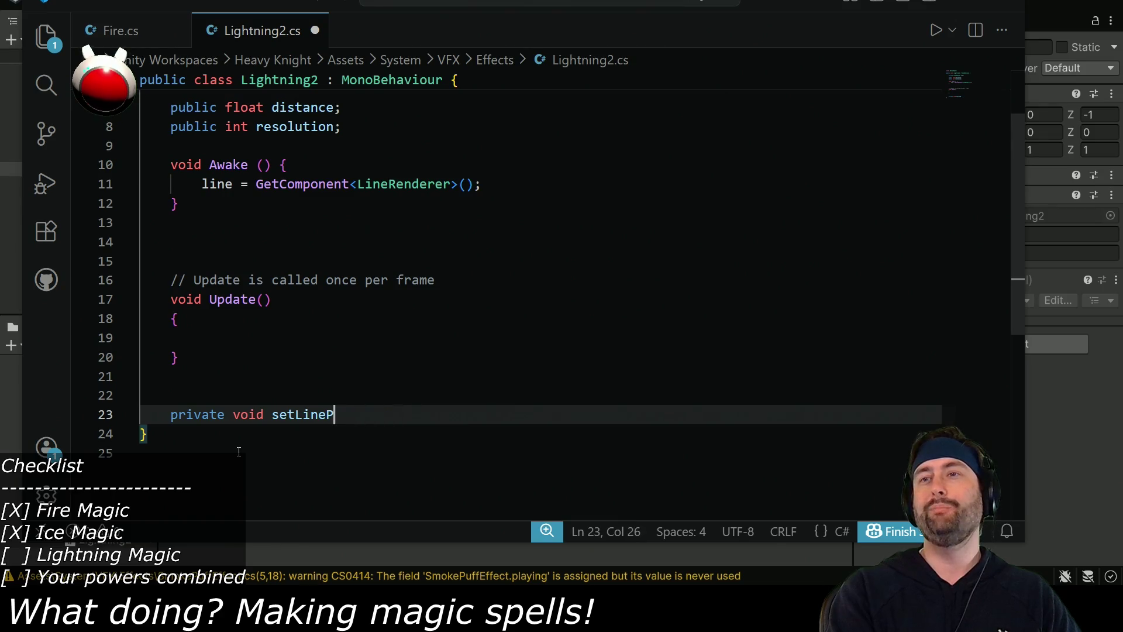
pyautogui.write('9) ')
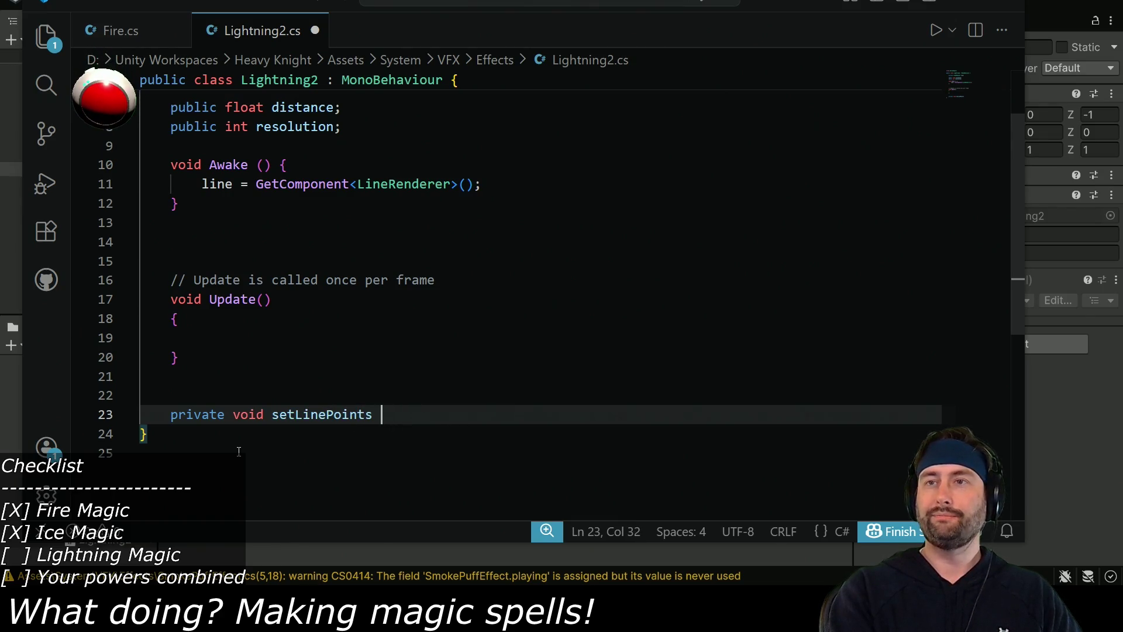
pyautogui.write(' () {')
pyautogui.press('Return')
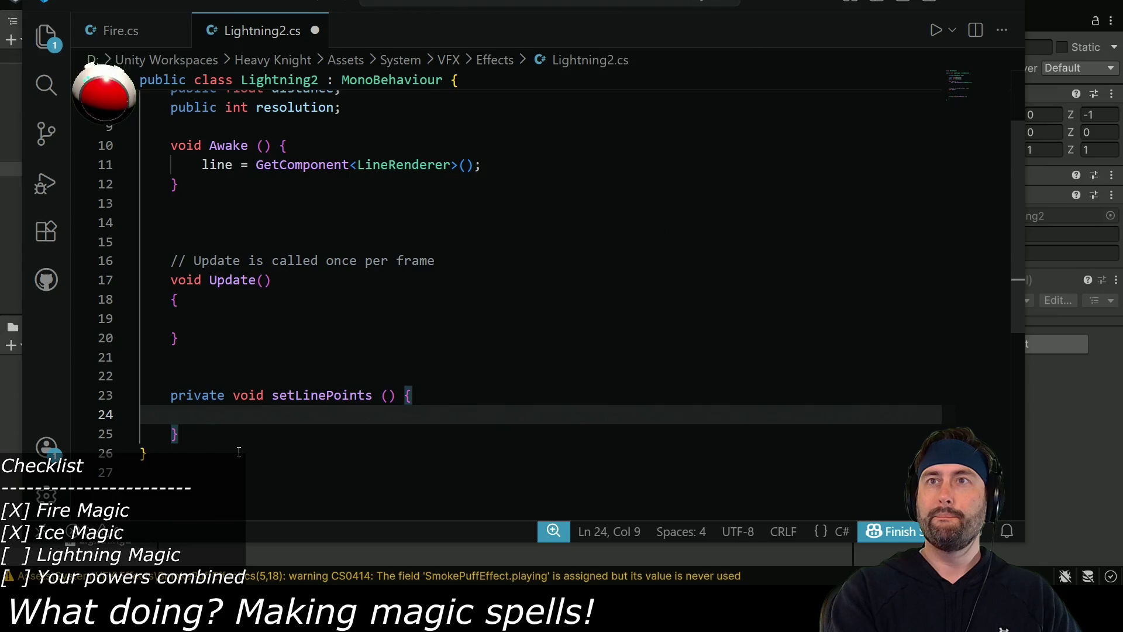
# Declare Vector3[] points = new Vector3[resolution]; as the method's first line.
pyautogui.write('line.')
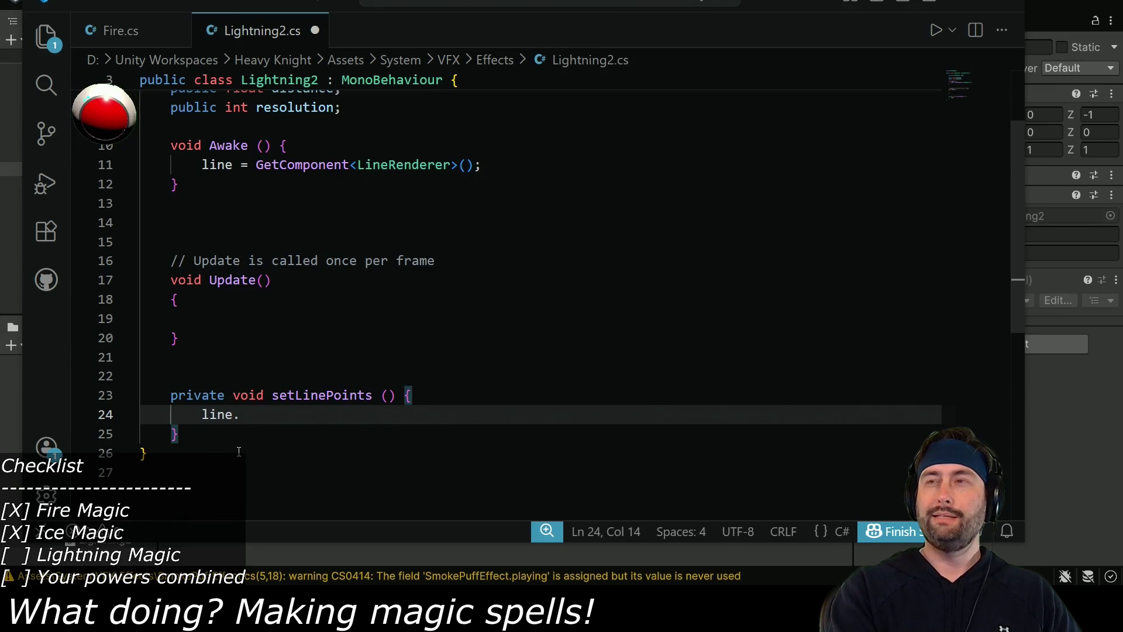
pyautogui.press('BackSpace')
pyautogui.press('BackSpace')
pyautogui.press('BackSpace')
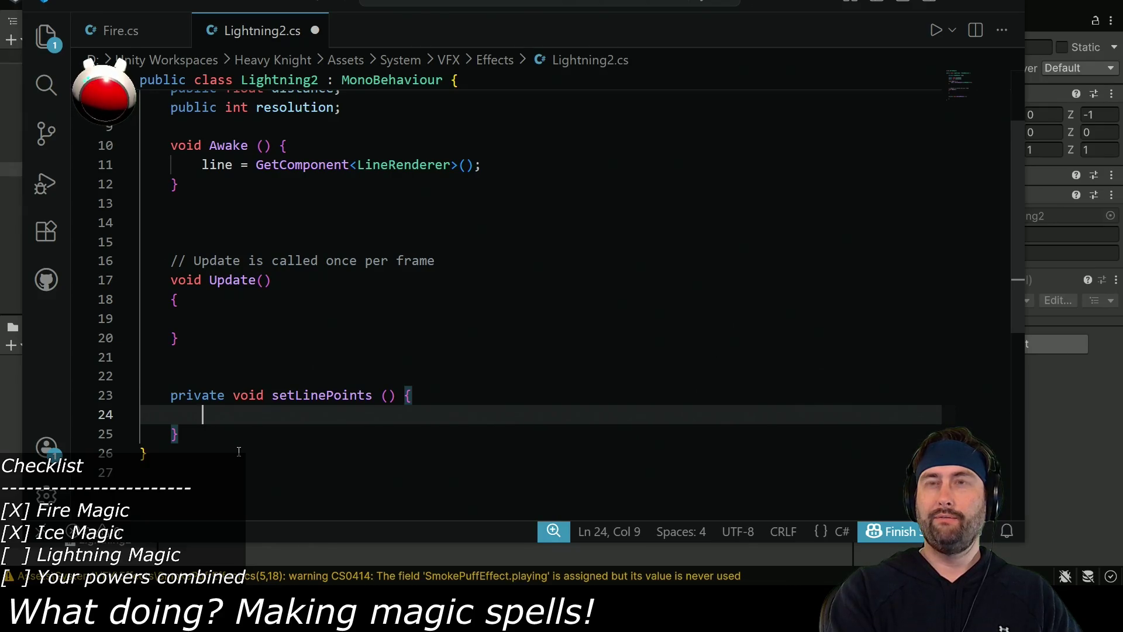
pyautogui.write('Vector3[] points')
pyautogui.press('BackSpace')
pyautogui.write('= new Vector3();')
pyautogui.press('Left')
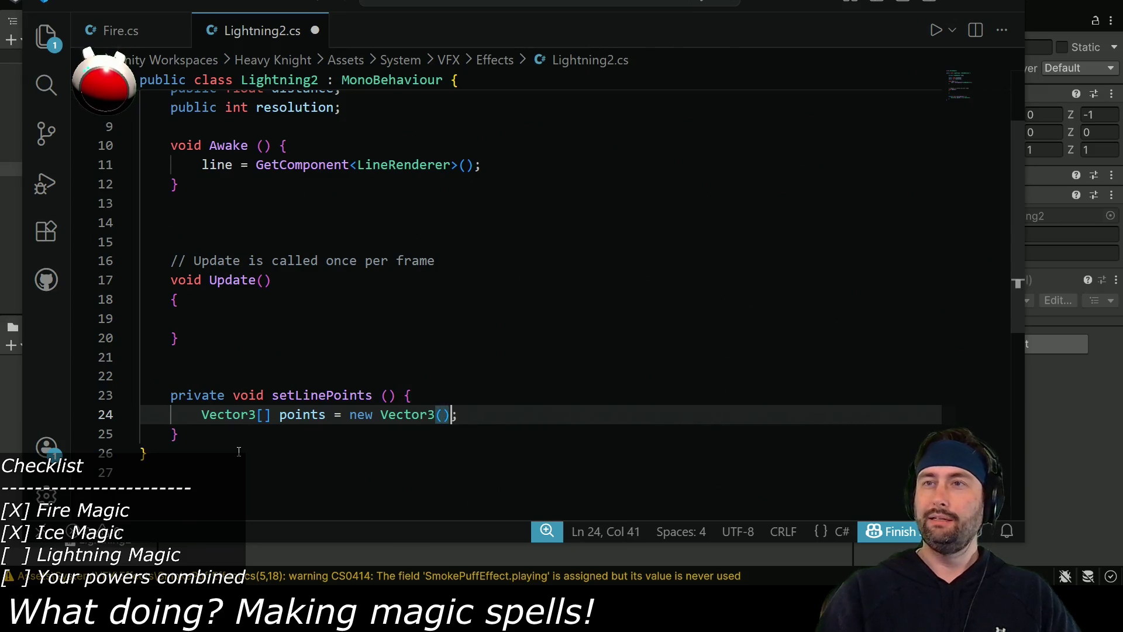
pyautogui.press('BackSpace')
pyautogui.press('BackSpace')
pyautogui.write('[')
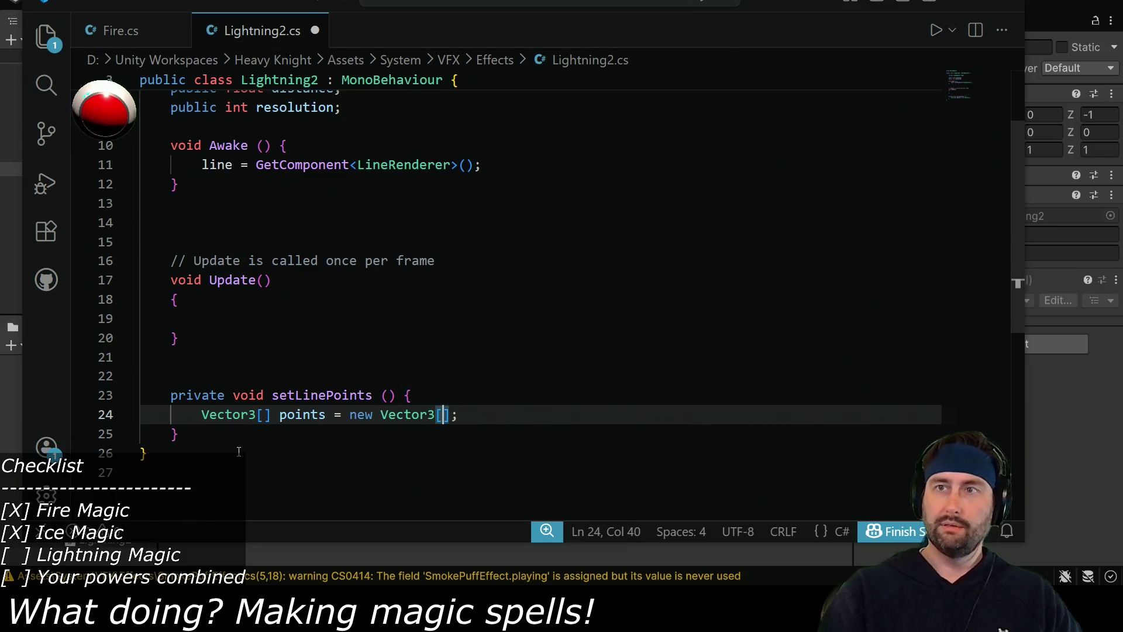
pyautogui.write('resolution]')
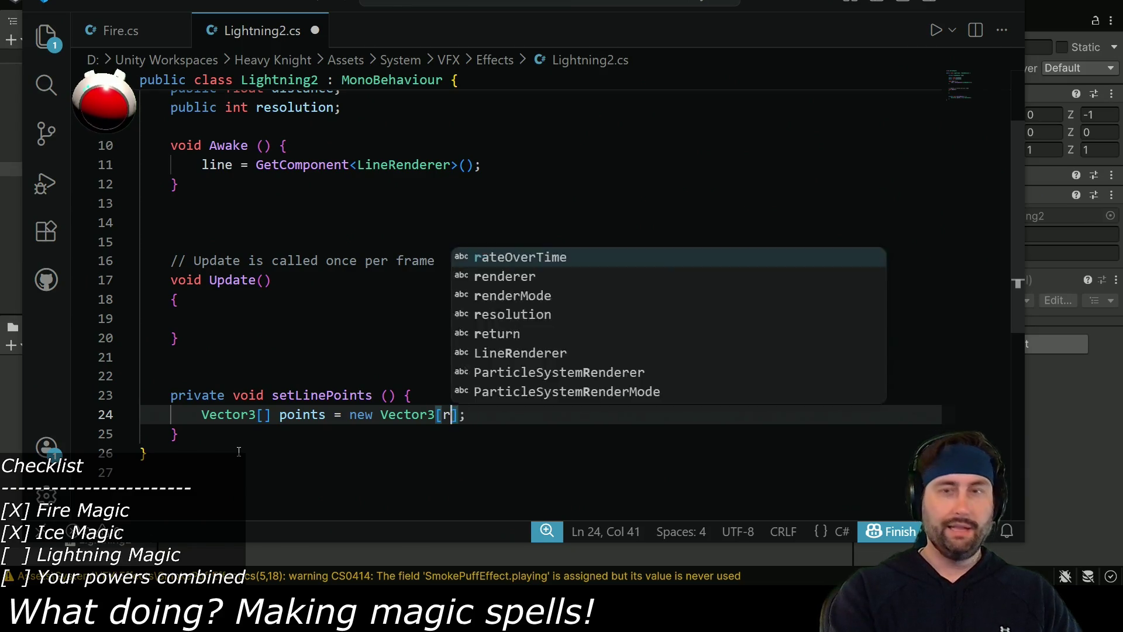
pyautogui.press('End')
pyautogui.press('Return')
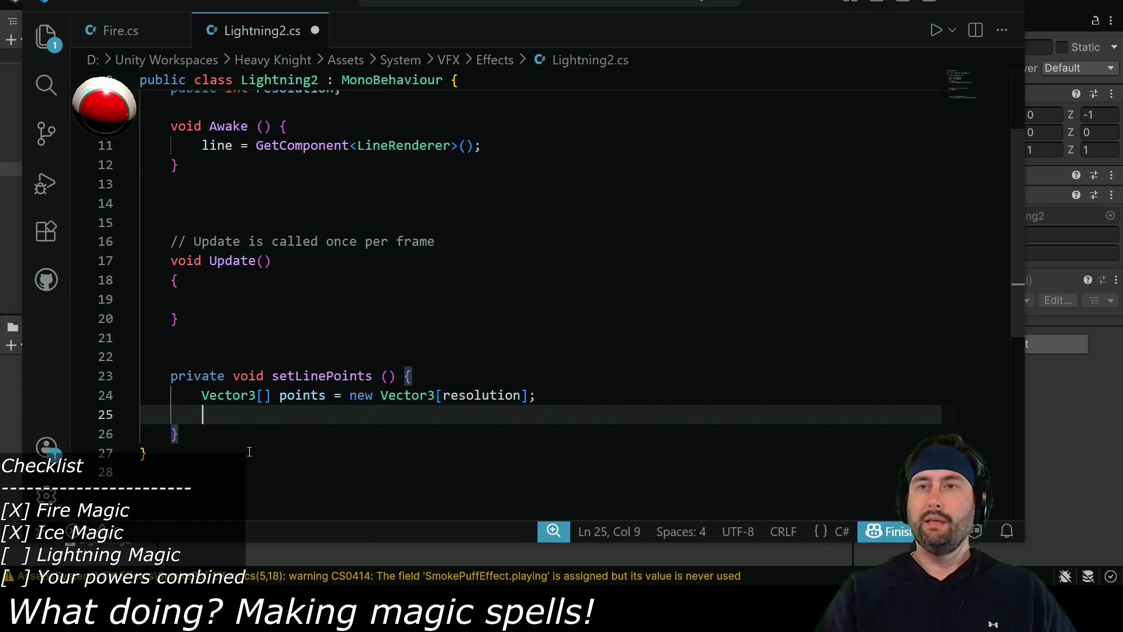
pyautogui.write('float')
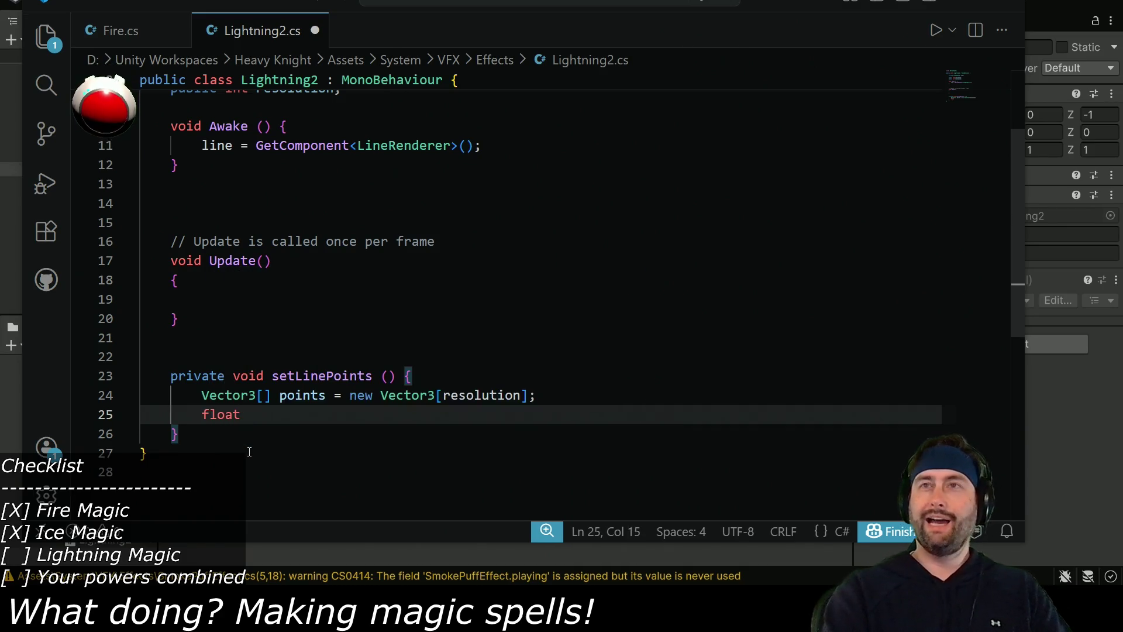
# Add float segmentLength = distance / (float) resolution; and save.
pyautogui.scroll(2, 244, 344)
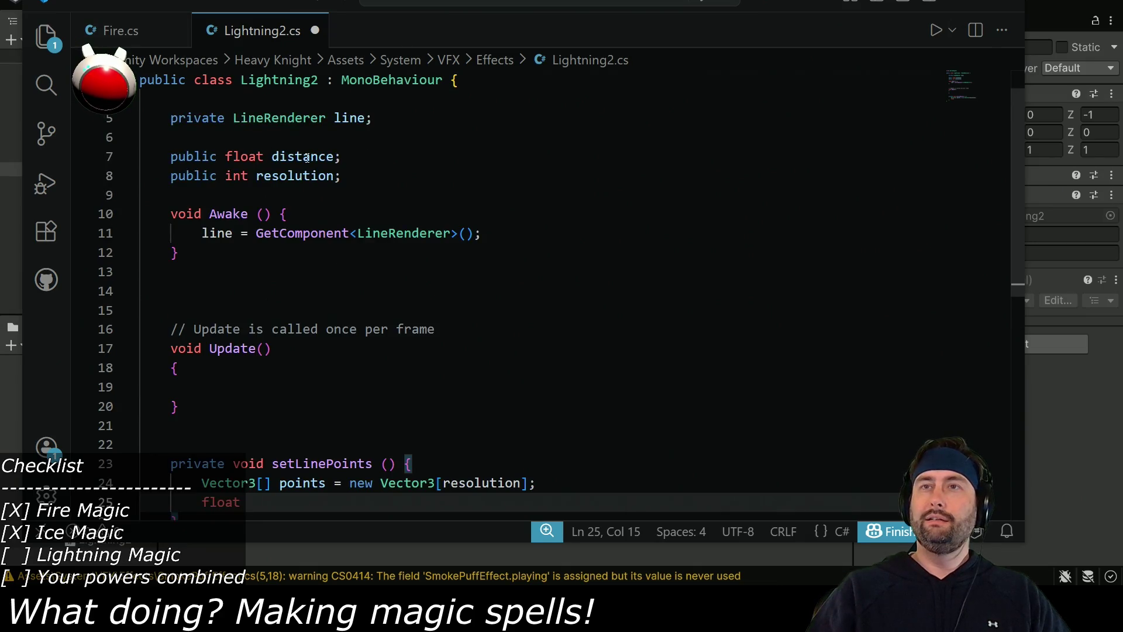
pyautogui.scroll(-2, 306, 158)
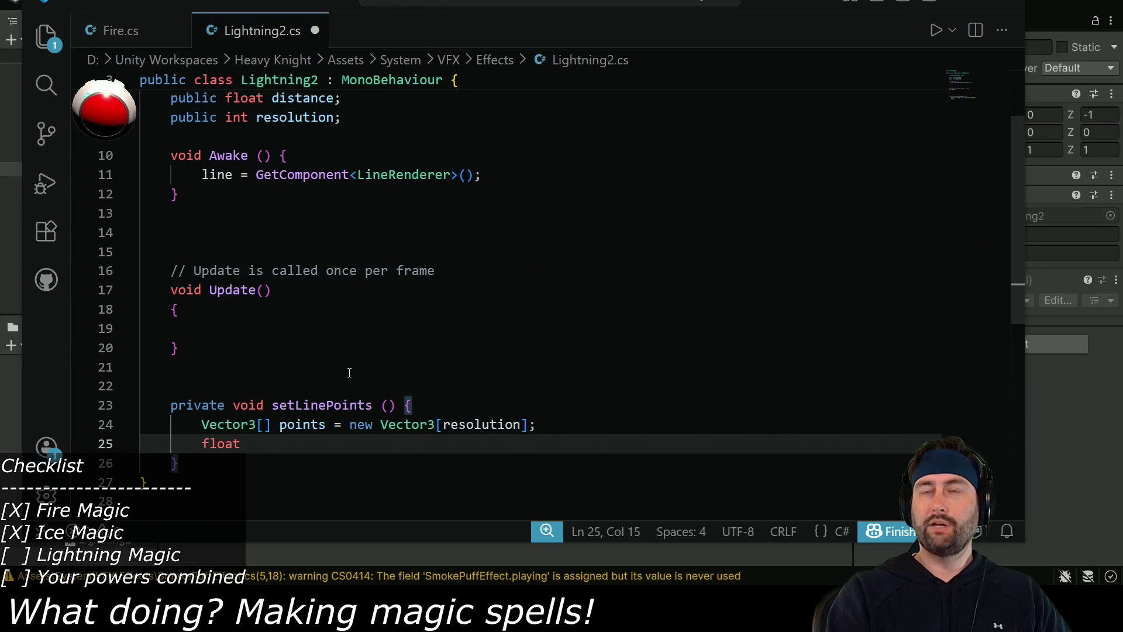
pyautogui.write('segmentLength = ')
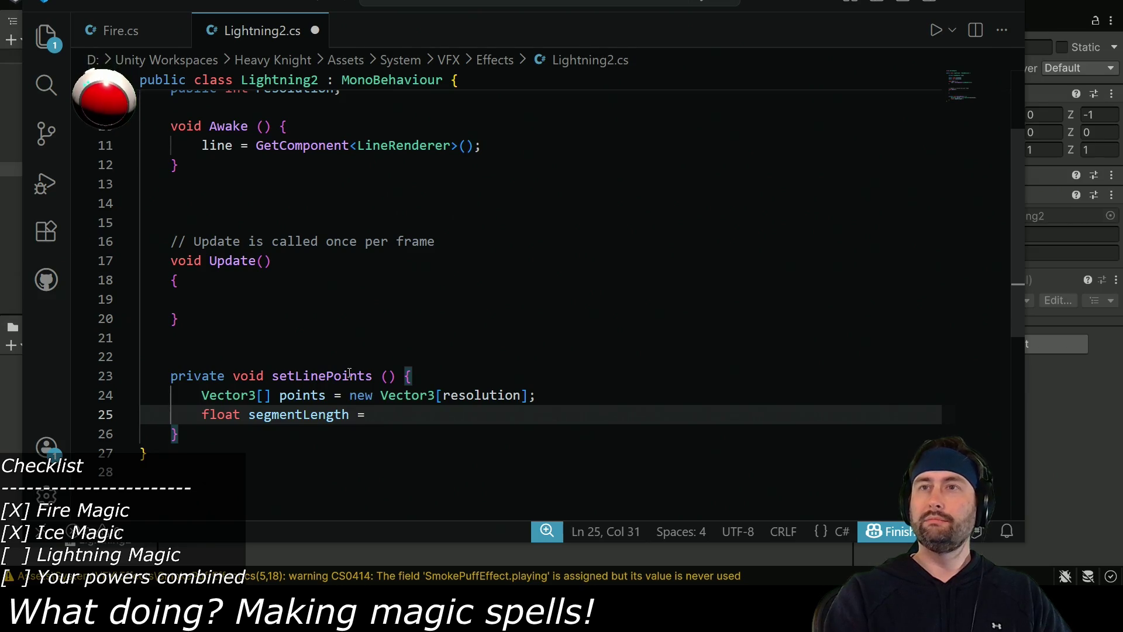
pyautogui.write('distance ')
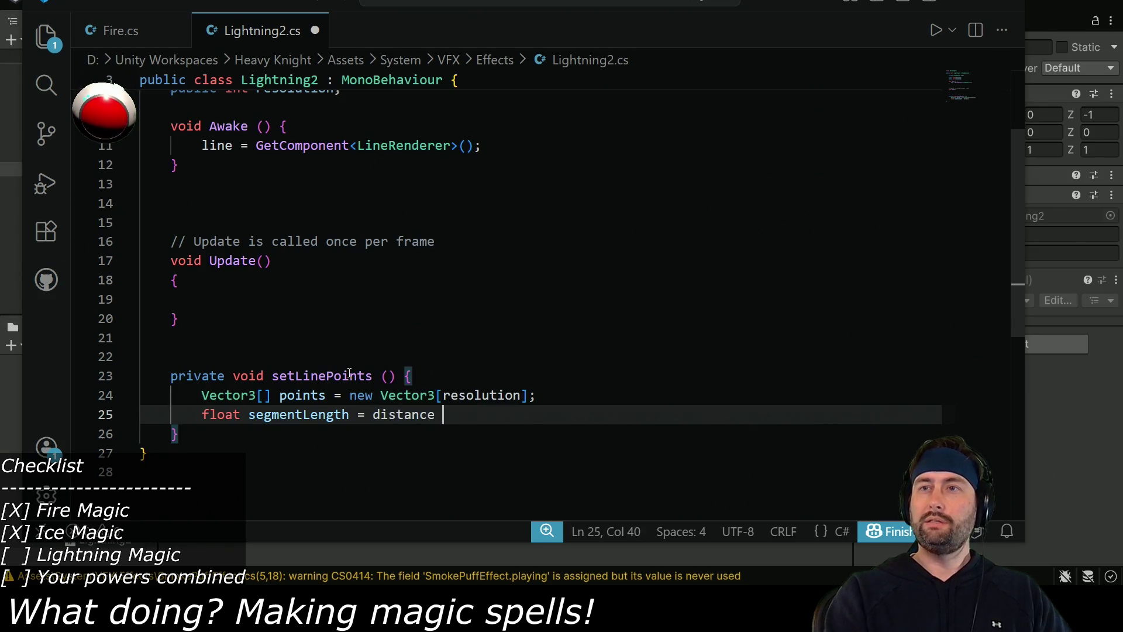
pyautogui.write('/ (float) ')
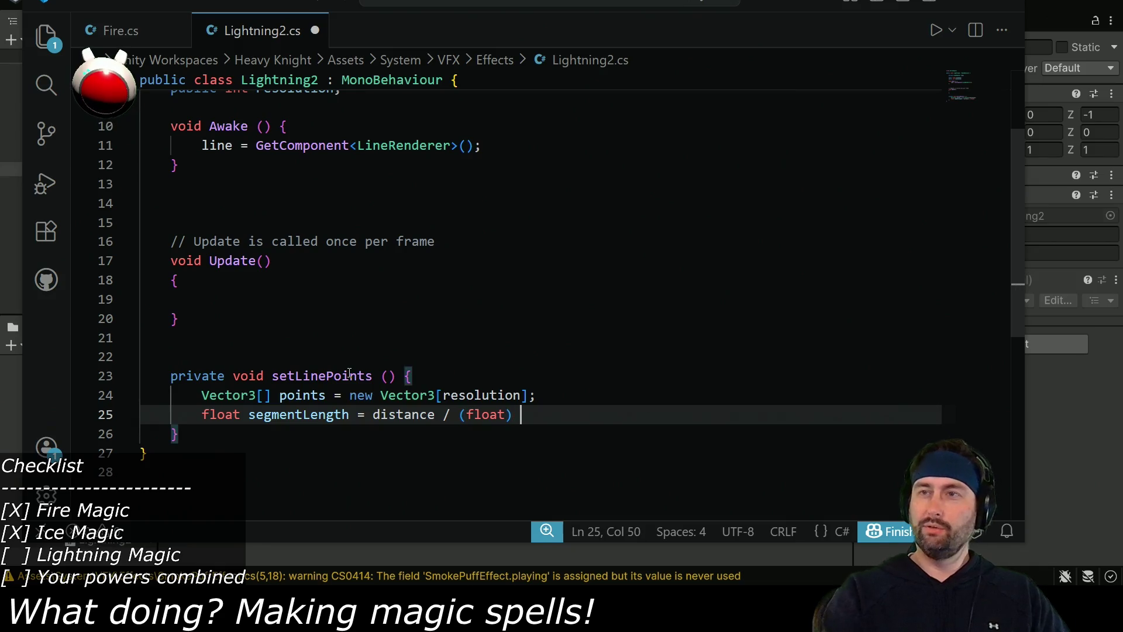
pyautogui.write('reso')
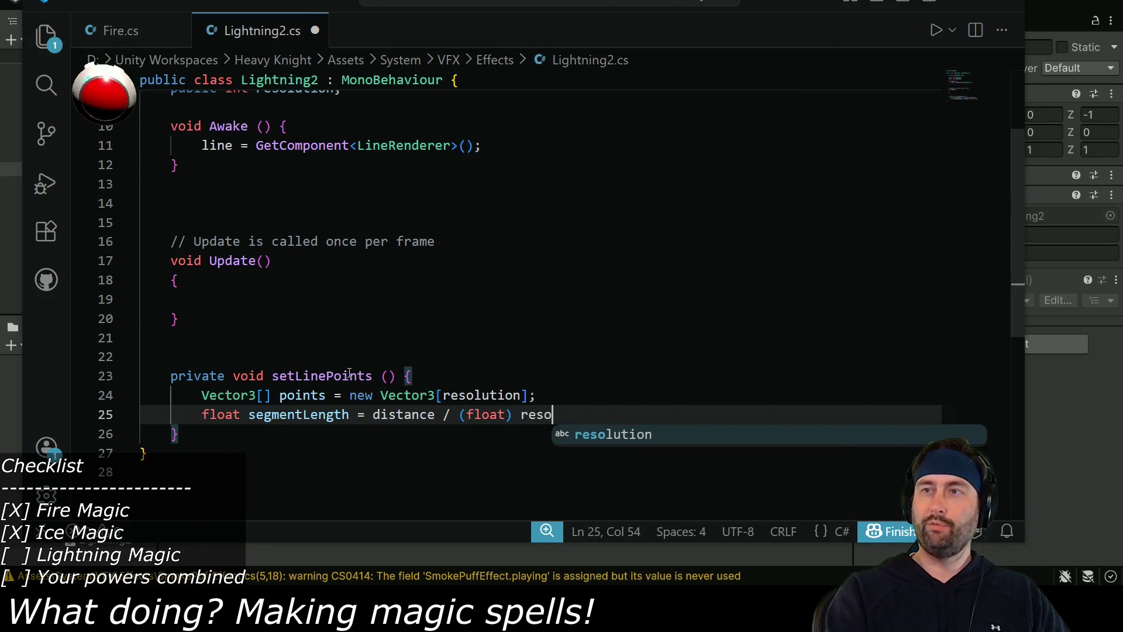
pyautogui.write('lution;')
pyautogui.hotkey('ctrl', 's')
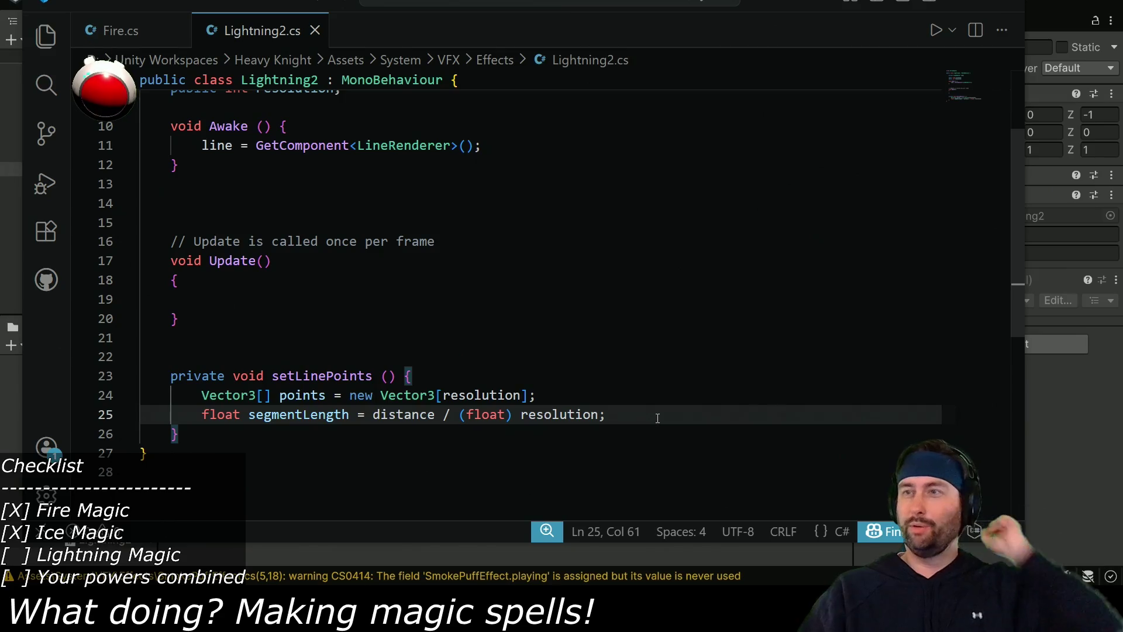
pyautogui.press('Return')
pyautogui.press('Return')
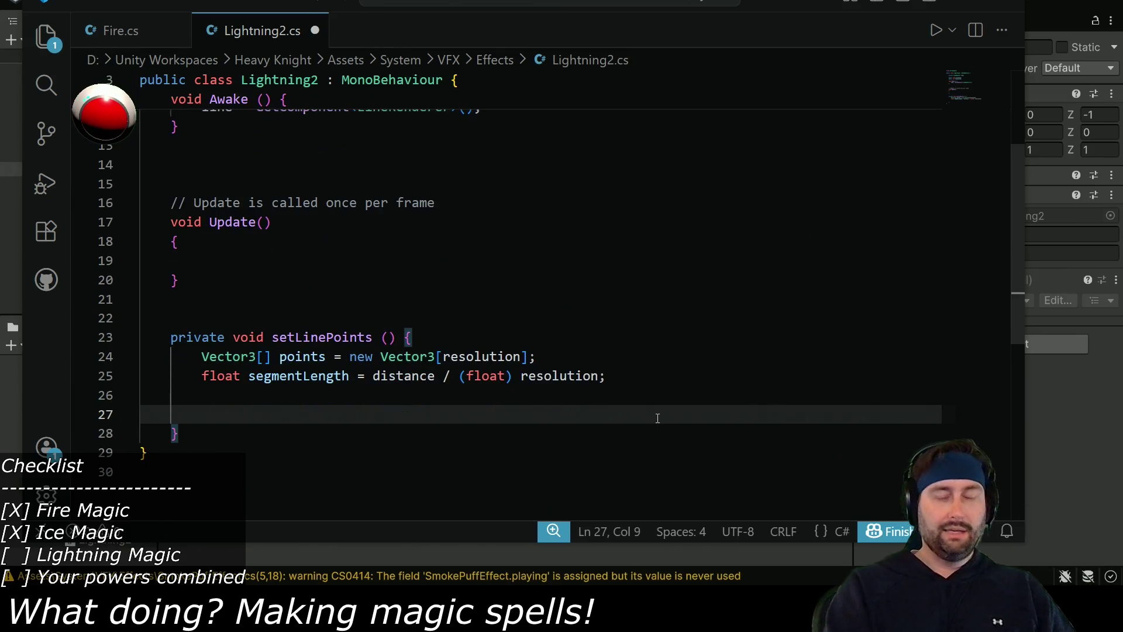
# Write a for loop running i from 0 while i < resolution.
pyautogui.write('for')
pyautogui.press('Left')
pyautogui.press('Left')
pyautogui.press('Left')
pyautogui.write('eac')
pyautogui.press('BackSpace')
pyautogui.press('BackSpace')
pyautogui.press('BackSpace')
pyautogui.press('Right')
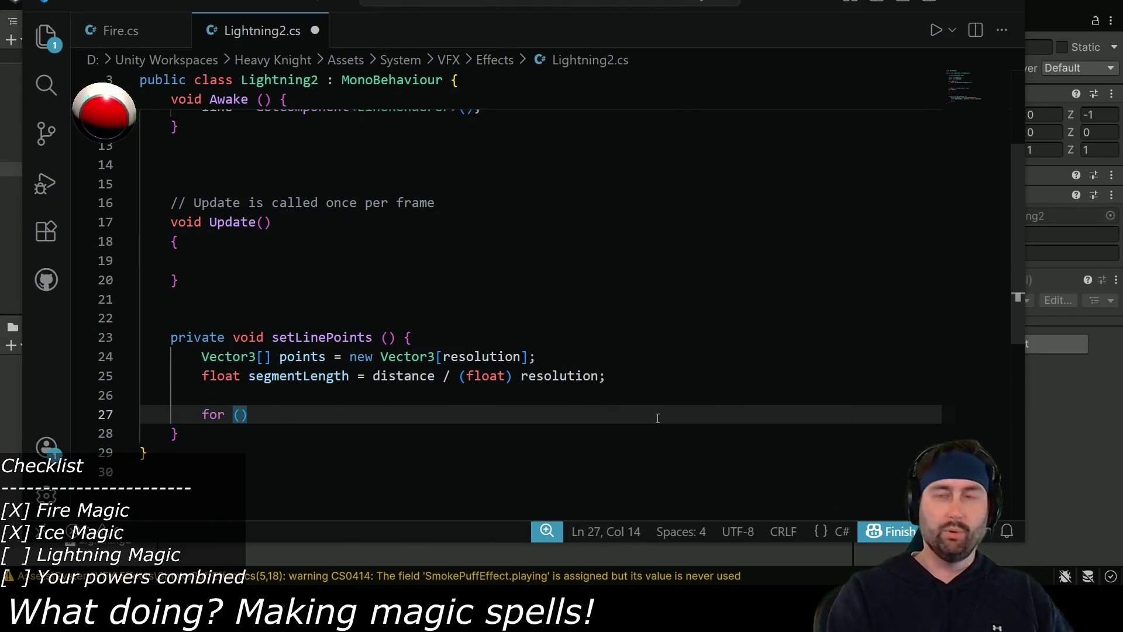
pyautogui.write('int ')
pyautogui.write('i = m0;')
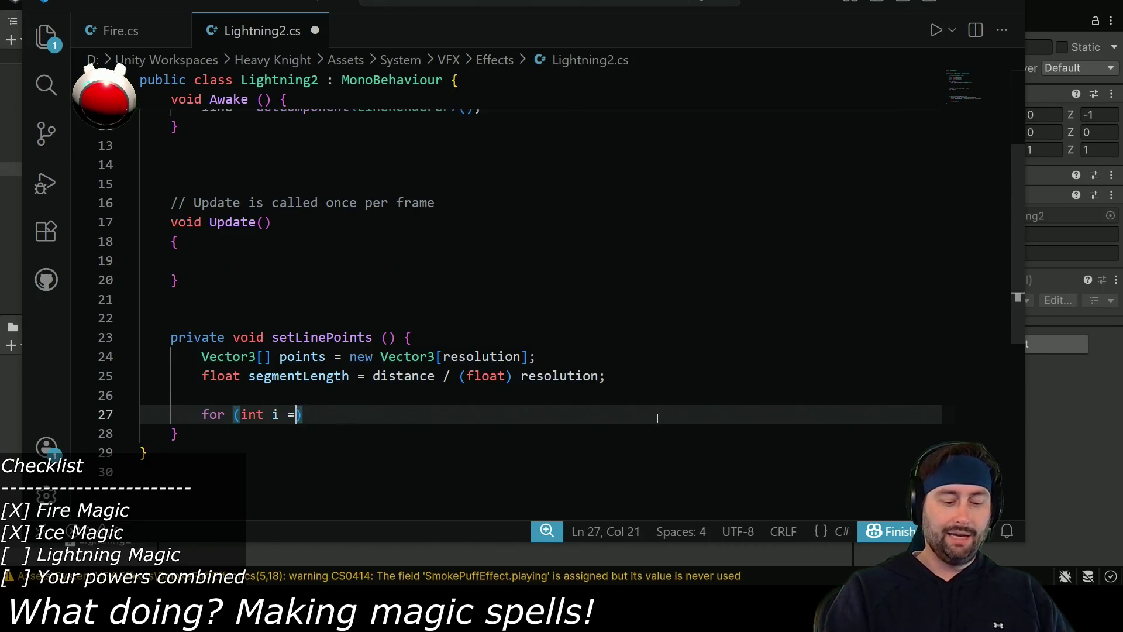
pyautogui.press('BackSpace')
pyautogui.write('0; i < ')
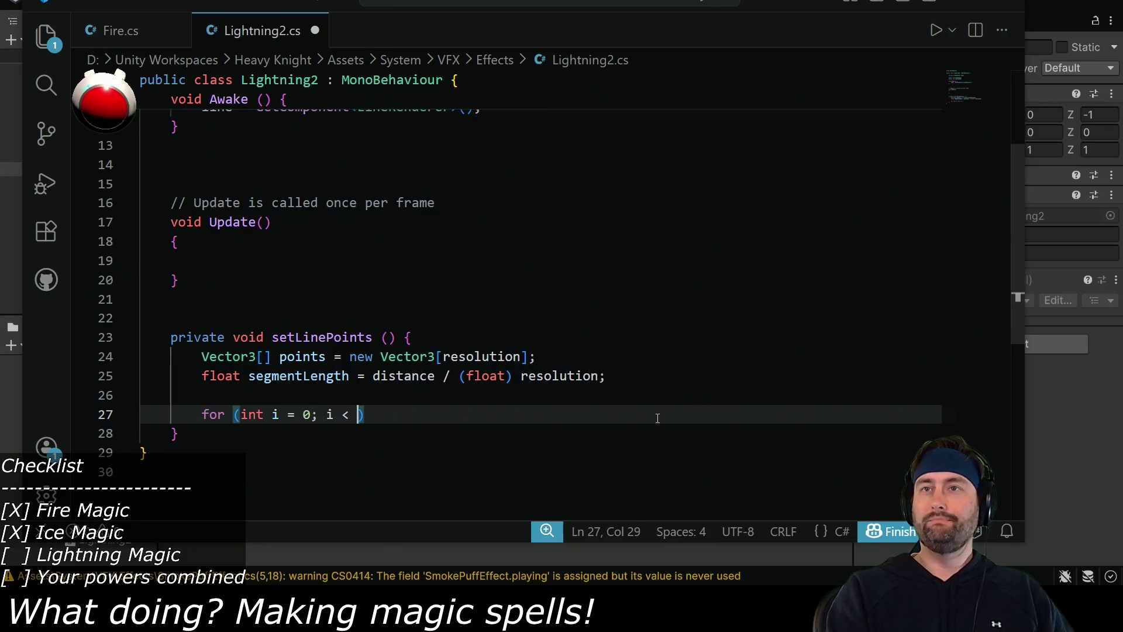
pyautogui.write('resolu')
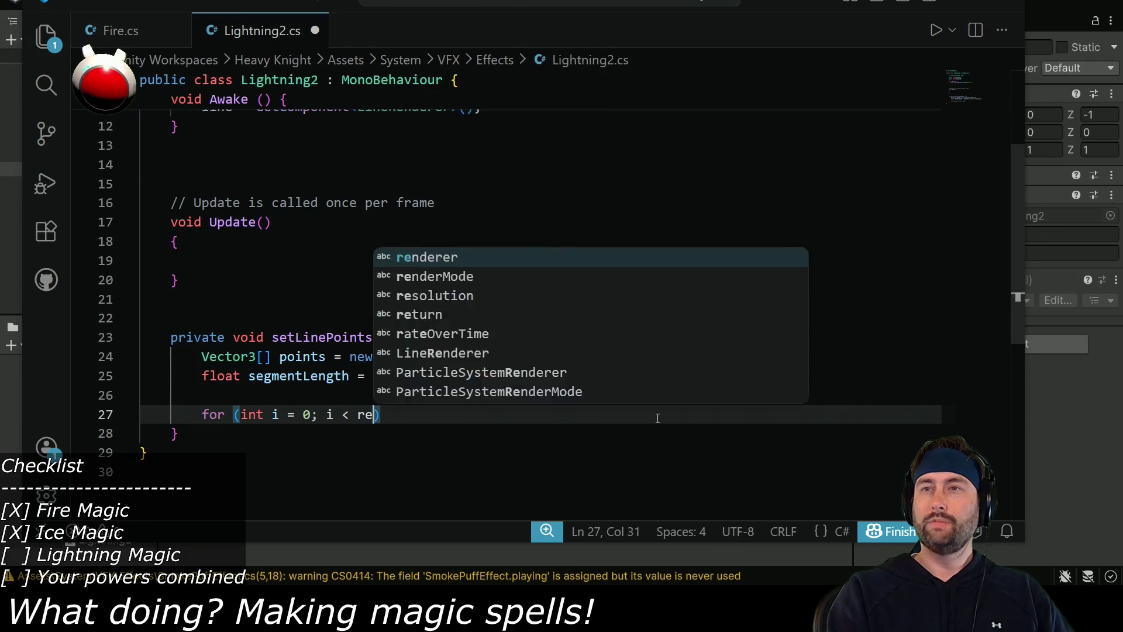
pyautogui.write('tion')
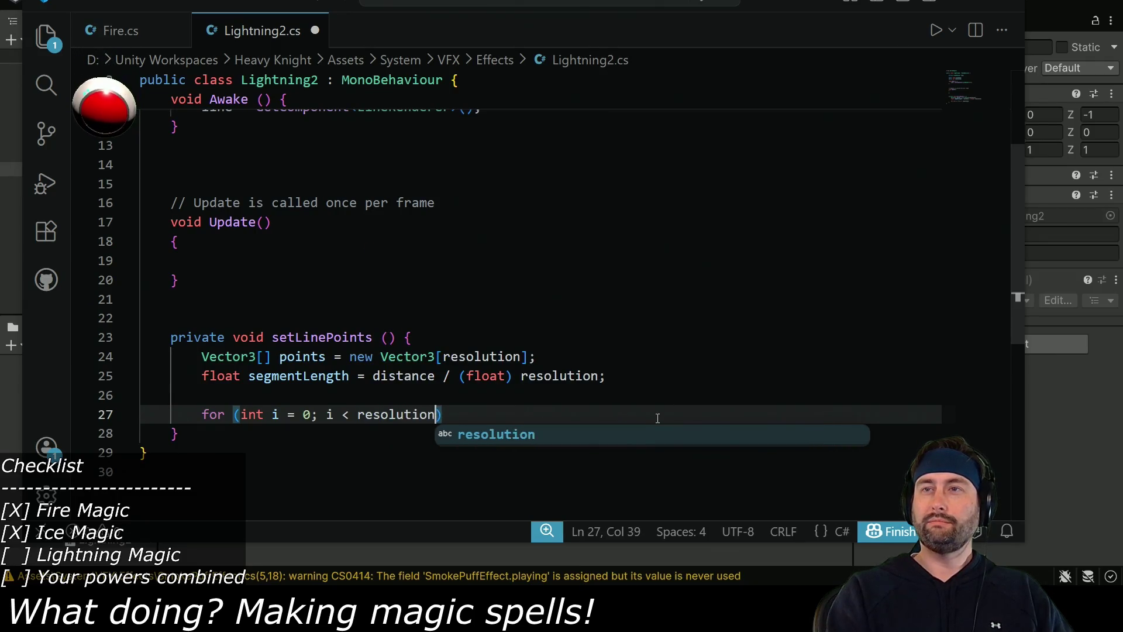
pyautogui.write('; ')
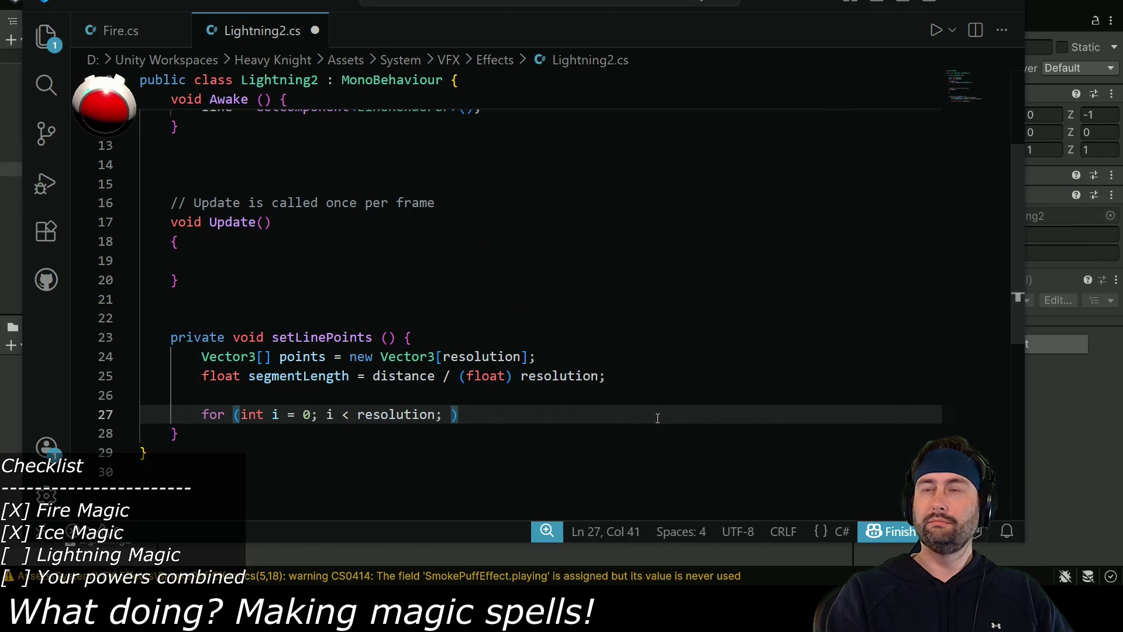
pyautogui.write('i')
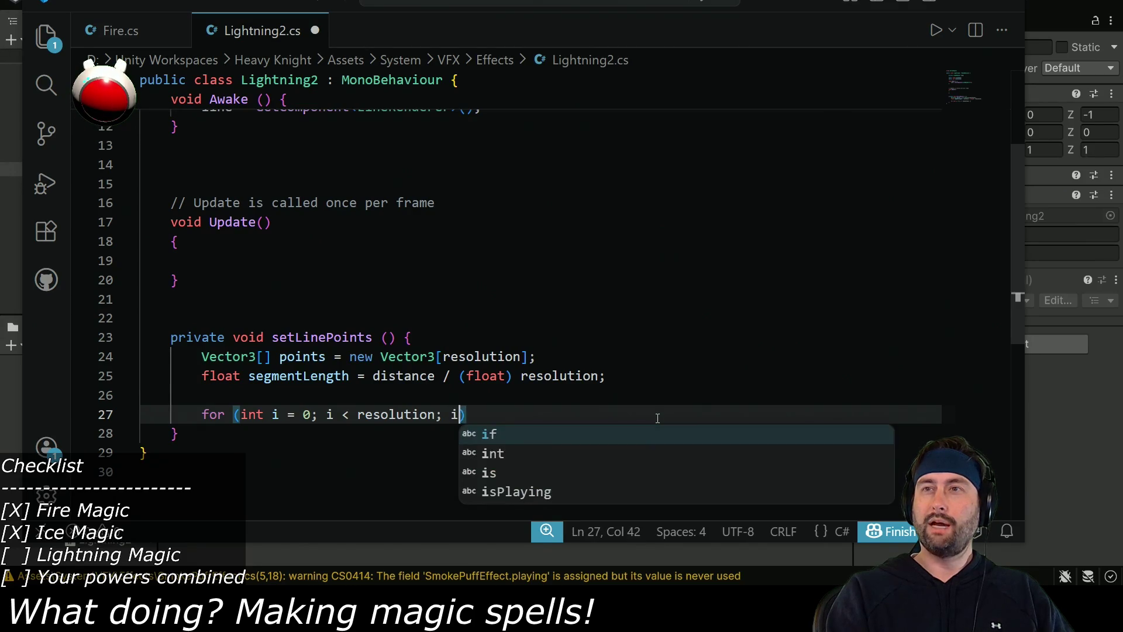
pyautogui.write('++) {')
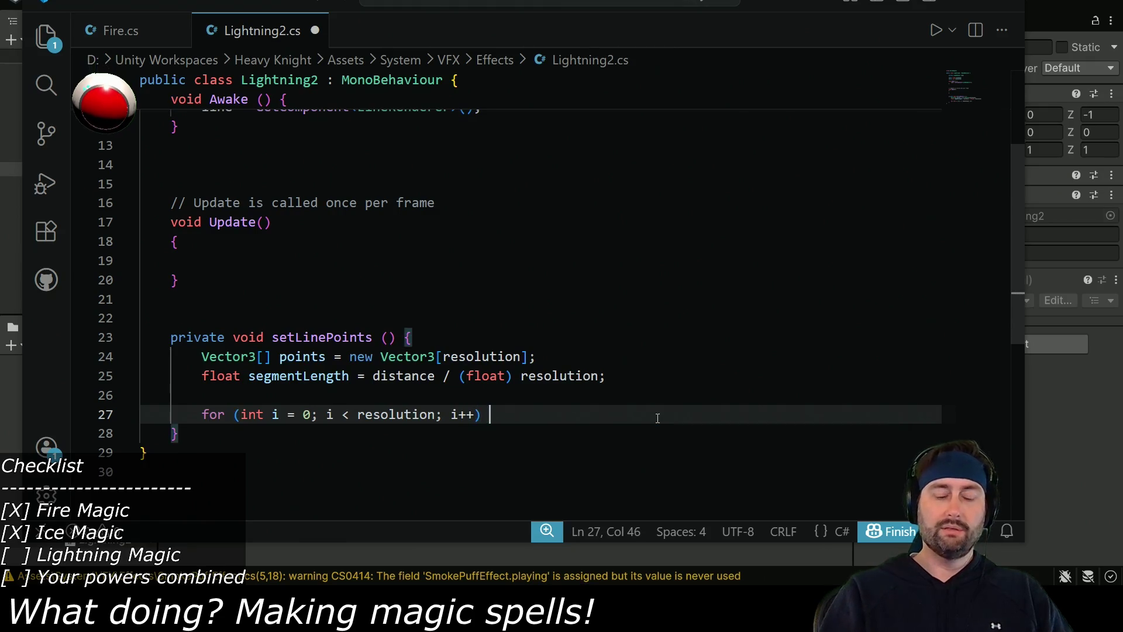
pyautogui.press('Return')
# Begin the loop body with point[i] = new Vector3(0, ...).
pyautogui.write('seg')
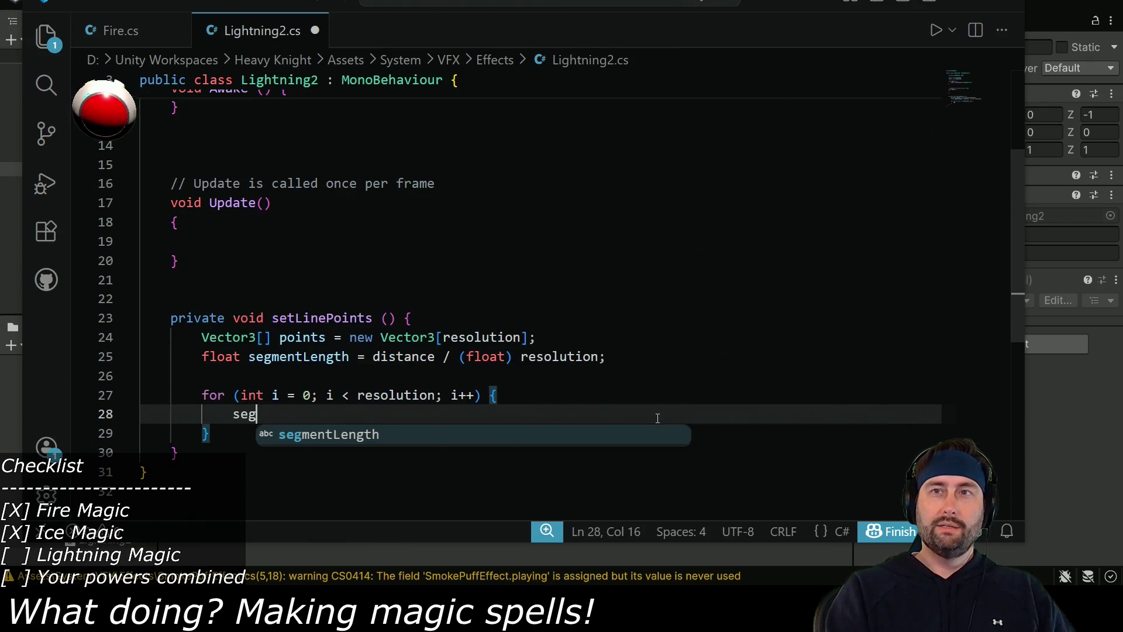
pyautogui.press('BackSpace')
pyautogui.press('BackSpace')
pyautogui.press('BackSpace')
pyautogui.write('point[')
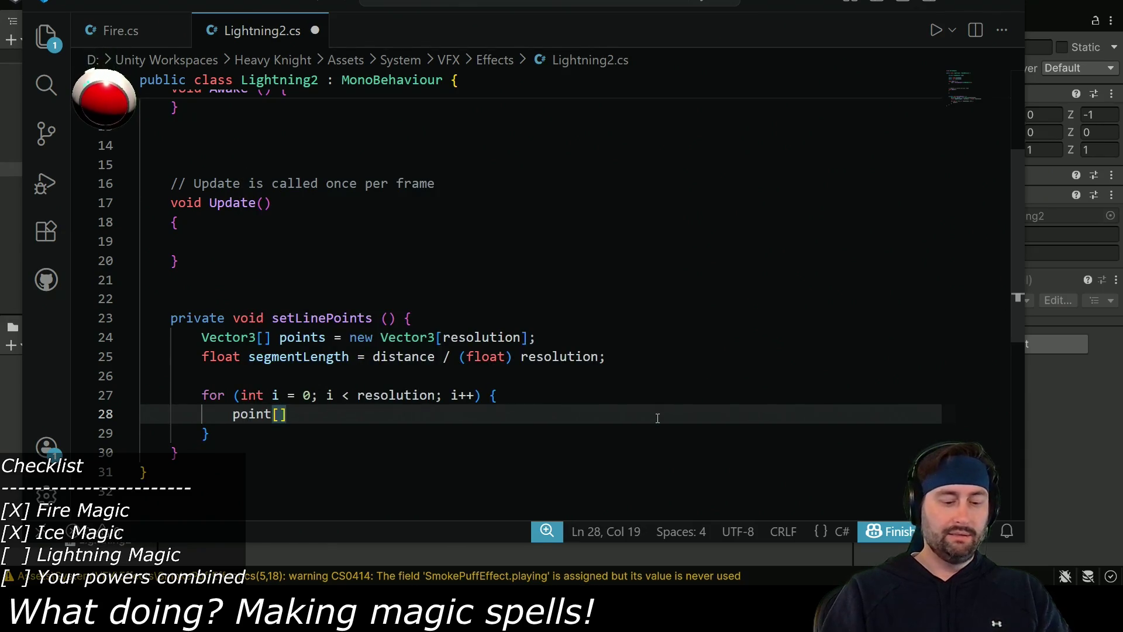
pyautogui.write('iu')
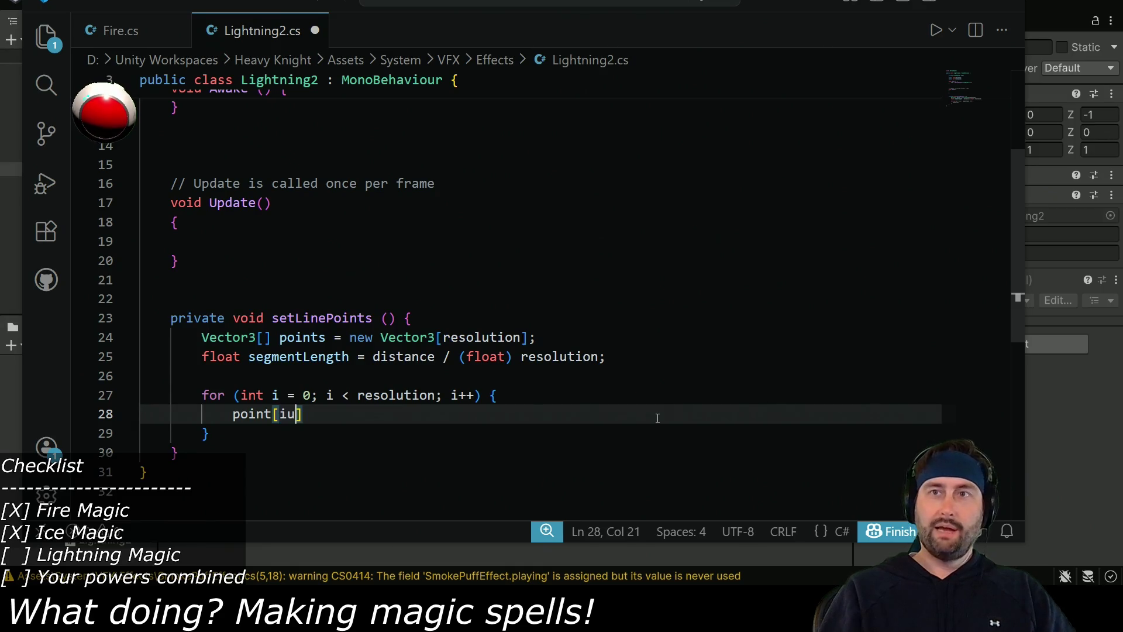
pyautogui.press('BackSpace')
pyautogui.write('] = ')
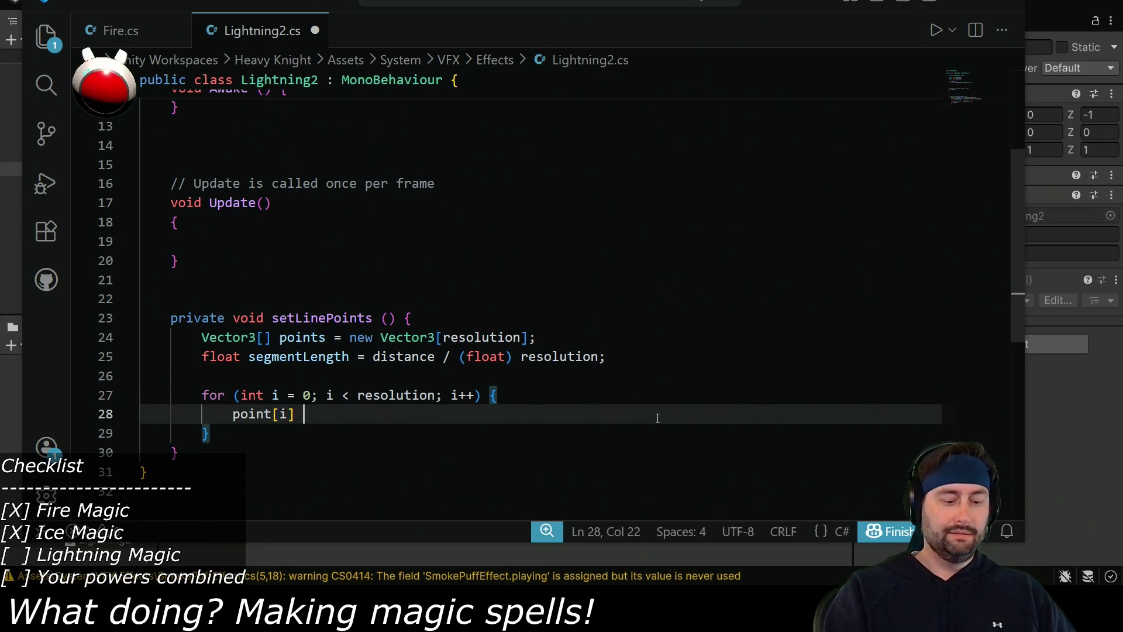
pyautogui.write('new Vector3')
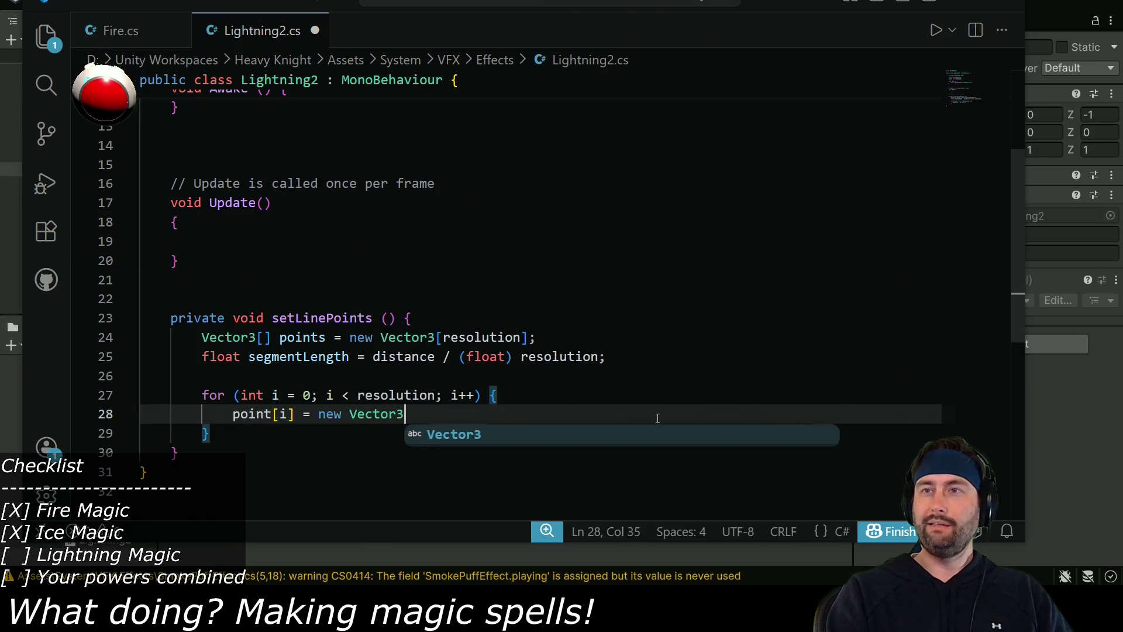
pyautogui.write('();')
pyautogui.press('Left')
pyautogui.press('Left')
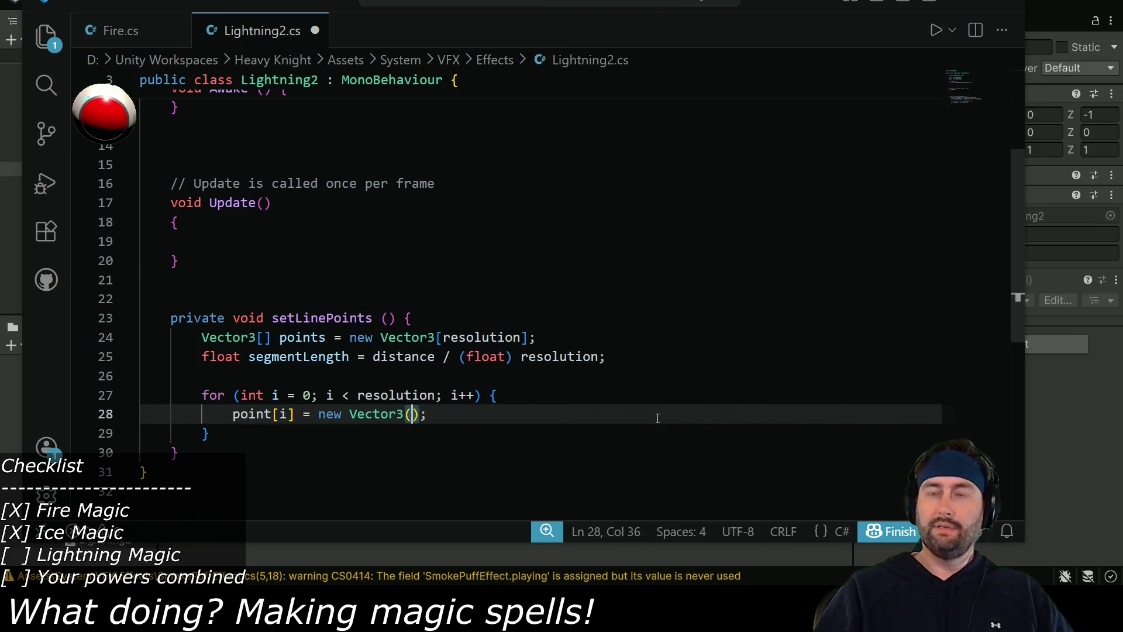
pyautogui.write('0,')
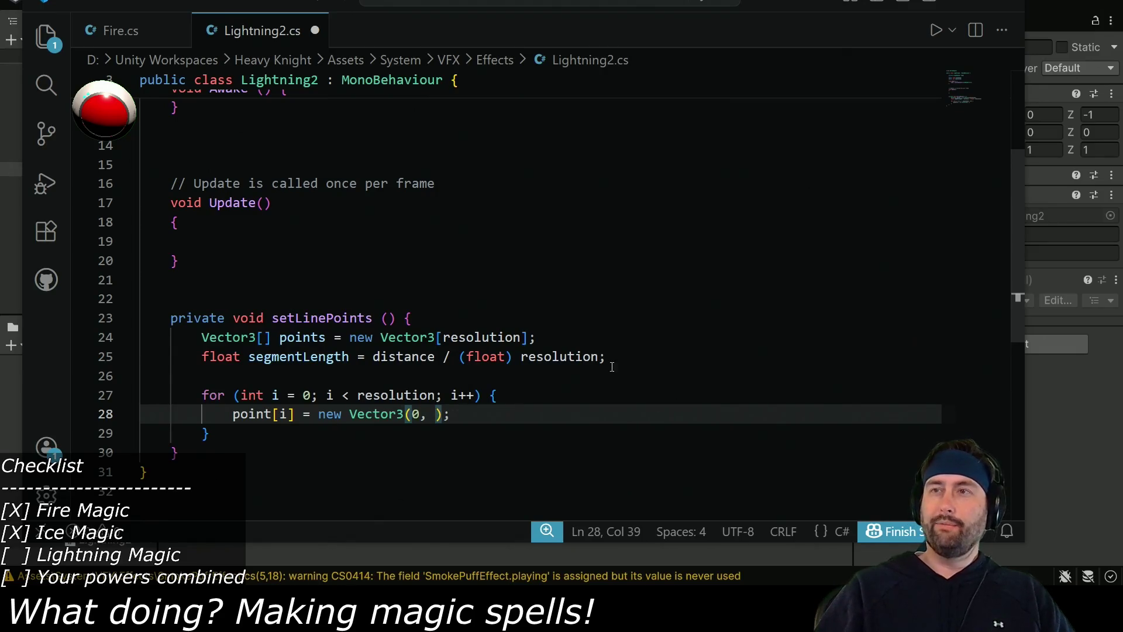
# Use segmentLength * (float)i as the Vector3's y argument.
pyautogui.click(535, 377)
pyautogui.press('Return')
pyautogui.press('BackSpace')
pyautogui.click(333, 356)
pyautogui.doubleClick(333, 356)
pyautogui.hotkey('ctrl', 'c')
pyautogui.click(433, 414)
pyautogui.hotkey('ctrl', 'v')
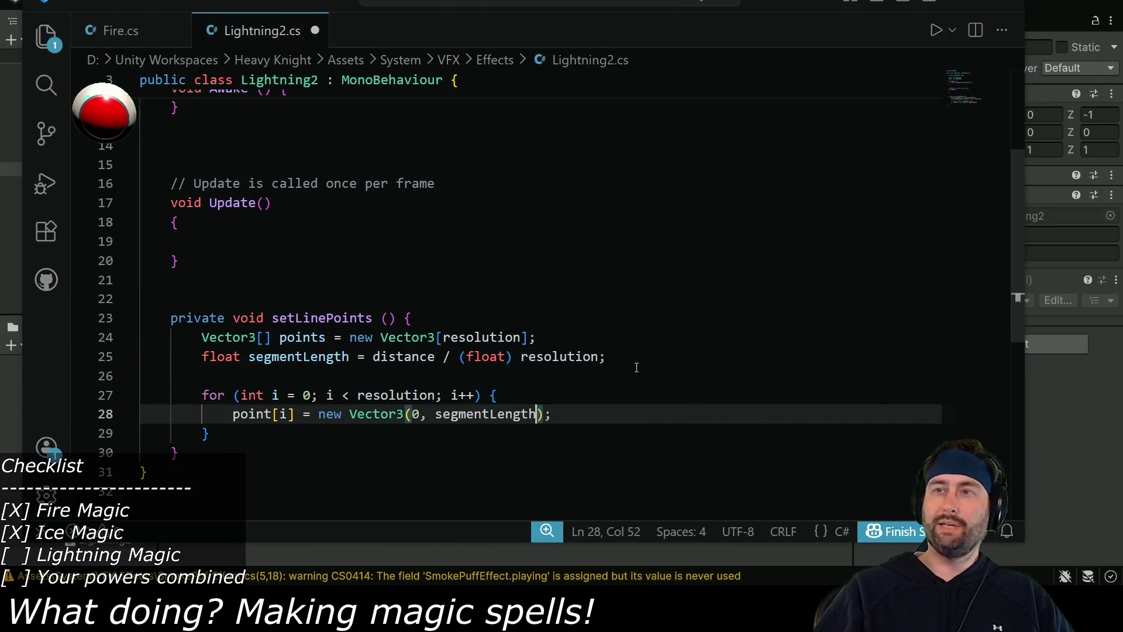
pyautogui.write('* (float)')
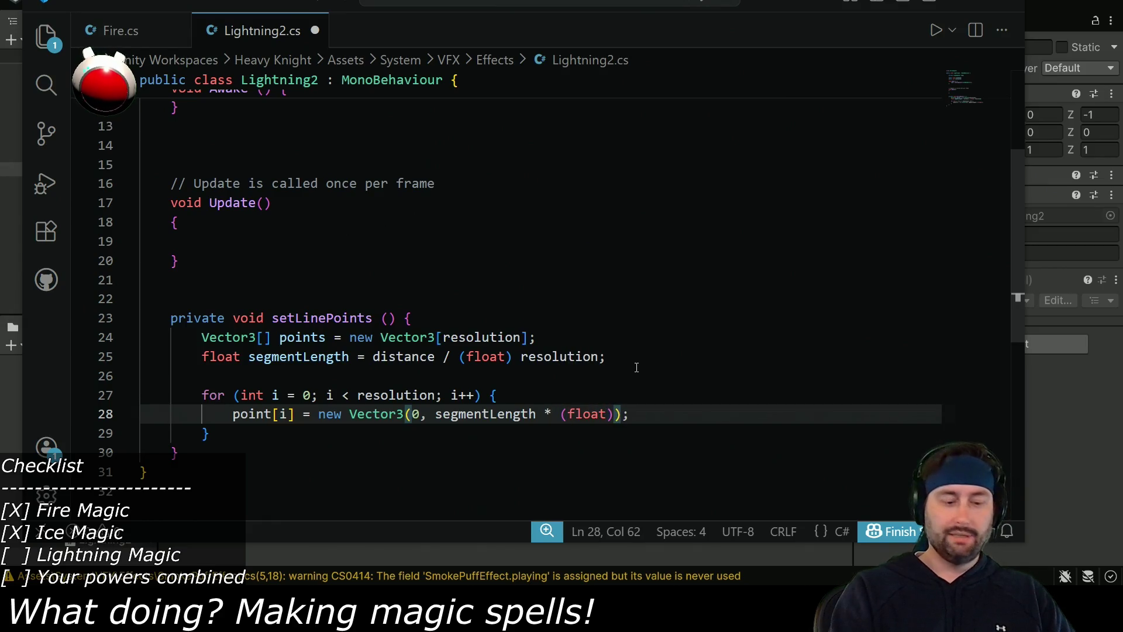
pyautogui.write('i')
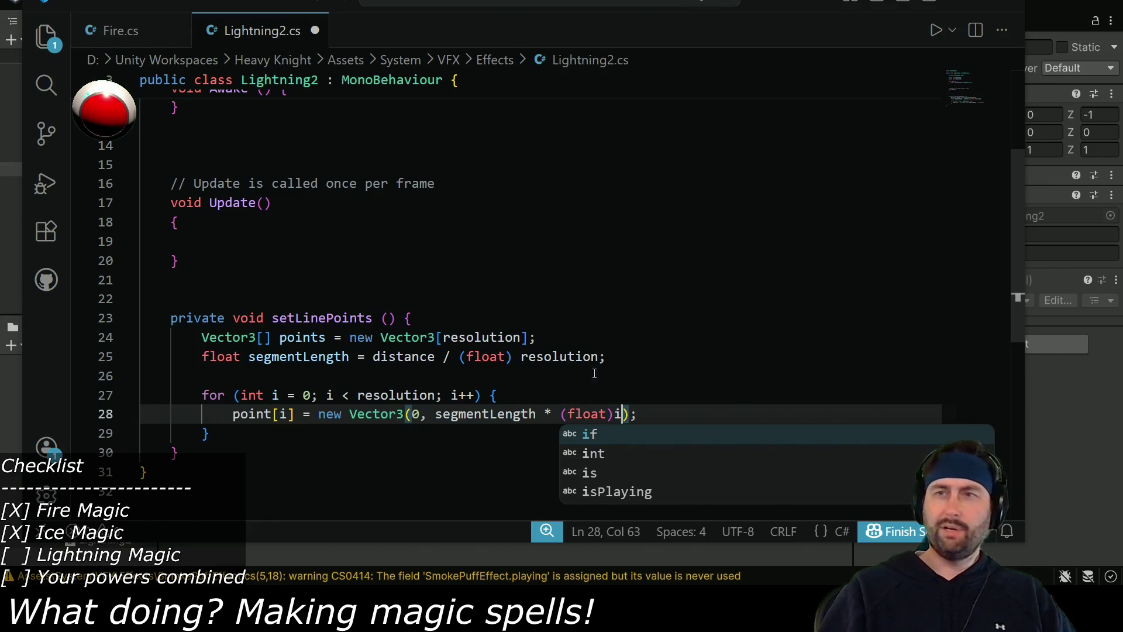
pyautogui.keyDown('shift'); pyautogui.click(436, 414); pyautogui.keyUp('shift')
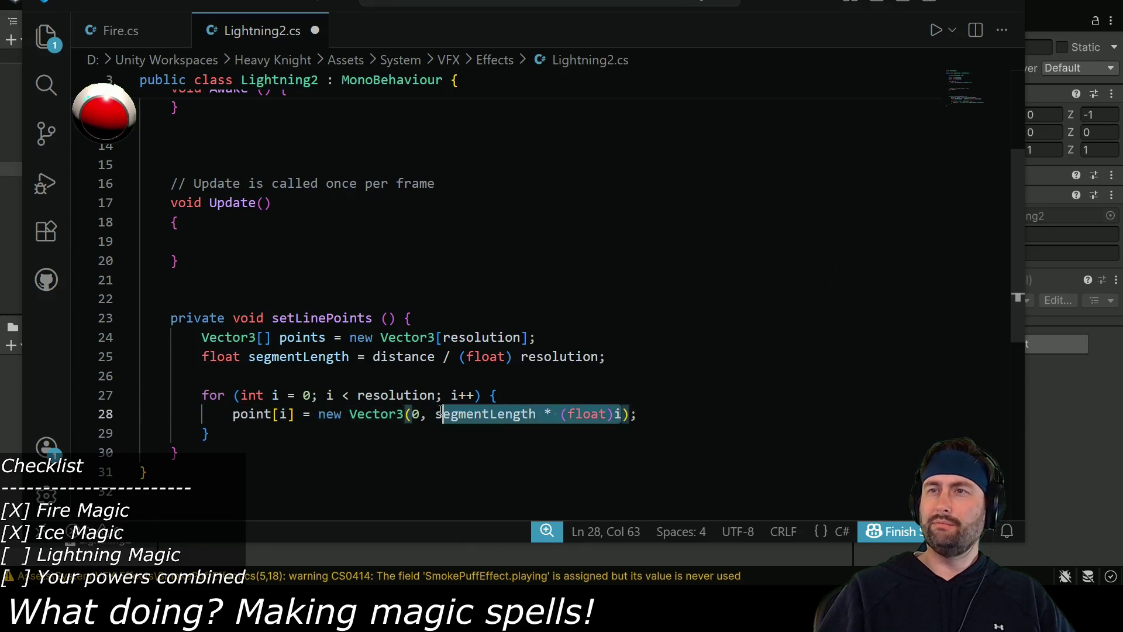
# Move the y expression into a new declaration float segmentStart = segmentLength * (float)i.
pyautogui.hotkey('ctrl', 'x')
pyautogui.click(510, 392)
pyautogui.press('Return')
pyautogui.write('float d')
pyautogui.press('BackSpace')
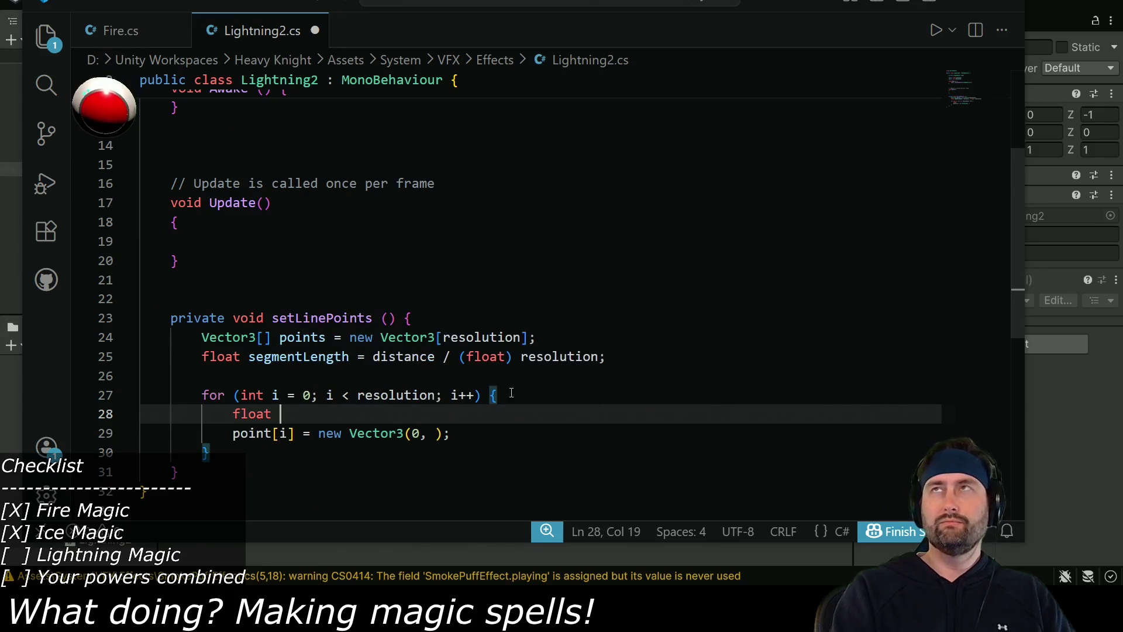
pyautogui.write('segmentS')
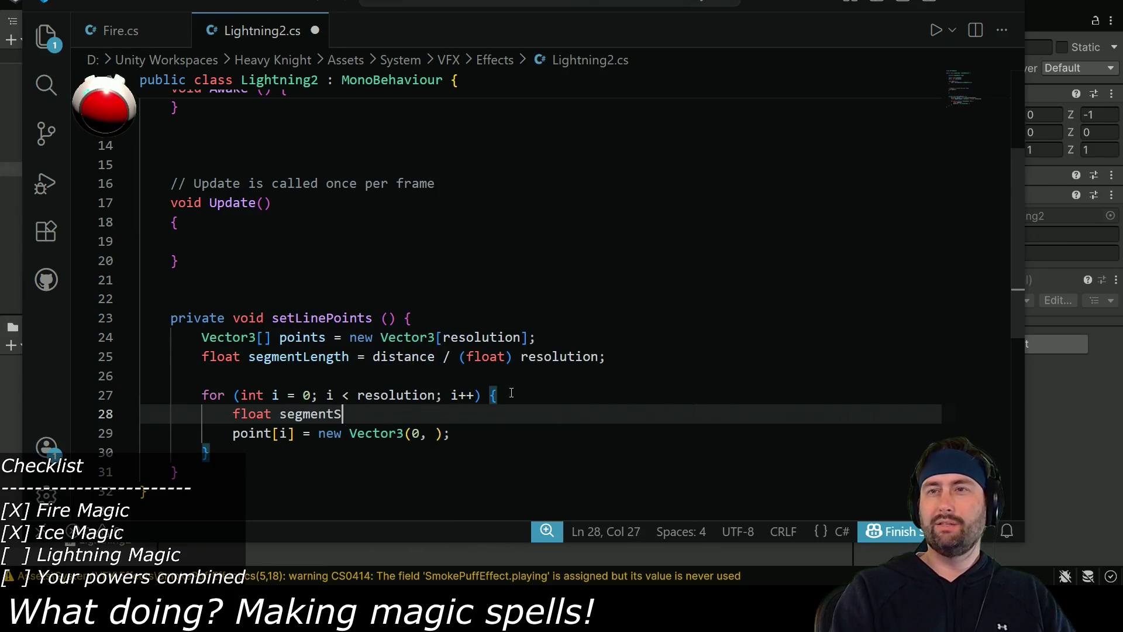
pyautogui.write('tart =')
pyautogui.hotkey('ctrl', 'v')
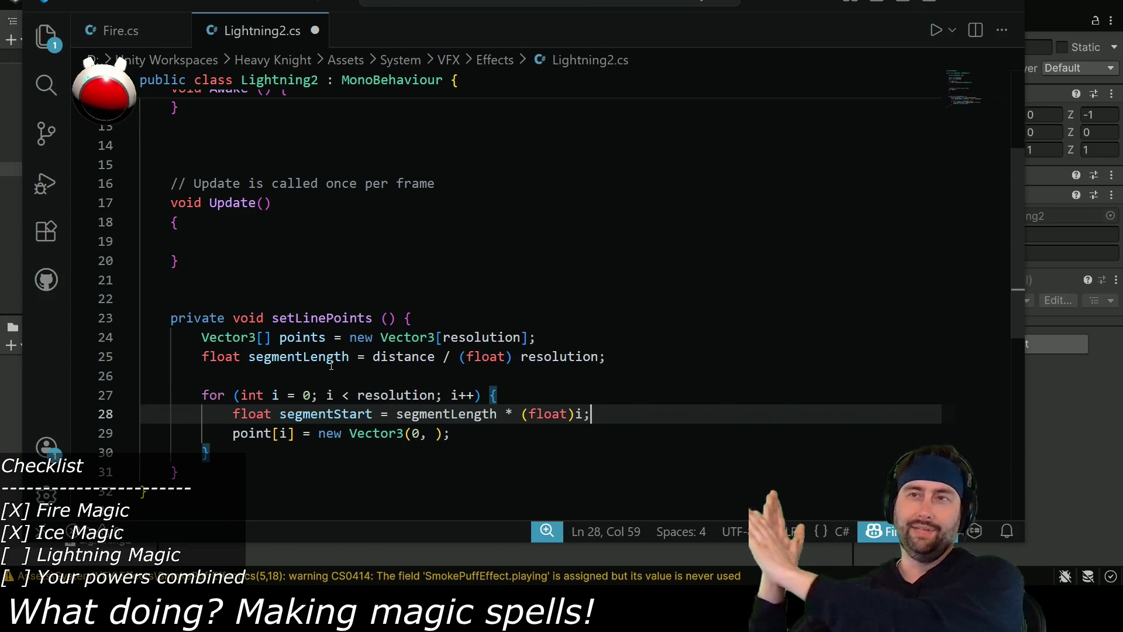
# Set each point to new Vector3(0, segmentStart, 0) and save.
pyautogui.click(437, 434)
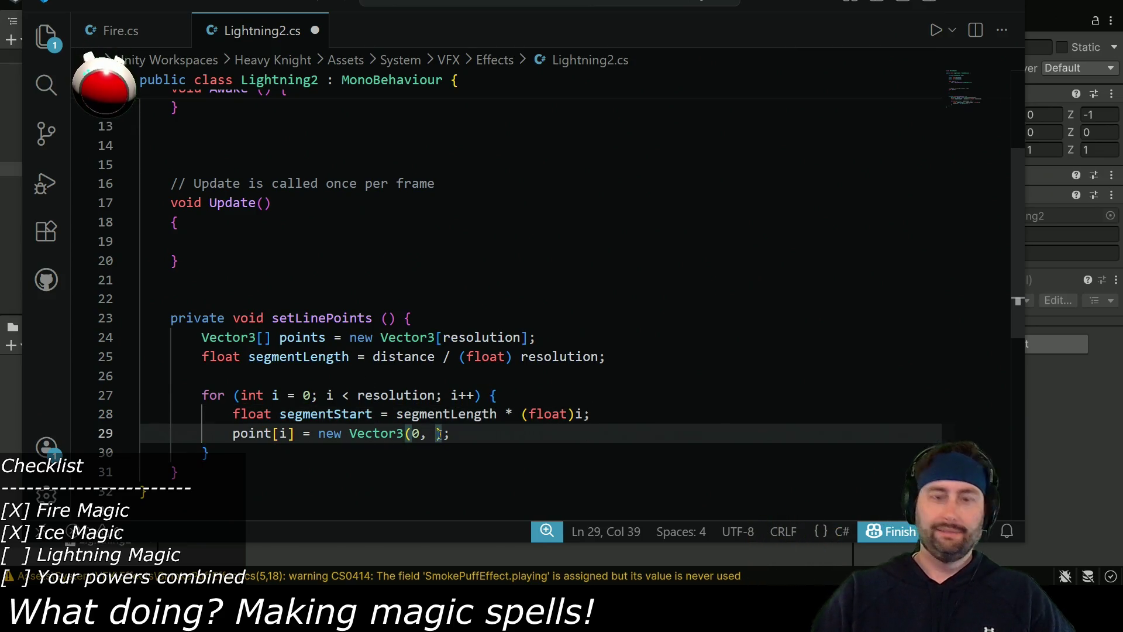
pyautogui.write('segmentL')
pyautogui.press('BackSpace')
pyautogui.write('Start')
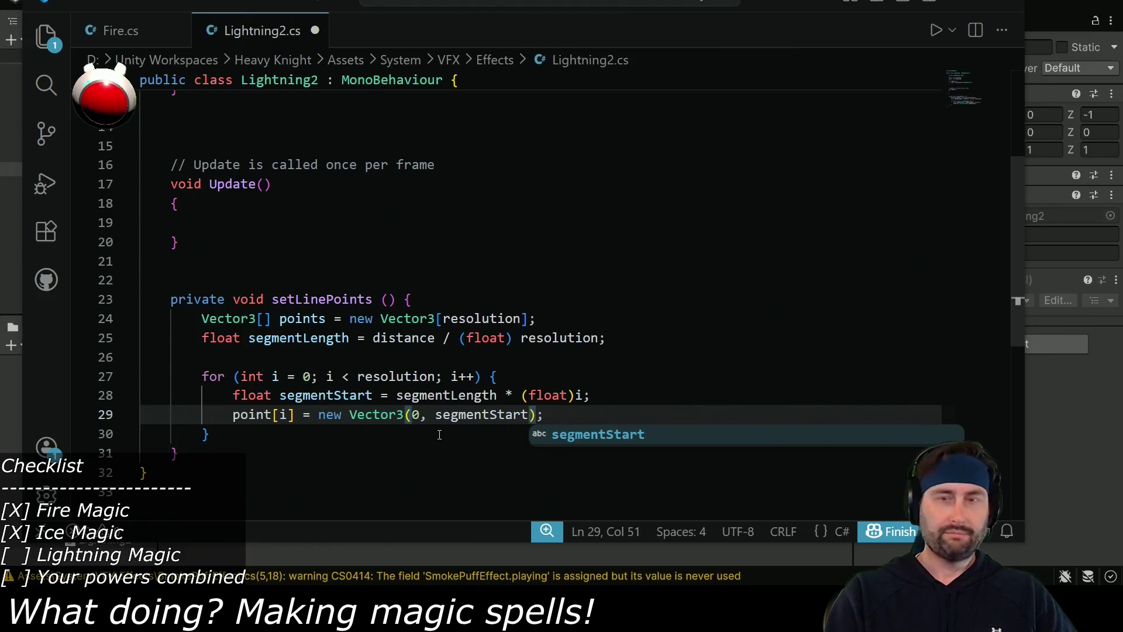
pyautogui.moveTo(334, 396); pyautogui.dragTo(373, 396)
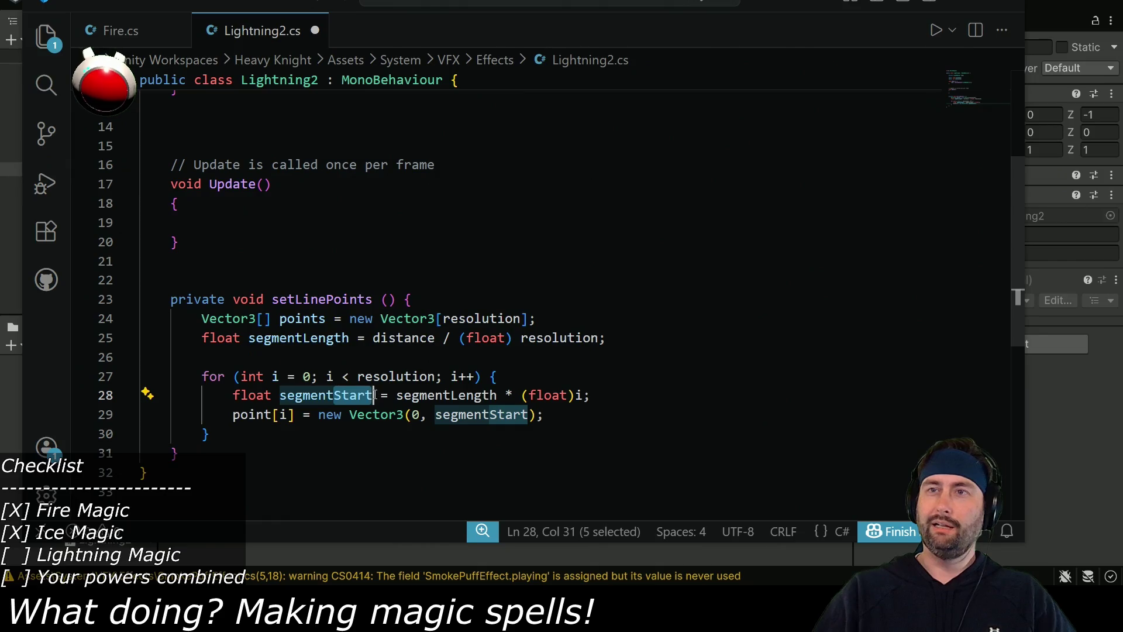
pyautogui.click(531, 416)
pyautogui.write(', 0')
pyautogui.hotkey('ctrl', 's')
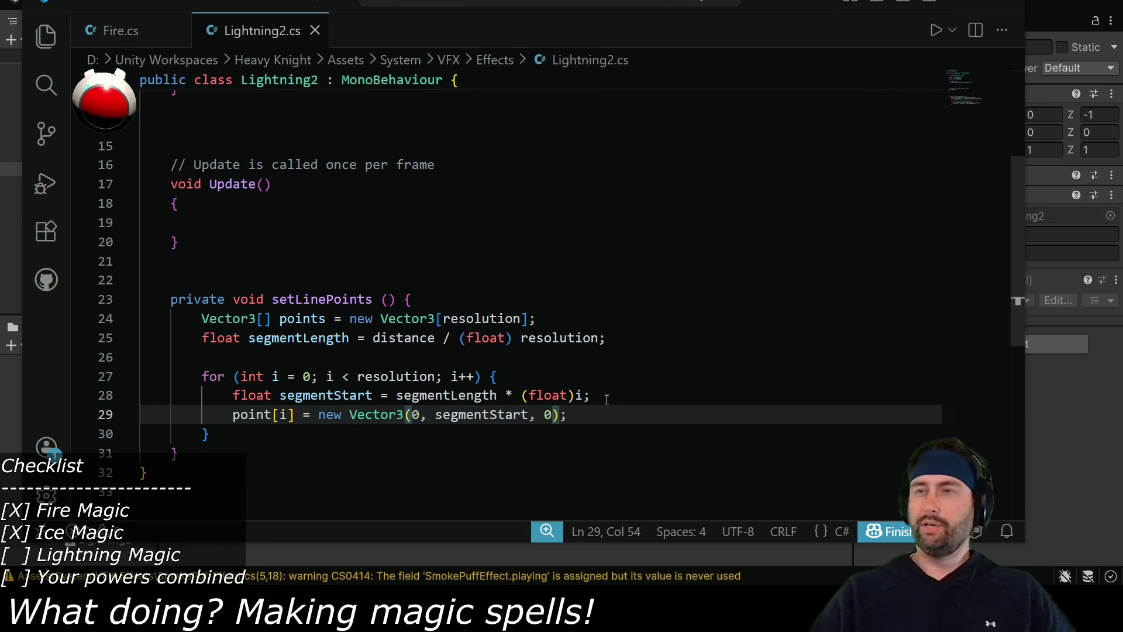
pyautogui.click(604, 410)
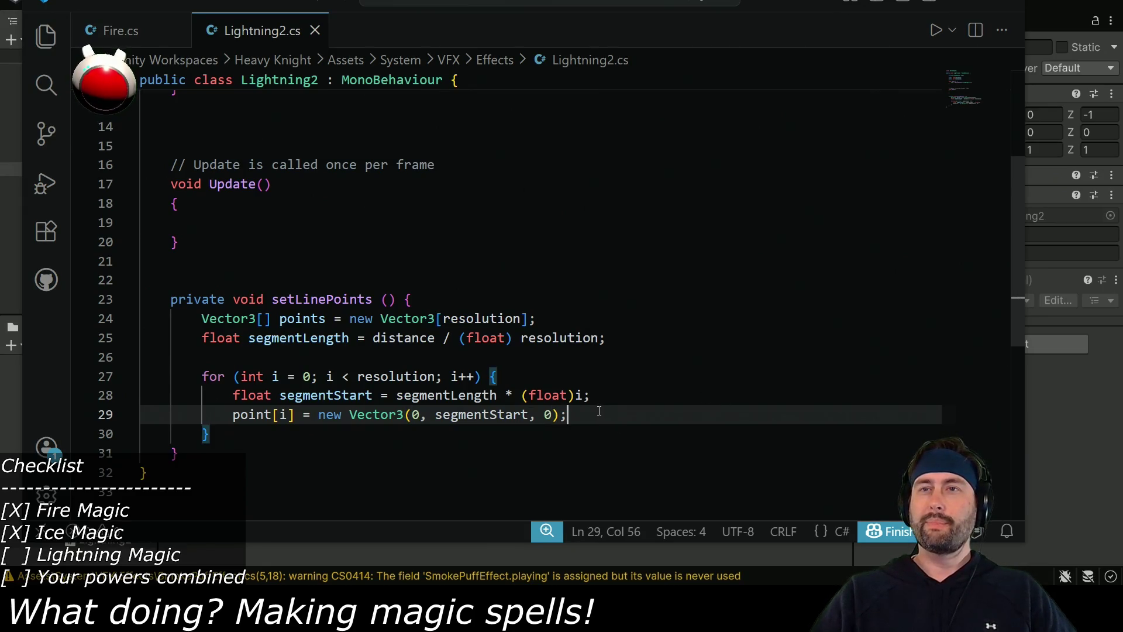
pyautogui.click(498, 433)
# Add 'line.points = points;' after the loop and save the script.
pyautogui.press('Return')
pyautogui.press('Return')
pyautogui.scroll(-1, 271, 433)
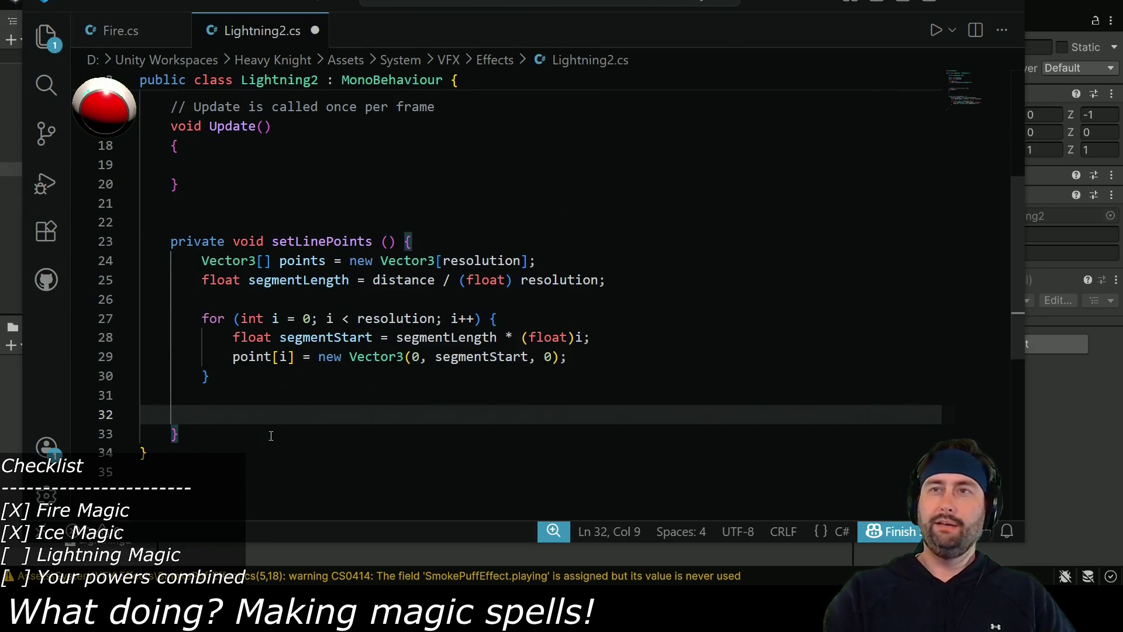
pyautogui.write('line.')
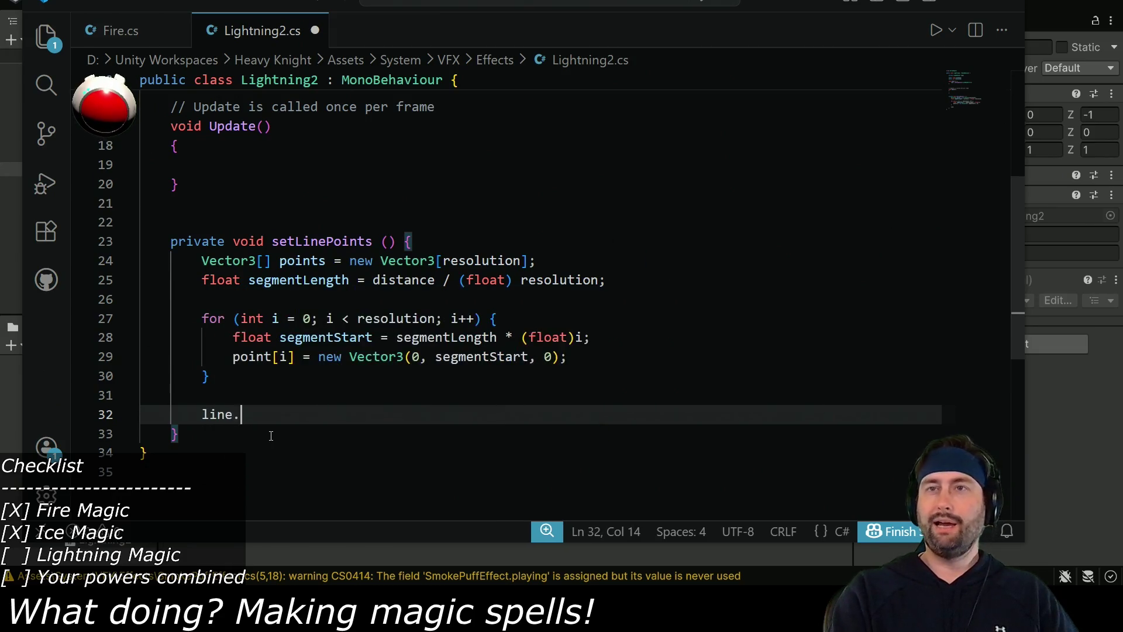
pyautogui.write('poin')
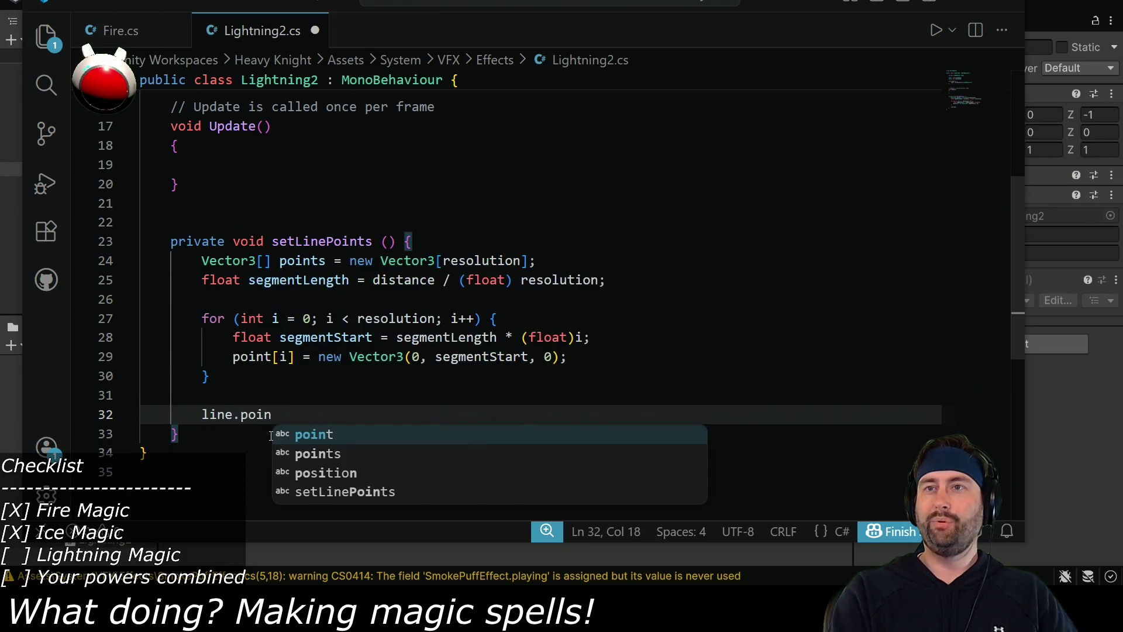
pyautogui.write('ts = points;')
pyautogui.hotkey('ctrl', 's')
# Add a Start method below Awake that calls setLinePoints(), then go back to Unity.
pyautogui.doubleClick(305, 241)
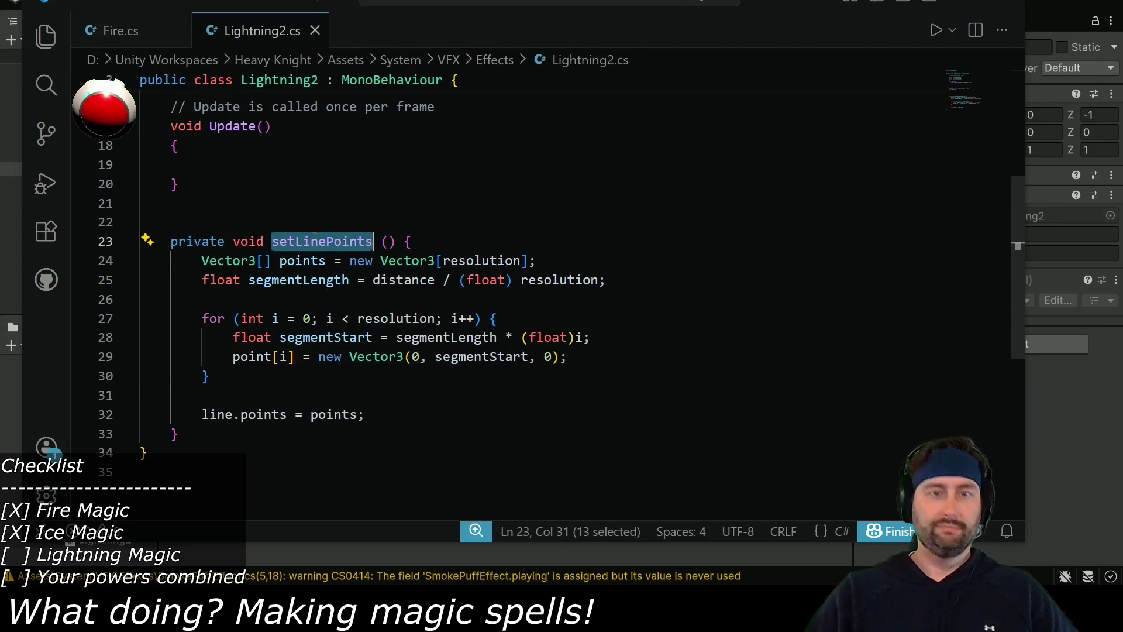
pyautogui.scroll(3, 324, 231)
pyautogui.click(234, 180)
pyautogui.press('Return')
pyautogui.press('Return')
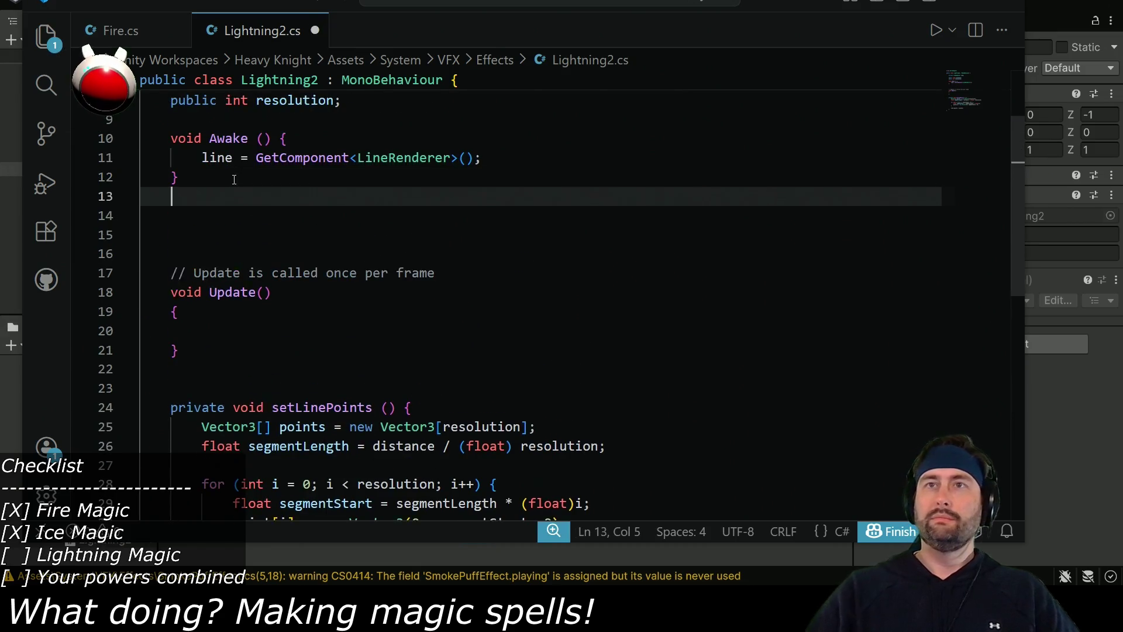
pyautogui.write('void Star')
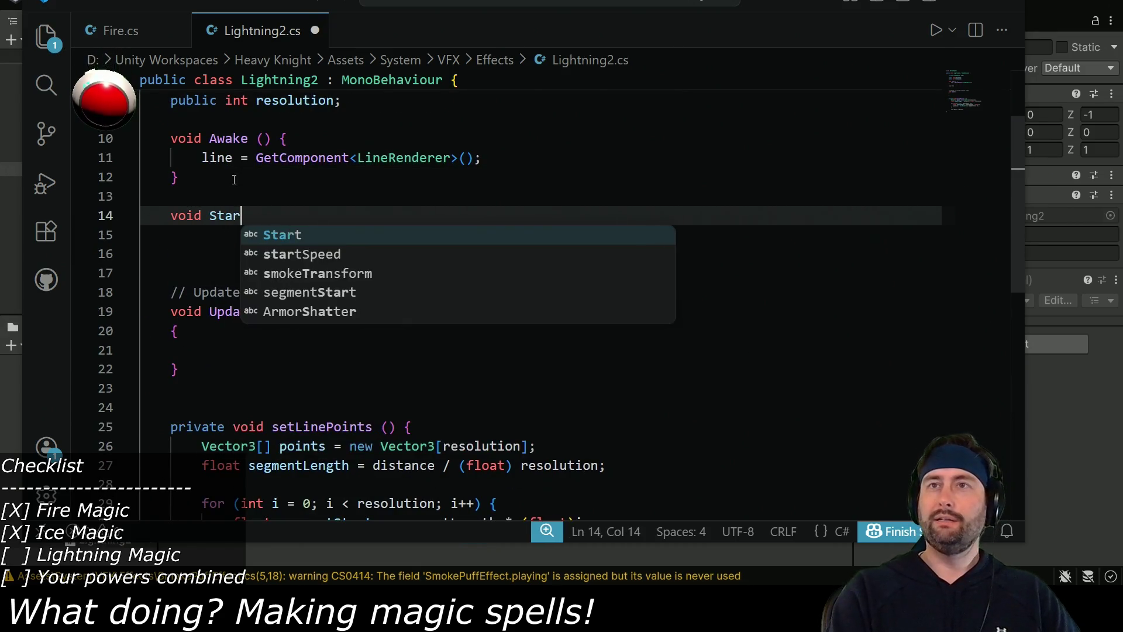
pyautogui.write('t () {')
pyautogui.press('Return')
pyautogui.write('setLinePoints();')
pyautogui.hotkey('alt', 'Tab')
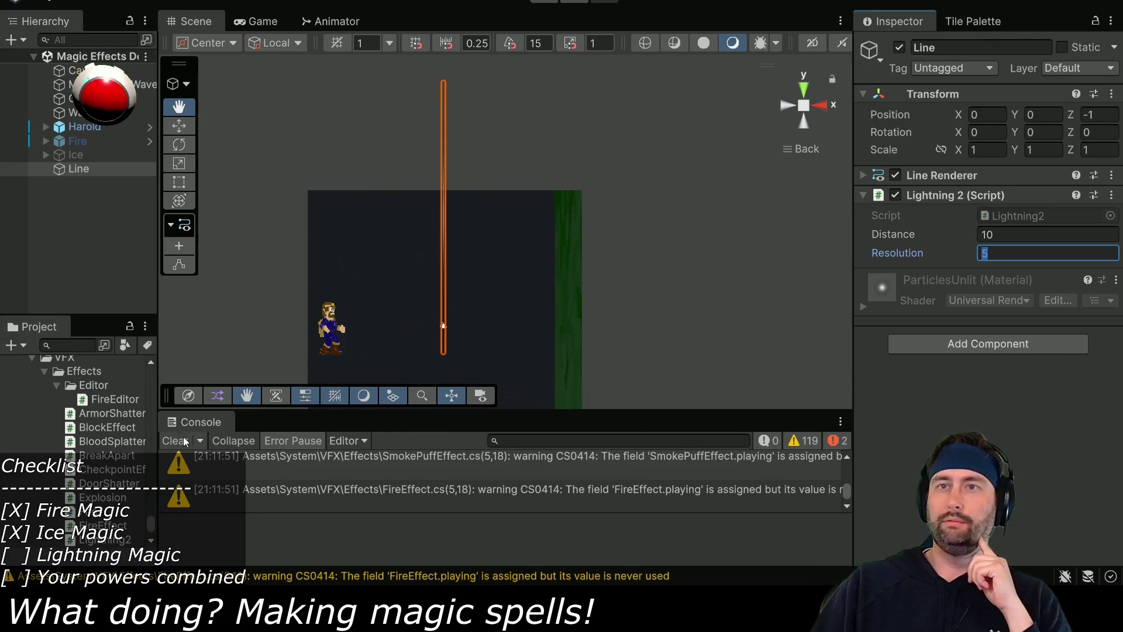
# From the first console error, correct point[i] to points[i] on line 33 and save.
pyautogui.click(555, 464)
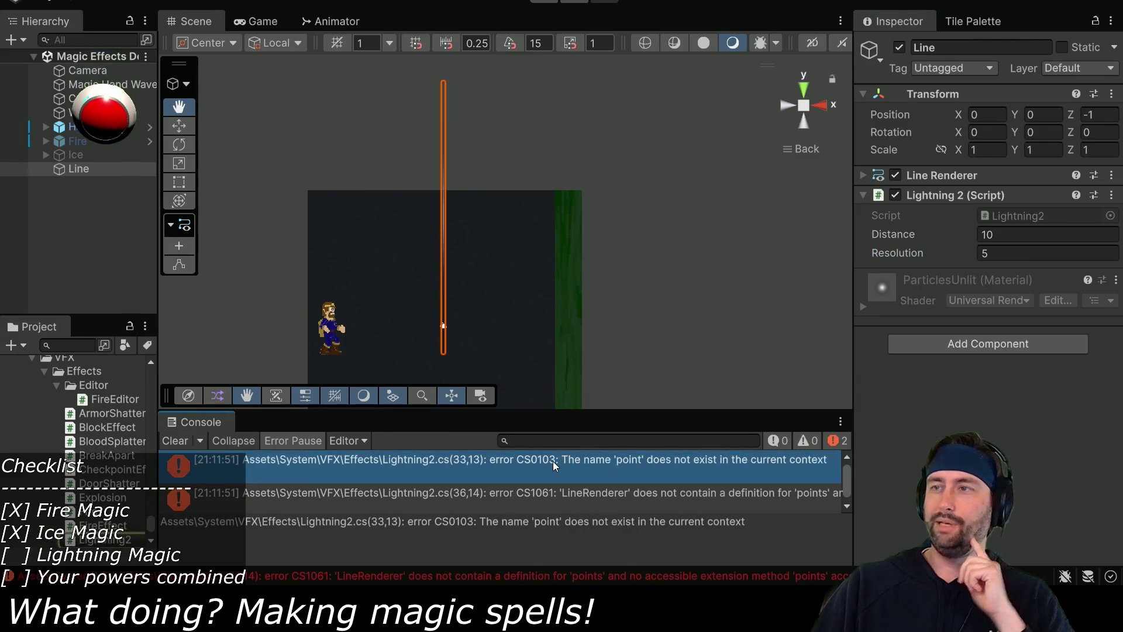
pyautogui.doubleClick(507, 469)
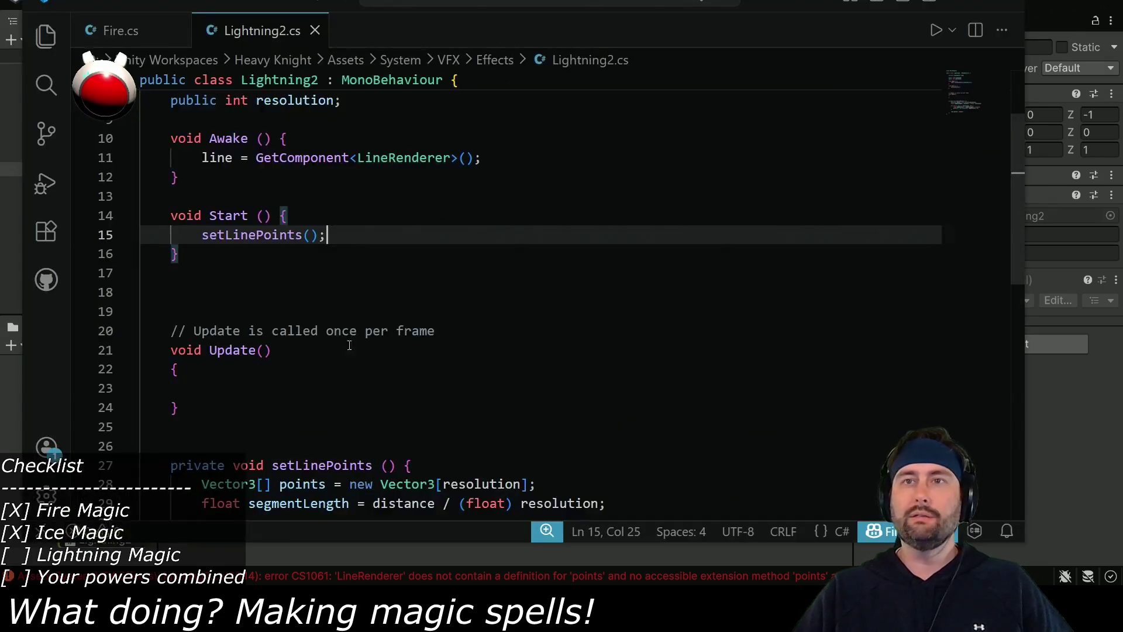
pyautogui.scroll(-3, 312, 324)
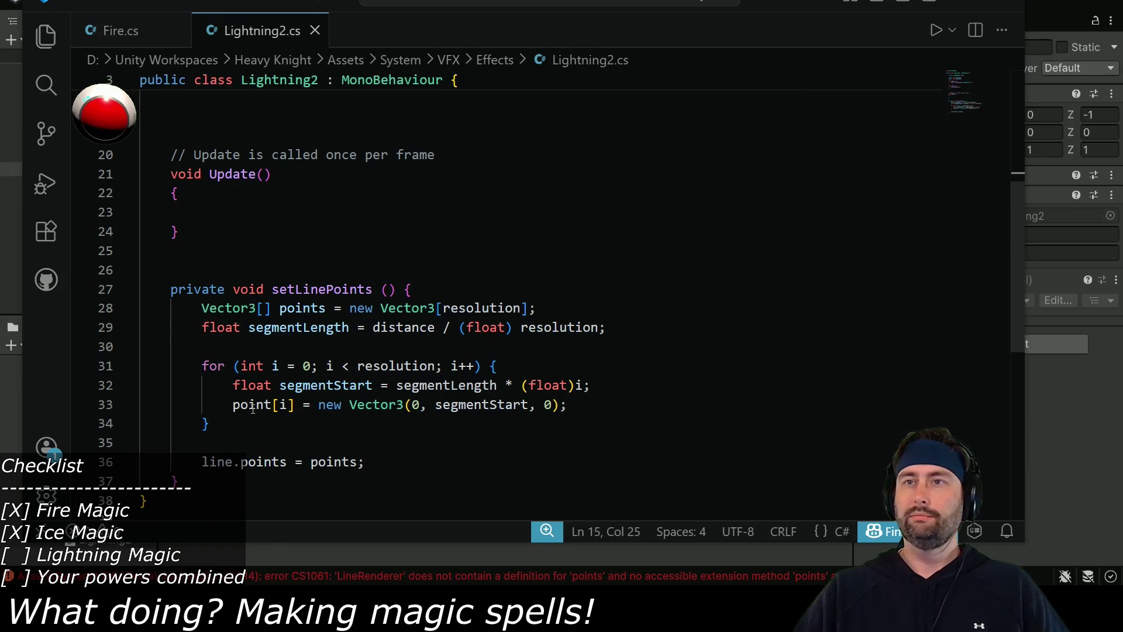
pyautogui.click(277, 408)
pyautogui.write('s')
pyautogui.hotkey('ctrl', 's')
pyautogui.hotkey('alt', 'Tab')
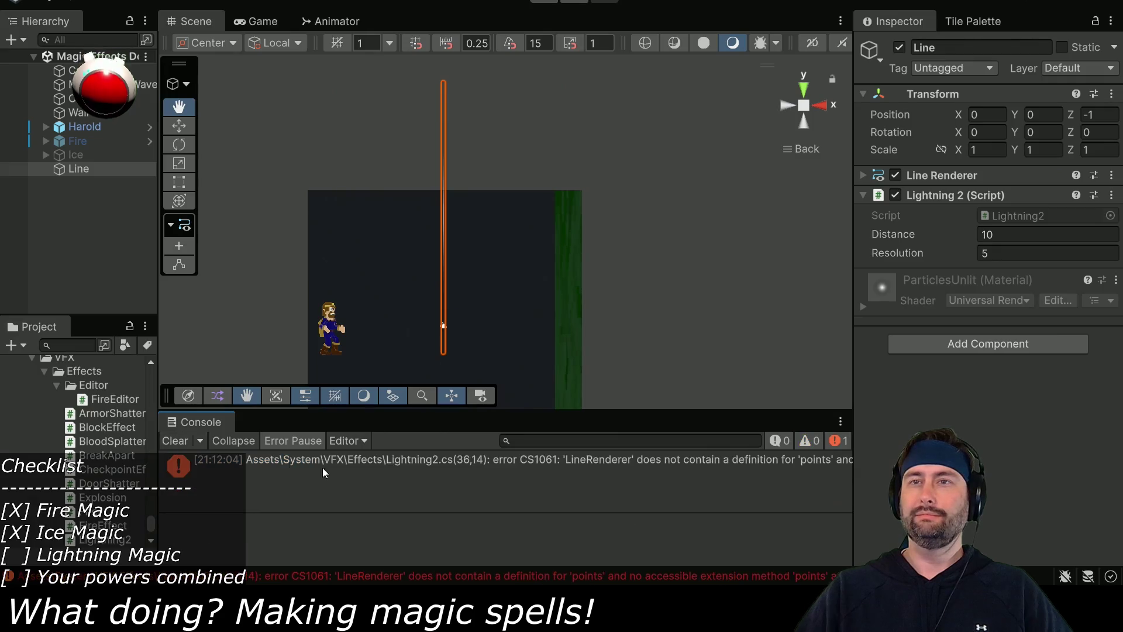
# Replace line.points with line.positions, matching the Line Renderer's Positions property, and save.
pyautogui.click(545, 468)
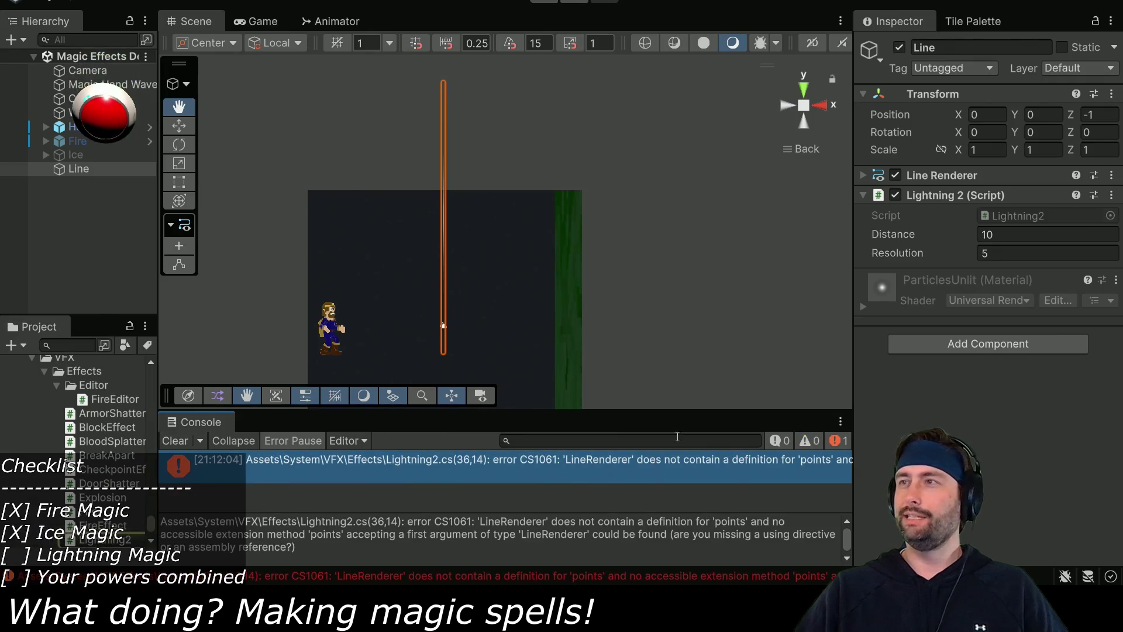
pyautogui.click(862, 177)
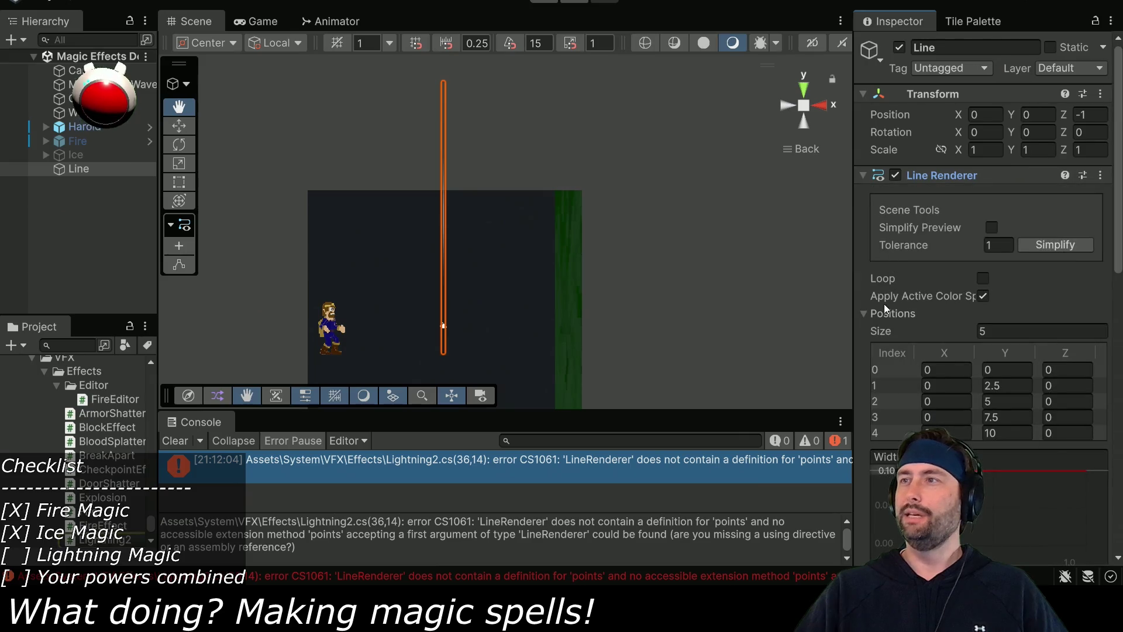
pyautogui.hotkey('alt', 'Tab')
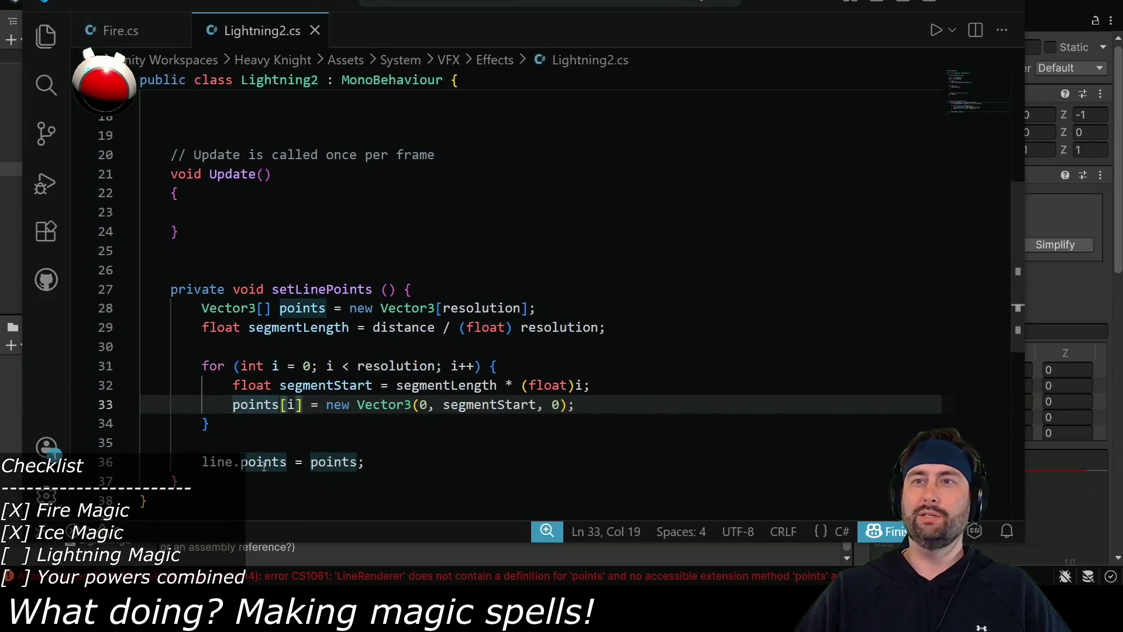
pyautogui.doubleClick(264, 463)
pyautogui.scroll(-1, 264, 465)
pyautogui.write('positions')
pyautogui.hotkey('ctrl', 's')
pyautogui.hotkey('alt', 'Tab')
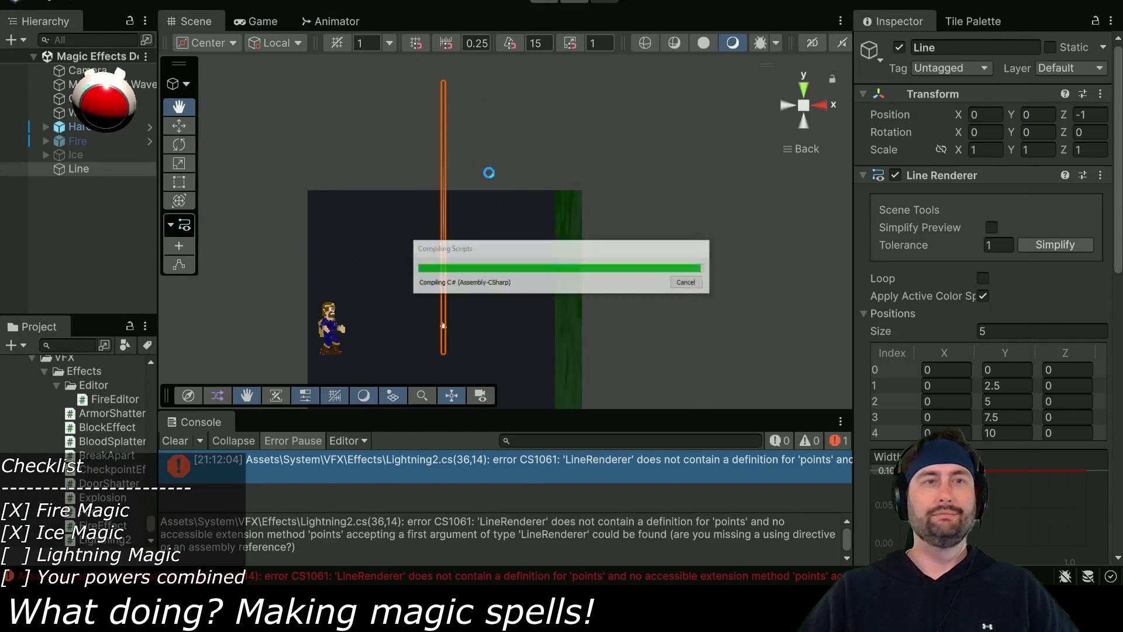
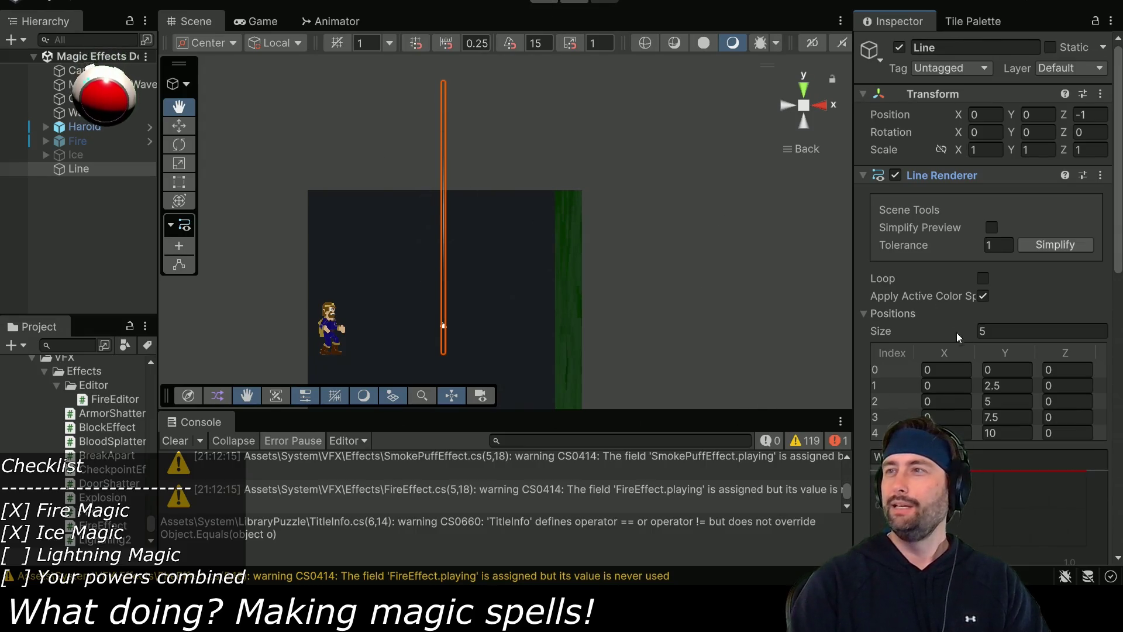
# Try playing the scene and filter the Console down to the Lightning2.cs CS1061 'positions' error.
pyautogui.scroll(-3, 962, 322)
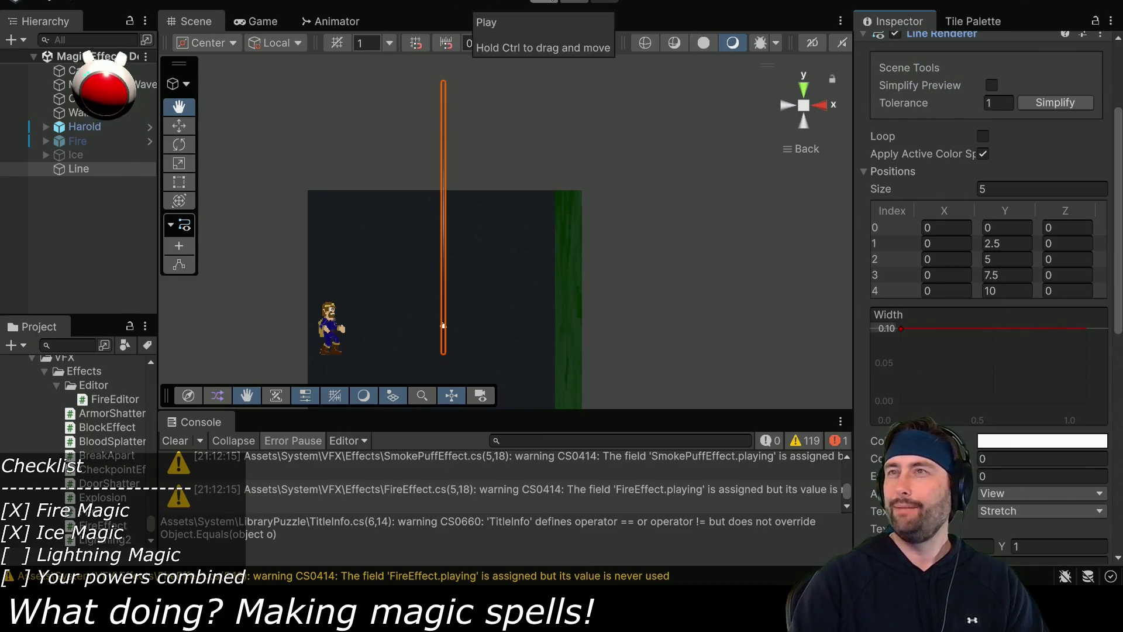
pyautogui.click(549, 7)
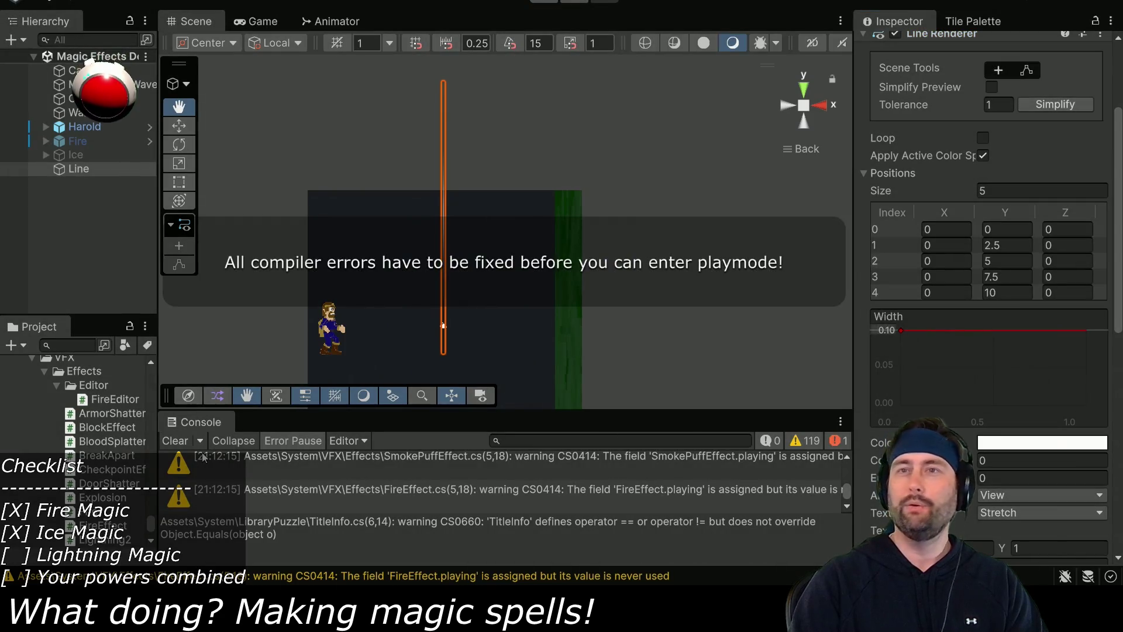
pyautogui.click(175, 441)
pyautogui.click(472, 459)
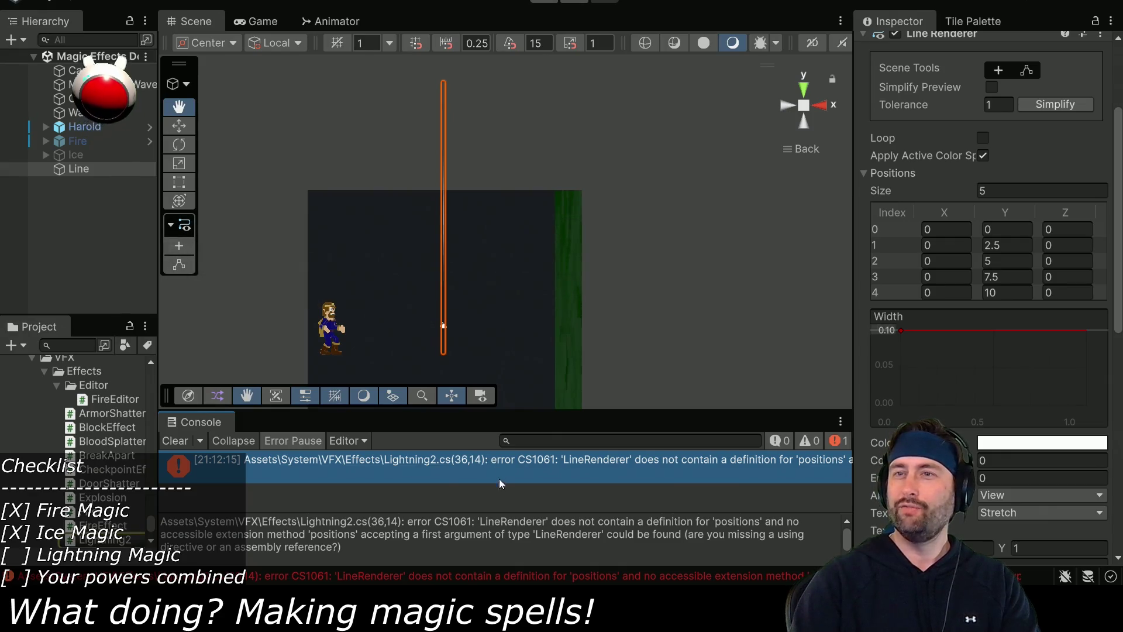
# Change line 36 to line.setPositions(points) and save the script.
pyautogui.hotkey('alt', 'Tab')
pyautogui.doubleClick(275, 415)
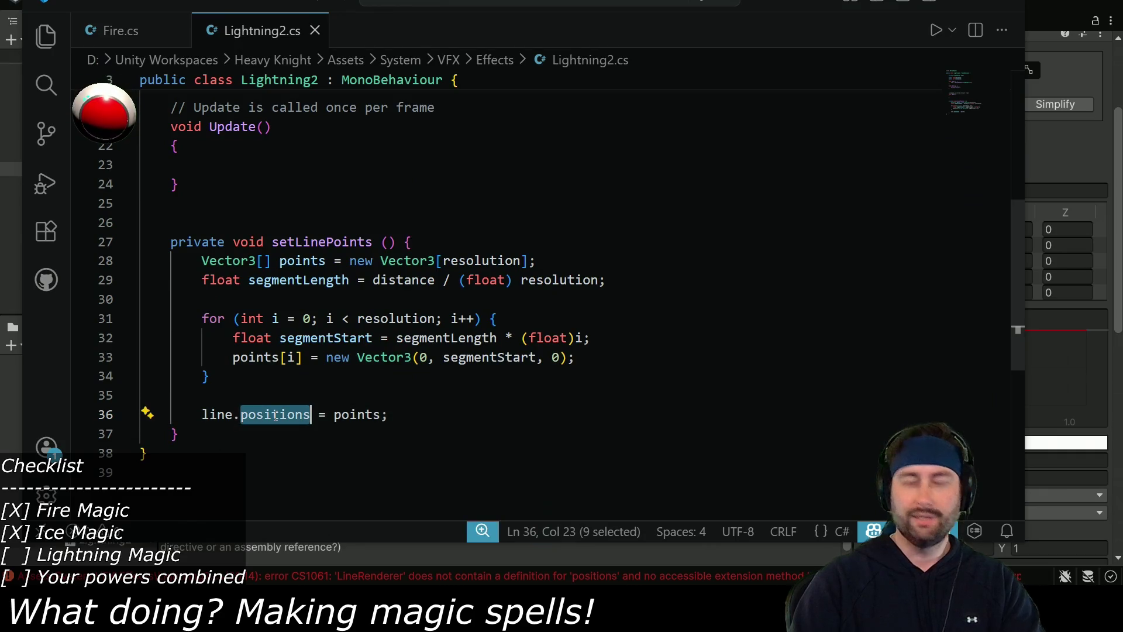
pyautogui.write('setPositions(')
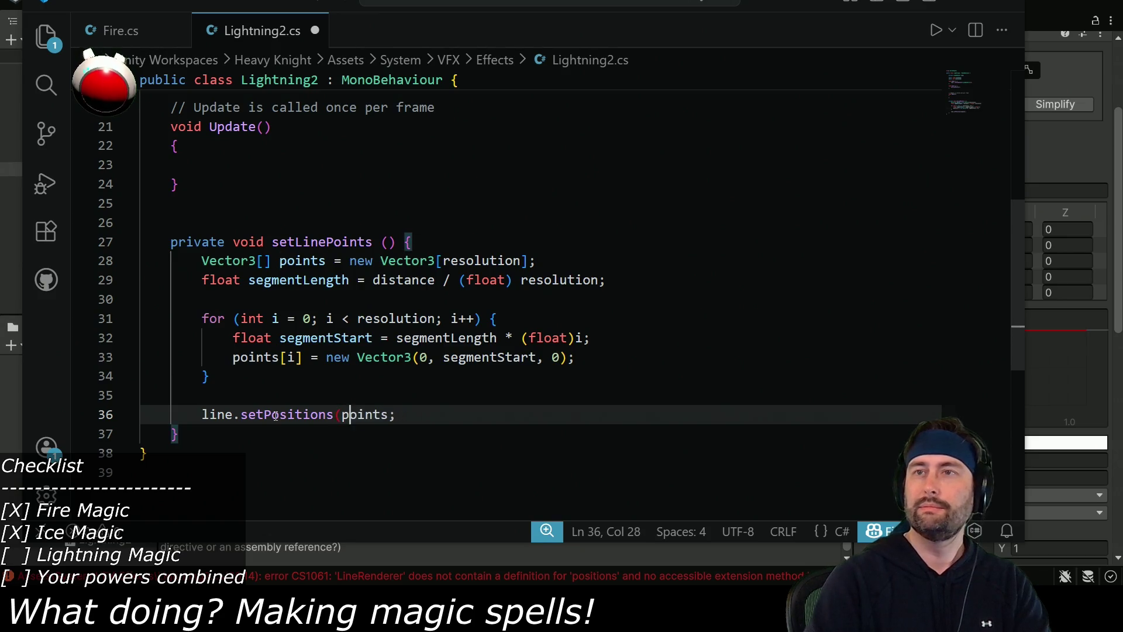
pyautogui.press('Right')
pyautogui.press('Right')
pyautogui.press('Right')
pyautogui.write(')')
pyautogui.hotkey('ctrl', 's')
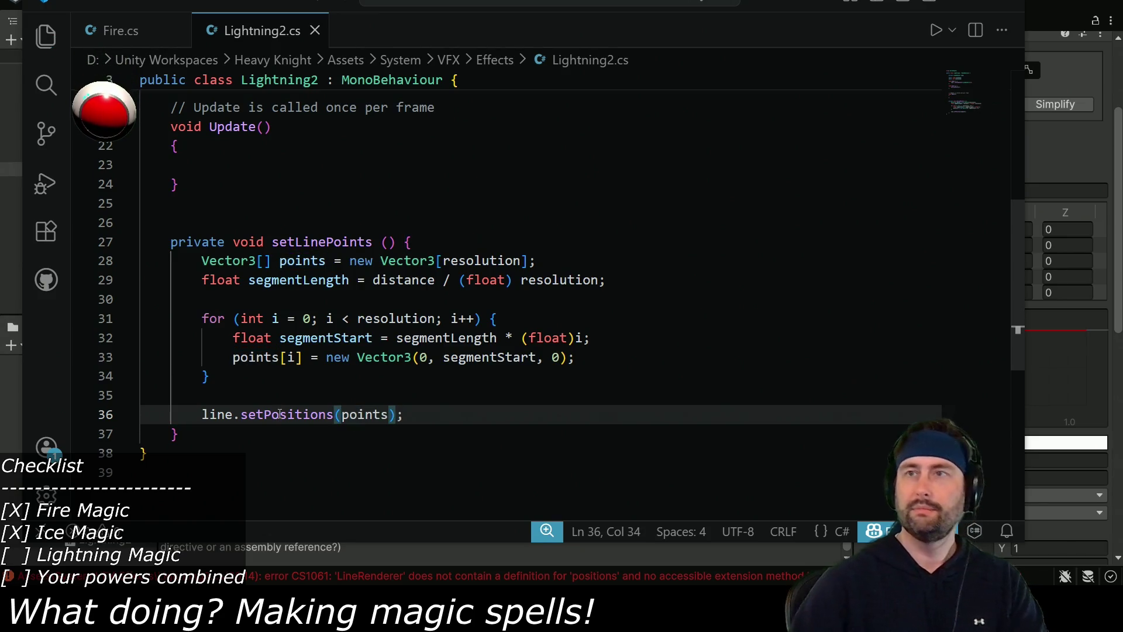
# Check the new setPositions error in Unity's Console, then bring up the documentation browser.
pyautogui.hotkey('alt', 'Tab')
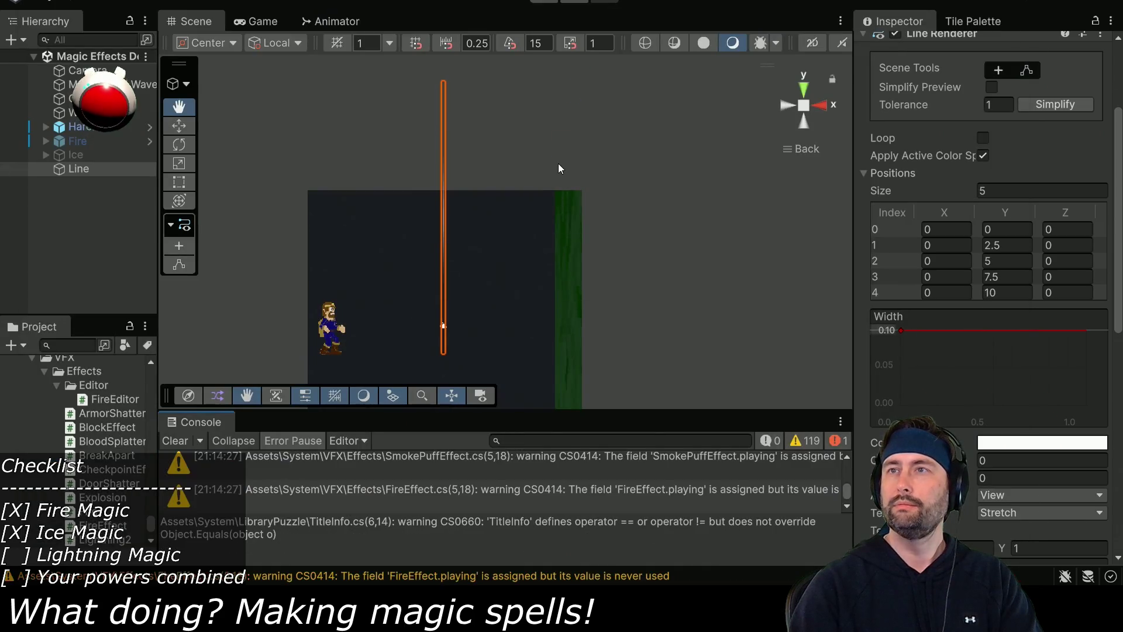
pyautogui.click(165, 443)
pyautogui.click(466, 451)
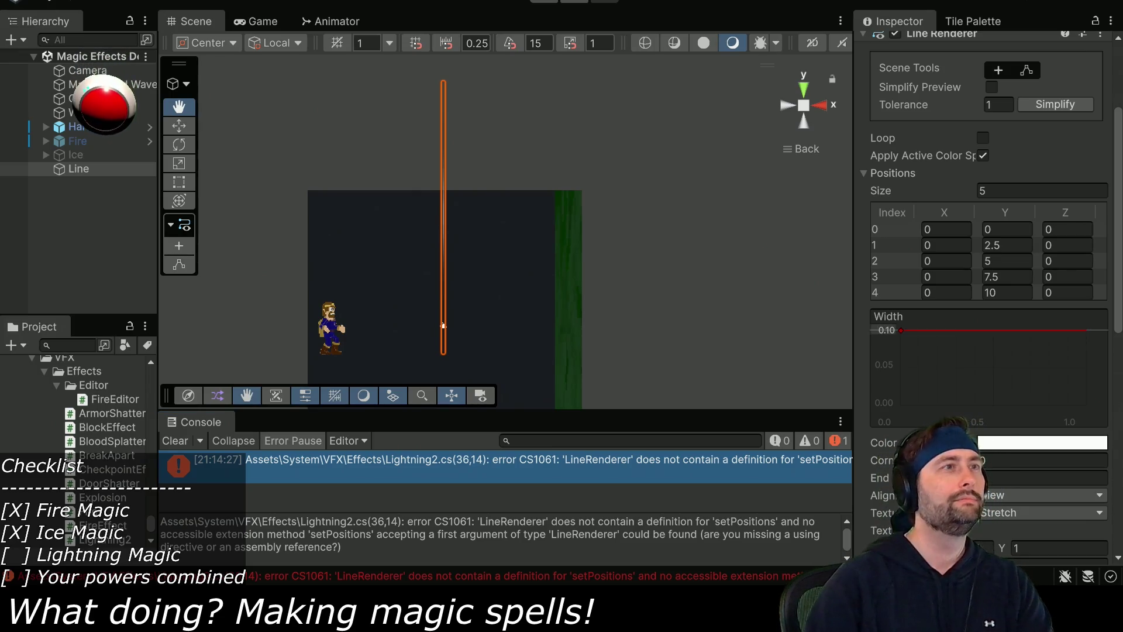
pyautogui.hotkey('alt', 'Tab')
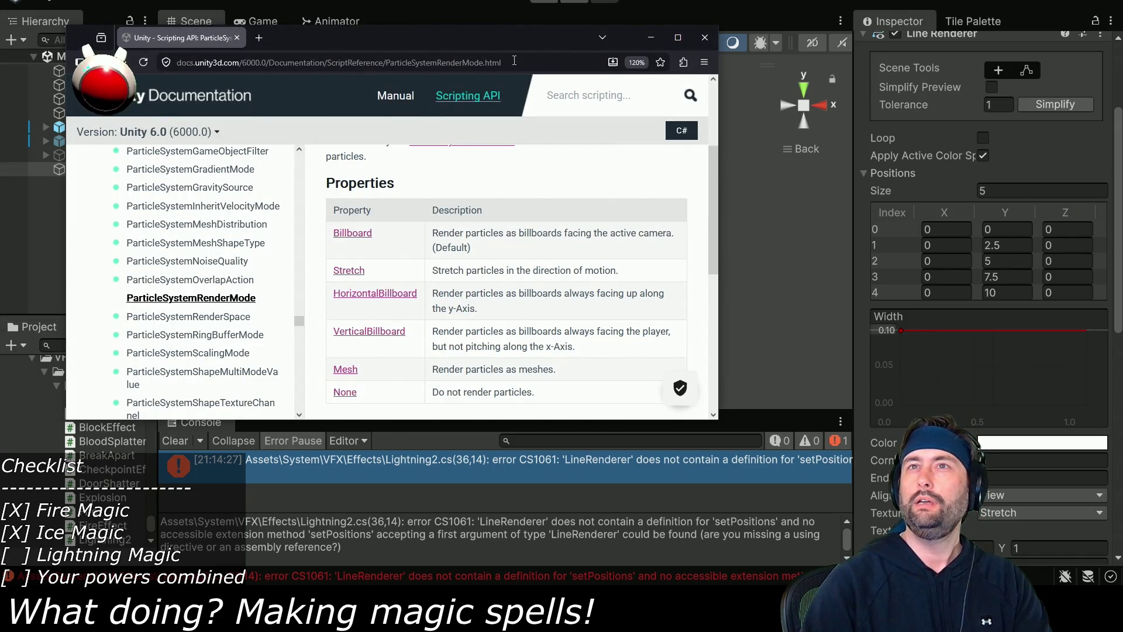
# Search the scripting docs for LineRenderer and open its reference page.
pyautogui.click(514, 60)
pyautogui.press('Escape')
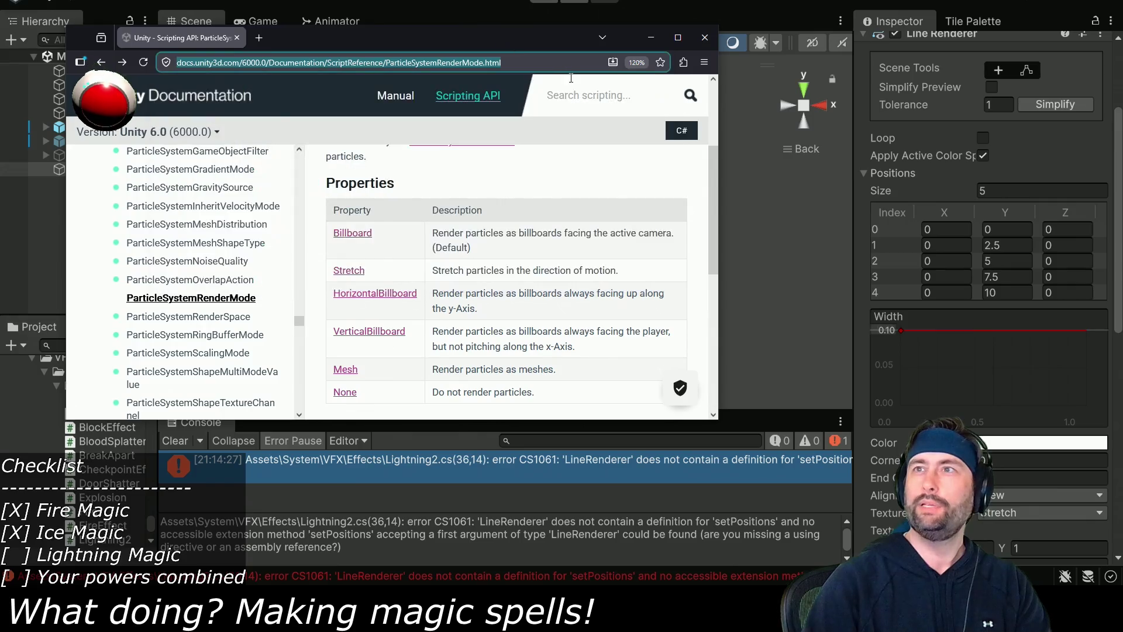
pyautogui.click(600, 98)
pyautogui.write('LineRenderer')
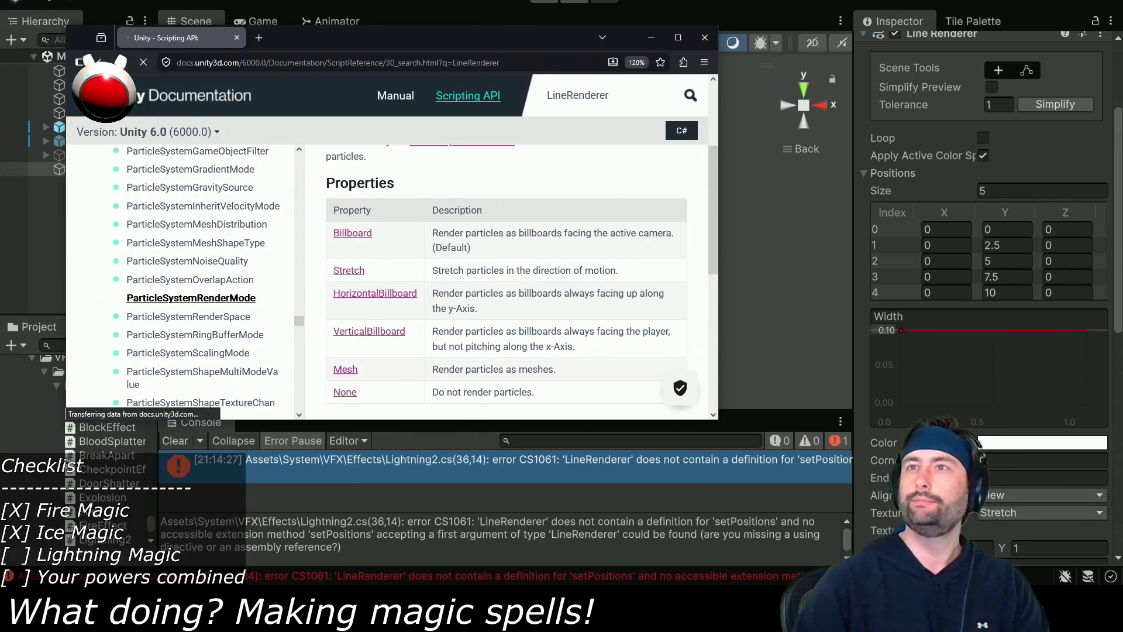
pyautogui.press('Return')
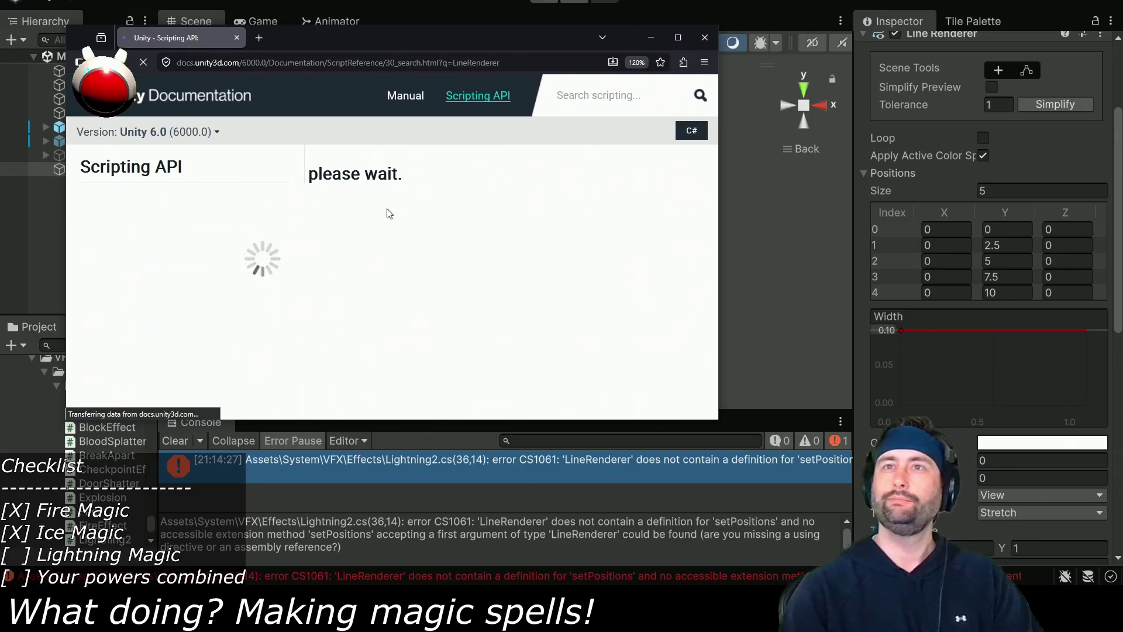
pyautogui.click(335, 223)
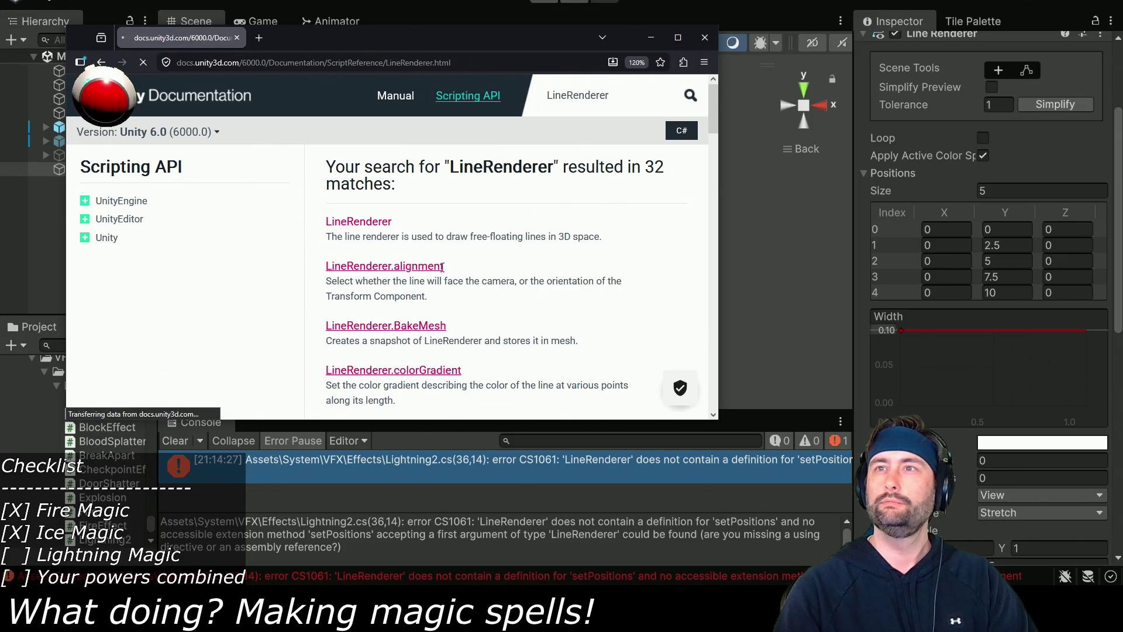
# Open the SetPositions method page from Public Methods, read it, and return to the code.
pyautogui.scroll(-5, 462, 322)
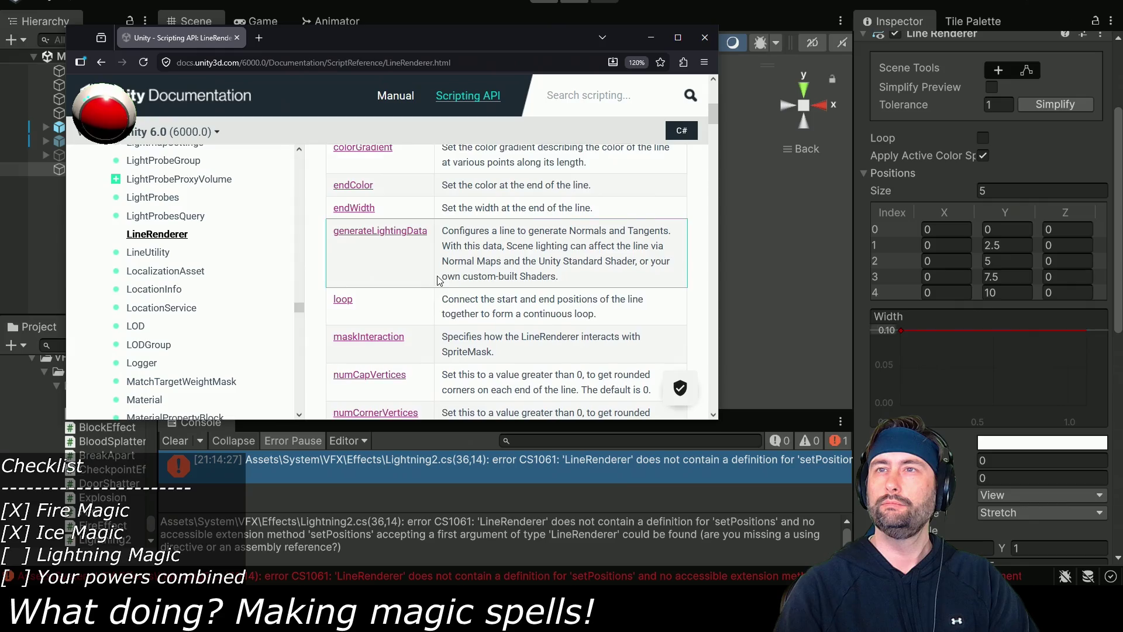
pyautogui.scroll(-3, 438, 281)
pyautogui.scroll(-2, 437, 280)
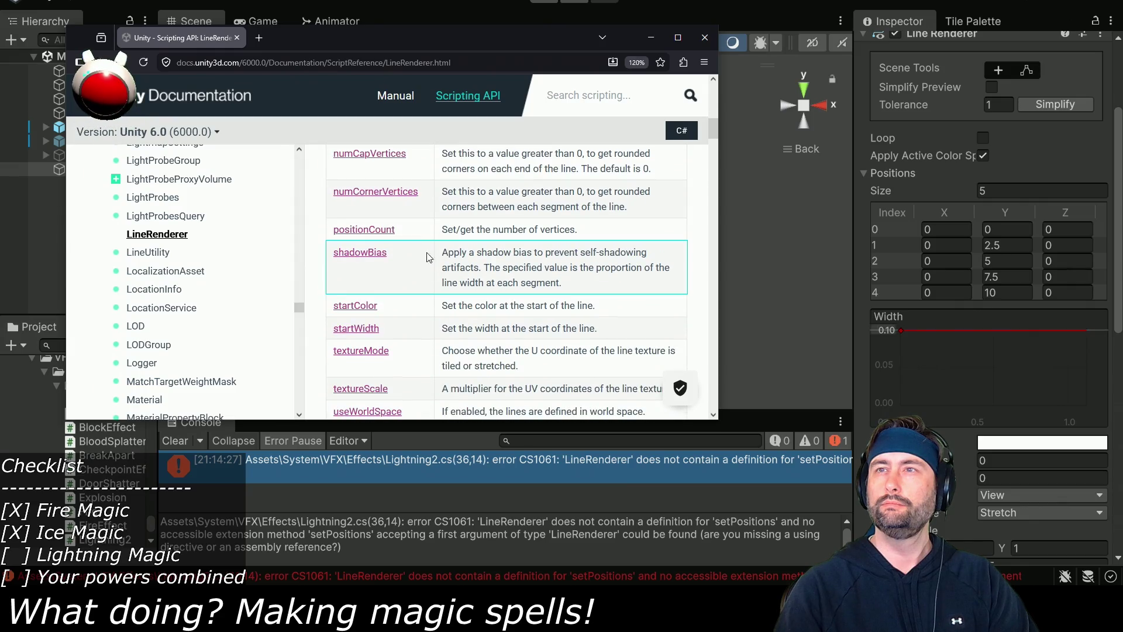
pyautogui.scroll(-7, 408, 234)
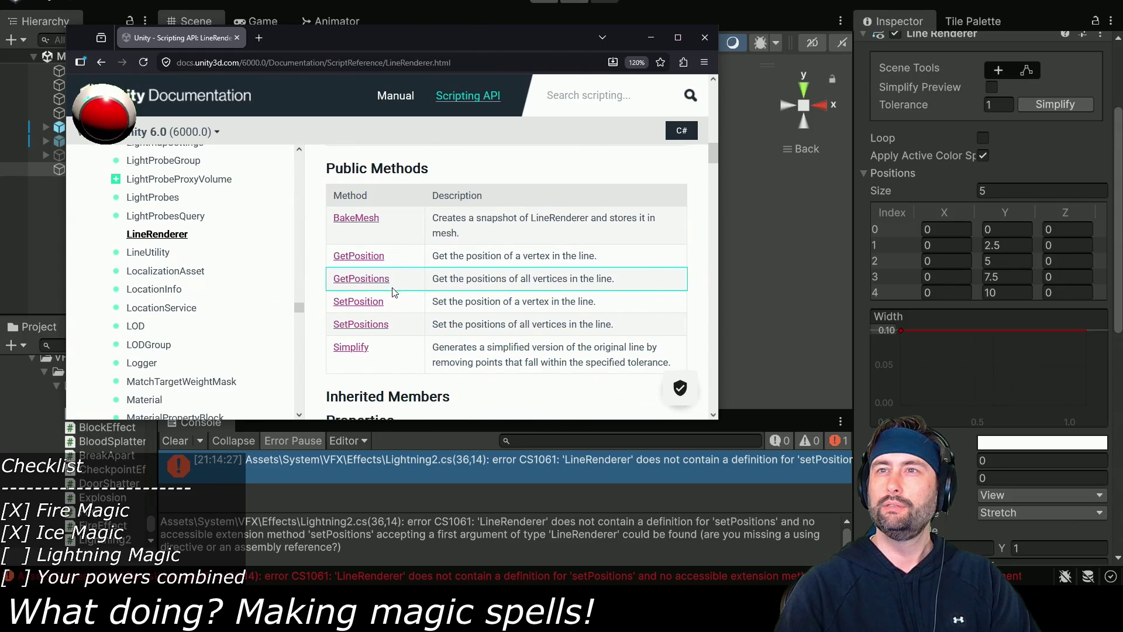
pyautogui.click(402, 328)
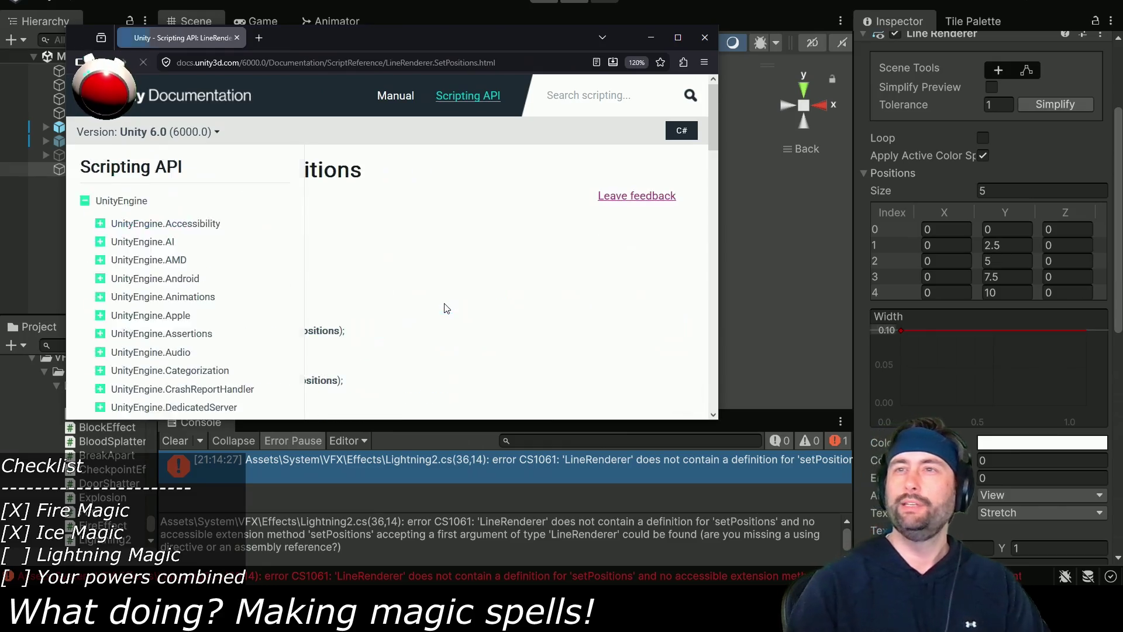
pyautogui.scroll(-5, 438, 298)
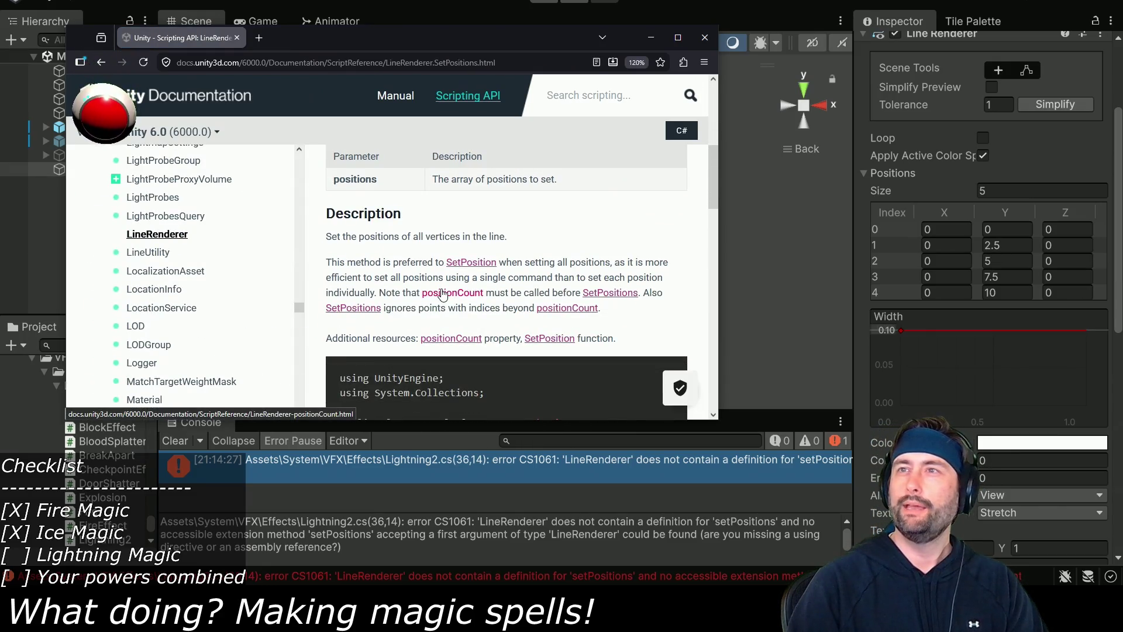
pyautogui.click(215, 478)
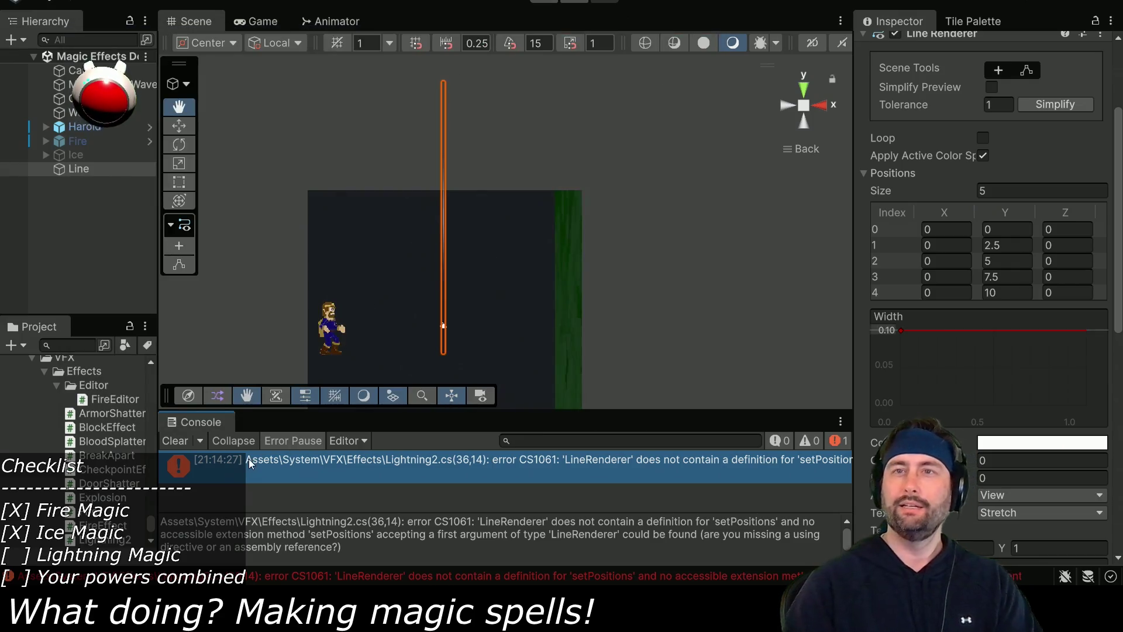
pyautogui.hotkey('alt', 'Tab')
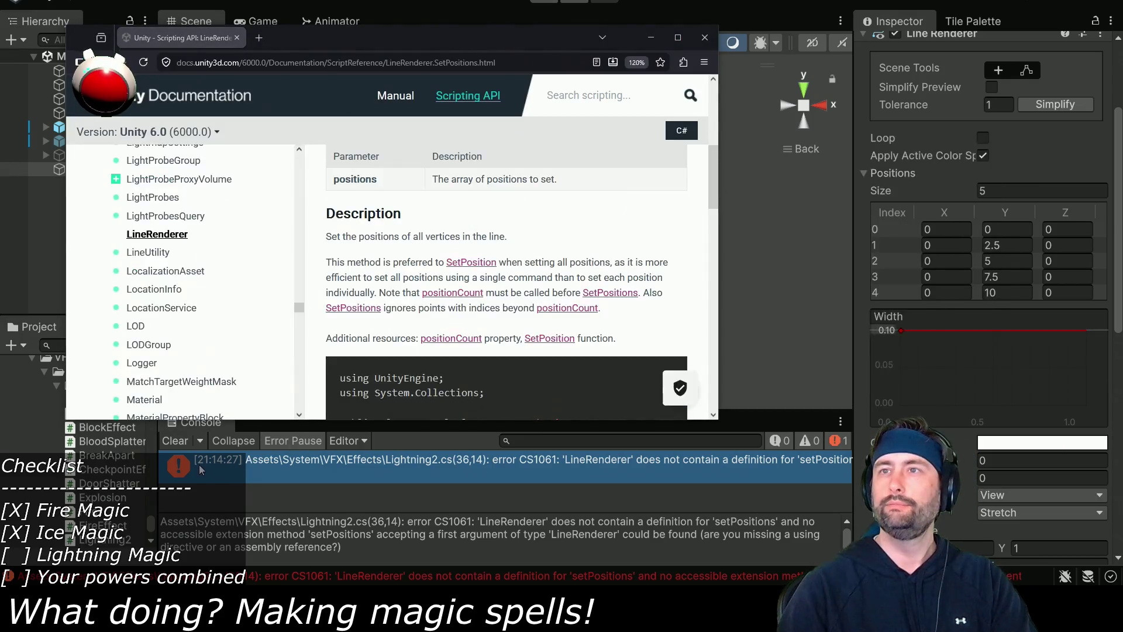
pyautogui.hotkey('alt', 'Tab')
pyautogui.hotkey('alt', 'Tab')
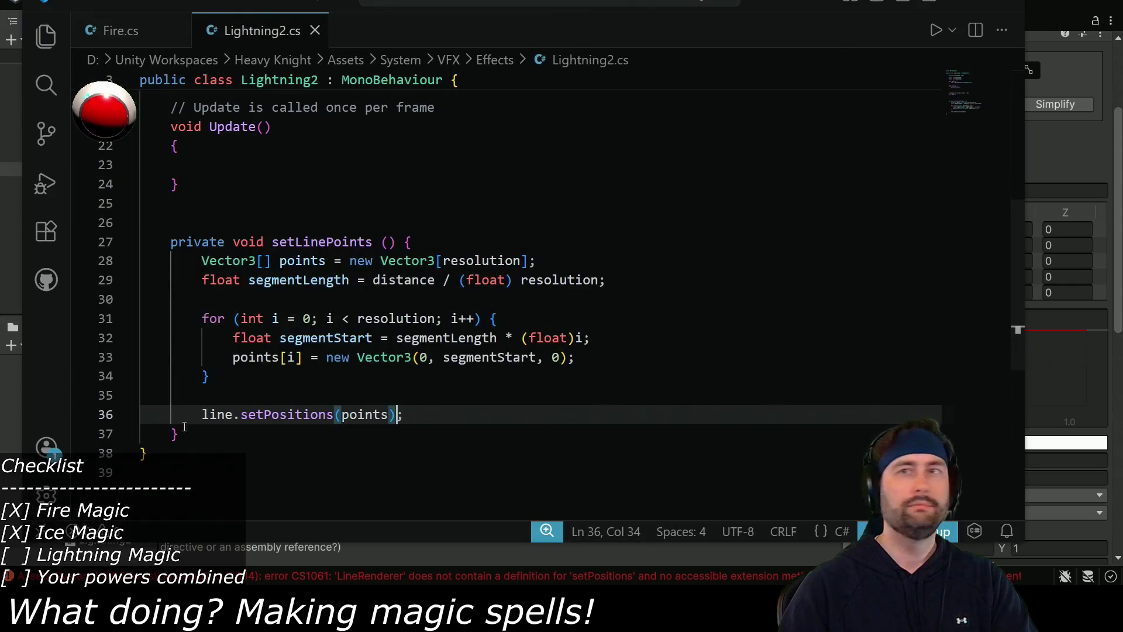
# Capitalise it to line.SetPositions(points) on line 36, save, and return to Unity.
pyautogui.moveTo(250, 419); pyautogui.dragTo(246, 417)
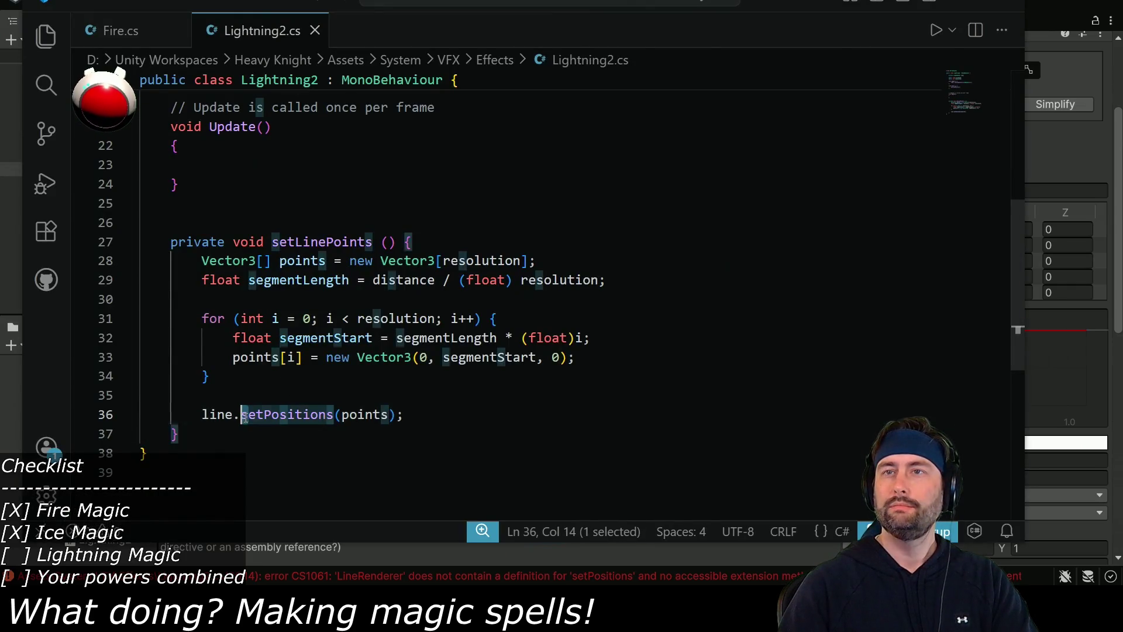
pyautogui.write('S')
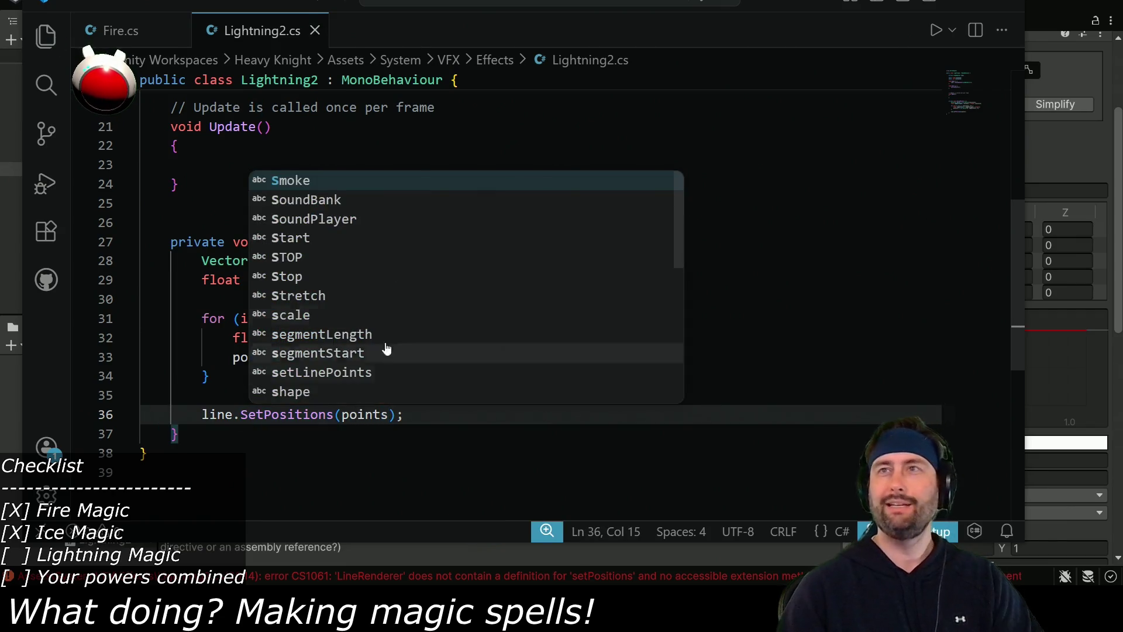
pyautogui.hotkey('ctrl', 's')
pyautogui.hotkey('alt', 'Tab')
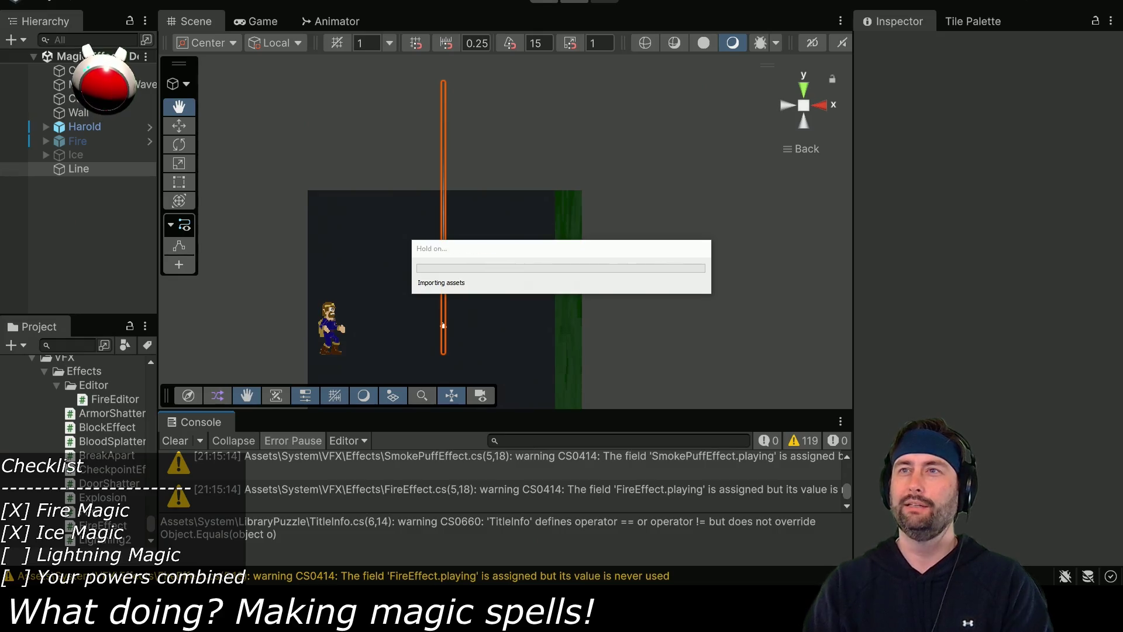
# Play the scene, check the Line Renderer positions at Y 0, 2, 4, 6, 8, then stop.
pyautogui.click(540, 2)
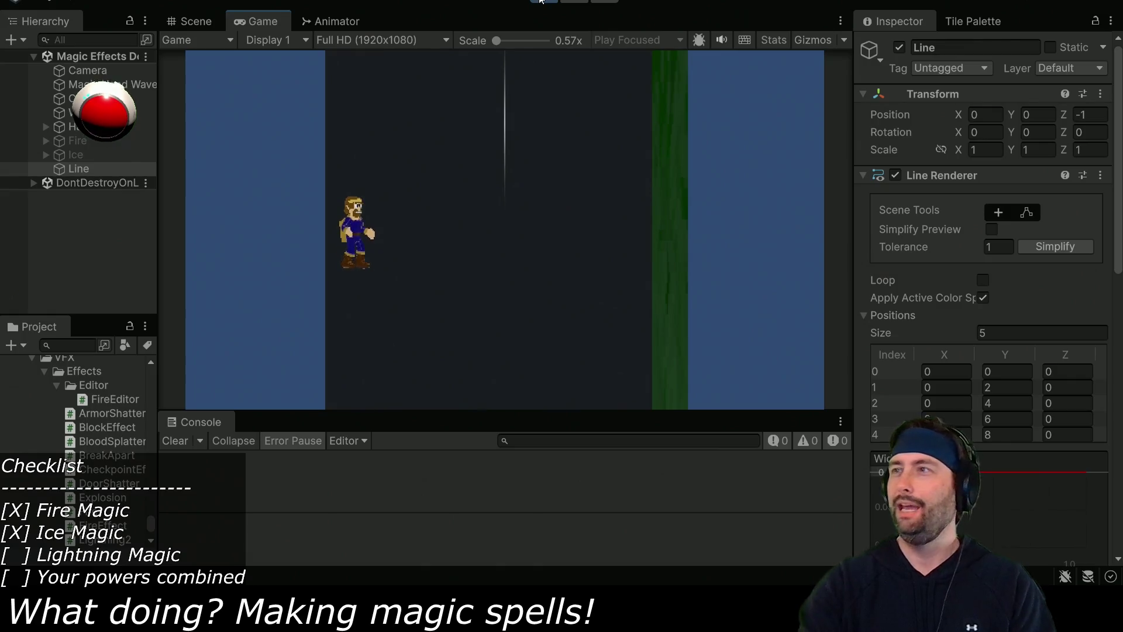
pyautogui.scroll(-2, 998, 361)
pyautogui.scroll(-2, 998, 361)
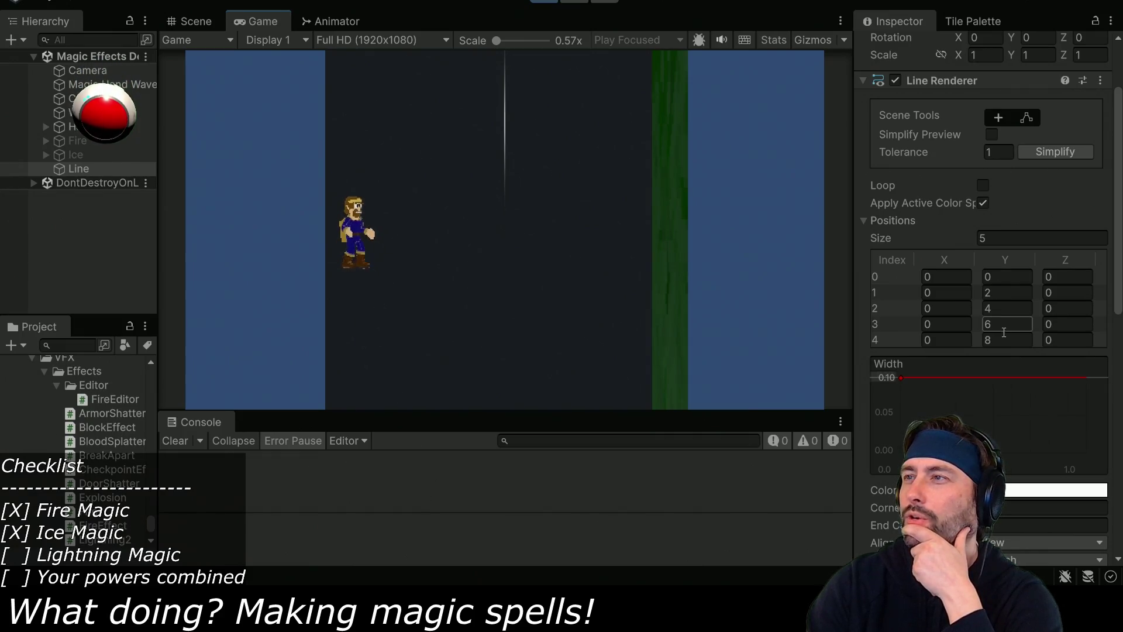
pyautogui.click(545, 1)
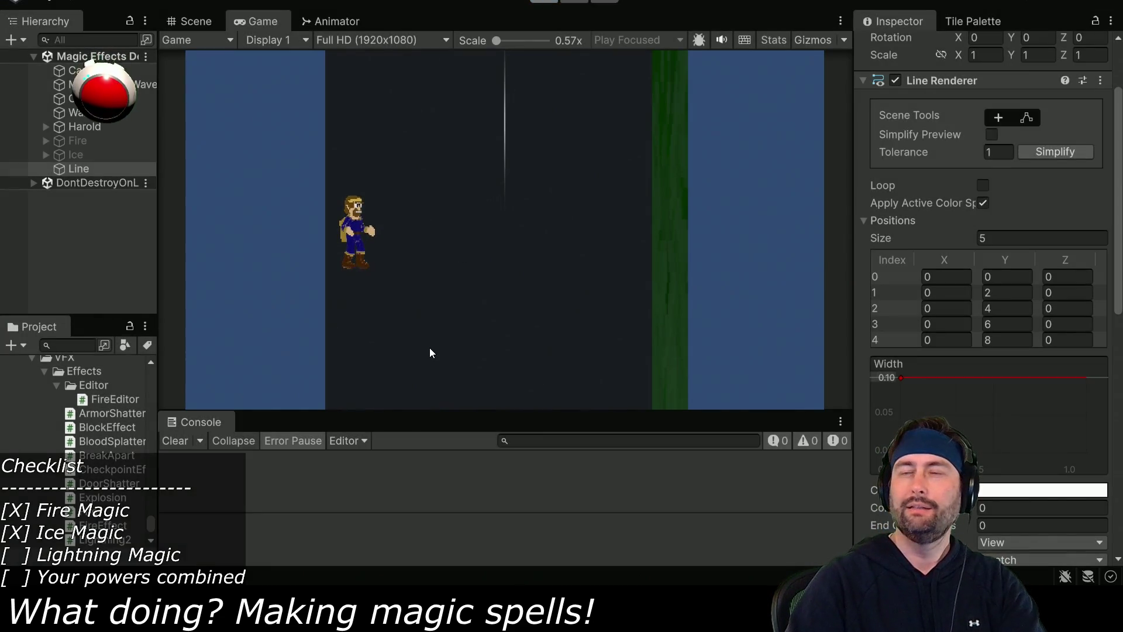
pyautogui.hotkey('alt', 'Tab')
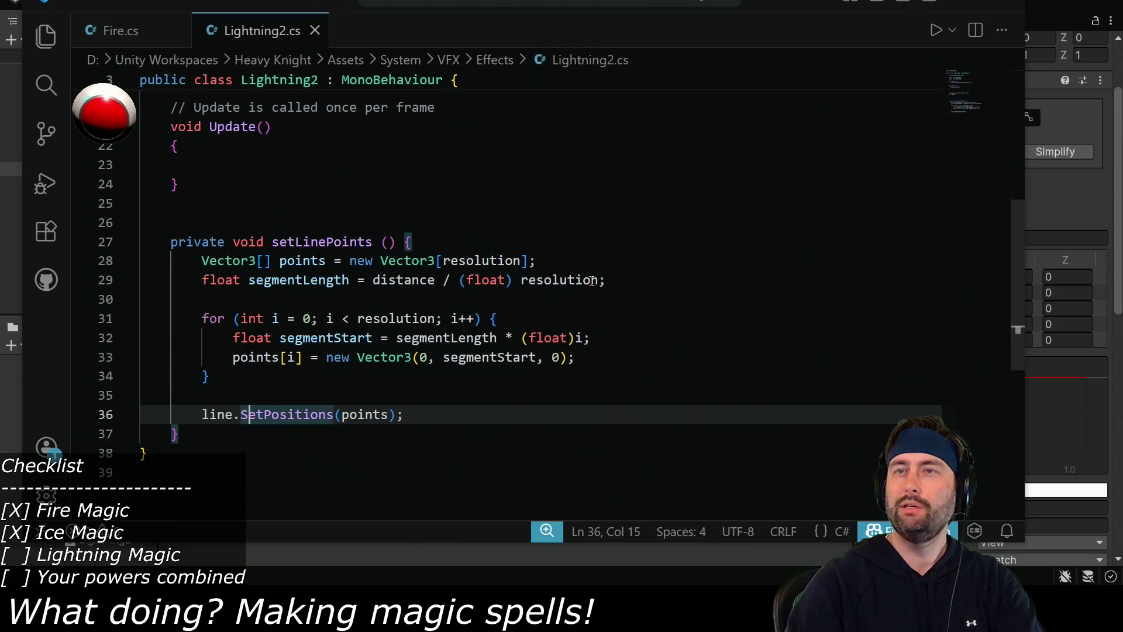
# Insert an empty Debug.Log(); statement on a new line 30.
pyautogui.click(674, 281)
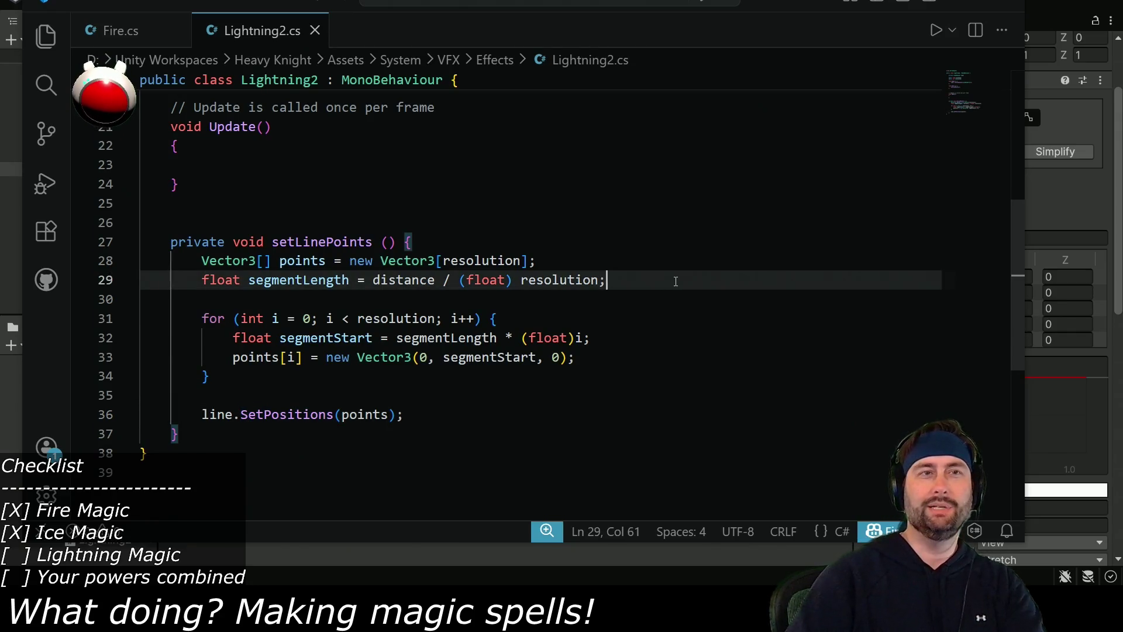
pyautogui.press('Return')
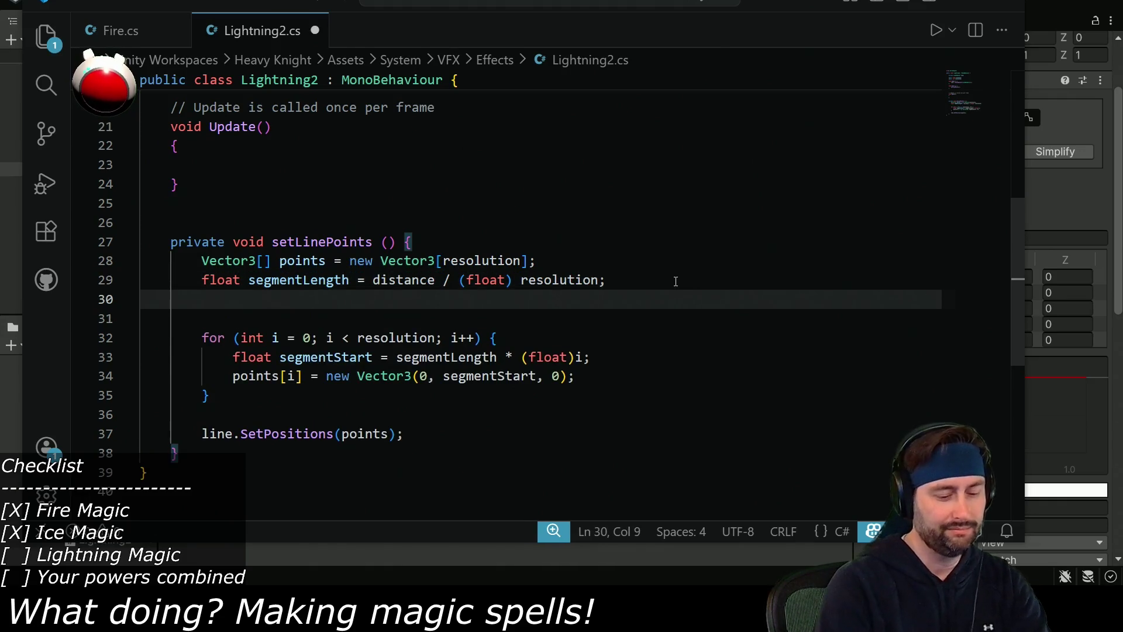
pyautogui.write('Debug.Log();')
pyautogui.press('Left')
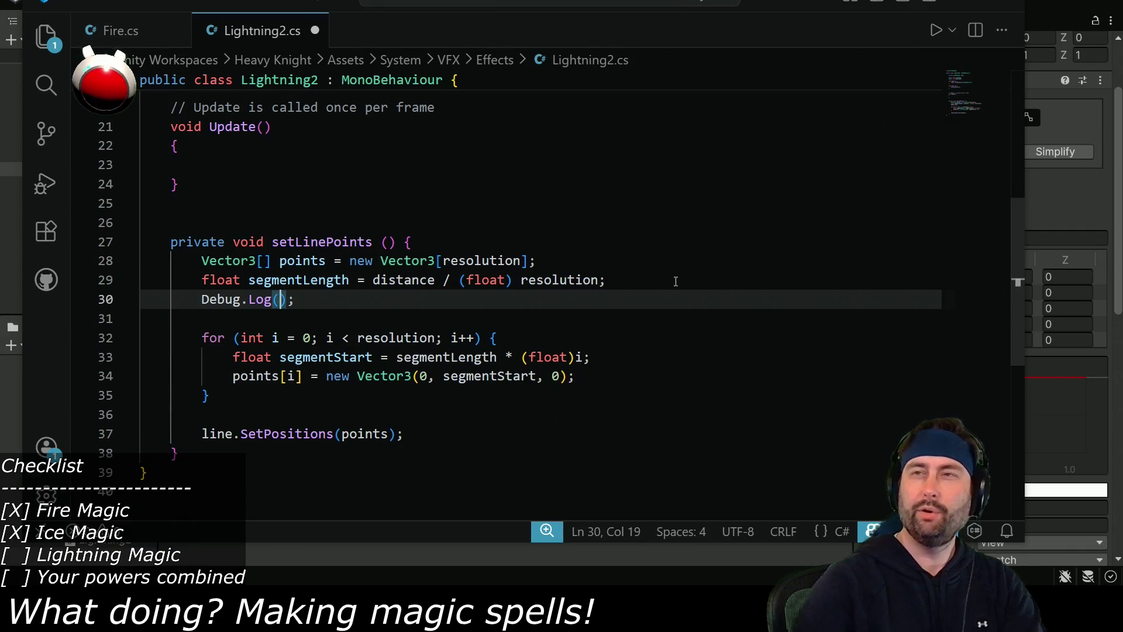
pyautogui.scroll(6, 643, 304)
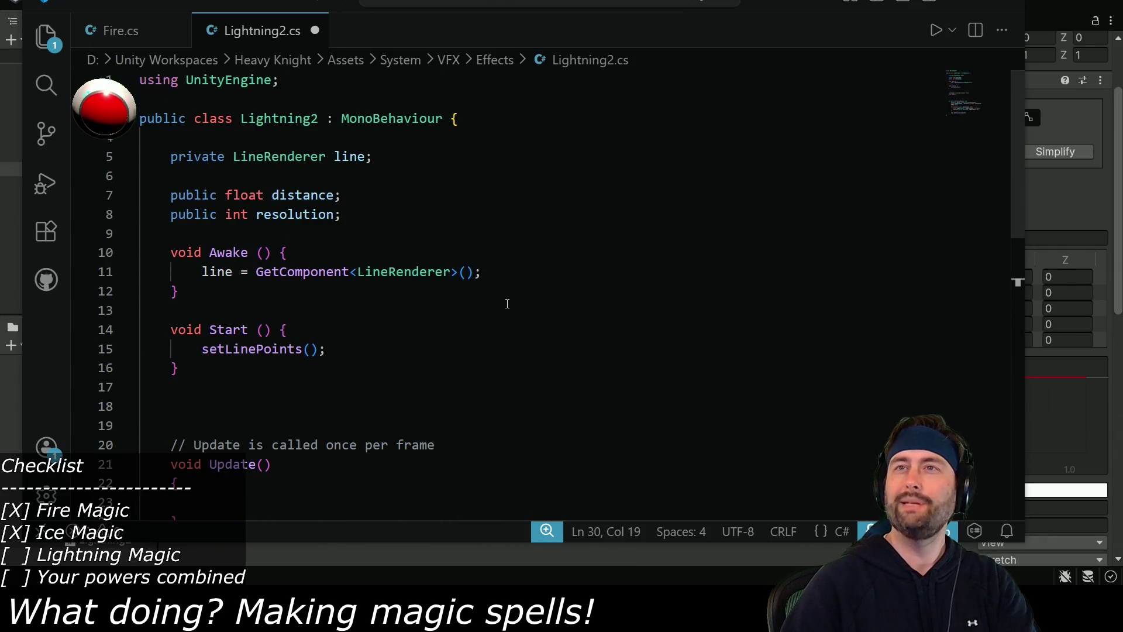
pyautogui.scroll(-5, 508, 319)
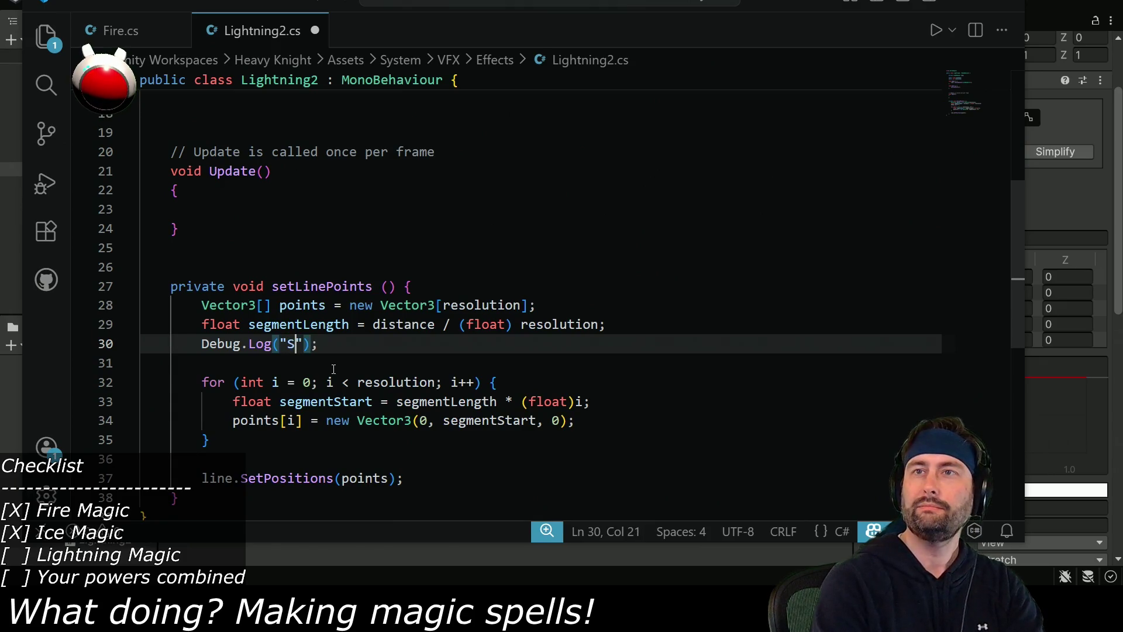
# Fill the log with "segmentLength: "+segmentLength and return to Unity.
pyautogui.doubleClick(298, 324)
pyautogui.hotkey('ctrl', 'c')
pyautogui.click(288, 344)
pyautogui.hotkey('ctrl', 'v')
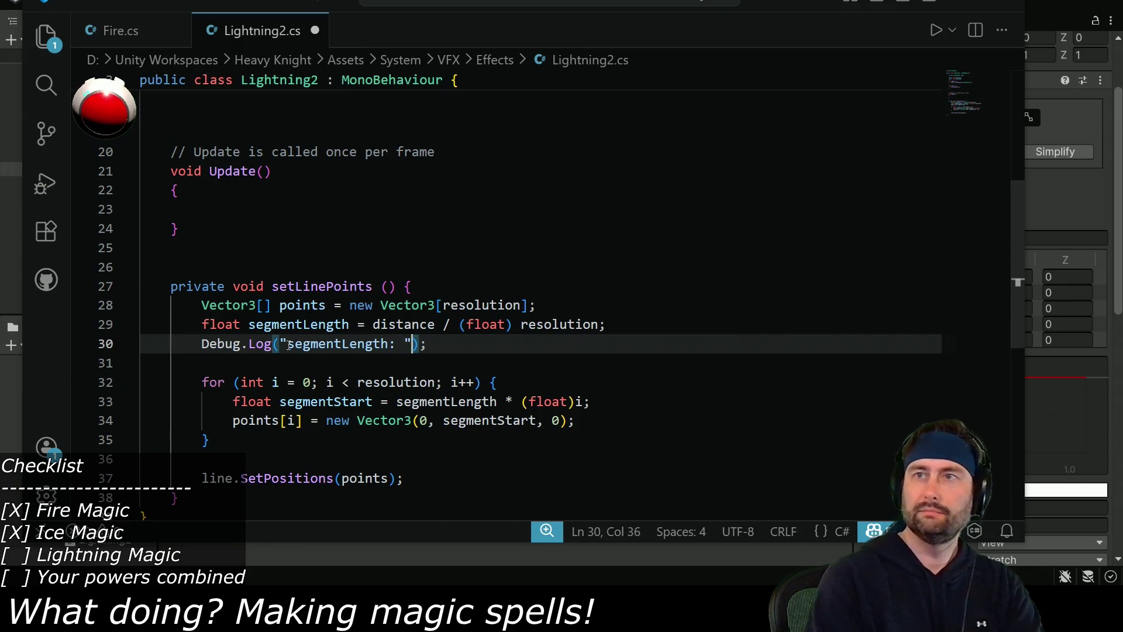
pyautogui.hotkey('ctrl', 'v')
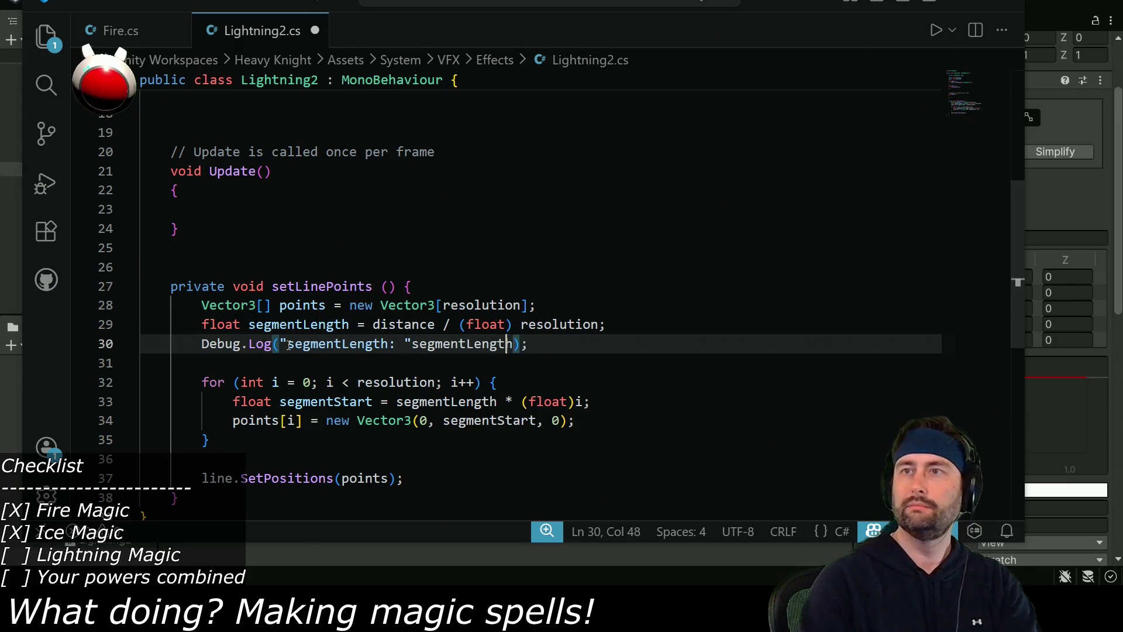
pyautogui.press('Left')
pyautogui.press('Left')
pyautogui.press('Left')
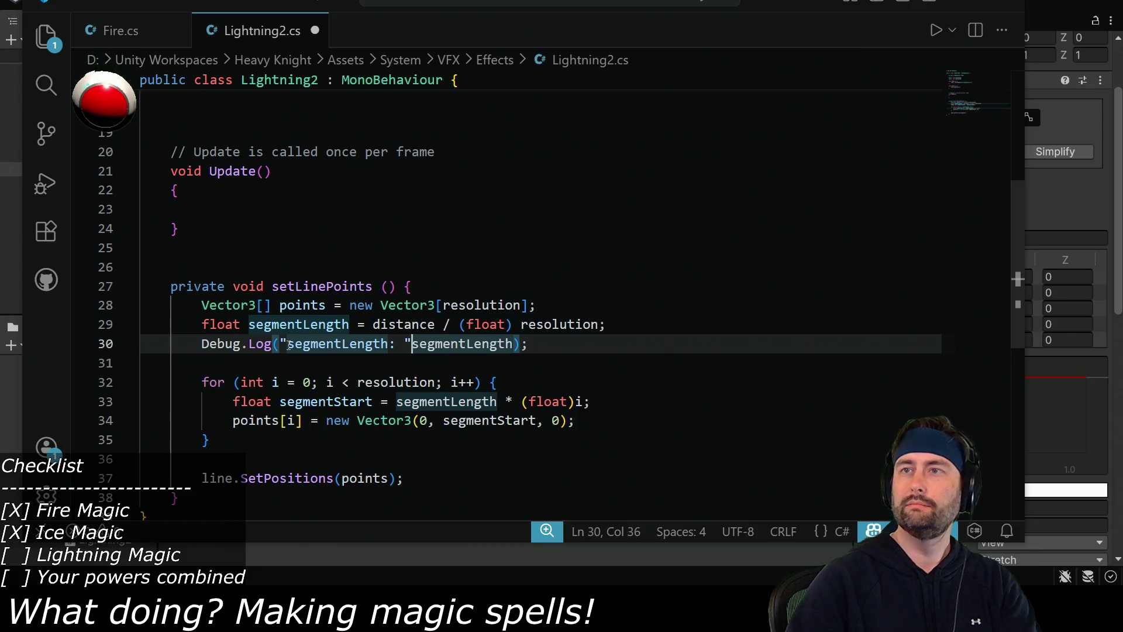
pyautogui.write('+')
pyautogui.hotkey('alt', 'Tab')
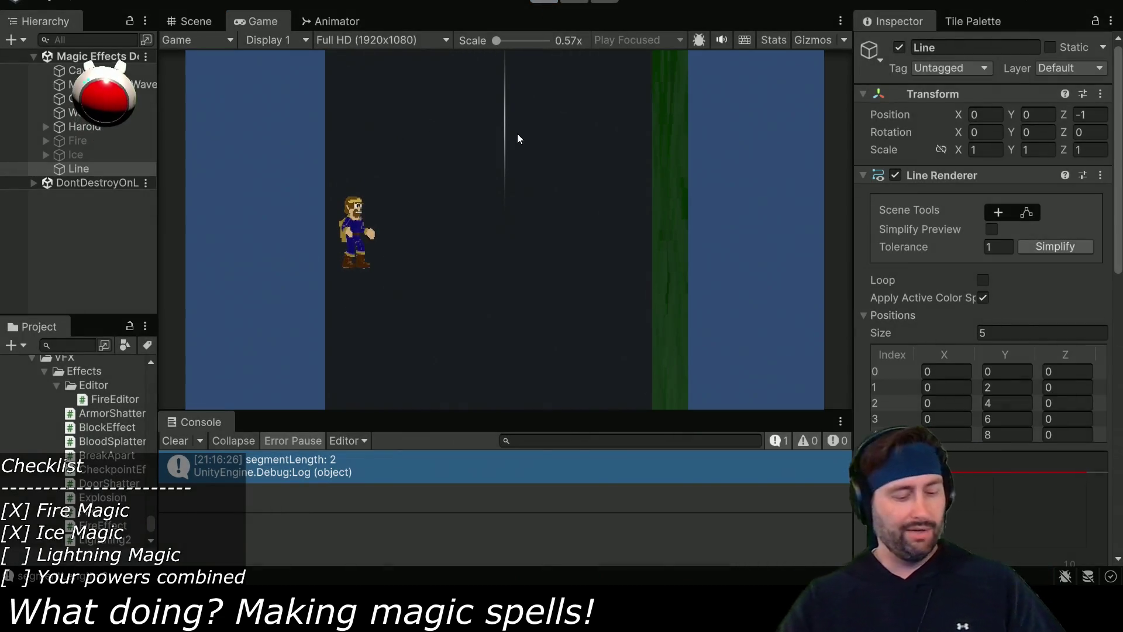
# Change the segment length calculation on line 29 to use resolution-1 and save.
pyautogui.hotkey('alt', 'Tab')
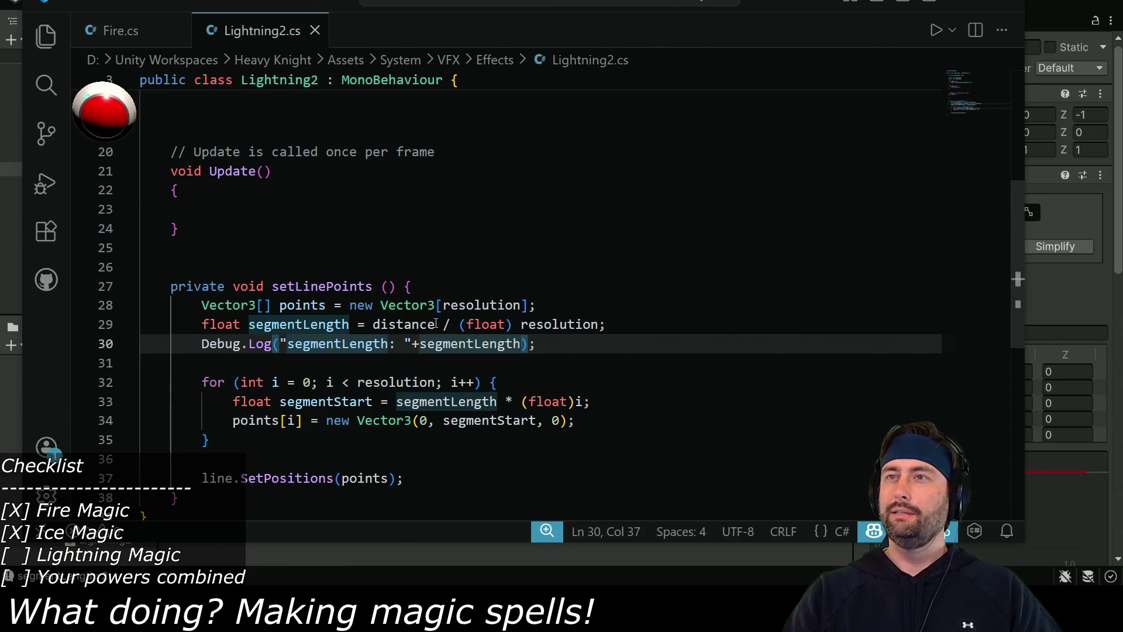
pyautogui.click(598, 324)
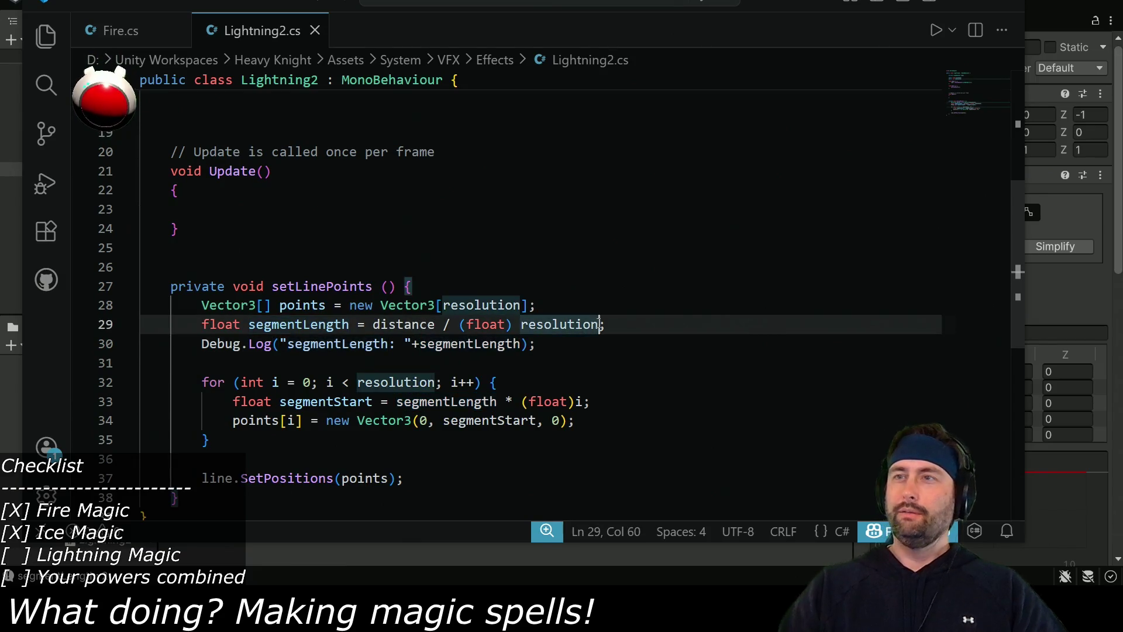
pyautogui.write('-1')
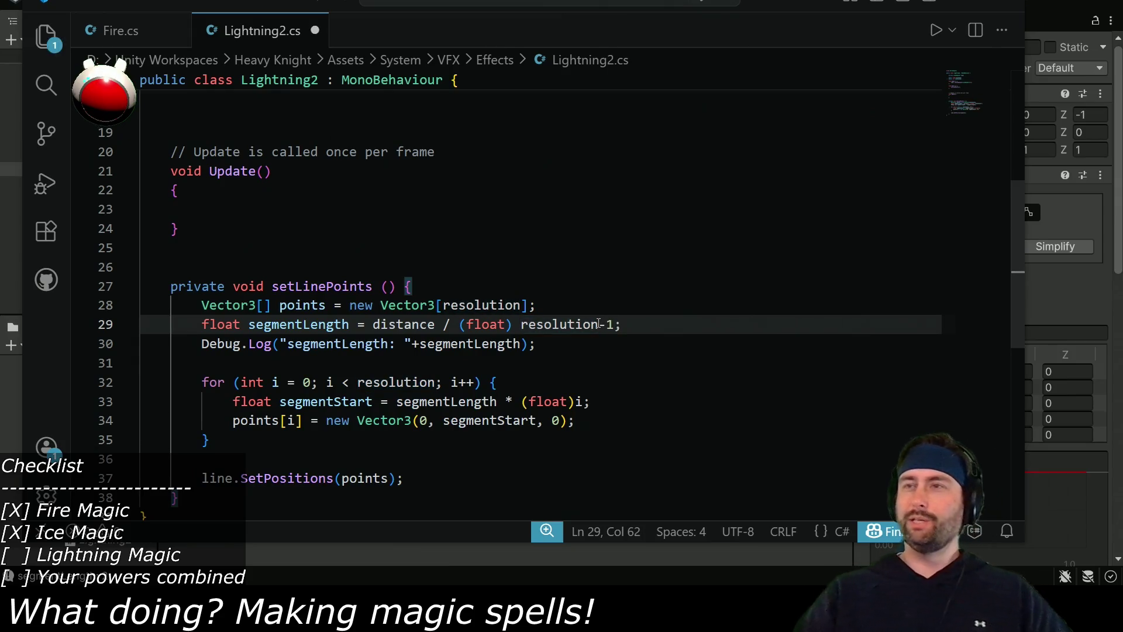
pyautogui.hotkey('ctrl', 's')
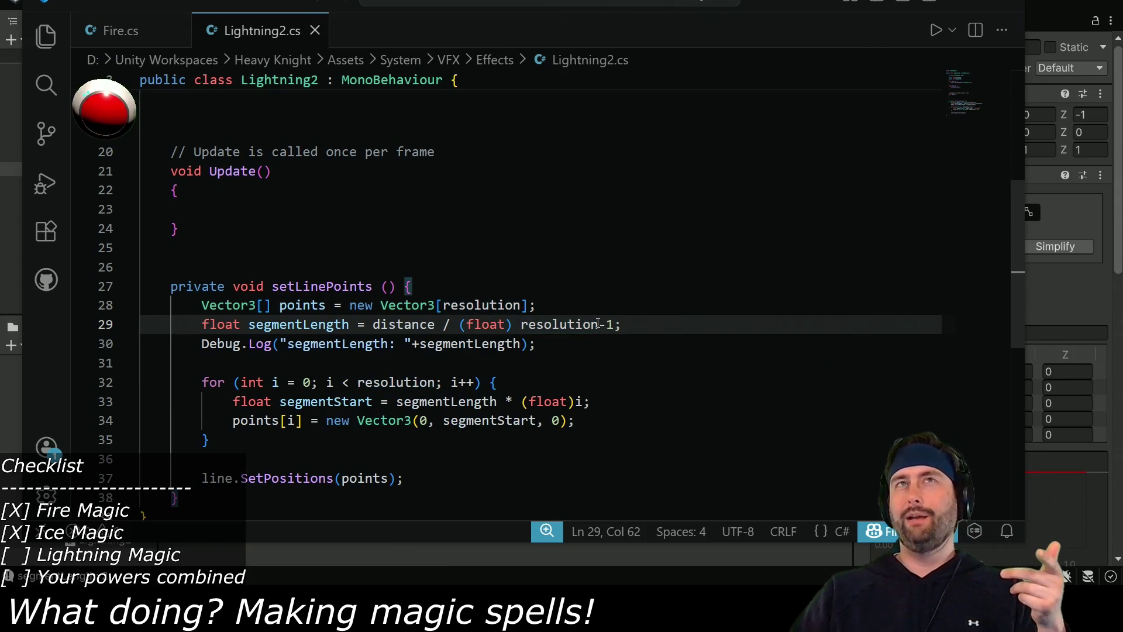
# Comment out the segmentLength log line with // and return to Unity.
pyautogui.click(201, 341)
pyautogui.write('//')
pyautogui.hotkey('ctrl', 'shift', 'Right')
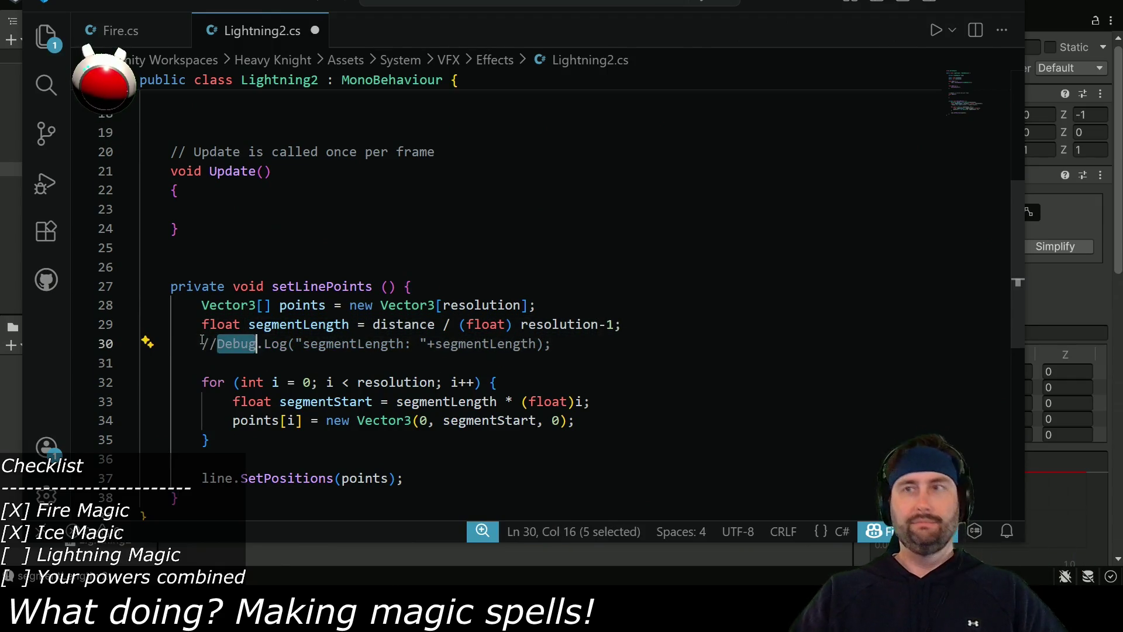
pyautogui.hotkey('alt', 'Tab')
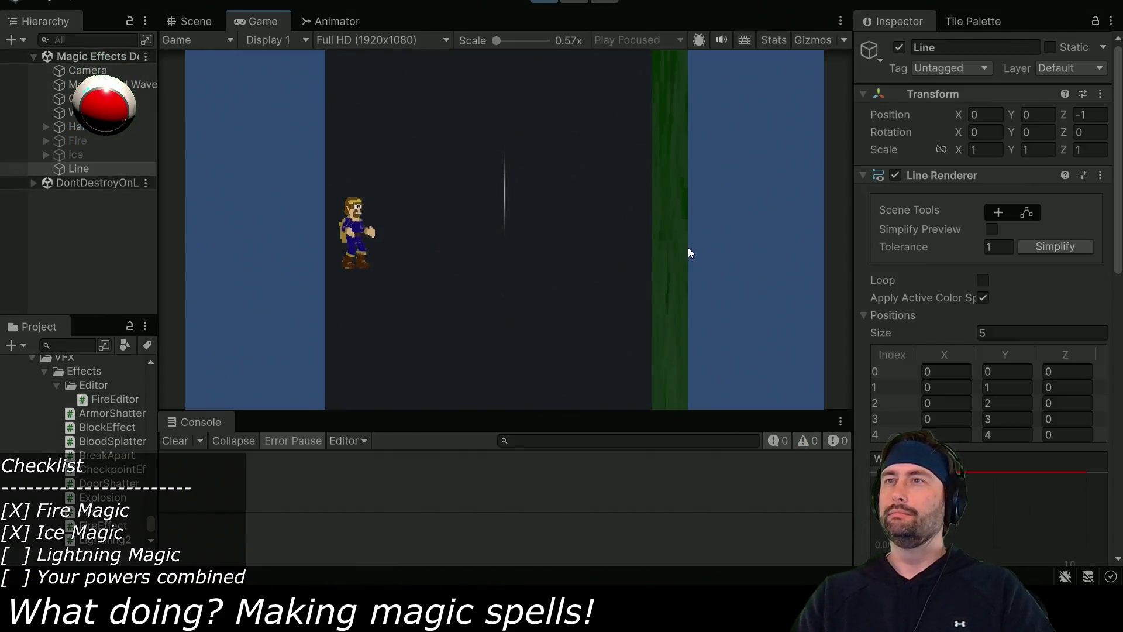
# Stop the running scene.
pyautogui.scroll(-3, 1083, 364)
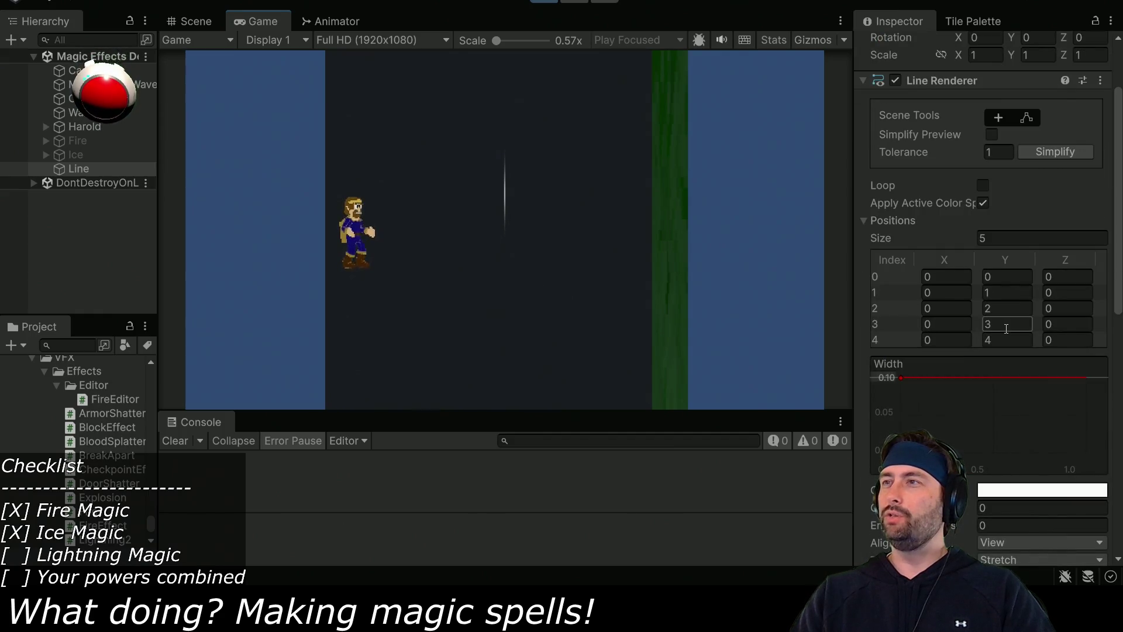
pyautogui.click(539, 3)
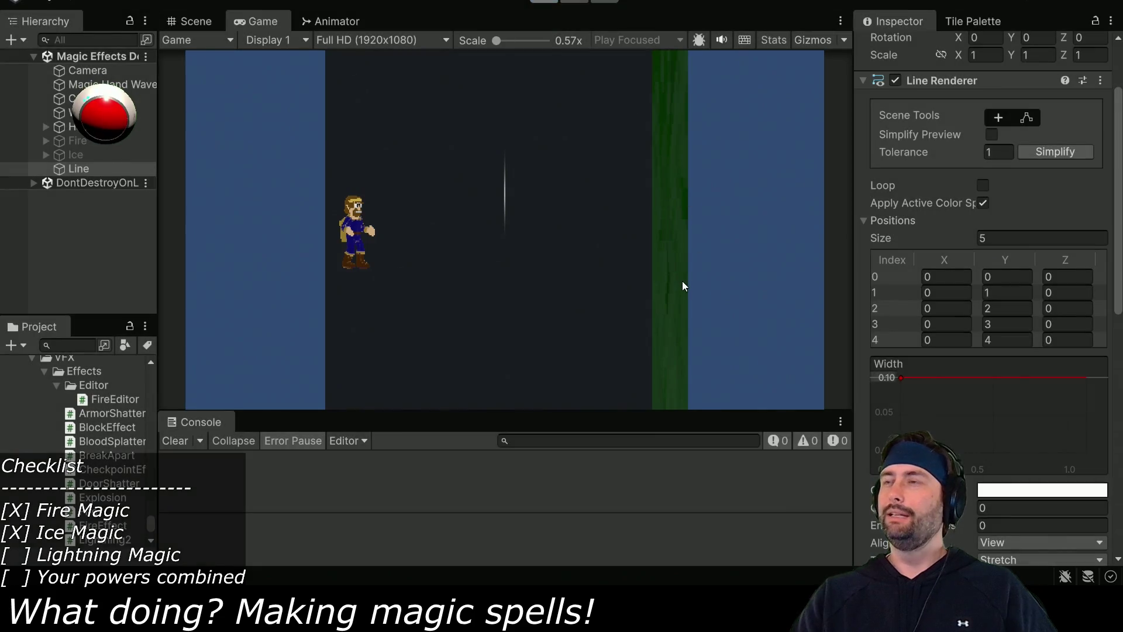
pyautogui.hotkey('alt', 'Tab')
pyautogui.hotkey('alt', 'Tab')
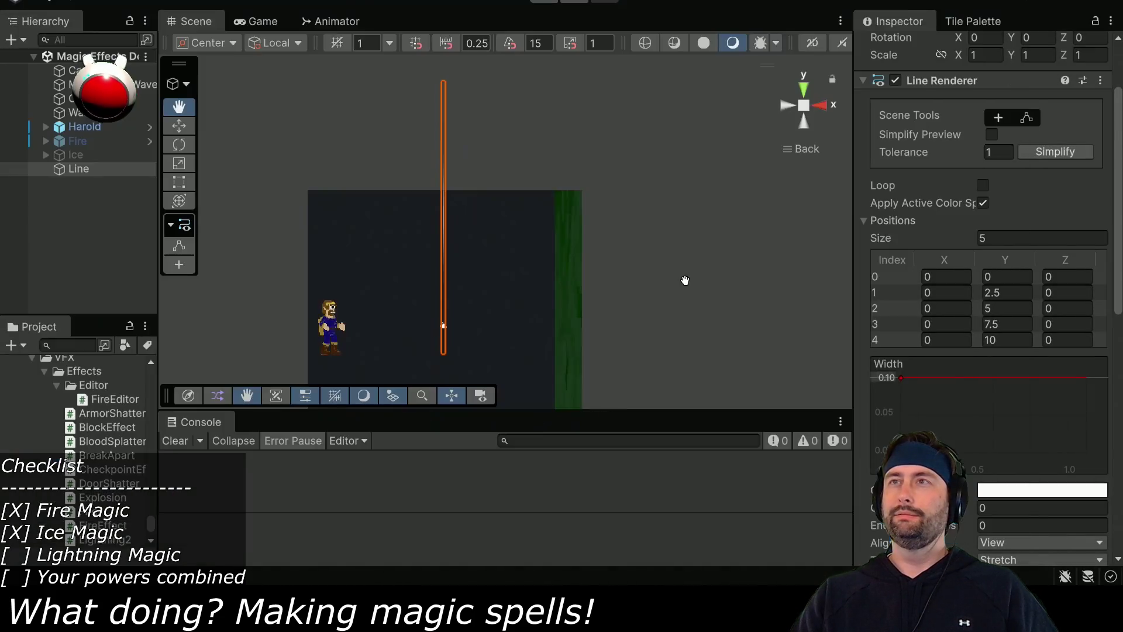
# Collapse the Line Renderer and enter 15 in a Lightning 2 script field.
pyautogui.scroll(2, 994, 234)
pyautogui.scroll(-10, 945, 212)
pyautogui.scroll(10, 912, 175)
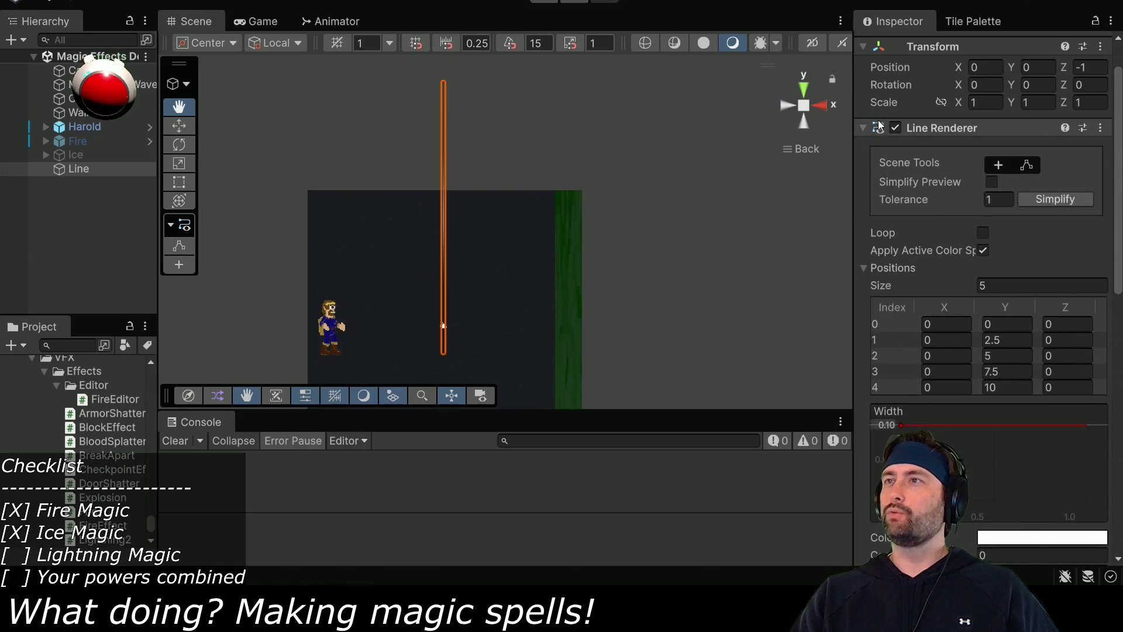
pyautogui.click(863, 121)
pyautogui.click(966, 240)
pyautogui.write('15')
pyautogui.press('Tab')
# Enter 10 in the next Lightning 2 field and go back to the code.
pyautogui.write('10')
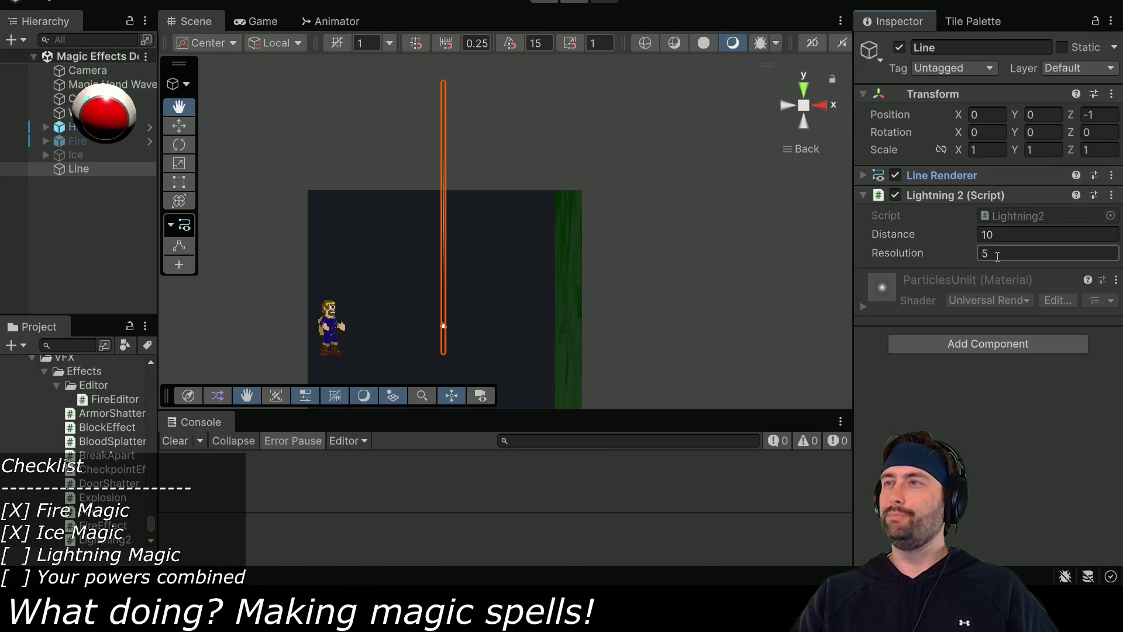
pyautogui.press('Return')
pyautogui.hotkey('alt', 'Tab')
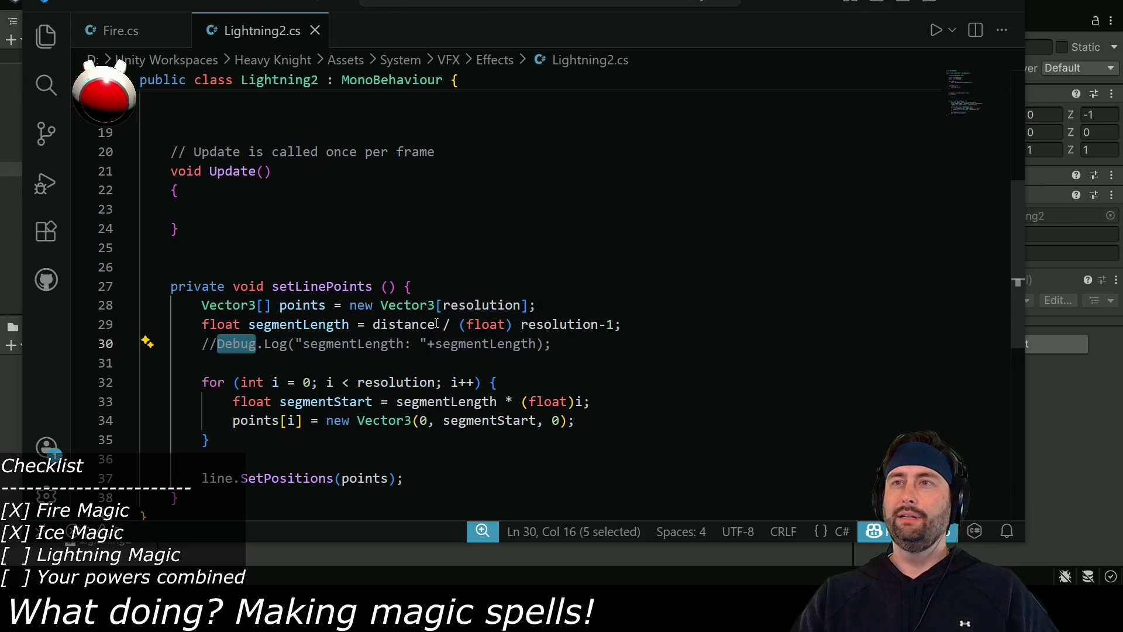
# Wrap the divisor on line 29 as ((float)resolution-1), then rerun the scene in Unity.
pyautogui.click(462, 324)
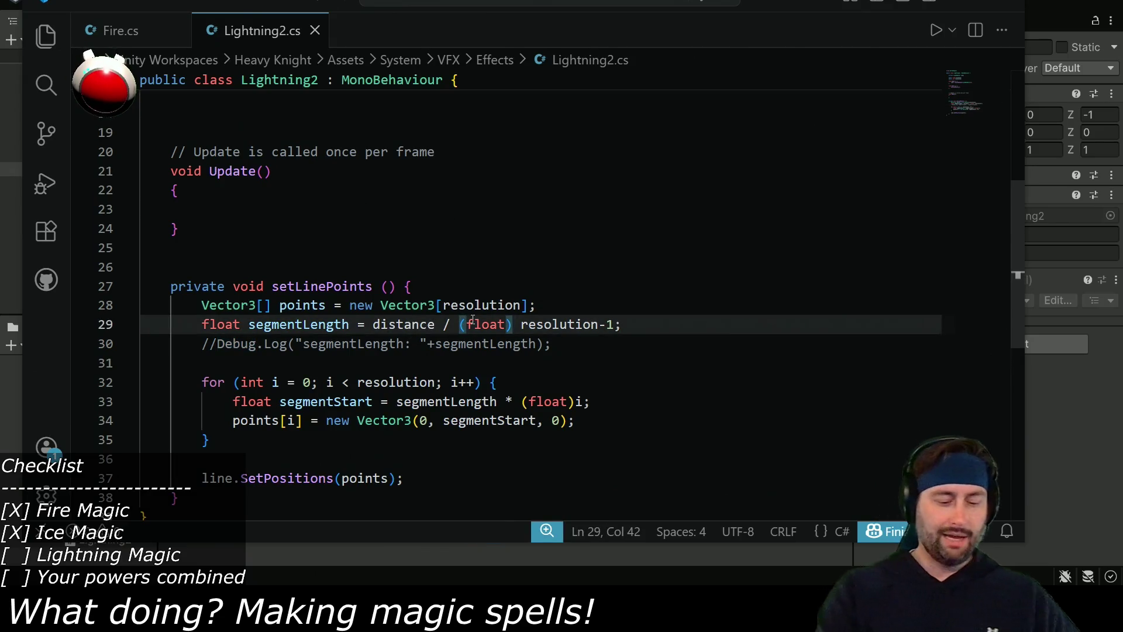
pyautogui.write('(')
pyautogui.press('Left')
pyautogui.write(')')
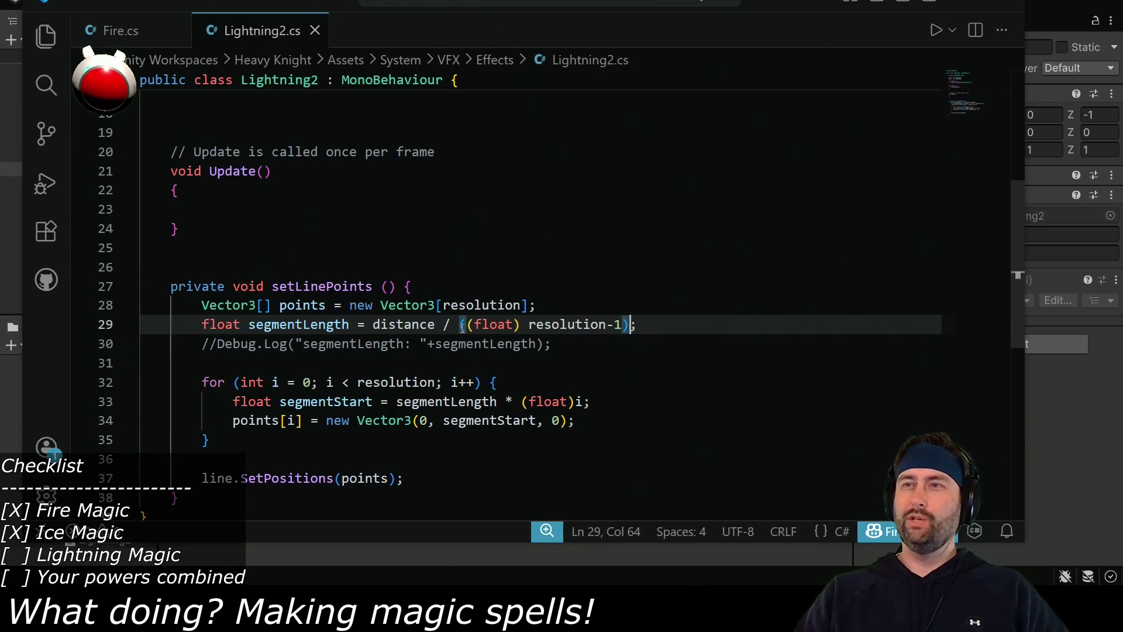
pyautogui.doubleClick(610, 324)
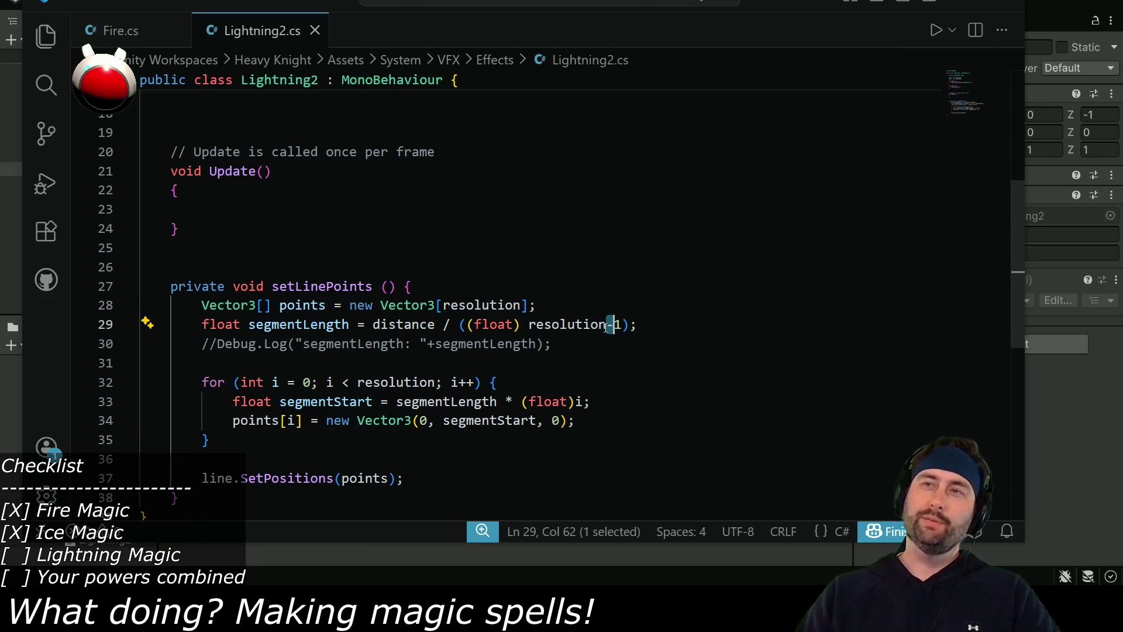
pyautogui.moveTo(460, 325); pyautogui.dragTo(639, 328)
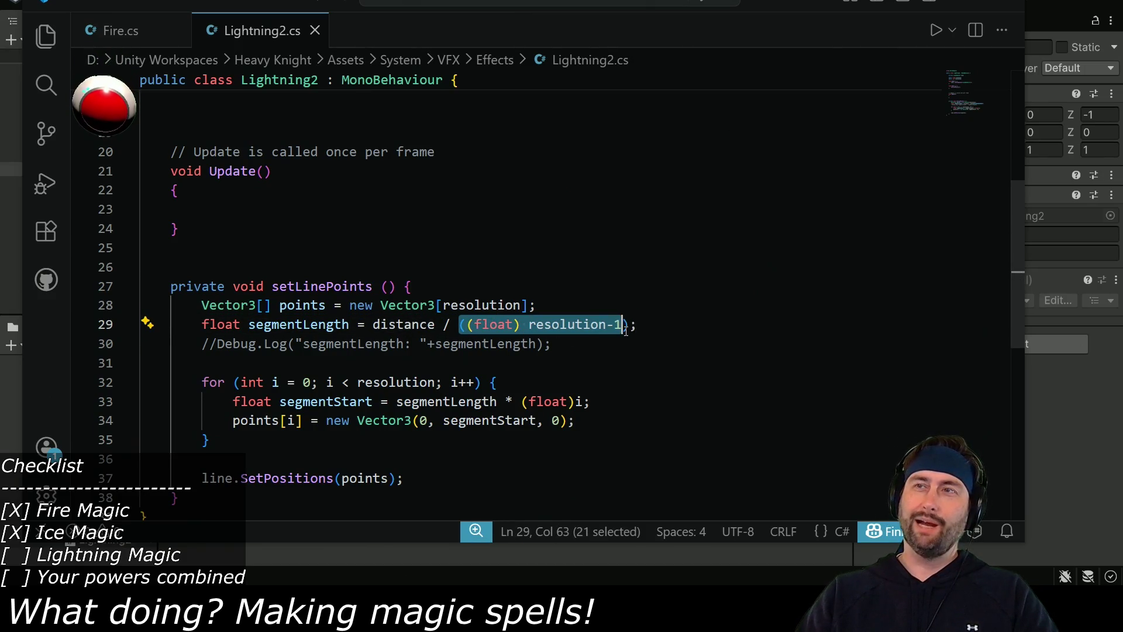
pyautogui.hotkey('alt', 'Tab')
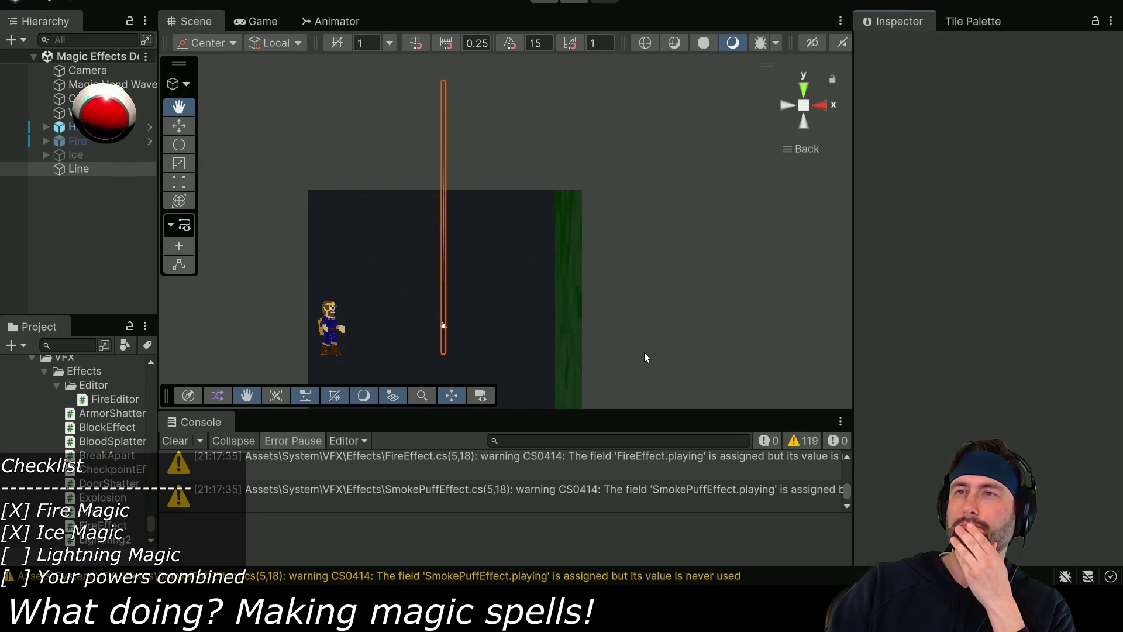
pyautogui.hotkey('ctrl', 'p')
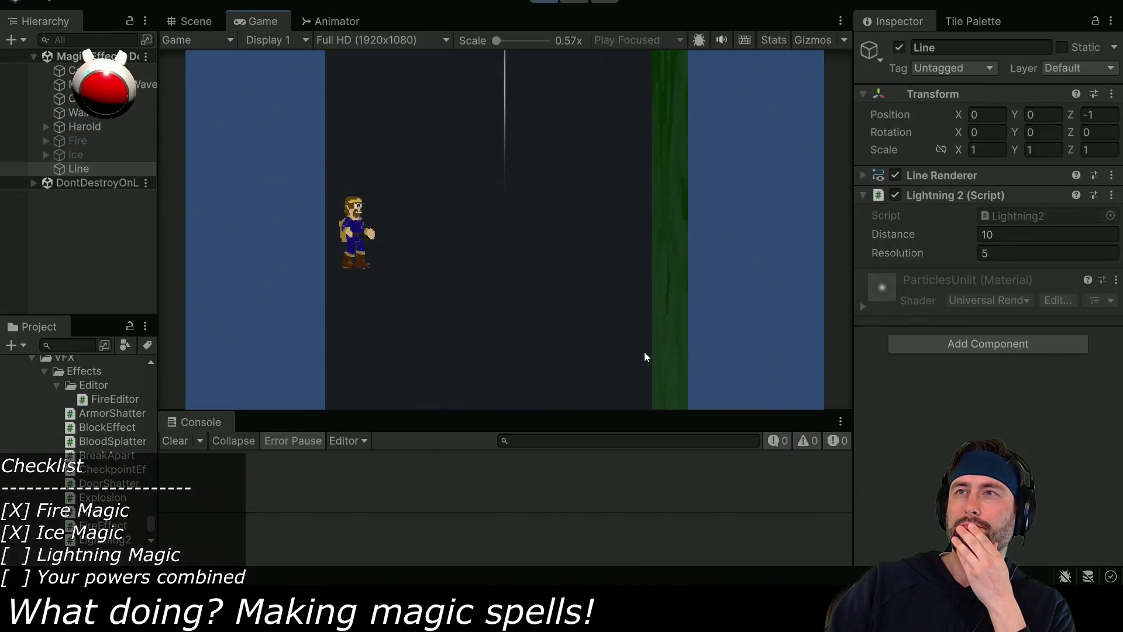
# Expand the Line Renderer to confirm positions 0, 2.5, 5, 7.5, 10, then review the Scene view.
pyautogui.click(870, 177)
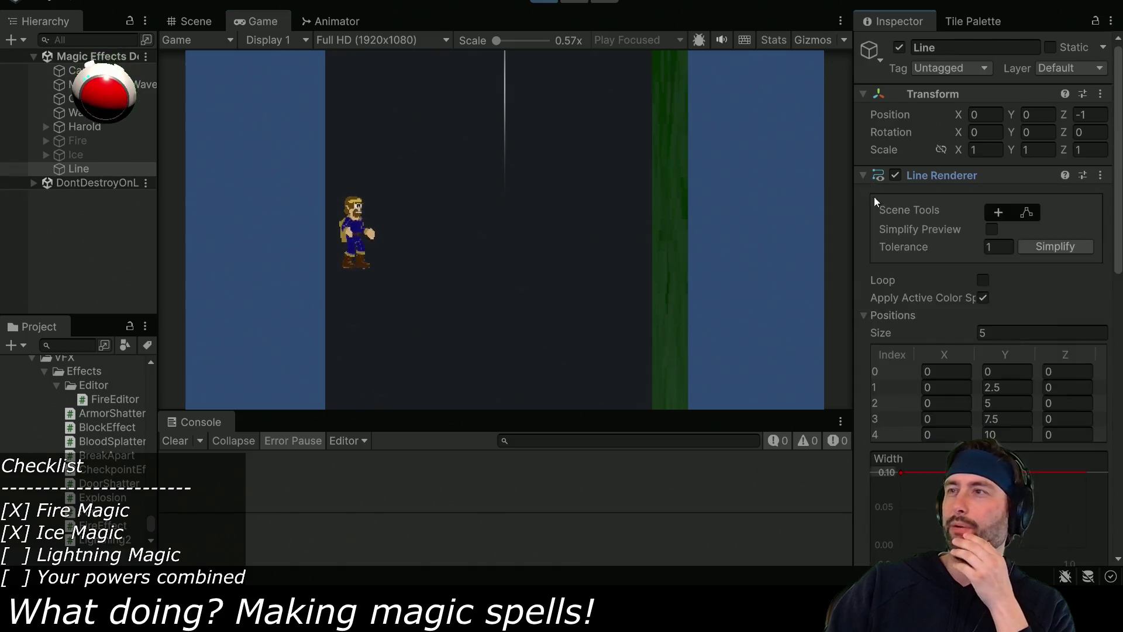
pyautogui.scroll(-2, 918, 291)
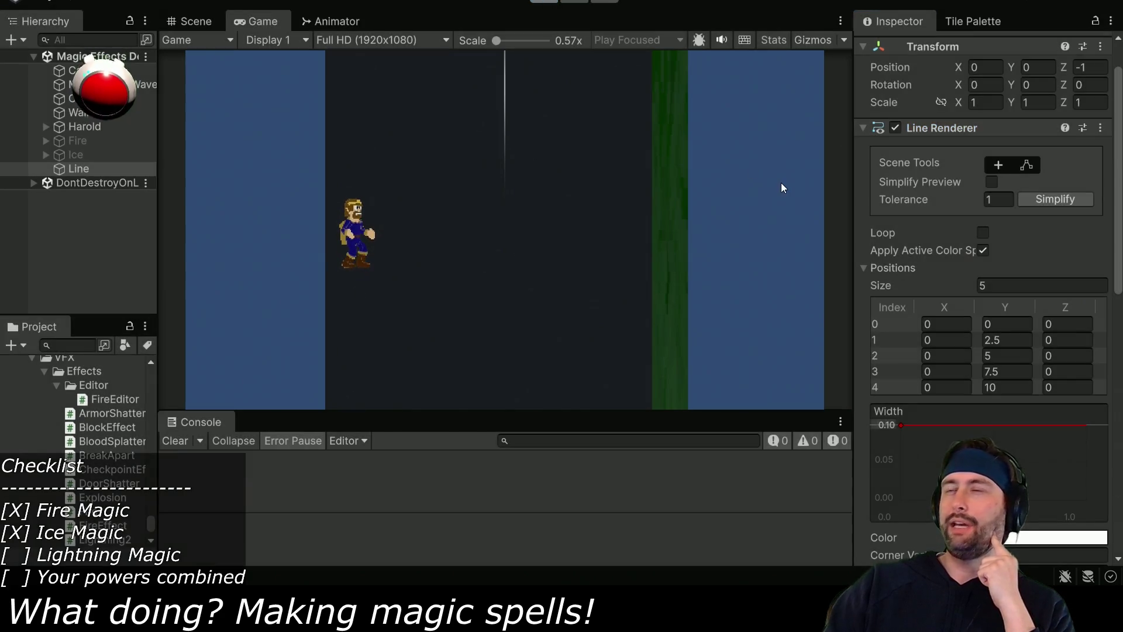
pyautogui.hotkey('ctrl', '1')
pyautogui.scroll(-10, 946, 338)
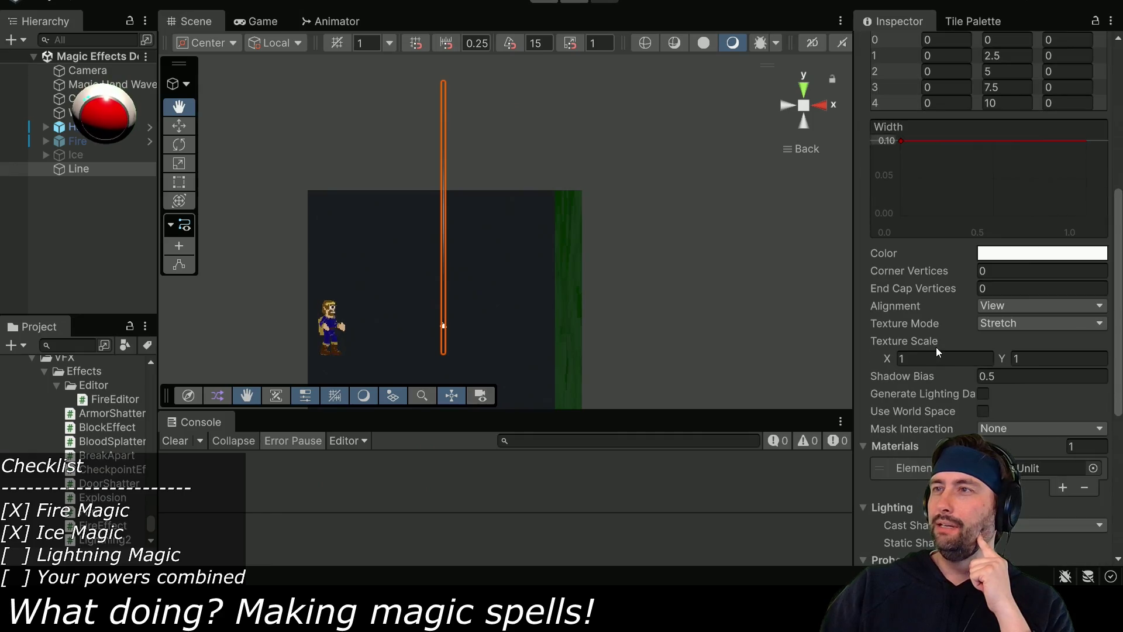
pyautogui.scroll(-7, 907, 430)
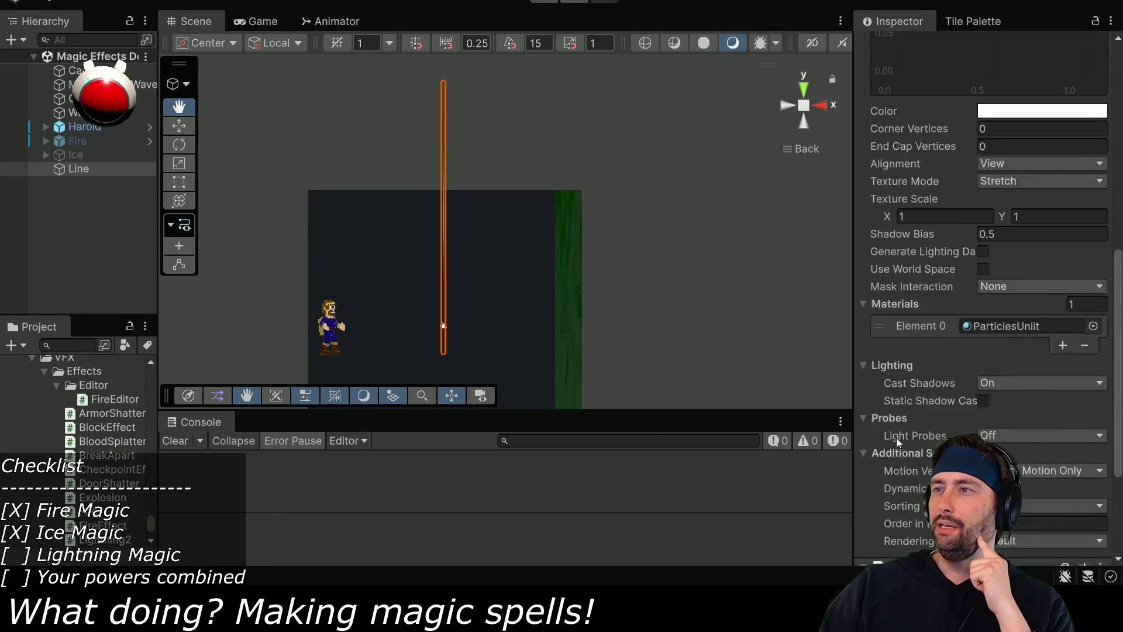
pyautogui.scroll(-4, 892, 436)
pyautogui.scroll(15, 893, 423)
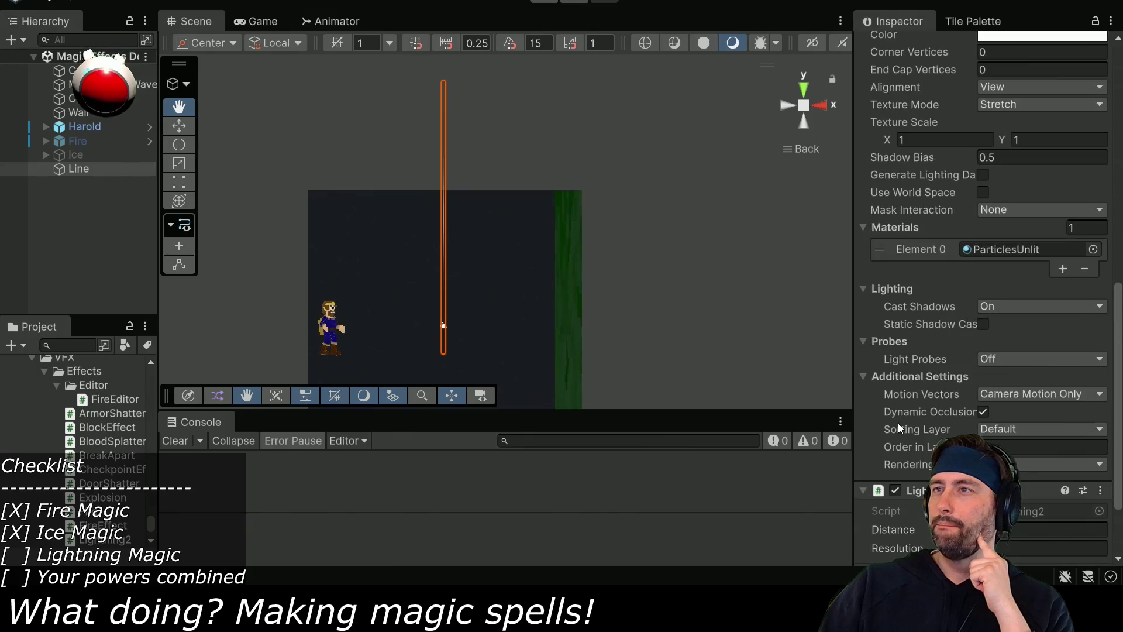
pyautogui.scroll(-2, 925, 388)
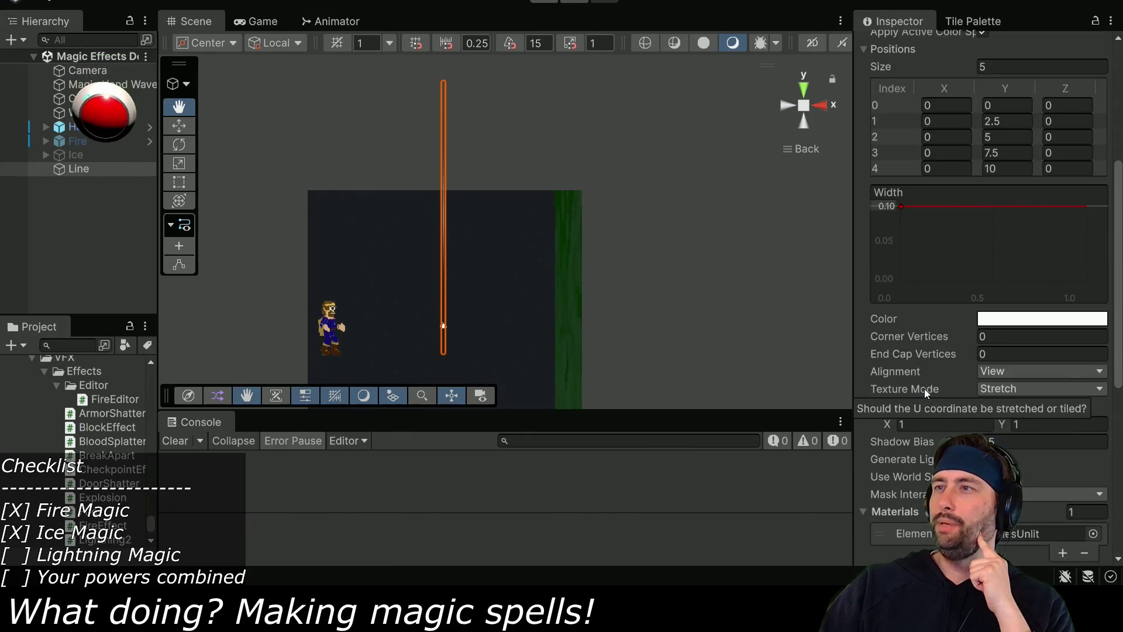
# Set the Line Renderer's Corner Vertices and End Cap Vertices to 2.
pyautogui.click(995, 336)
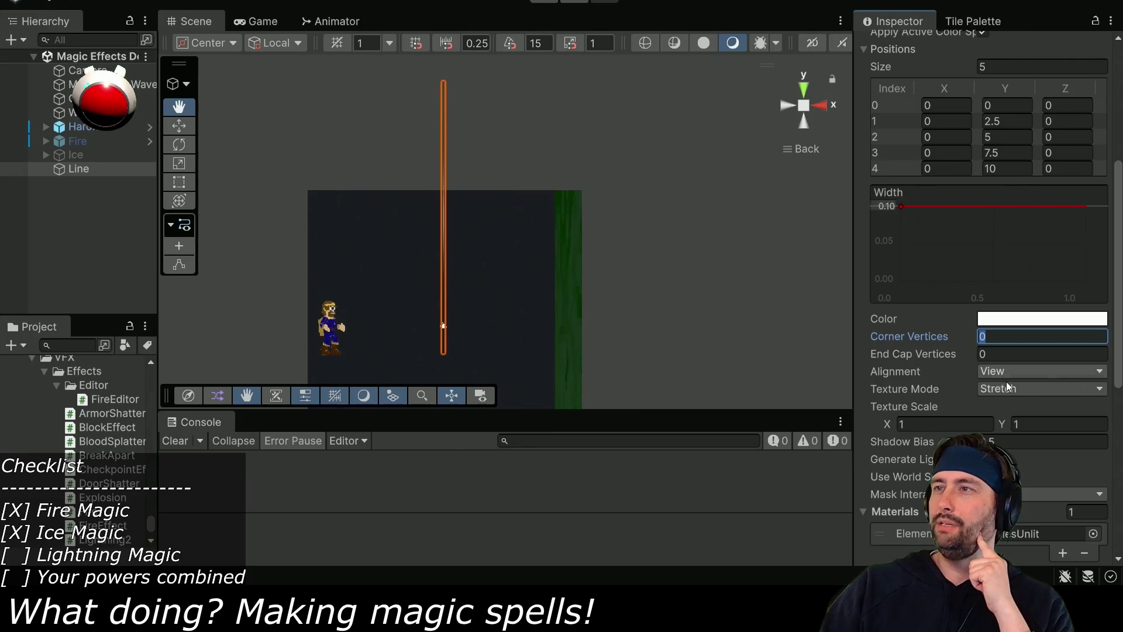
pyautogui.write('2')
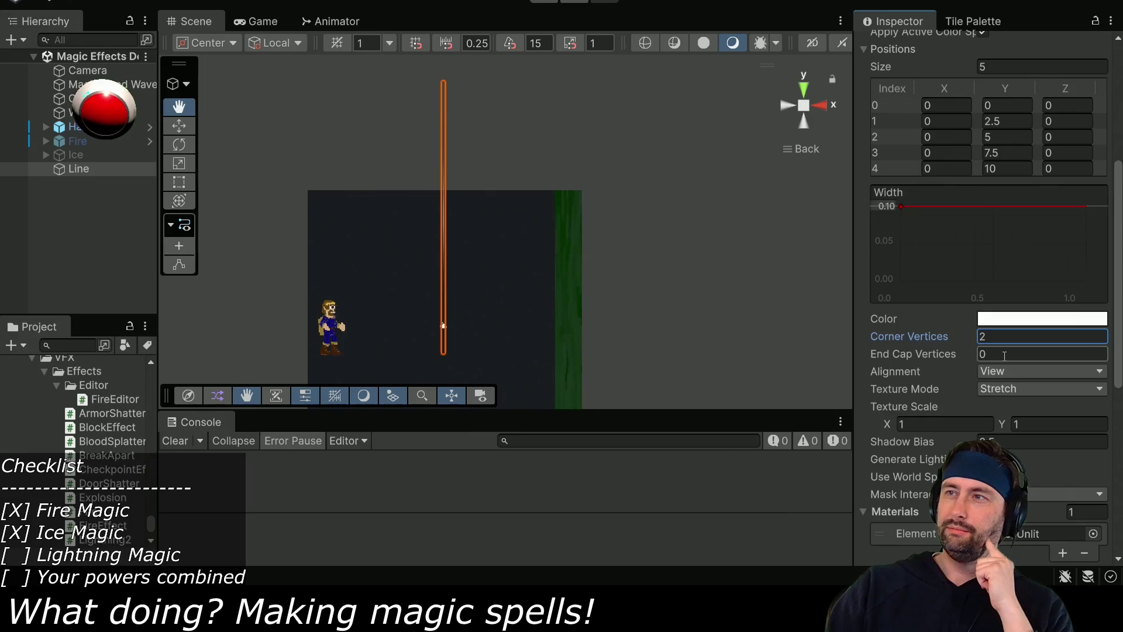
pyautogui.click(1004, 354)
pyautogui.write('2')
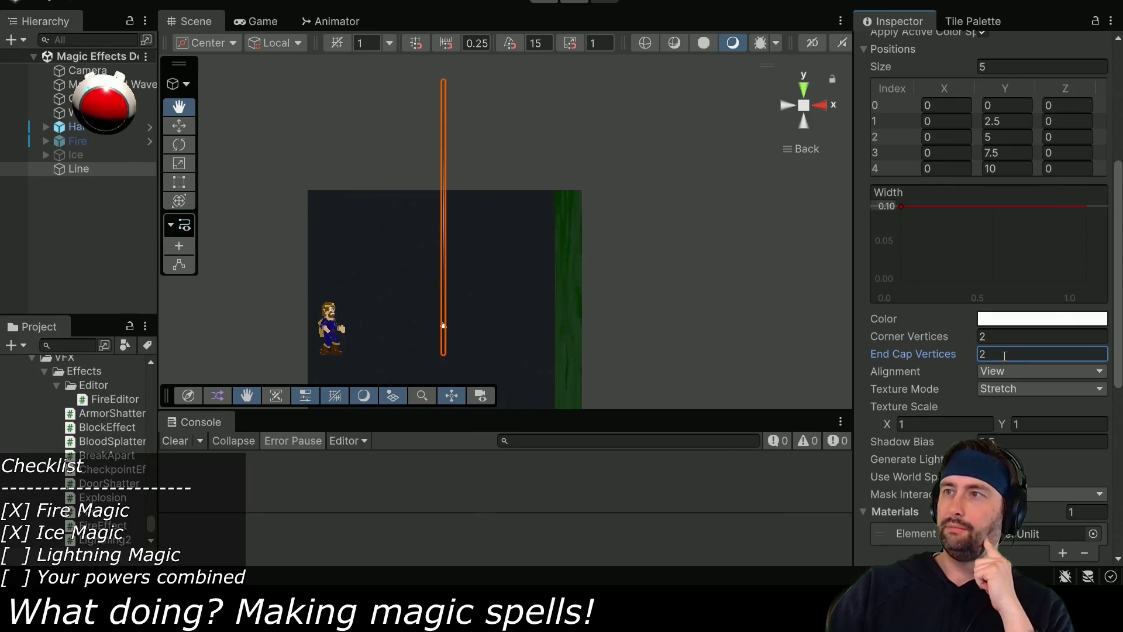
# Try Repeat Per Segment, settle Texture Mode on Tile, then stop the running game.
pyautogui.click(998, 388)
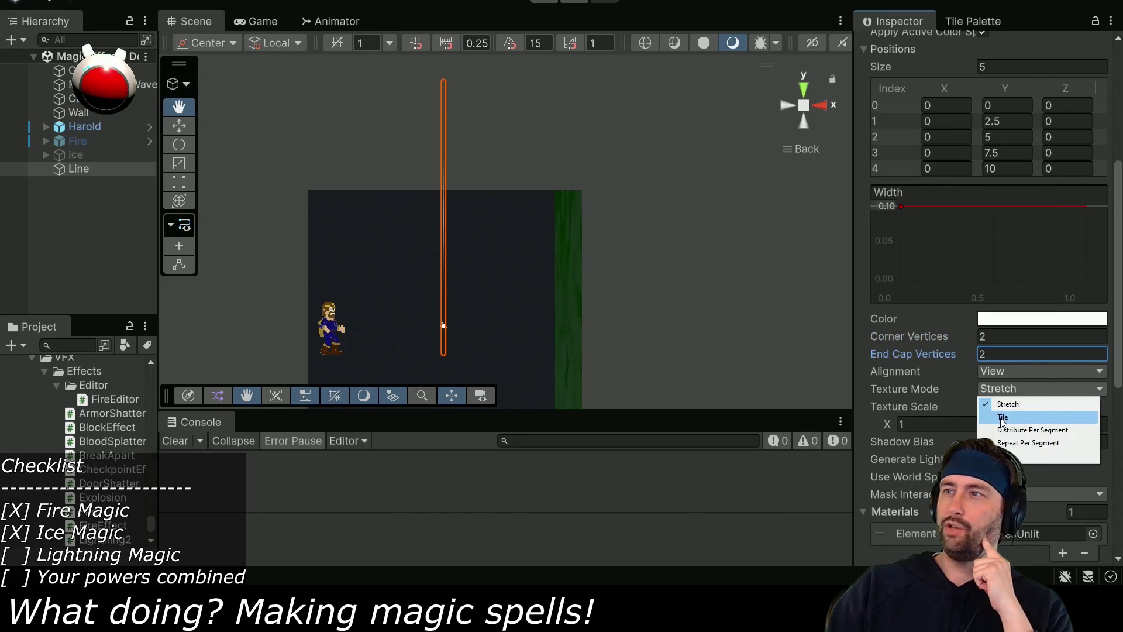
pyautogui.click(994, 415)
pyautogui.click(998, 390)
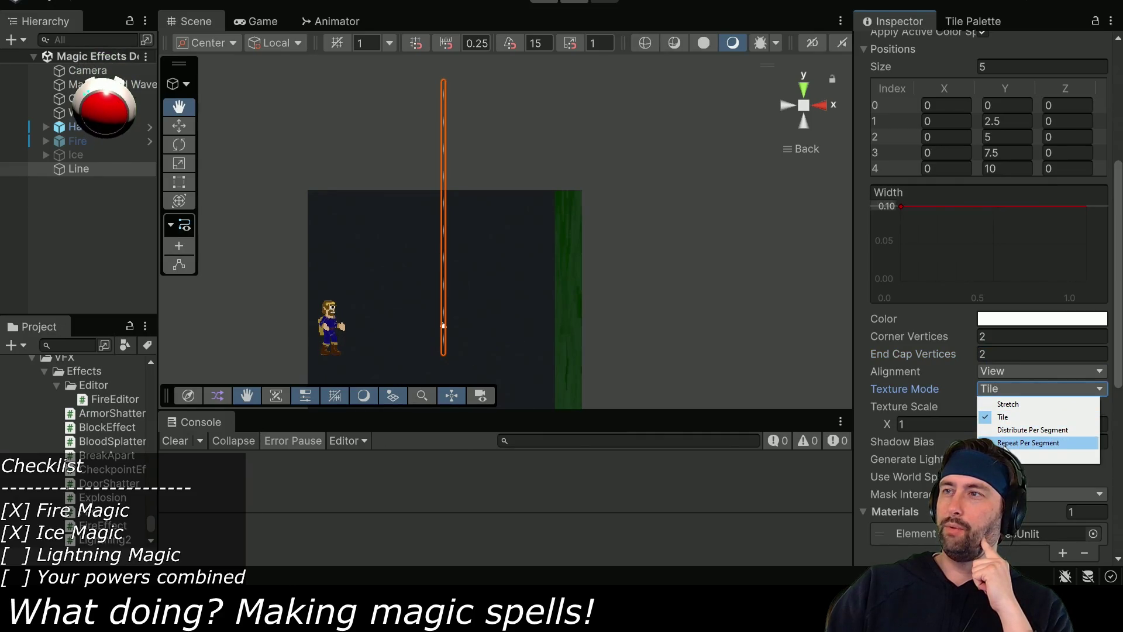
pyautogui.click(1007, 443)
pyautogui.click(1016, 395)
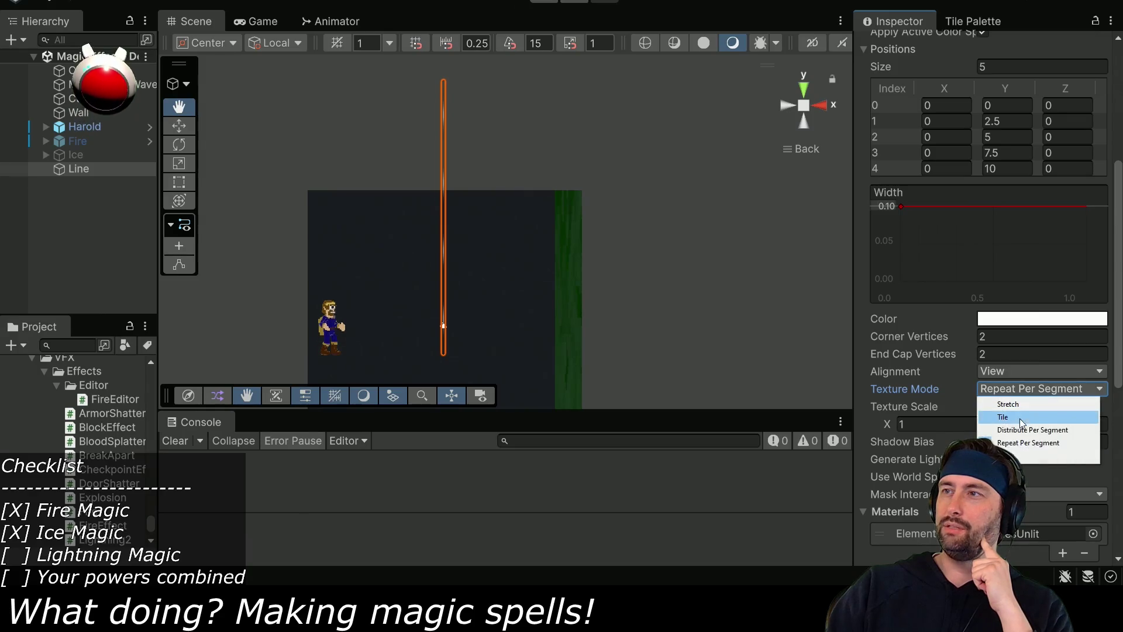
pyautogui.click(1008, 403)
pyautogui.click(1030, 389)
pyautogui.click(1018, 417)
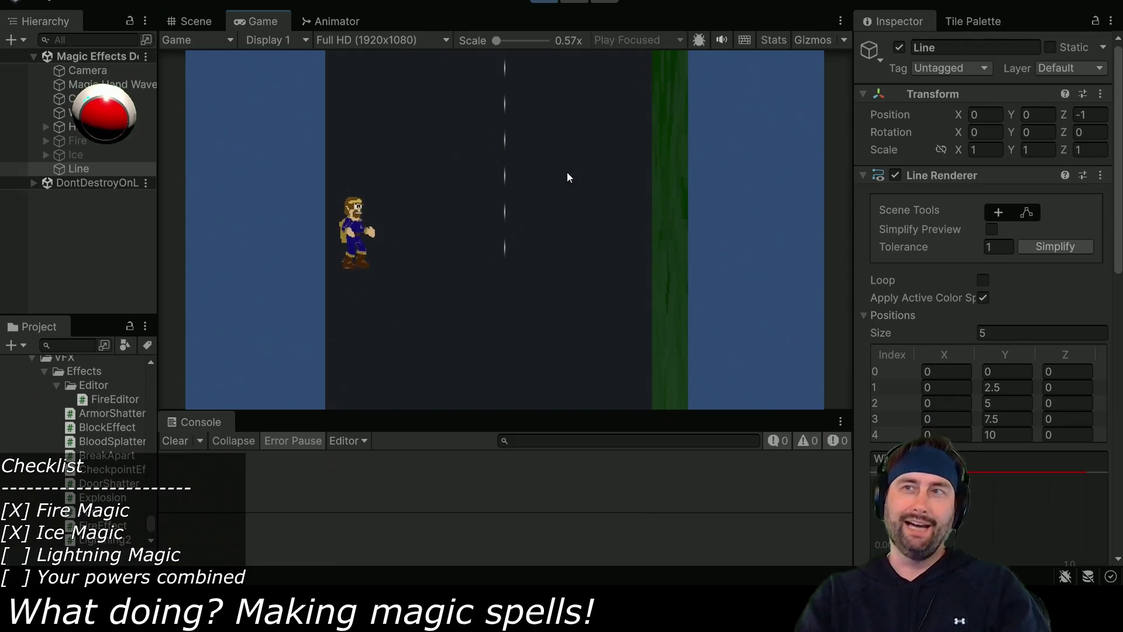
pyautogui.click(542, 2)
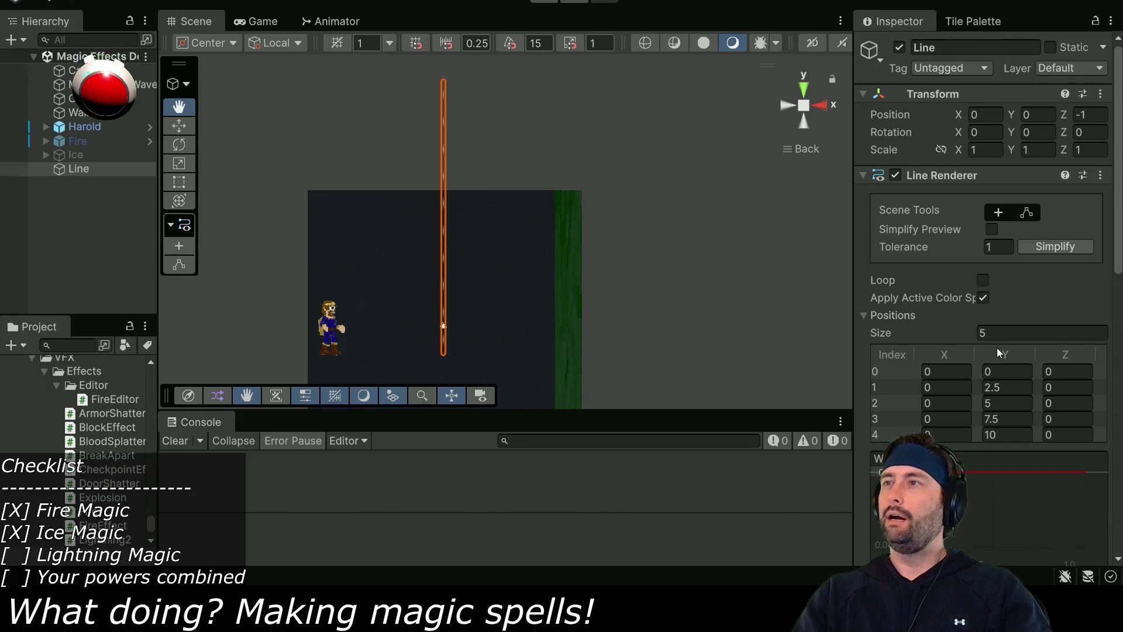
# Change the Line Renderer width from 0.1 to 1 and test it briefly in Play mode.
pyautogui.scroll(-10, 957, 286)
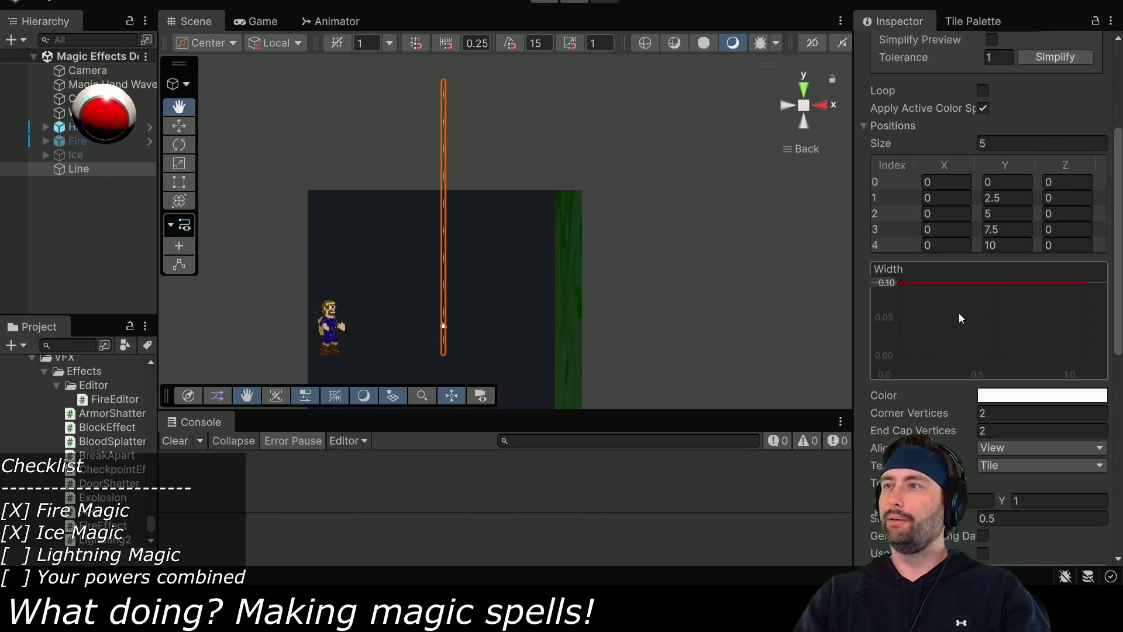
pyautogui.scroll(-3, 948, 355)
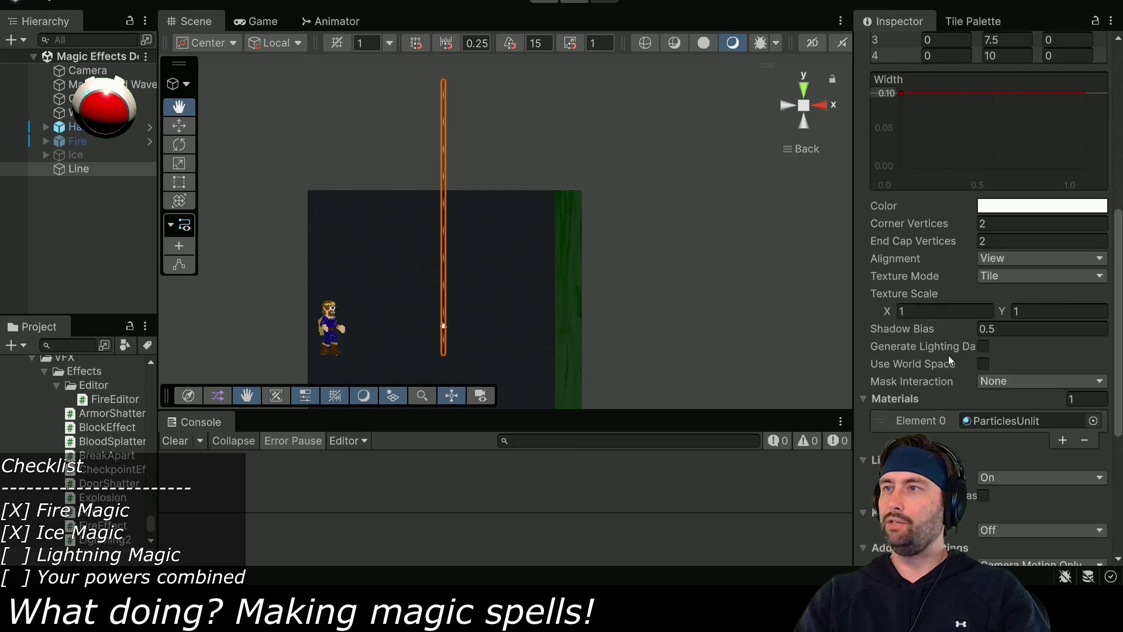
pyautogui.scroll(-5, 938, 409)
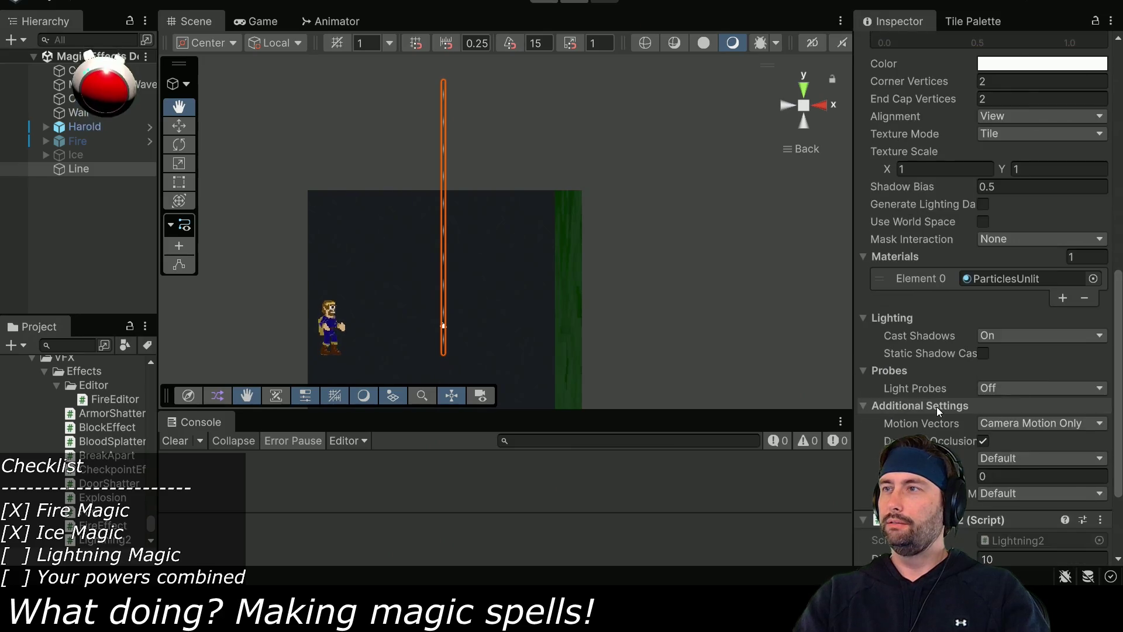
pyautogui.scroll(18, 945, 420)
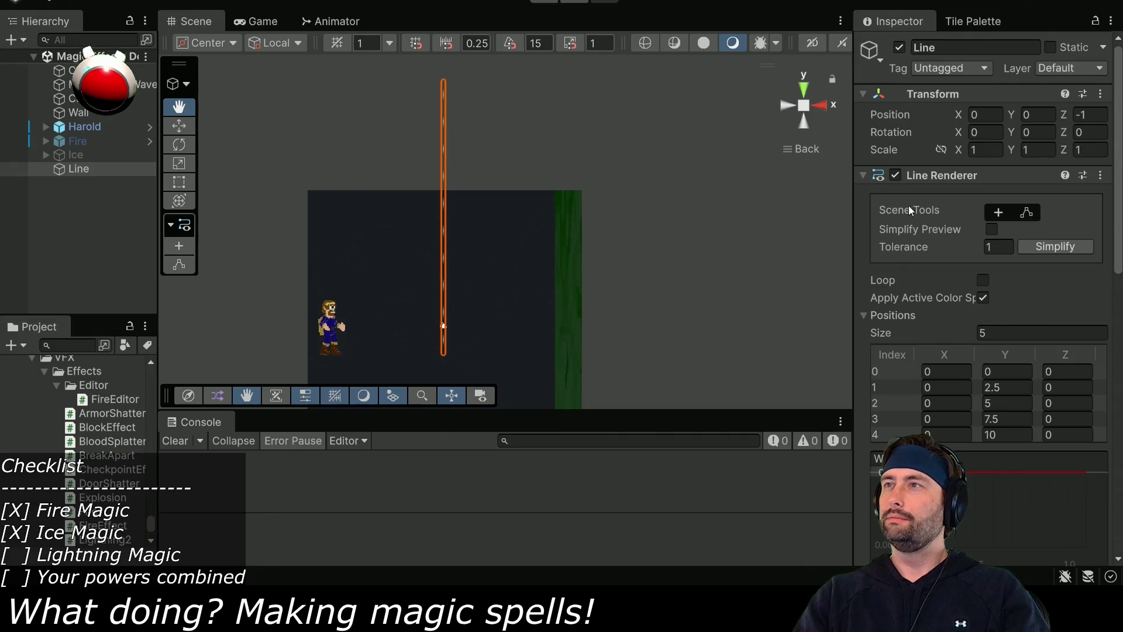
pyautogui.scroll(-8, 957, 246)
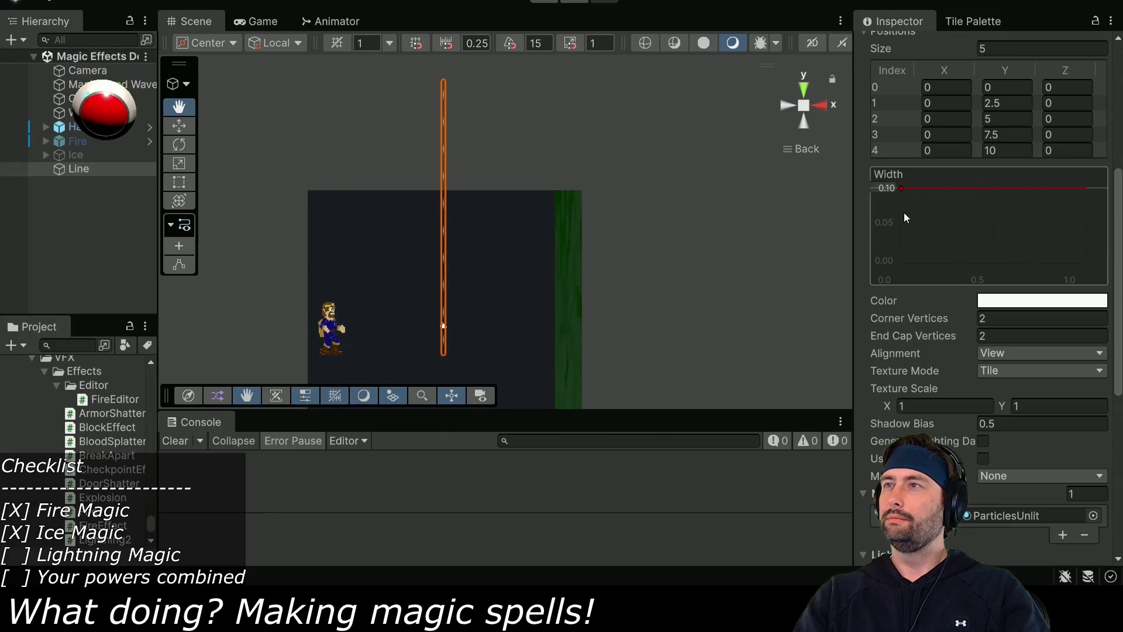
pyautogui.click(886, 188)
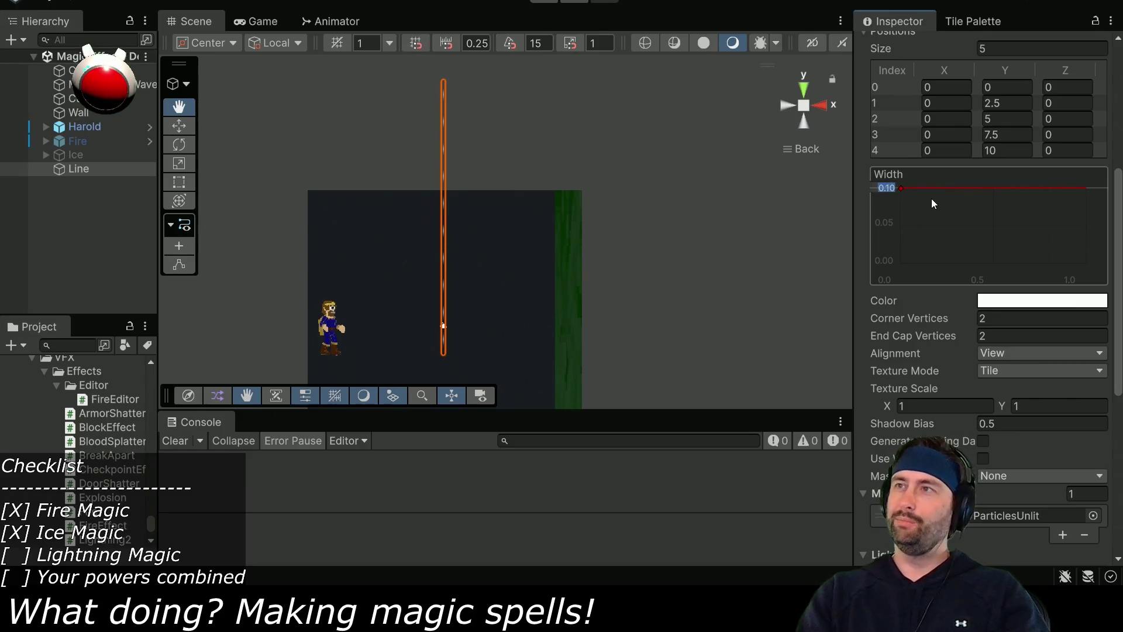
pyautogui.write('1')
pyautogui.press('Return')
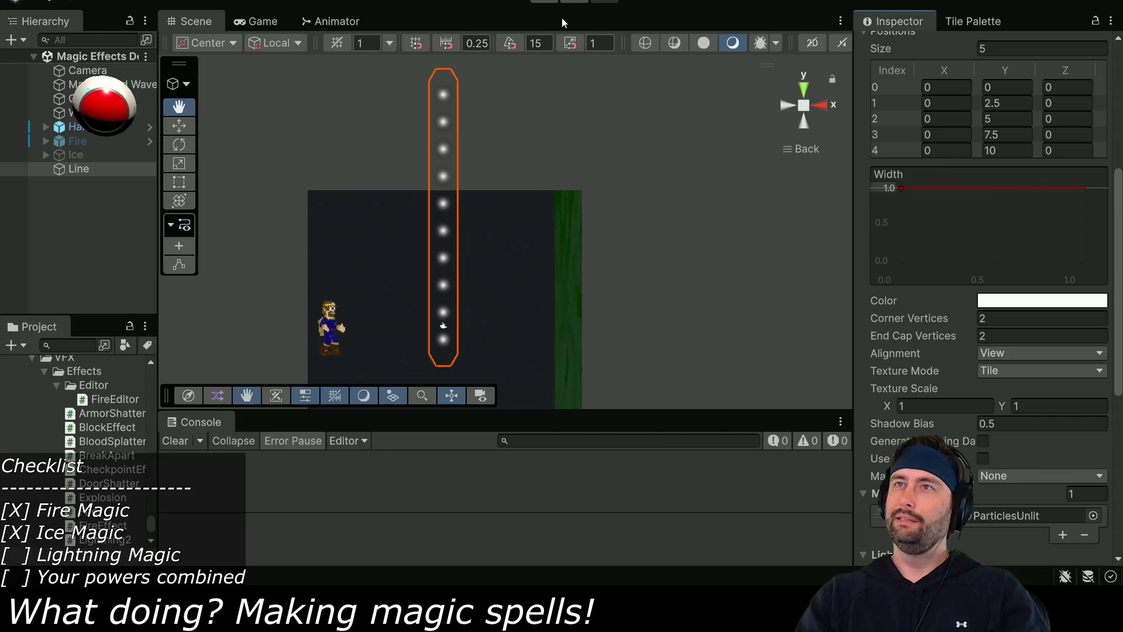
pyautogui.click(548, 2)
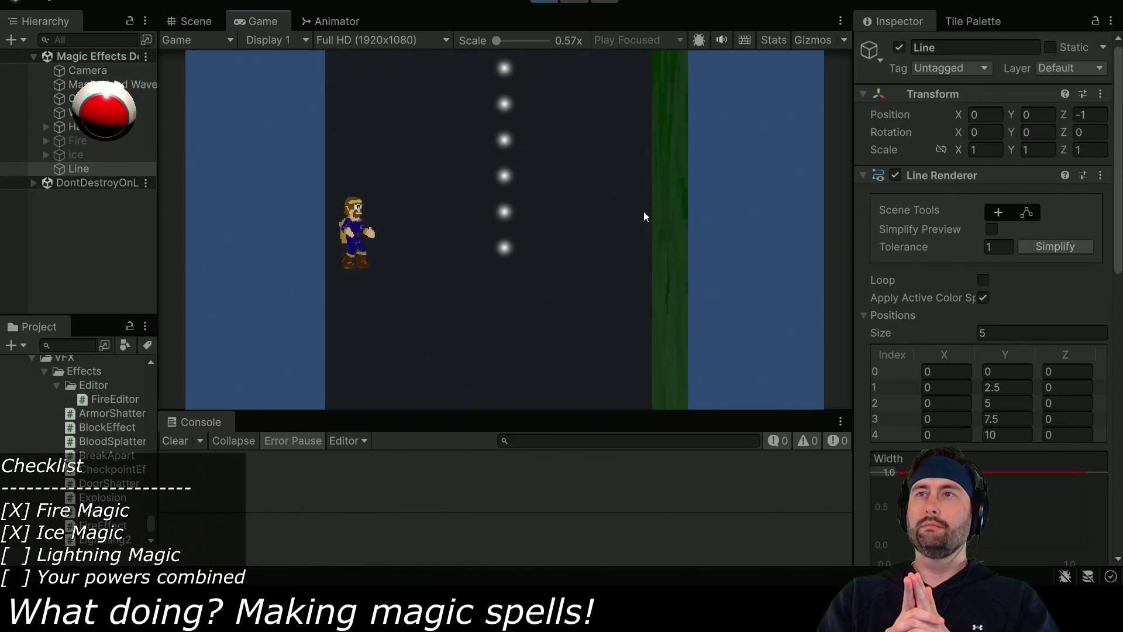
pyautogui.click(545, 1)
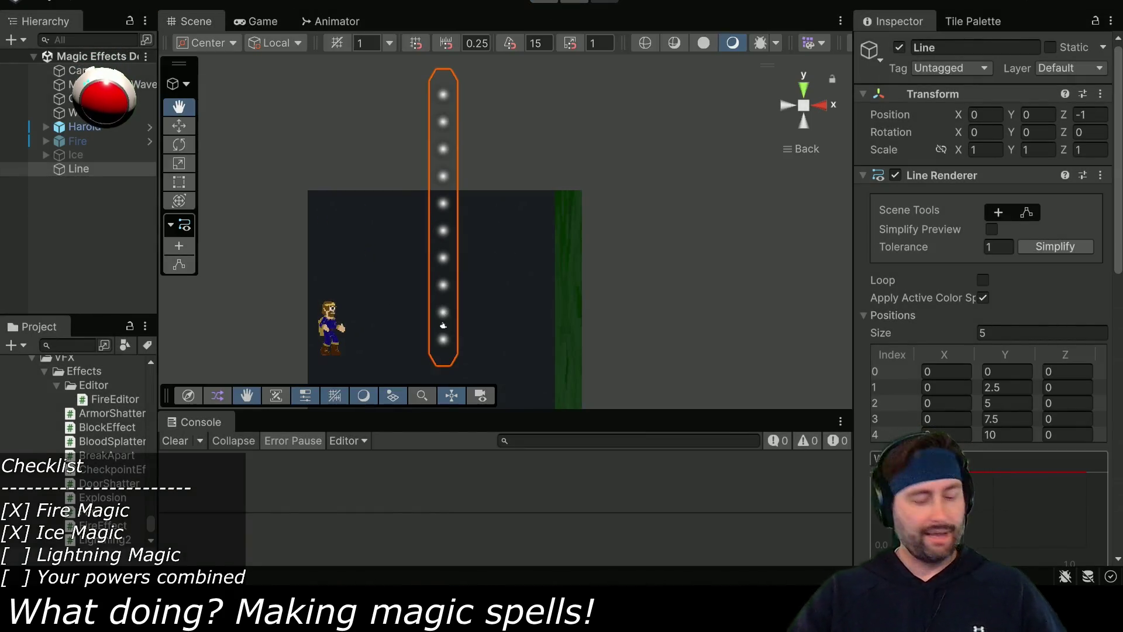
pyautogui.hotkey('alt', 'Tab')
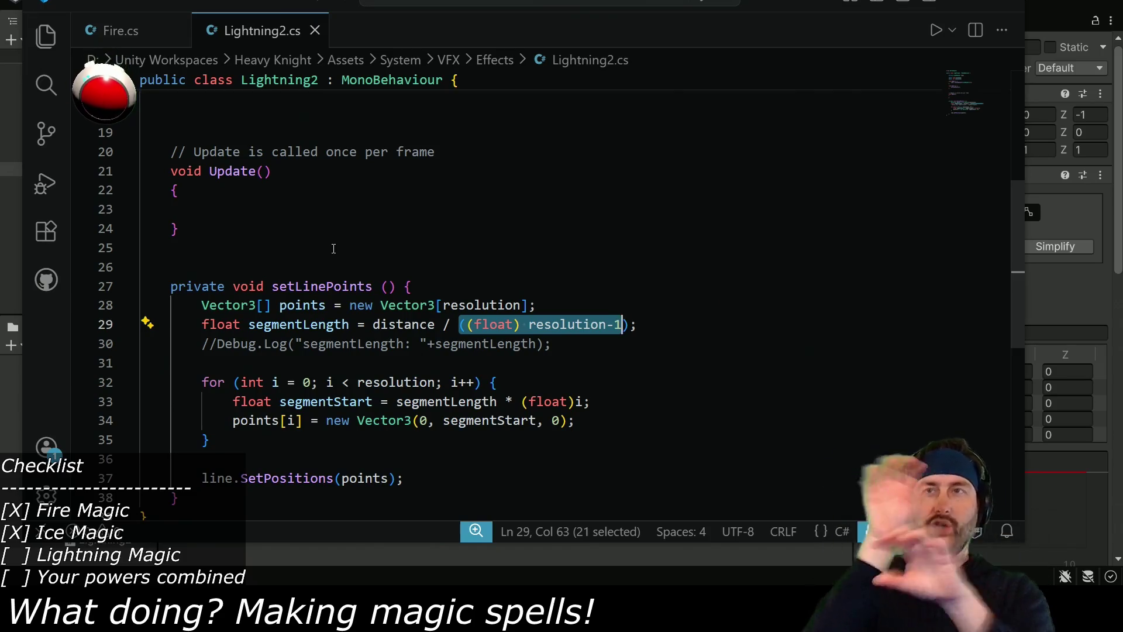
# Add an empty private void doJitter() method below Update.
pyautogui.click(209, 231)
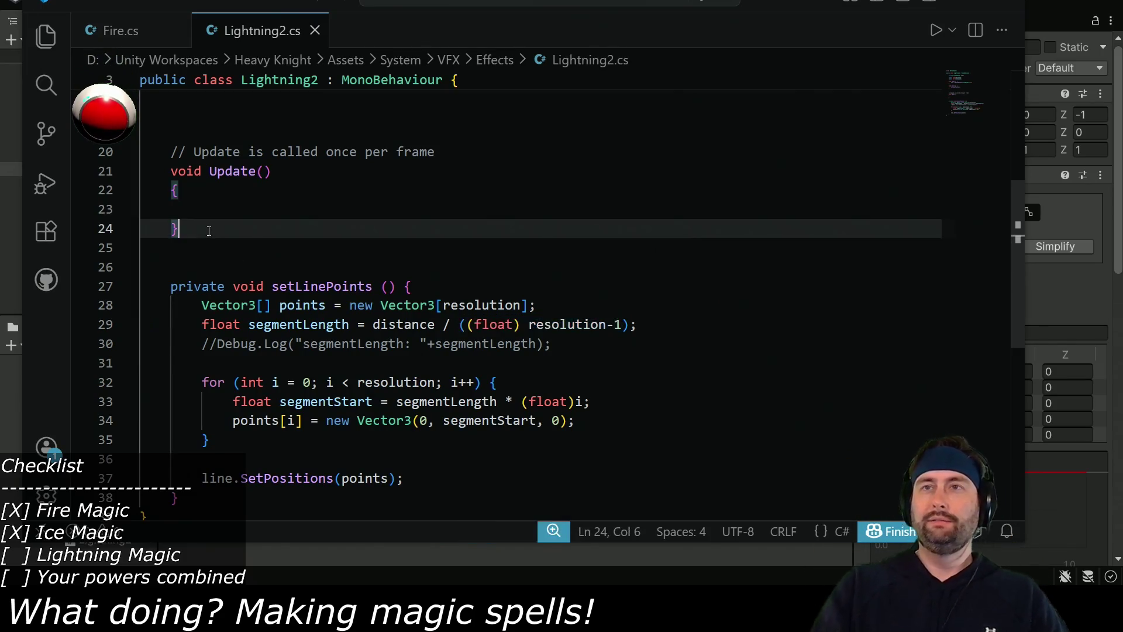
pyautogui.press('Return')
pyautogui.press('Return')
pyautogui.press('Return')
pyautogui.write('pr')
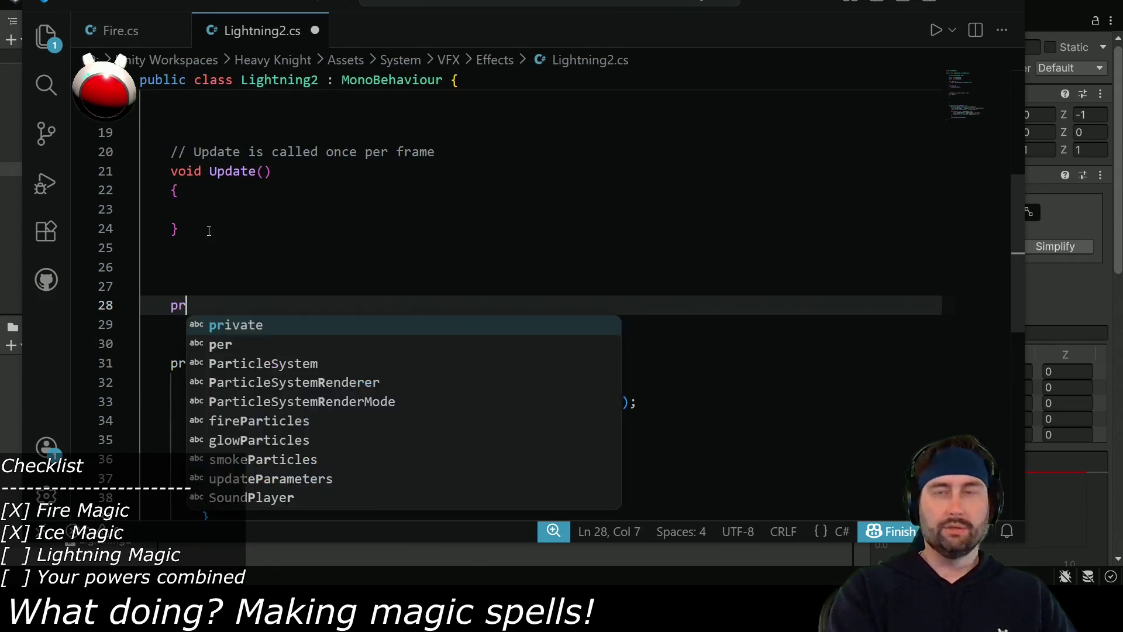
pyautogui.write('ivate void do')
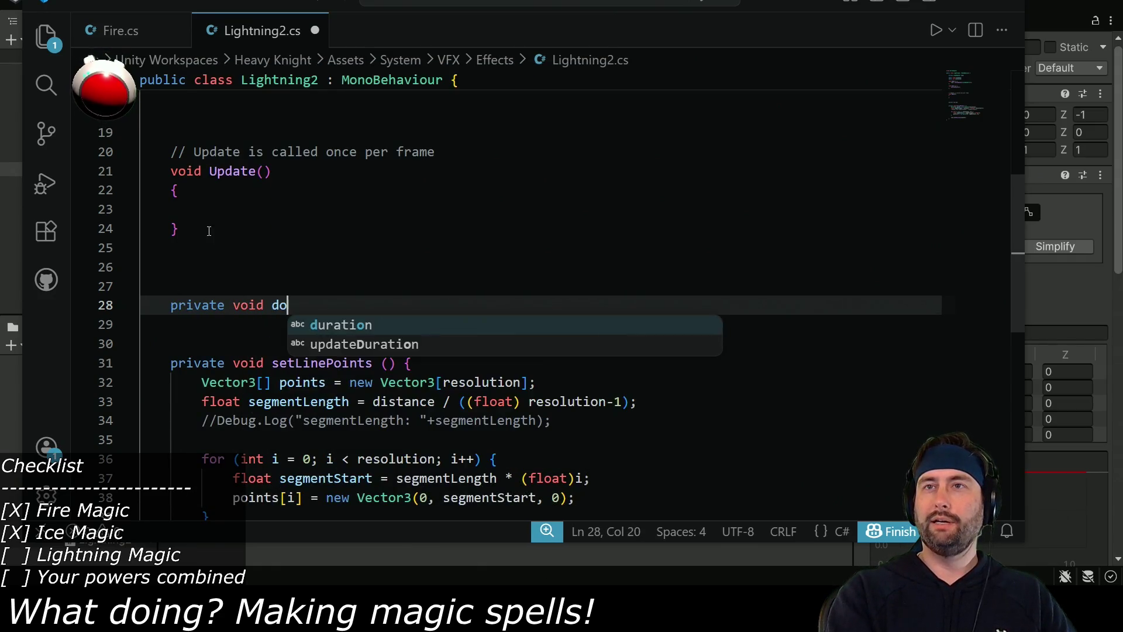
pyautogui.write('Jitter () {')
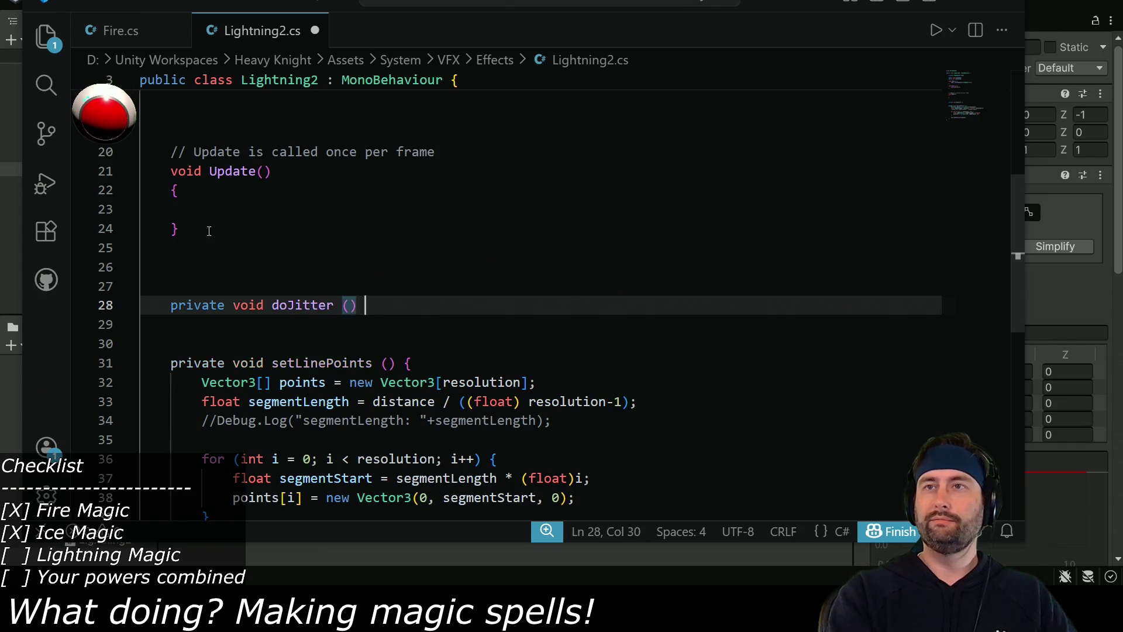
pyautogui.press('Return')
# Declare points as a private Vector3[] field without an initialiser.
pyautogui.scroll(-1, 298, 350)
pyautogui.scroll(-3, 299, 350)
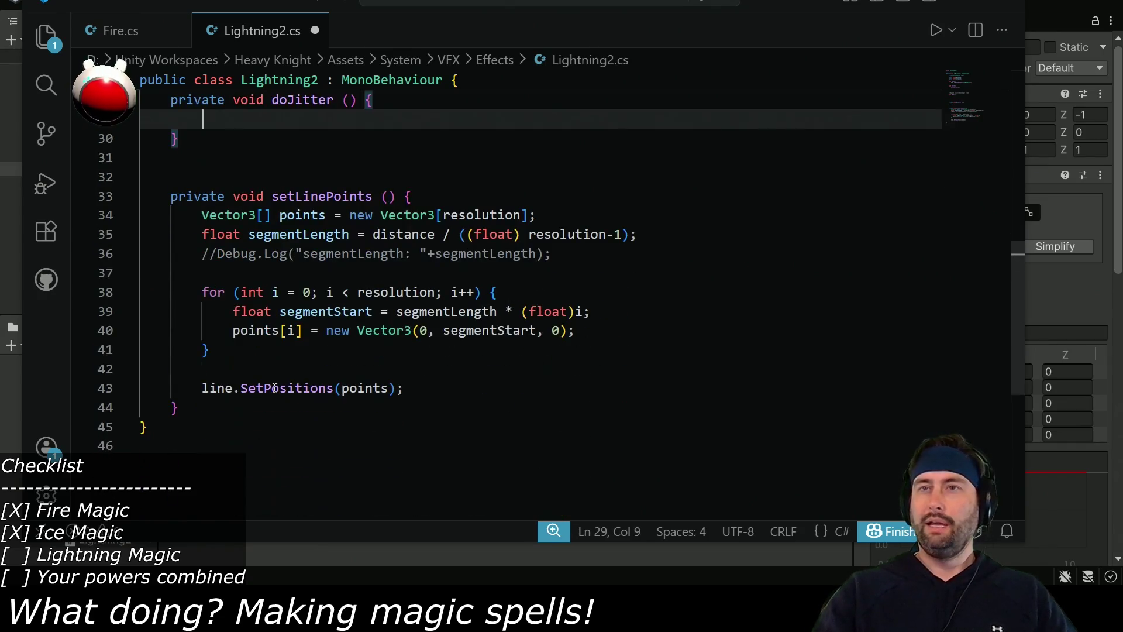
pyautogui.moveTo(202, 214); pyautogui.dragTo(592, 211)
pyautogui.hotkey('ctrl', 'c')
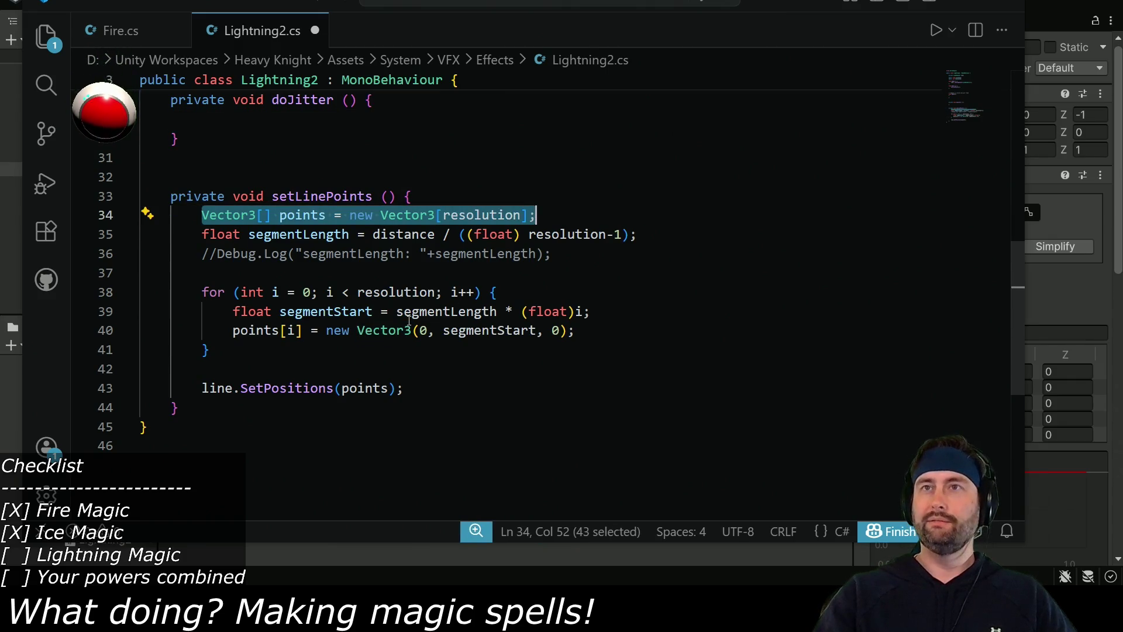
pyautogui.scroll(9, 417, 316)
pyautogui.click(356, 211)
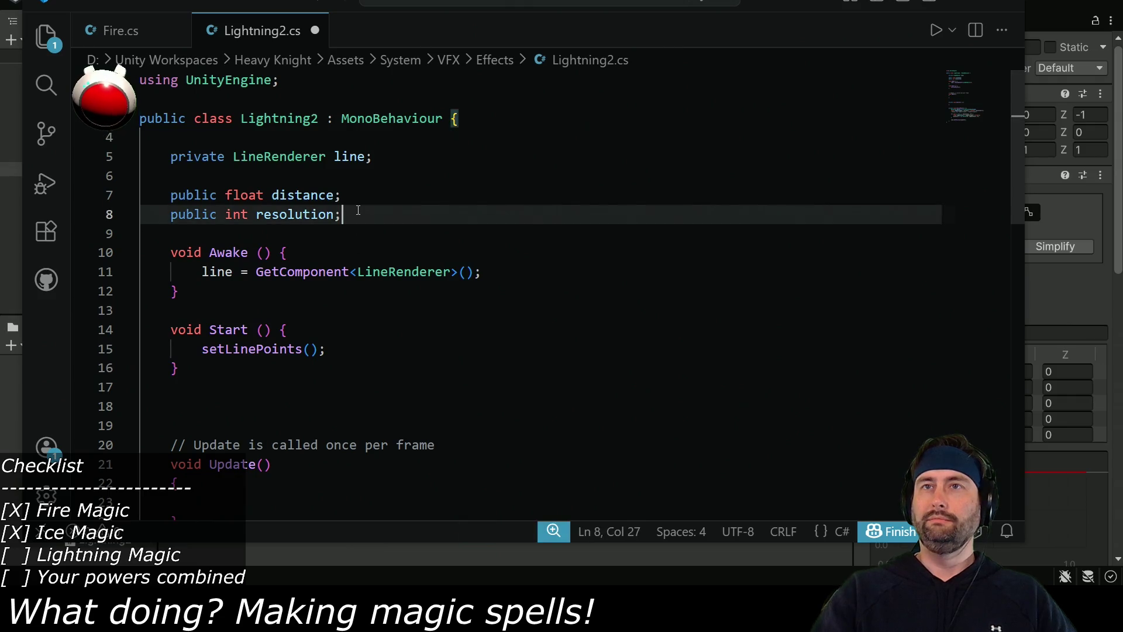
pyautogui.press('Return')
pyautogui.press('Return')
pyautogui.write('private')
pyautogui.hotkey('ctrl', 'v')
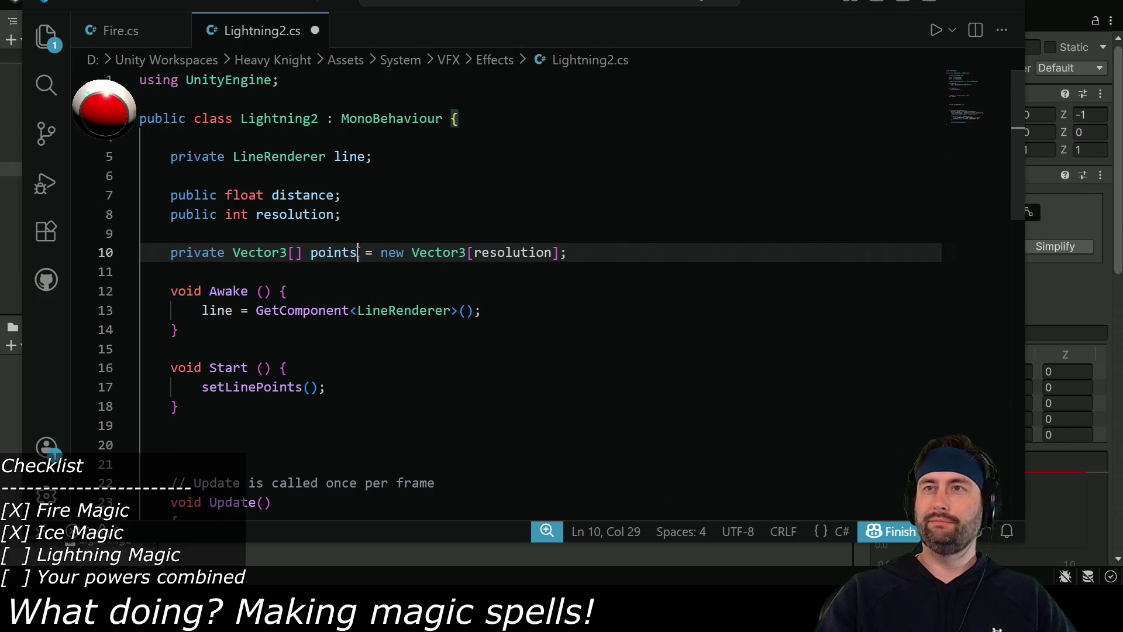
pyautogui.moveTo(358, 252); pyautogui.dragTo(551, 252)
pyautogui.press('BackSpace')
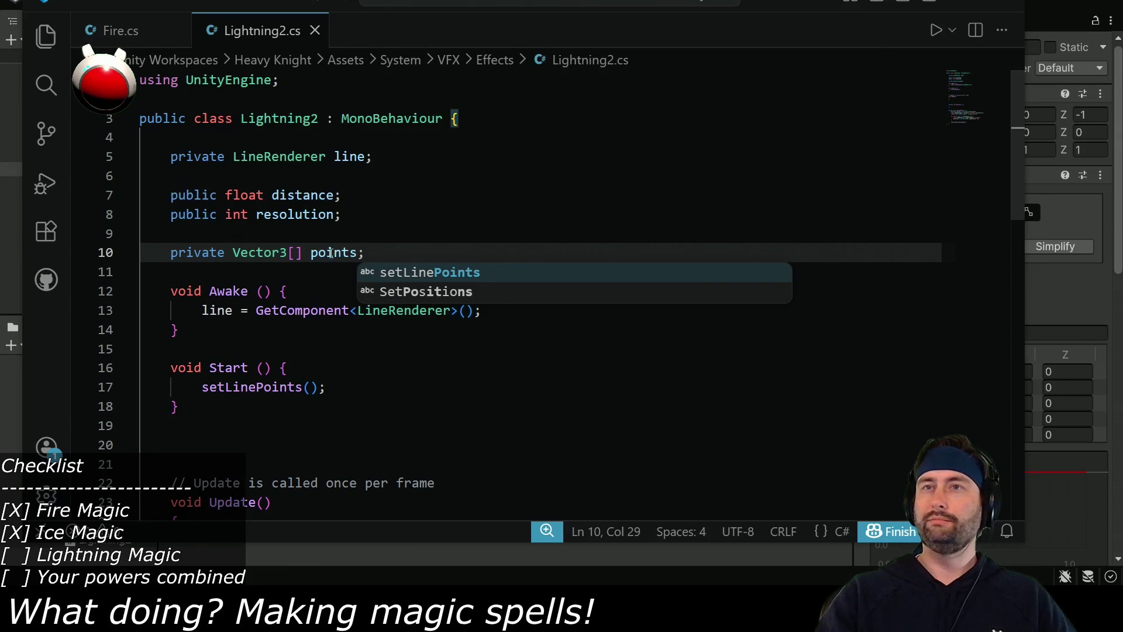
# Drop the local Vector3[] type in setLinePoints so it assigns the field, and save.
pyautogui.scroll(-9, 331, 253)
pyautogui.moveTo(279, 285); pyautogui.dragTo(202, 283)
pyautogui.press('BackSpace')
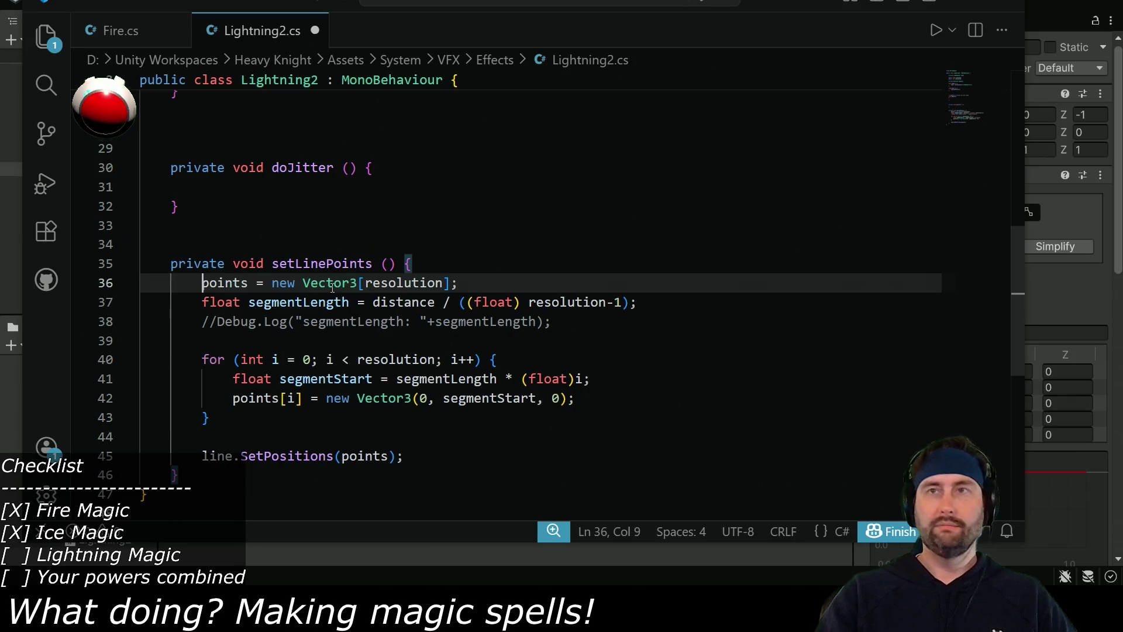
pyautogui.hotkey('ctrl', 's')
pyautogui.scroll(2, 331, 287)
pyautogui.click(382, 315)
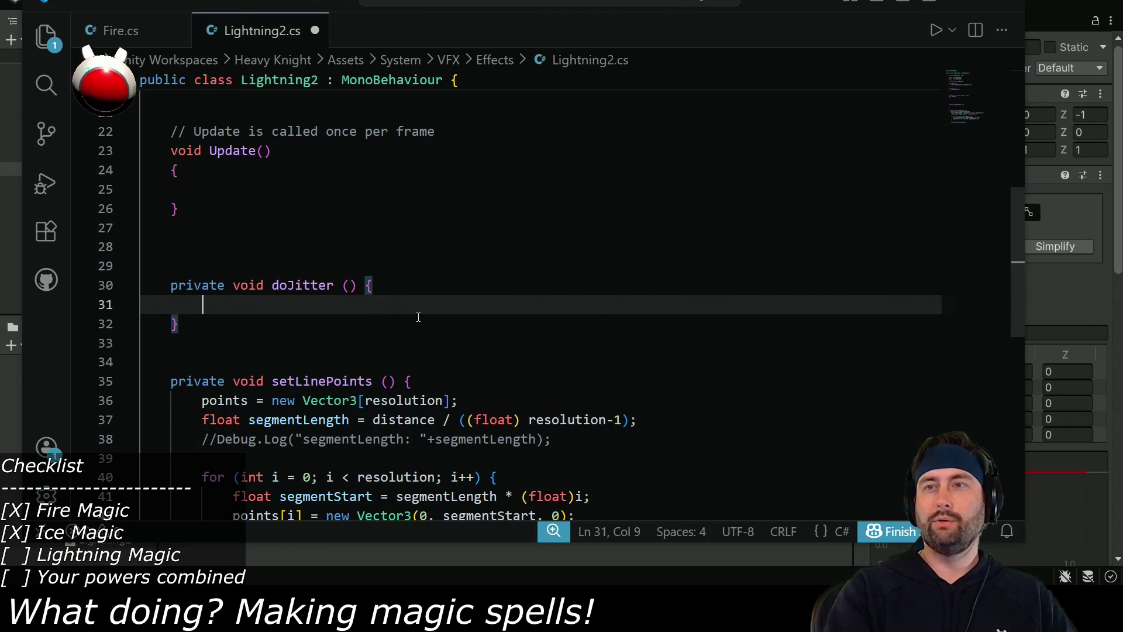
# Copy setLinePoints' for-loop header into doJitter with an empty braced body.
pyautogui.scroll(-2, 418, 317)
pyautogui.moveTo(201, 386); pyautogui.dragTo(544, 384)
pyautogui.hotkey('ctrl', 'c')
pyautogui.click(270, 213)
pyautogui.hotkey('ctrl', 'v')
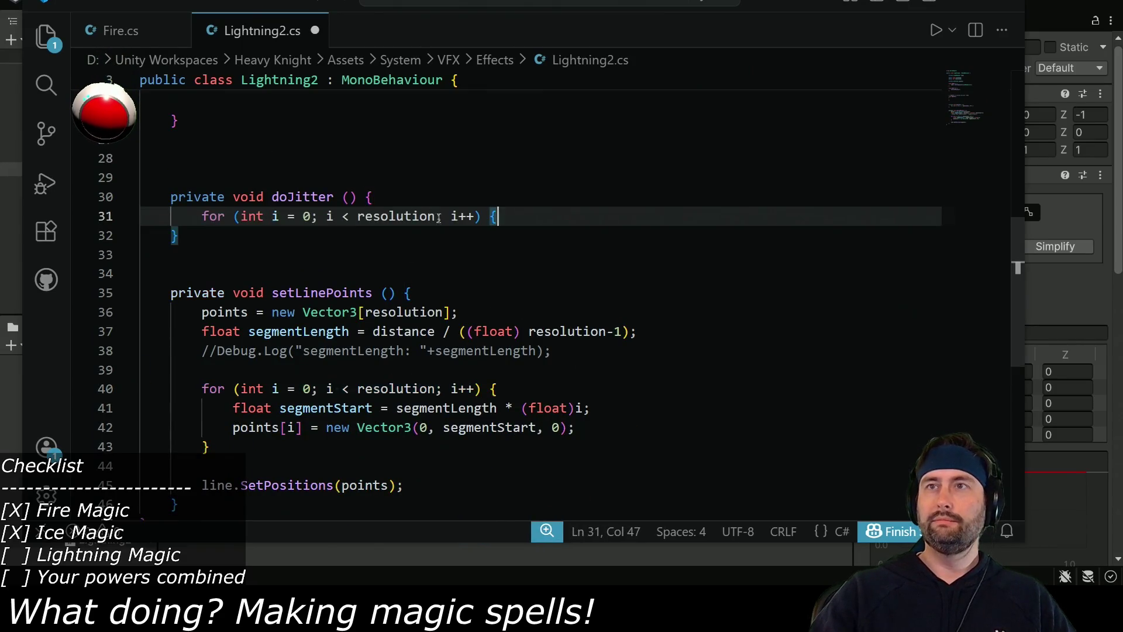
pyautogui.press('Return')
pyautogui.write('}')
pyautogui.press('Left')
pyautogui.press('Return')
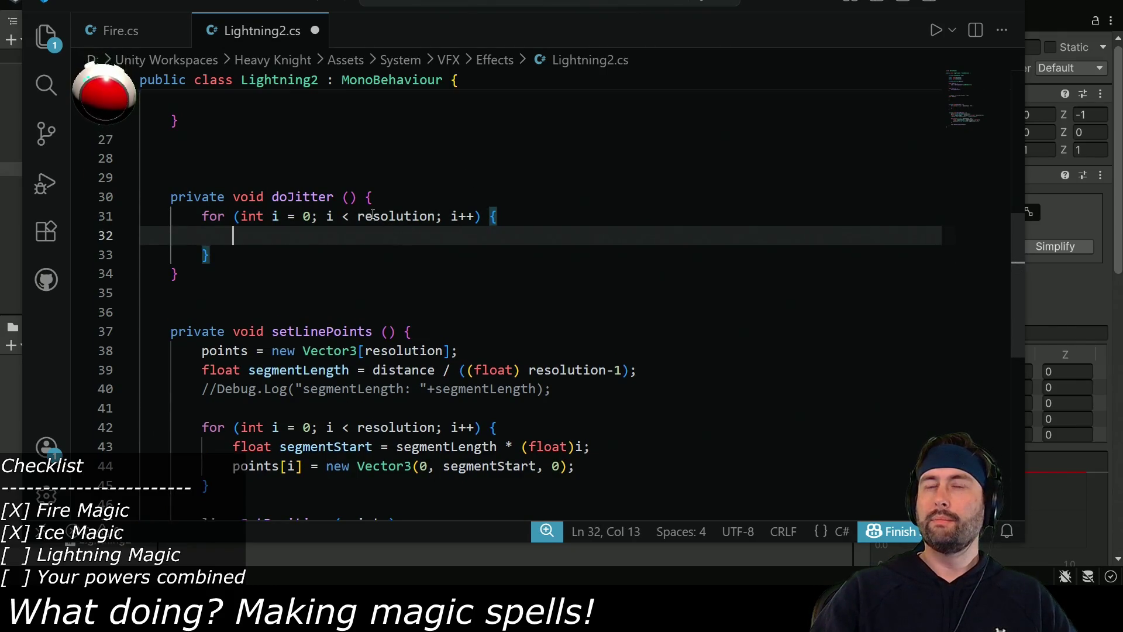
# Make doJitter's loop start at index 1 instead of 0.
pyautogui.click(306, 217)
pyautogui.hotkey('shift', 'Right')
pyautogui.write('1')
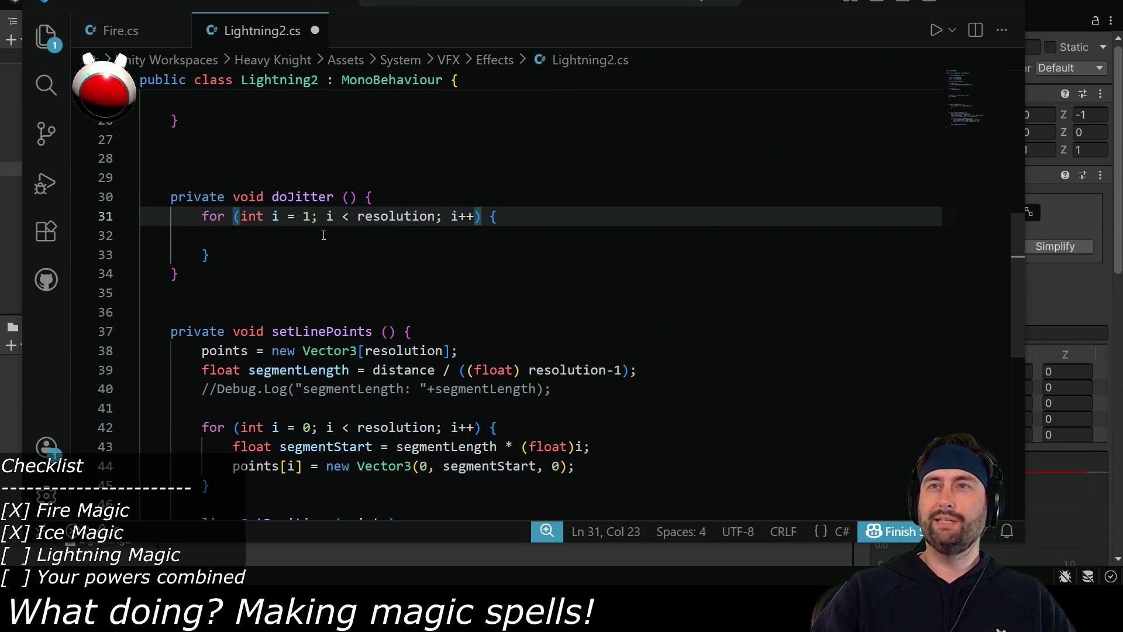
pyautogui.click(324, 235)
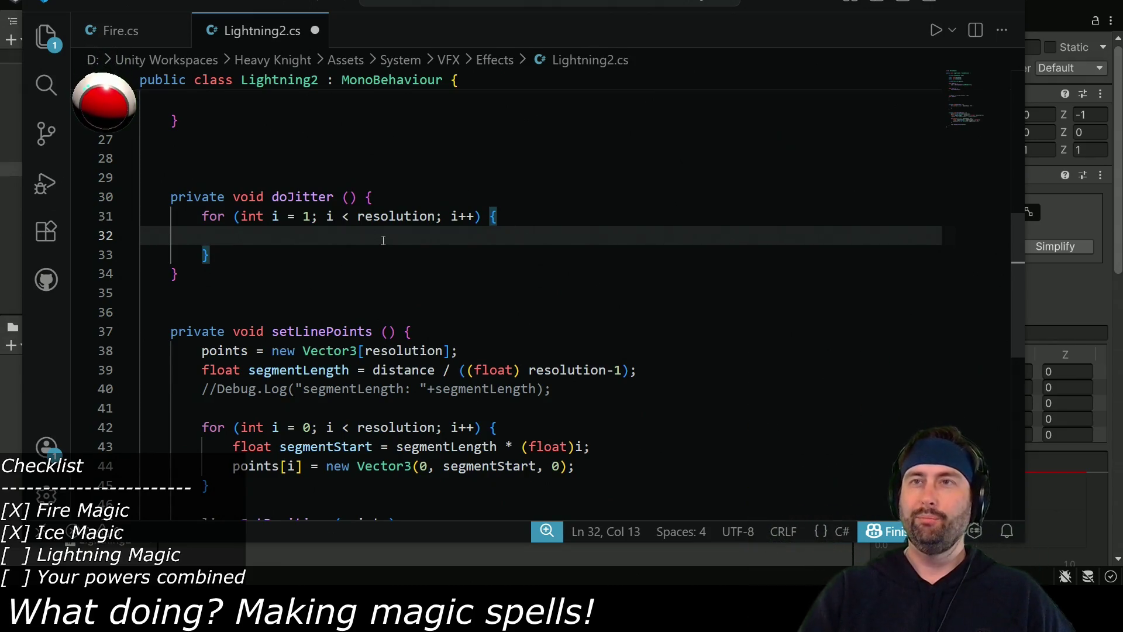
pyautogui.click(310, 216)
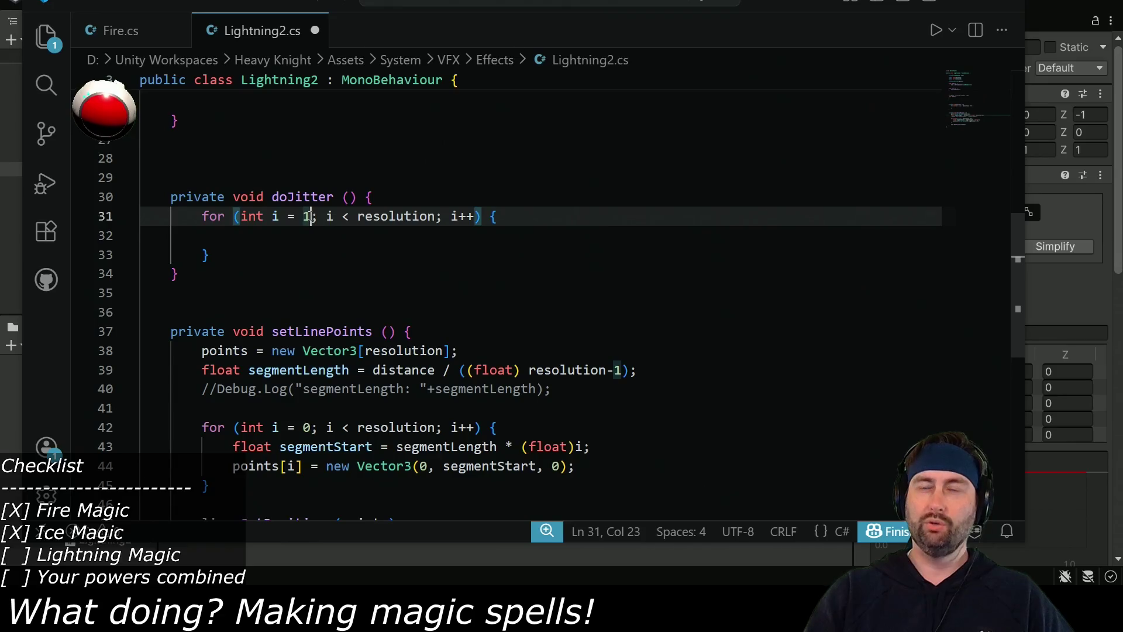
pyautogui.click(279, 236)
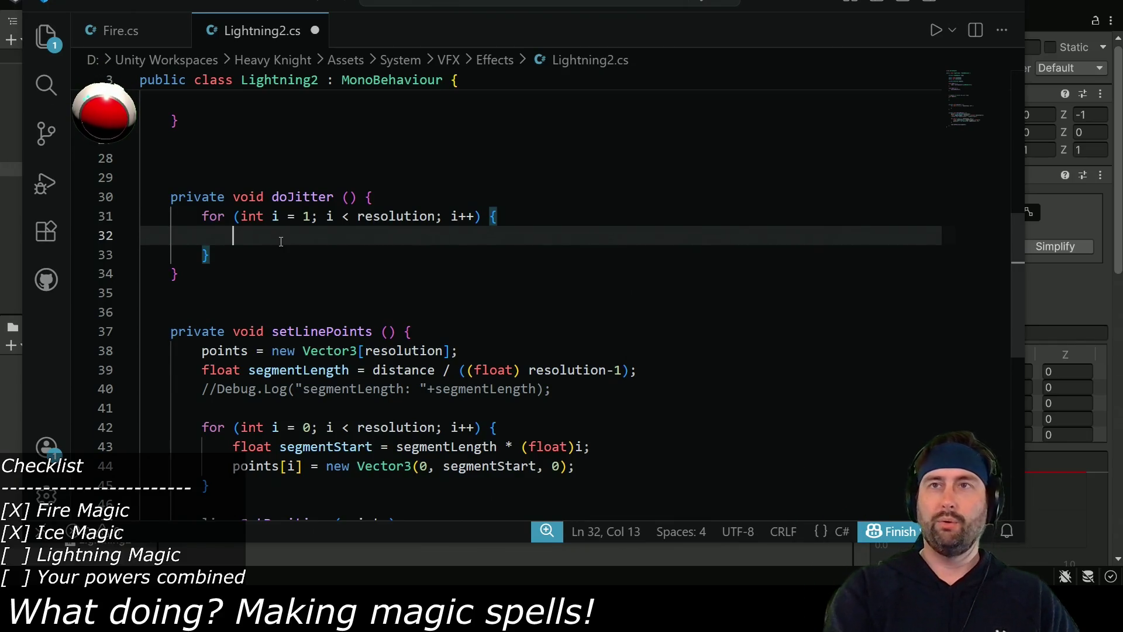
# Write 'Vector3 point = points[i];' and 'point = new Vector3();' in the loop body.
pyautogui.write('Vector3 ')
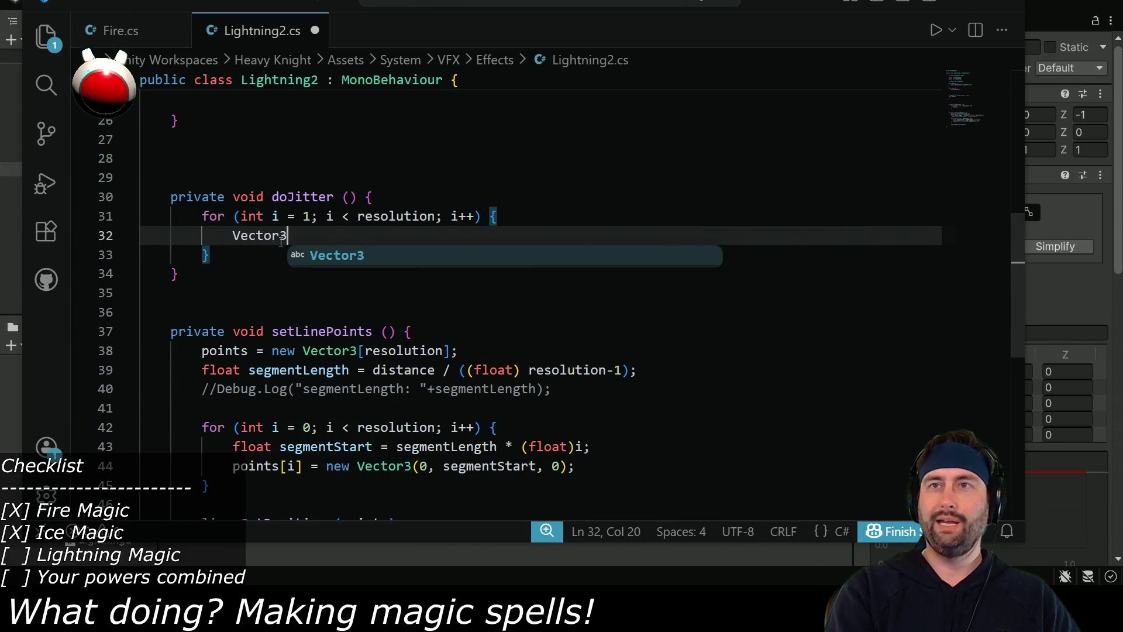
pyautogui.write('point = p')
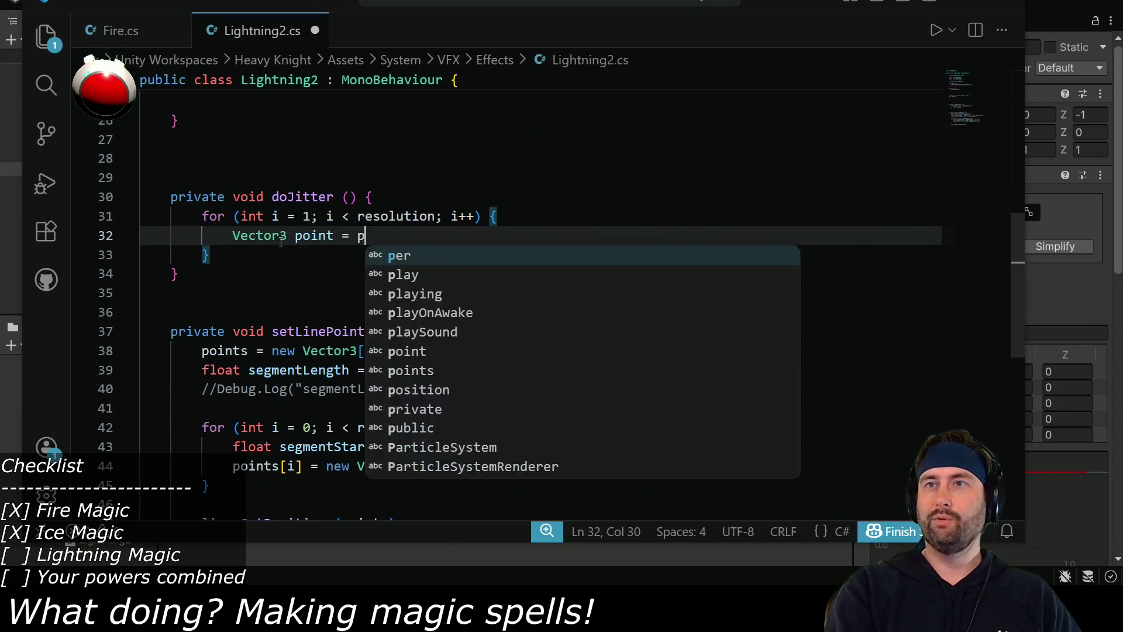
pyautogui.write('oints[i]')
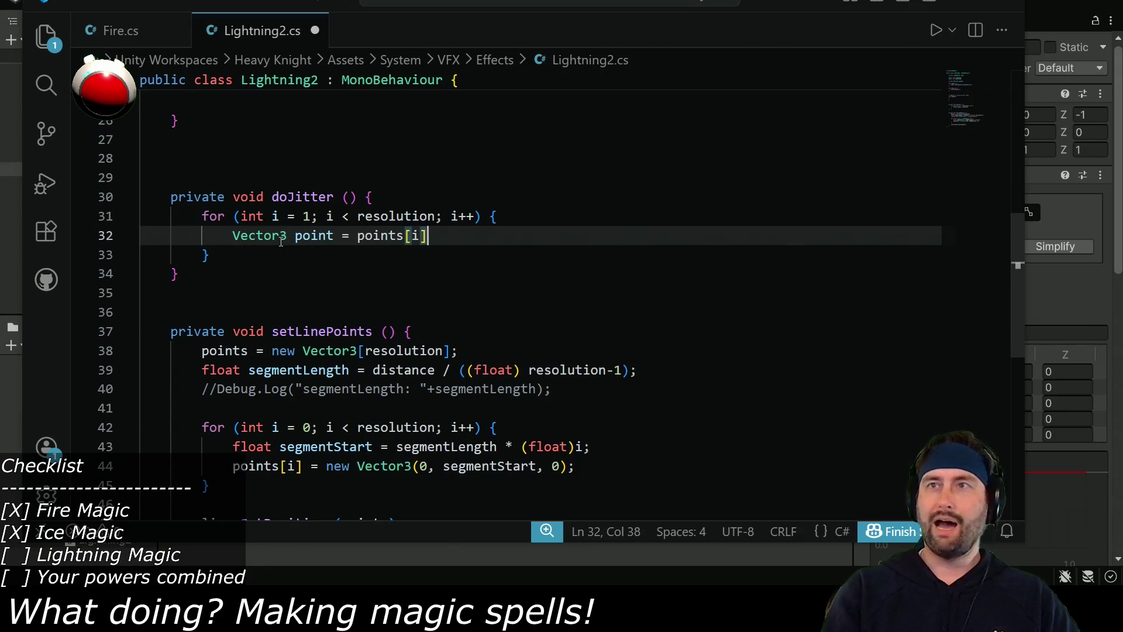
pyautogui.write(';')
pyautogui.press('Return')
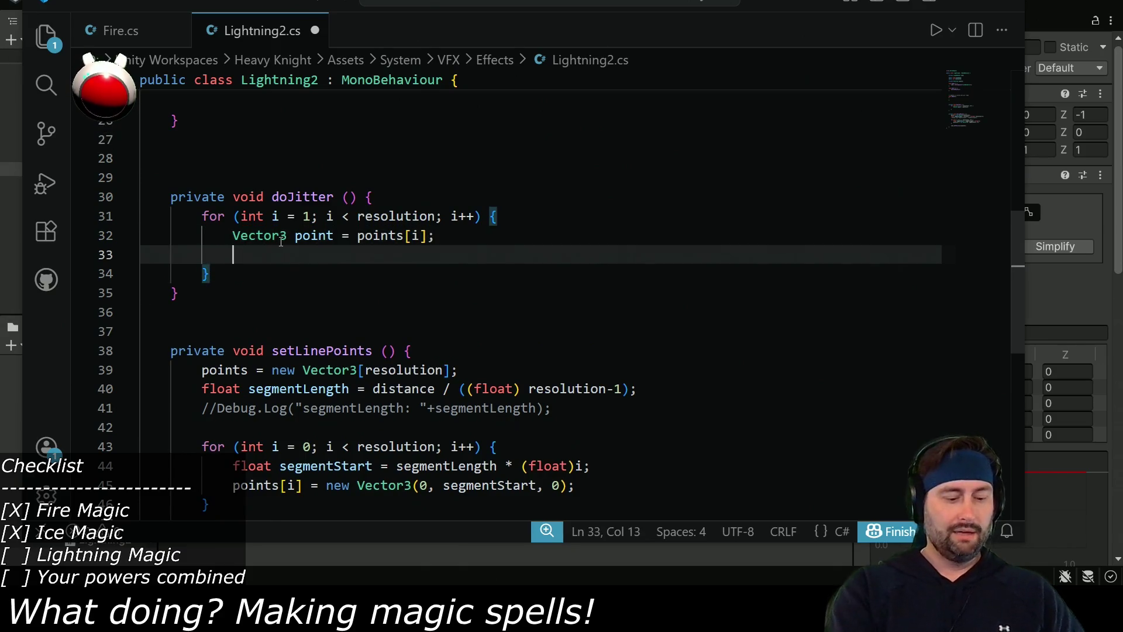
pyautogui.write('point = new ')
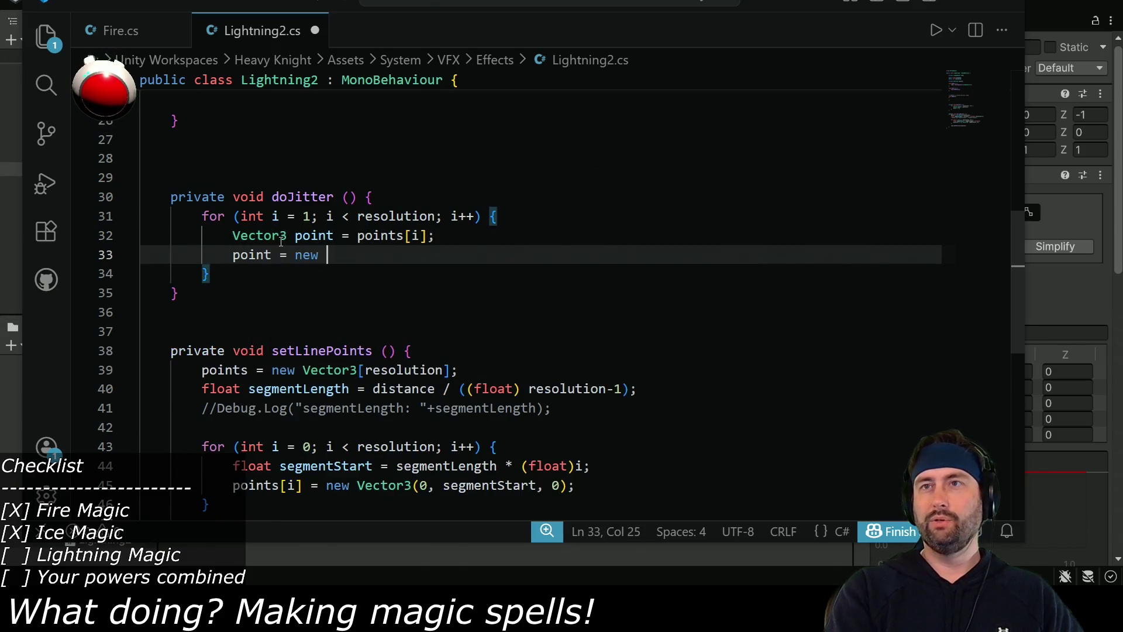
pyautogui.write('Vector')
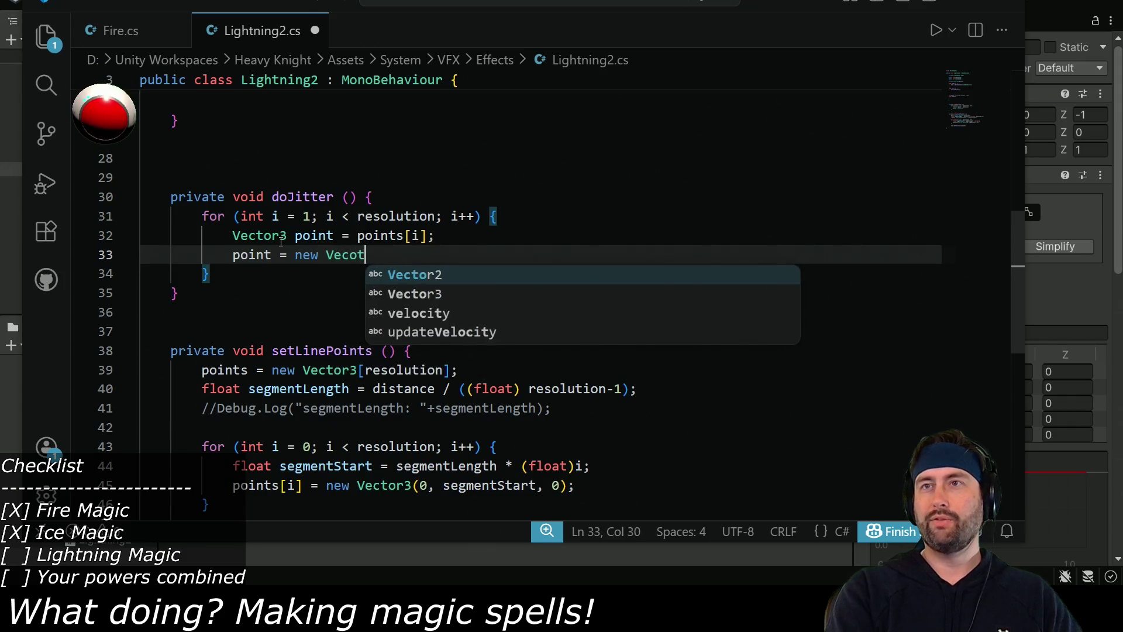
pyautogui.write('3();')
pyautogui.press('Left')
pyautogui.press('Left')
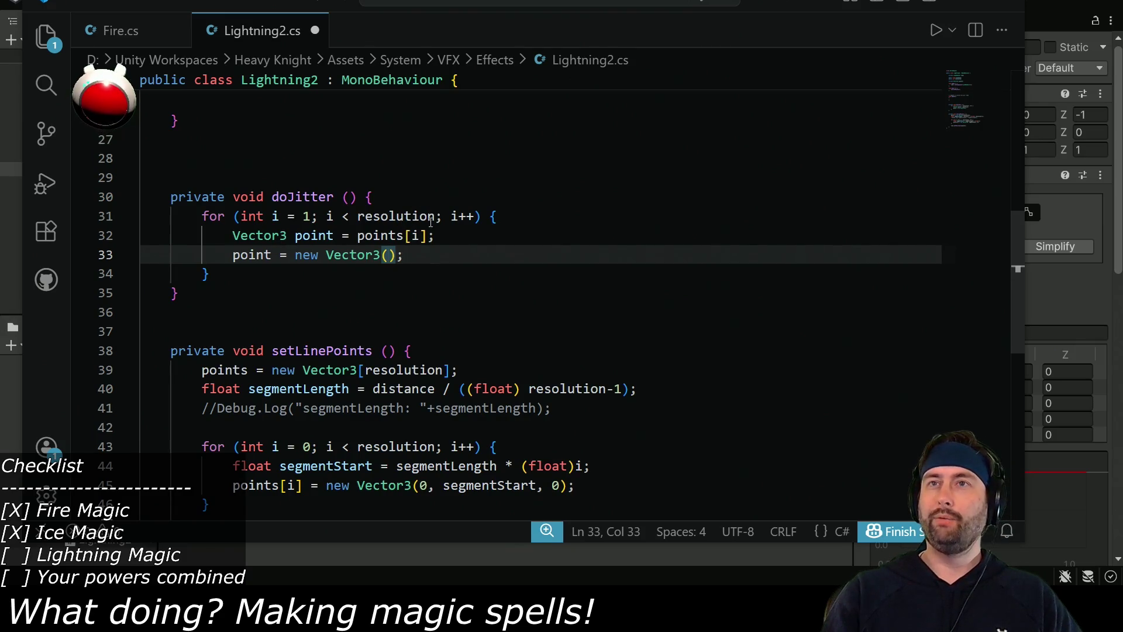
pyautogui.scroll(3, 433, 228)
pyautogui.scroll(5, 238, 296)
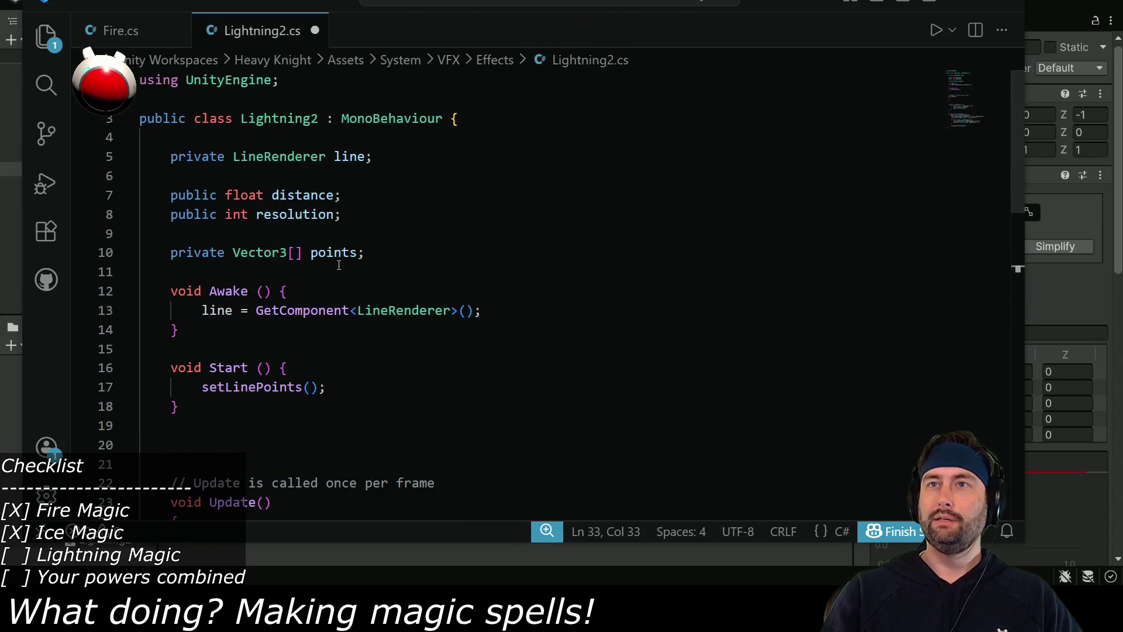
# Declare 'public float jitterScale = 1;' below the points array field.
pyautogui.click(390, 252)
pyautogui.press('Return')
pyautogui.press('Return')
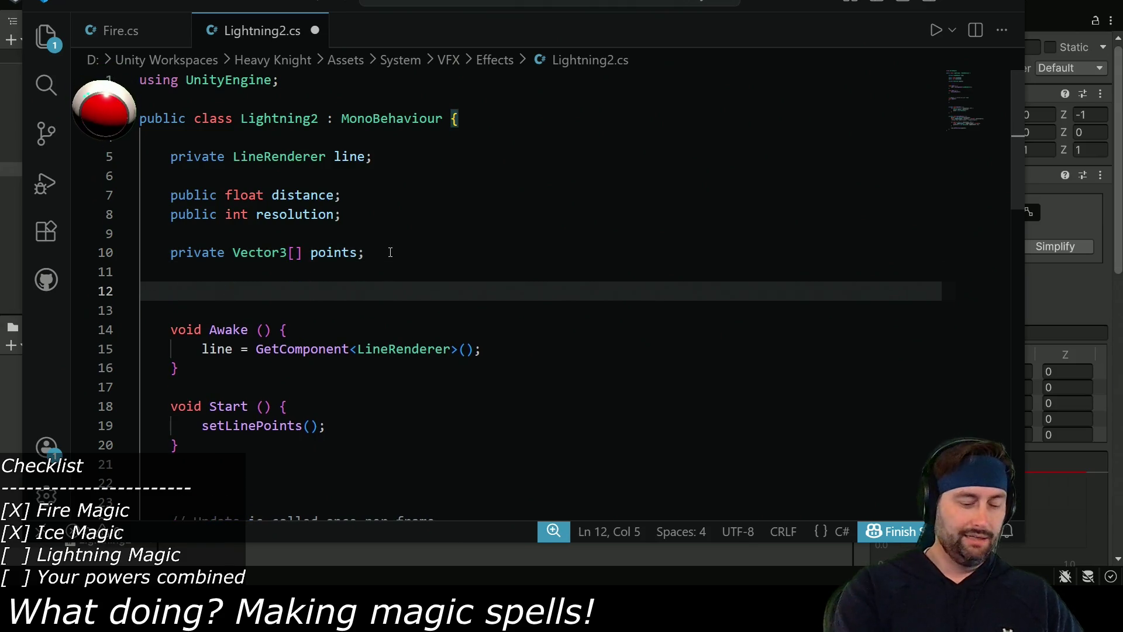
pyautogui.write('public ')
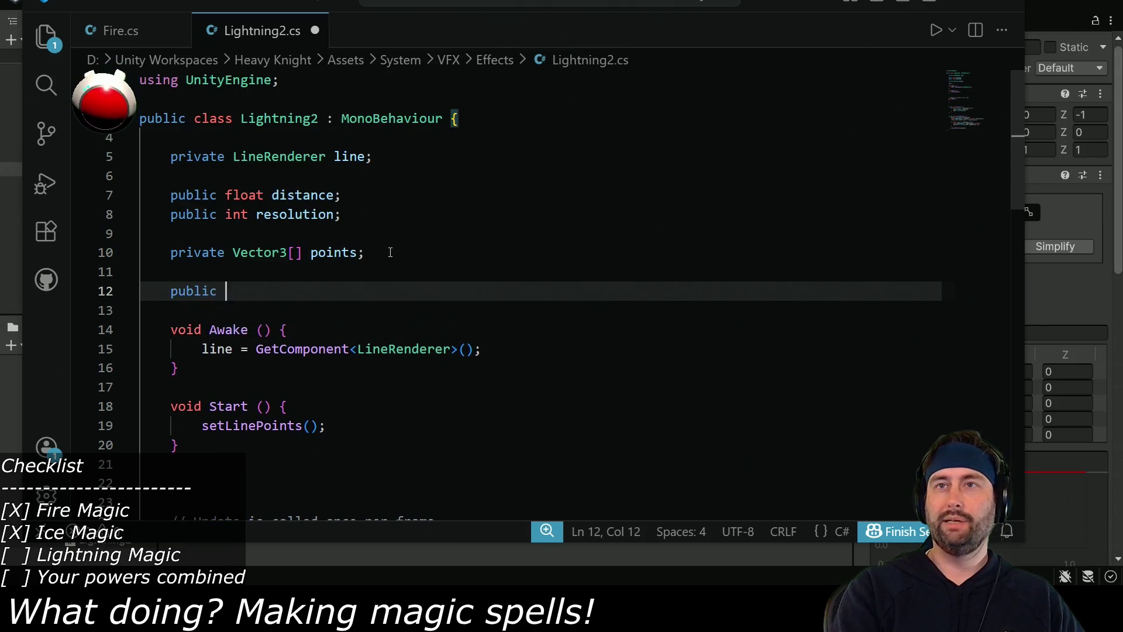
pyautogui.write('float jitter')
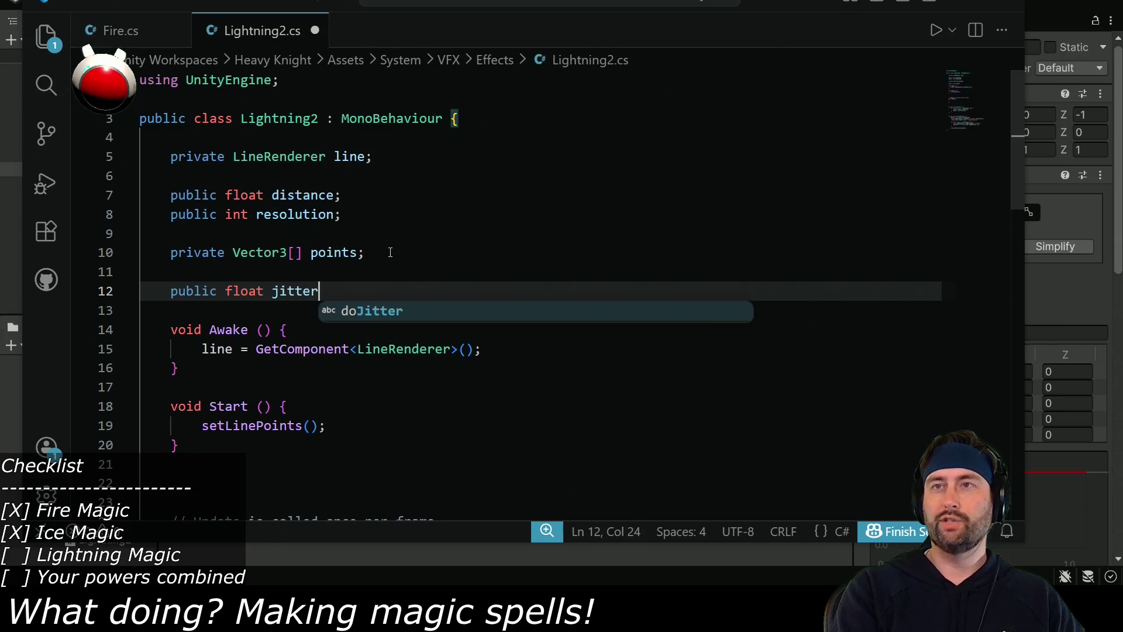
pyautogui.write('Scale = 1;')
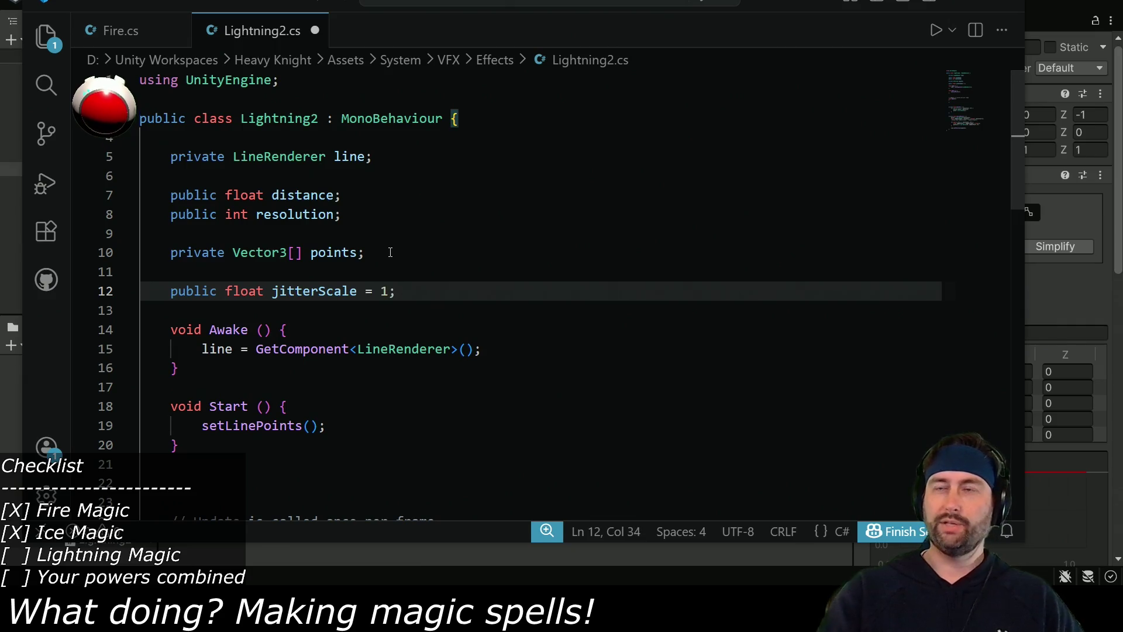
pyautogui.click(330, 294)
pyautogui.doubleClick(331, 294)
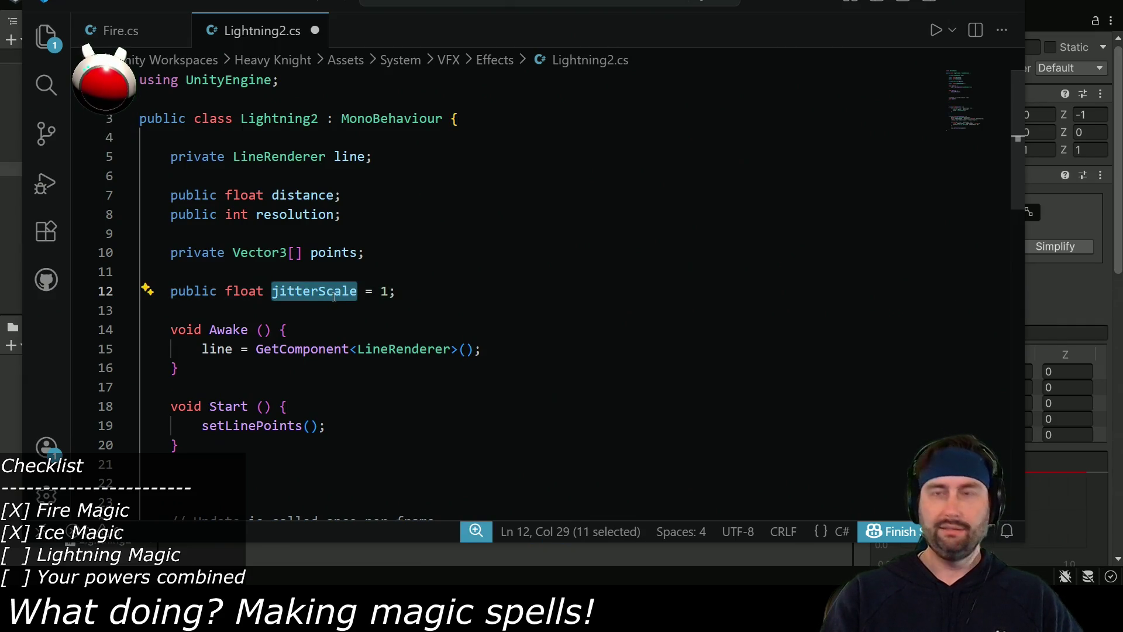
pyautogui.scroll(-7, 334, 297)
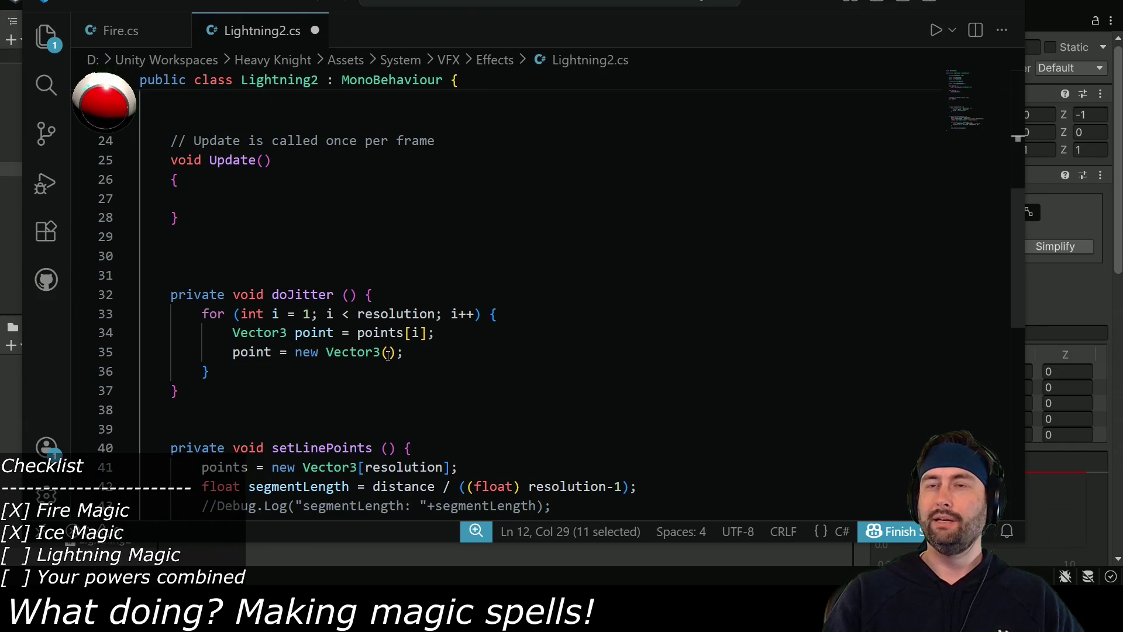
pyautogui.click(445, 334)
# Start a float x line using UnityEngine.Random.Range with draft point.x and jitterScale bounds.
pyautogui.press('Return')
pyautogui.write('float x = ')
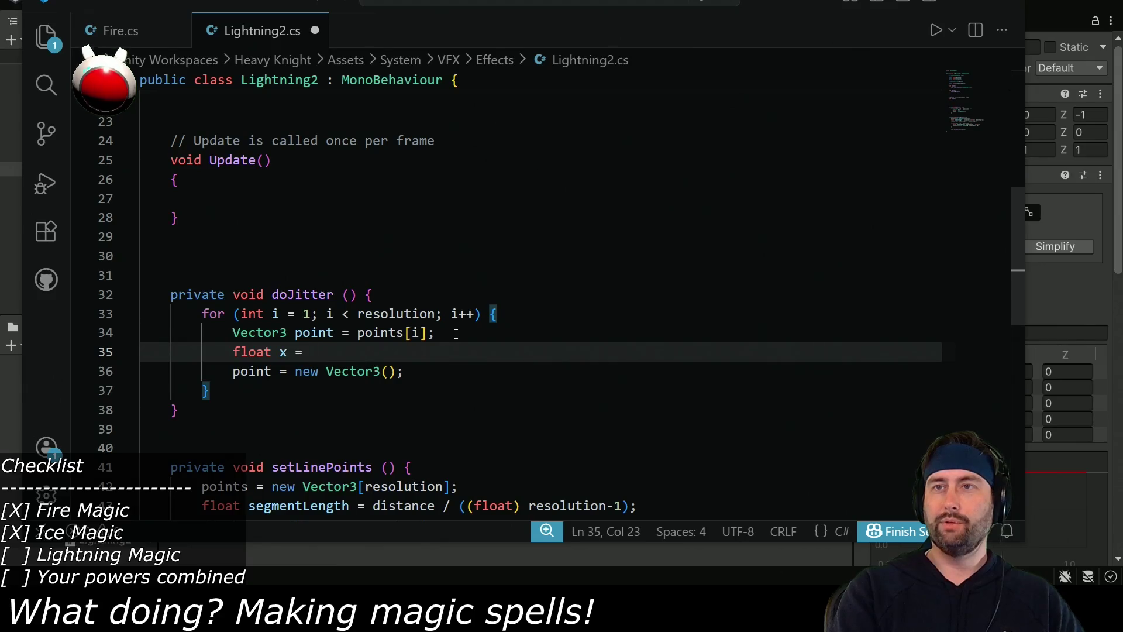
pyautogui.write('UnityEngine.Random.Range();')
pyautogui.press('Left')
pyautogui.press('Left')
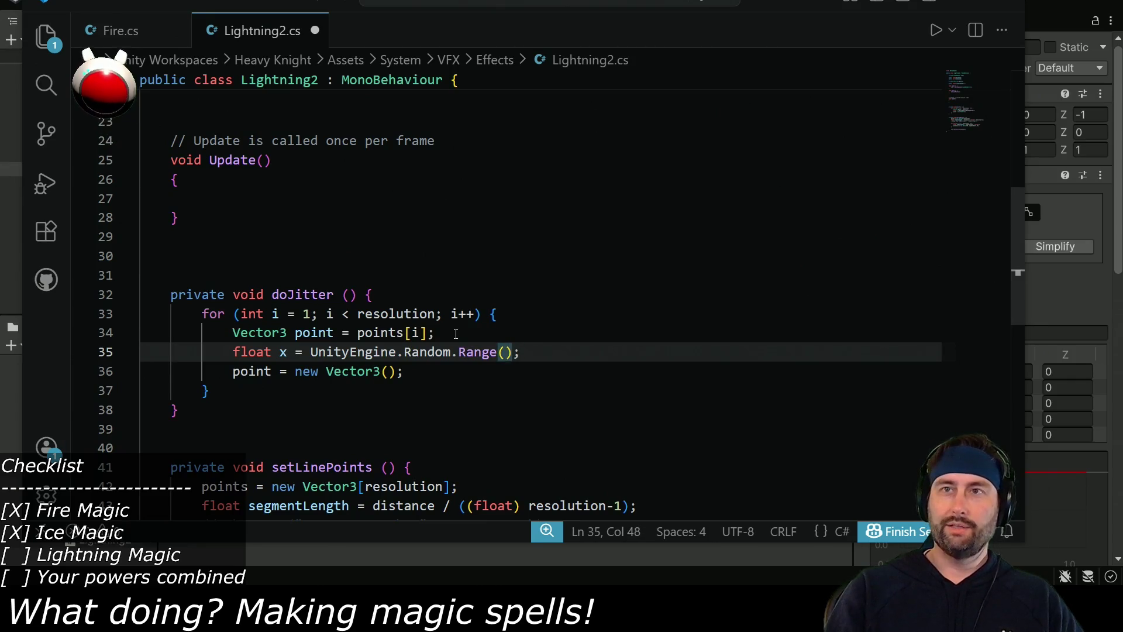
pyautogui.write('point.x')
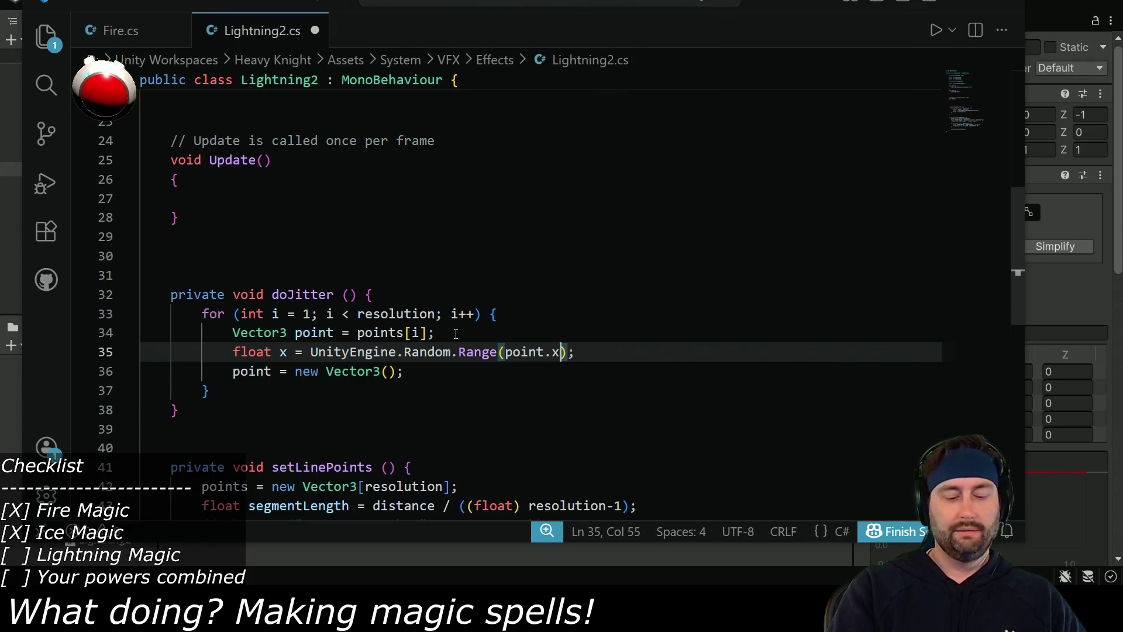
pyautogui.write('-')
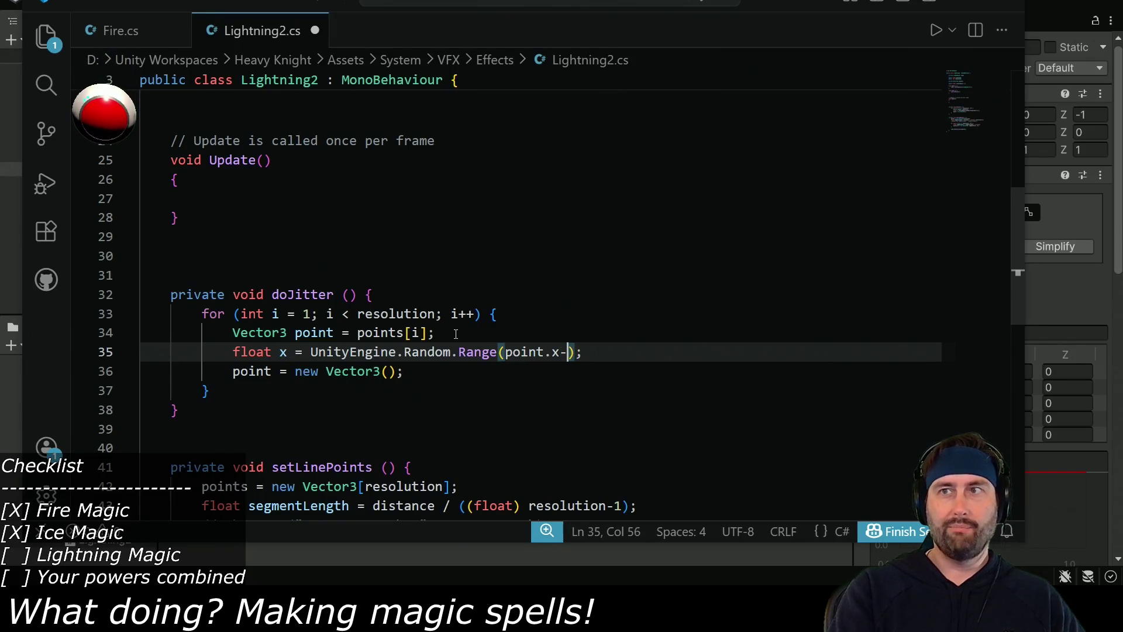
pyautogui.write('j')
pyautogui.press('Tab')
pyautogui.write(', point.x')
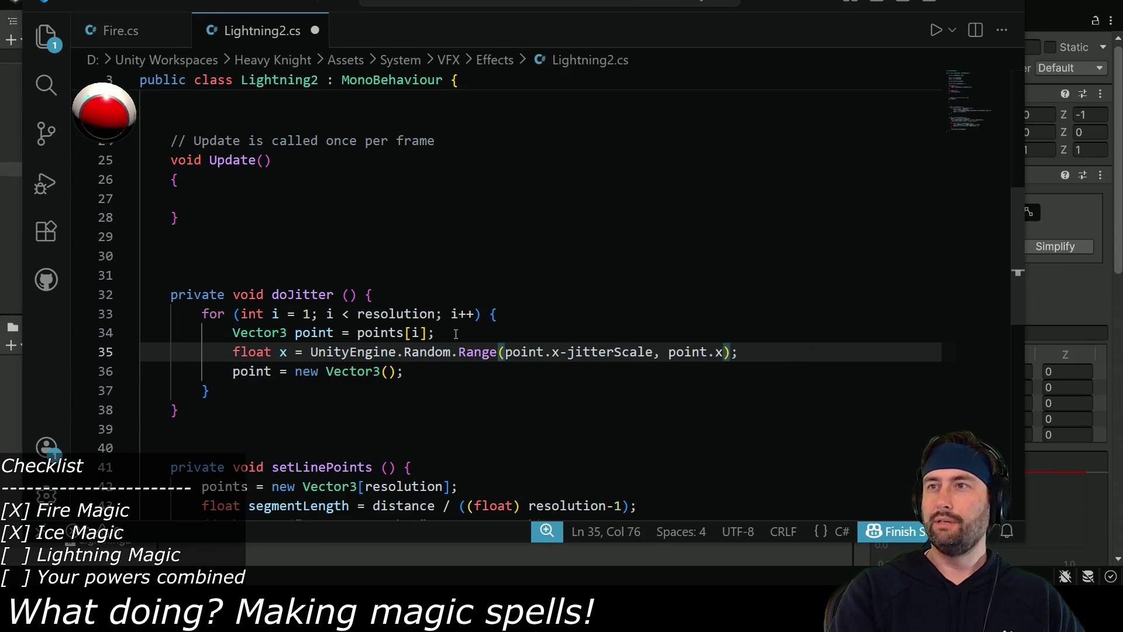
pyautogui.write('+jitt')
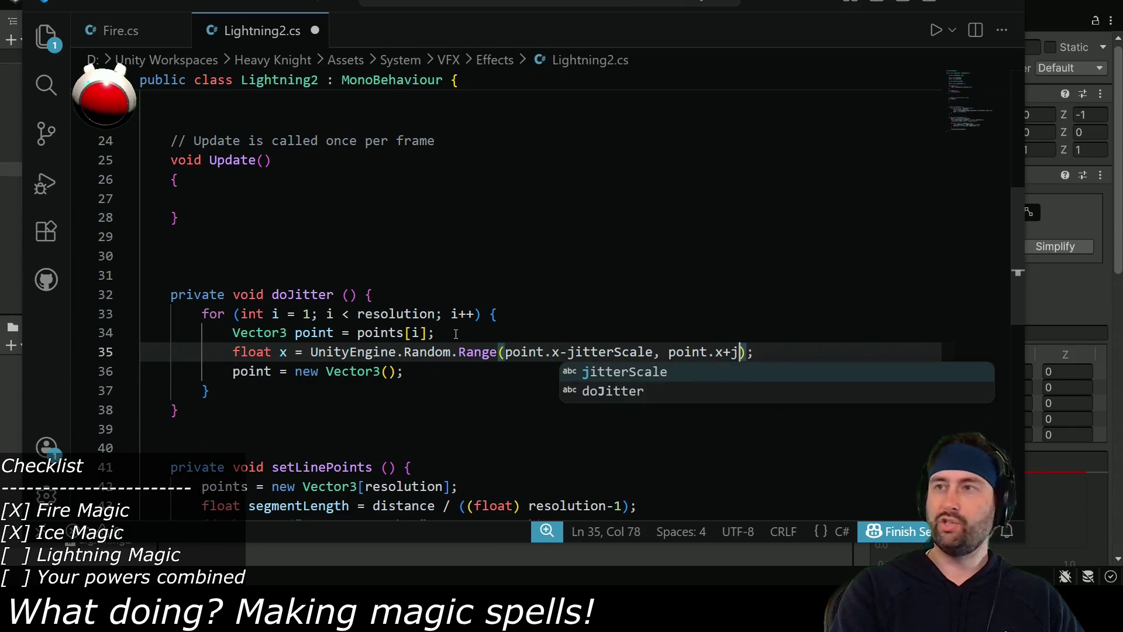
pyautogui.write('erSca')
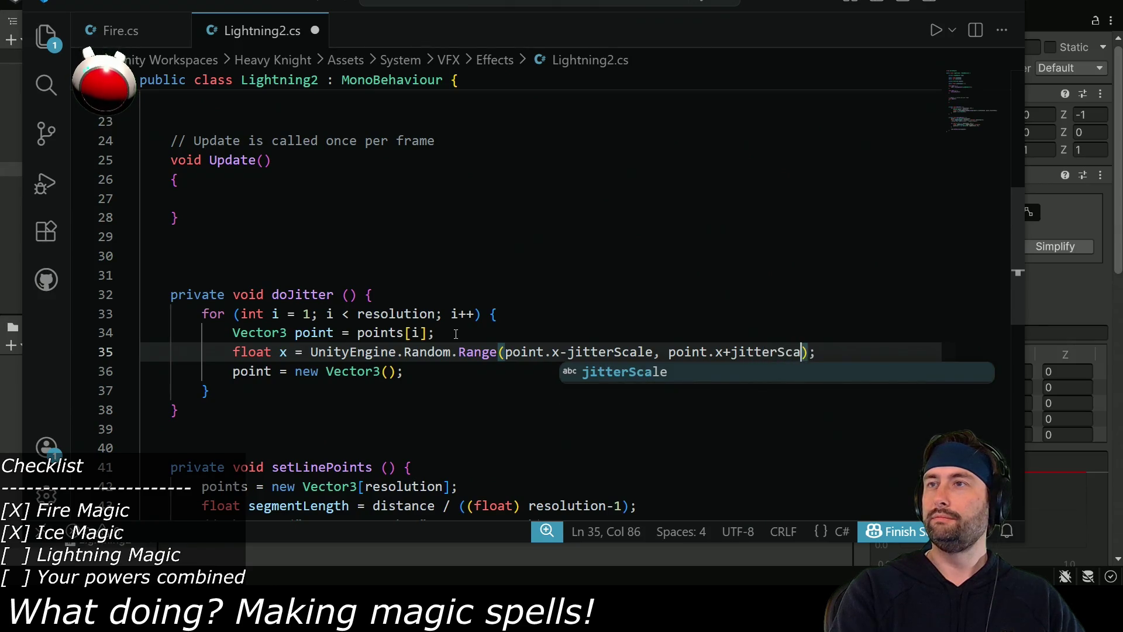
# Rewrite it as float x = point.x + UnityEngine.Random.Range(-jitterScale, jitterScale).
pyautogui.doubleClick(510, 352)
pyautogui.keyDown('shift'); pyautogui.click(560, 352); pyautogui.keyUp('shift')
pyautogui.press('BackSpace')
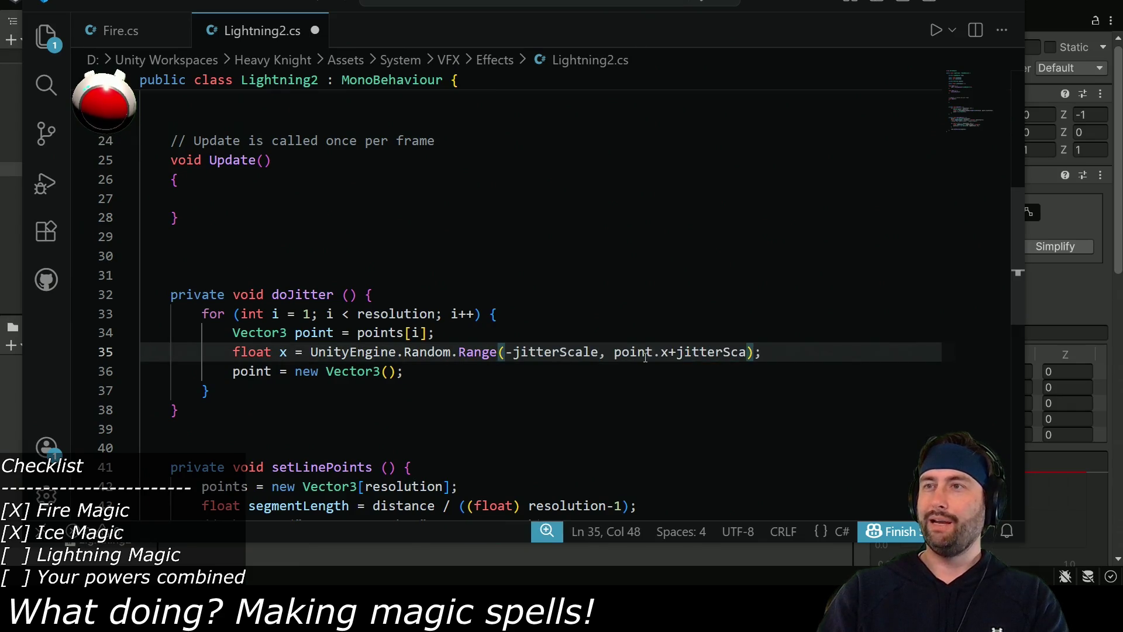
pyautogui.moveTo(676, 352); pyautogui.dragTo(615, 351)
pyautogui.press('BackSpace')
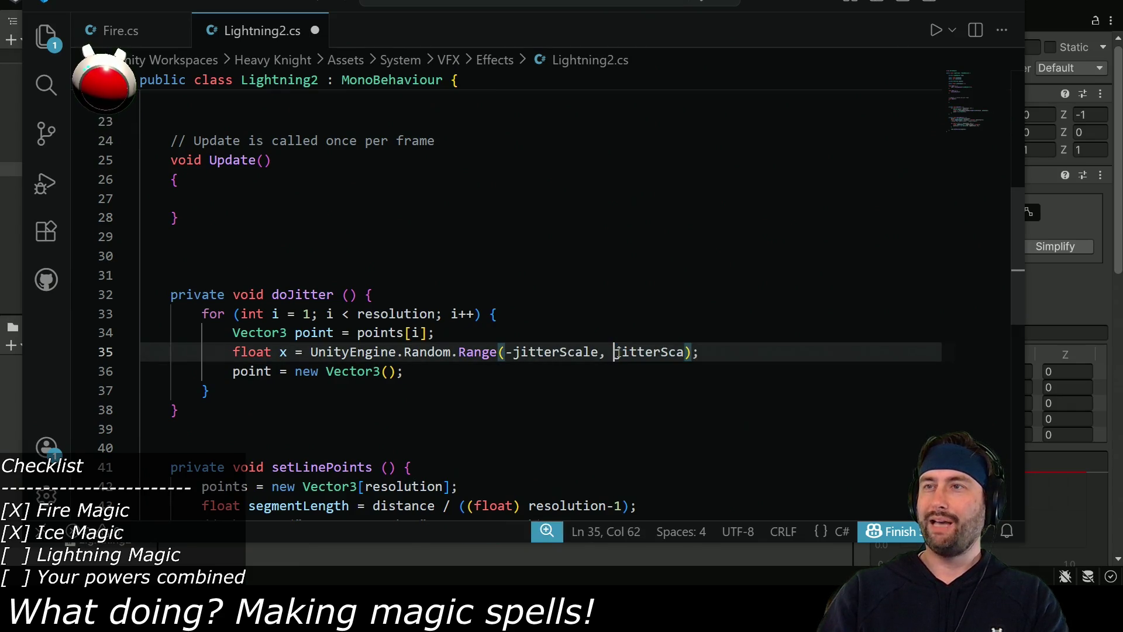
pyautogui.moveTo(396, 351); pyautogui.dragTo(311, 352)
pyautogui.click(311, 351)
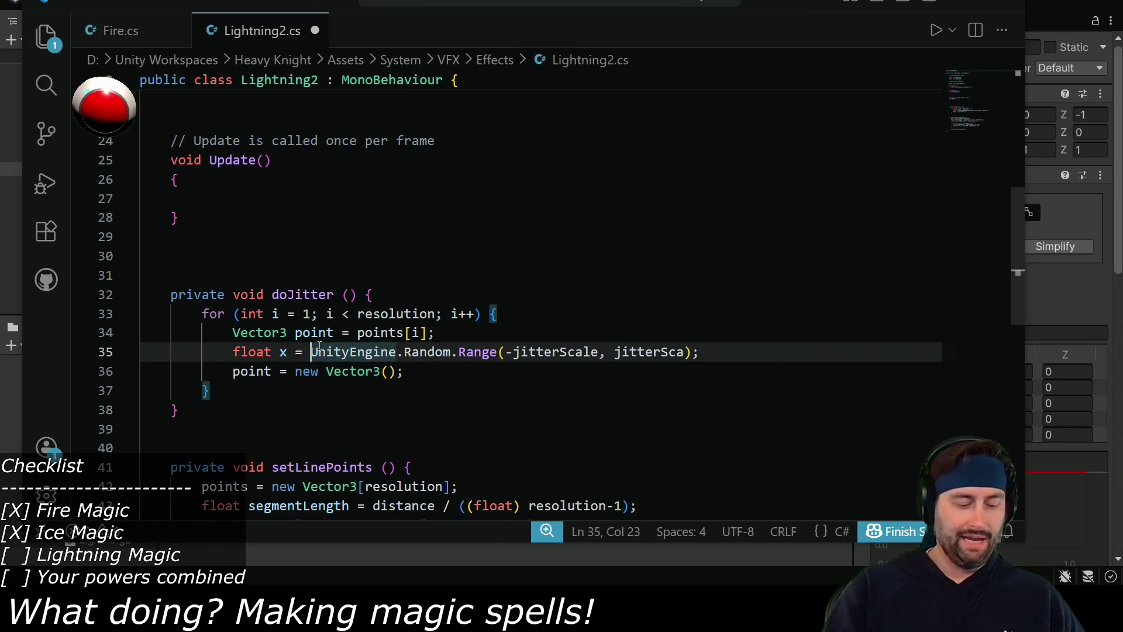
pyautogui.write('point.x +')
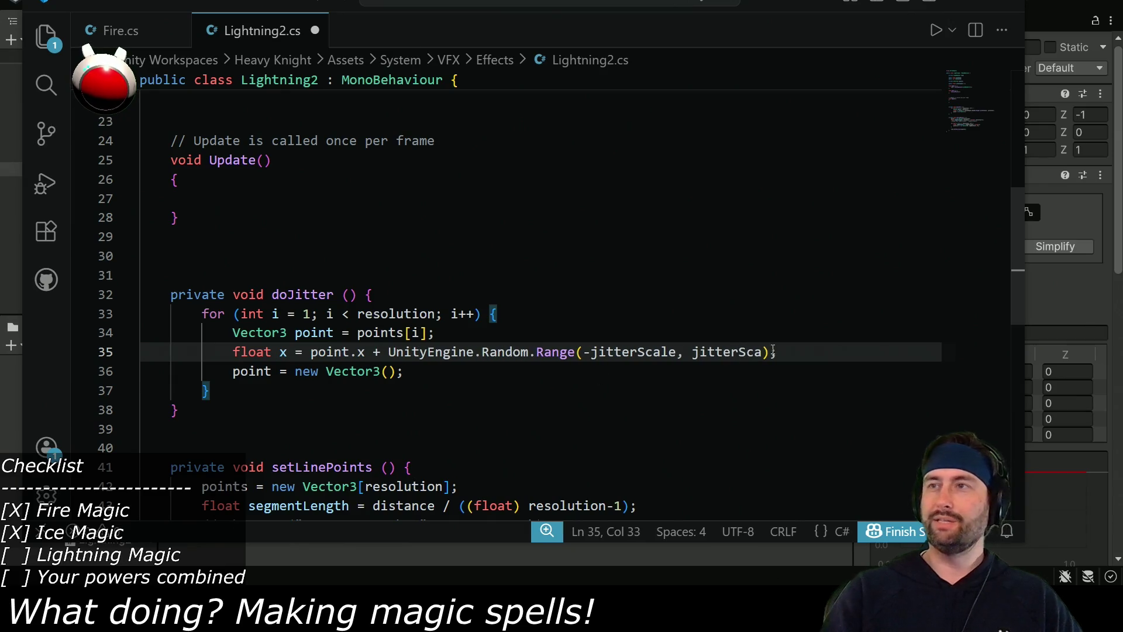
pyautogui.click(764, 351)
pyautogui.write('le')
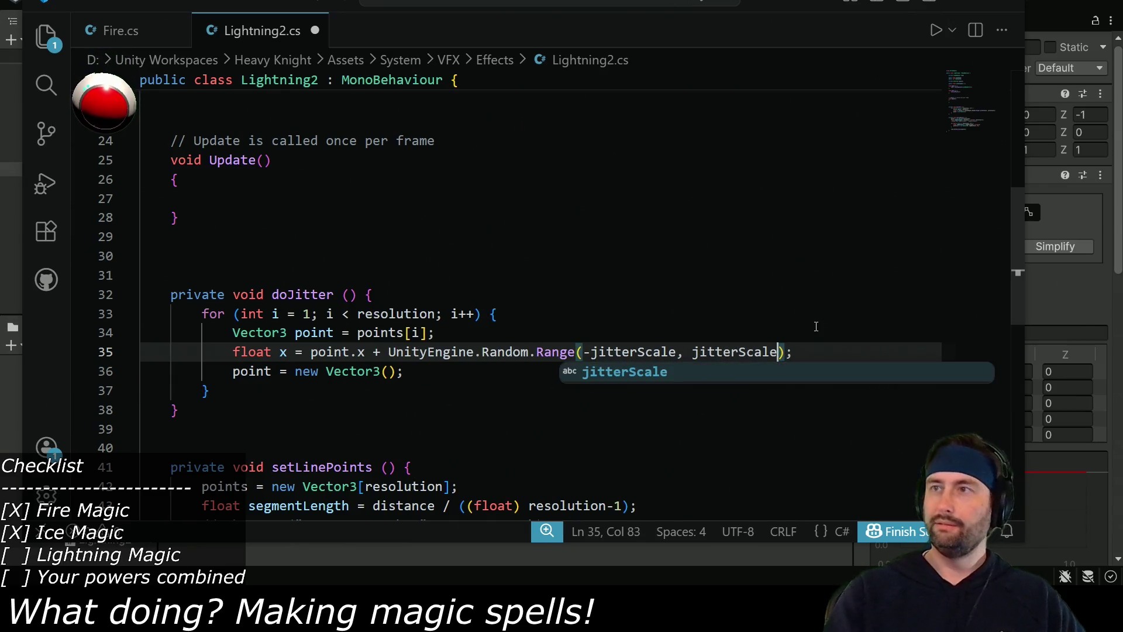
pyautogui.moveTo(232, 345); pyautogui.dragTo(798, 349)
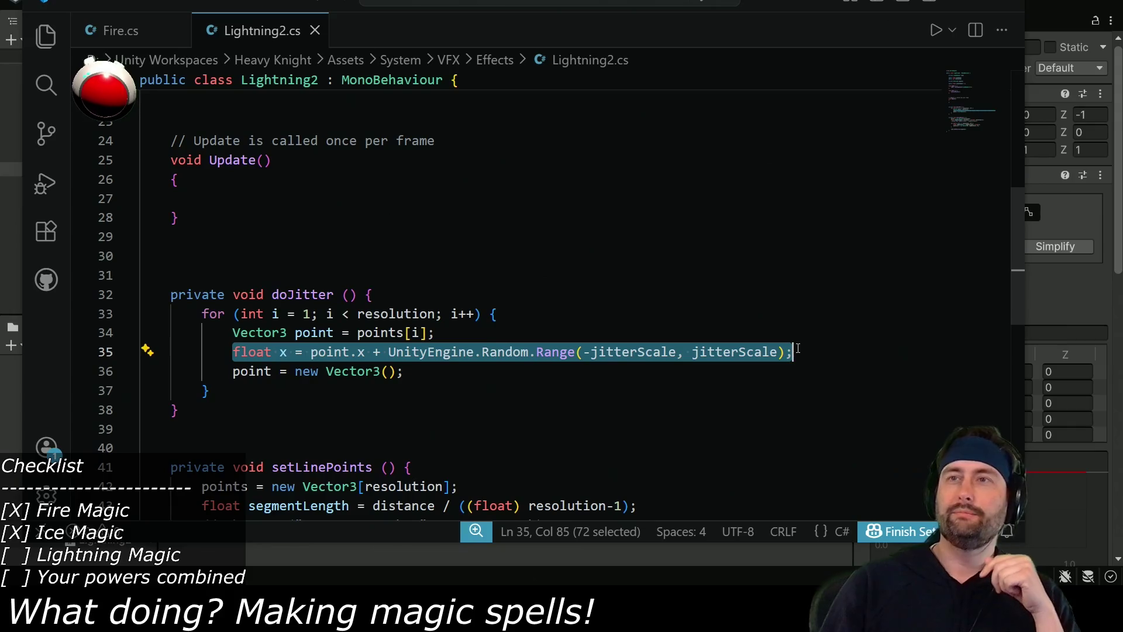
# Open a new line below the float x jitter line in doJitter's loop.
pyautogui.scroll(-2, 284, 411)
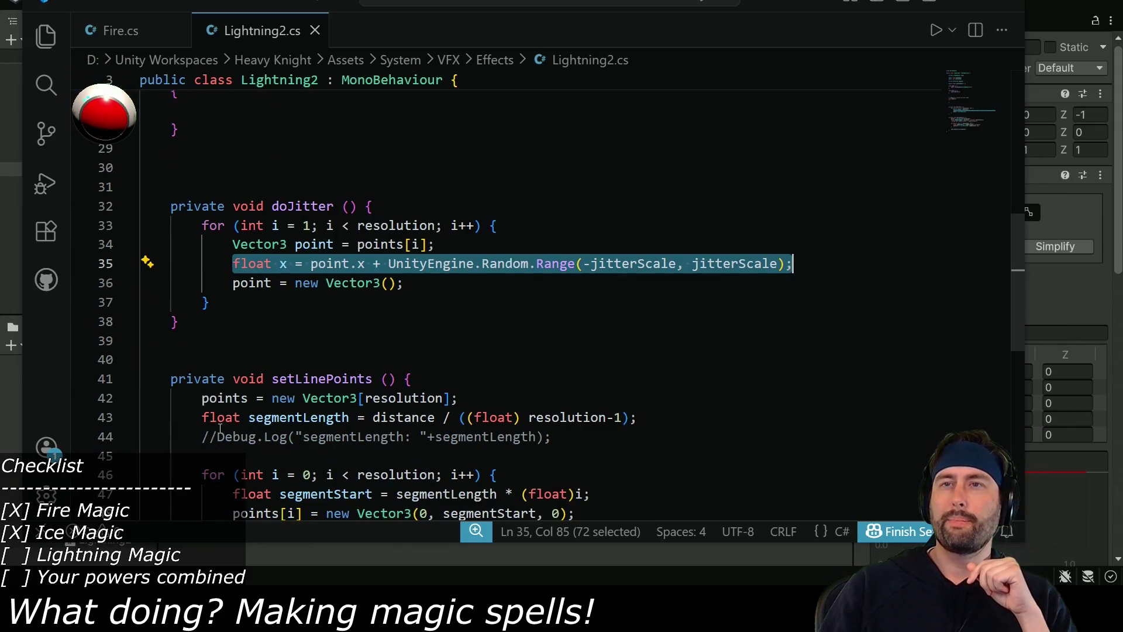
pyautogui.scroll(-5, 220, 429)
pyautogui.scroll(5, 319, 381)
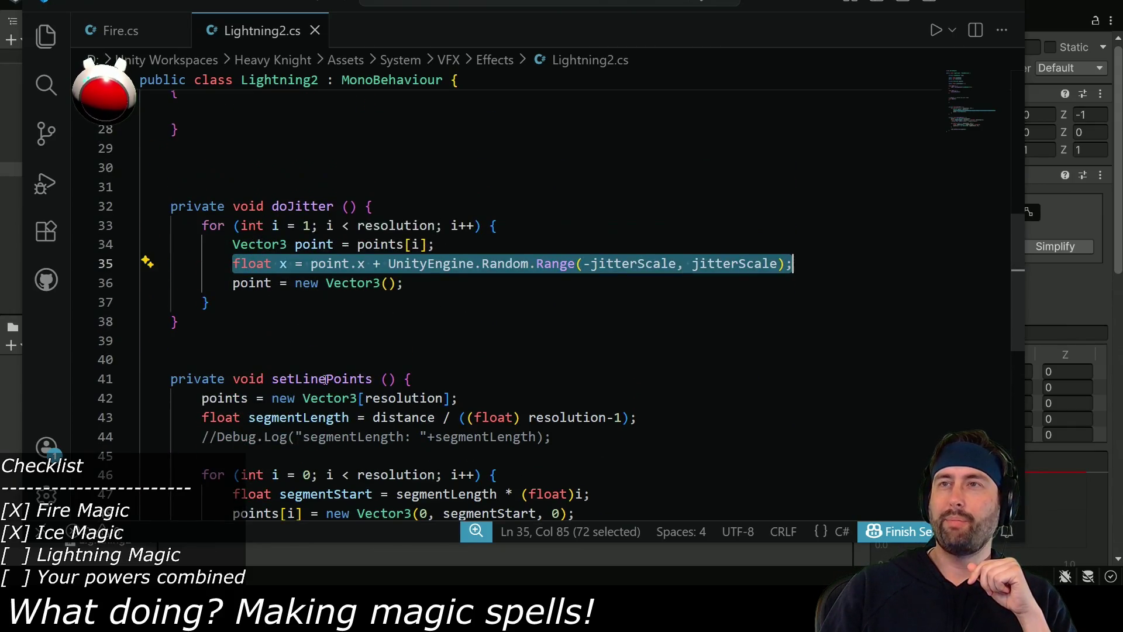
pyautogui.scroll(1, 339, 377)
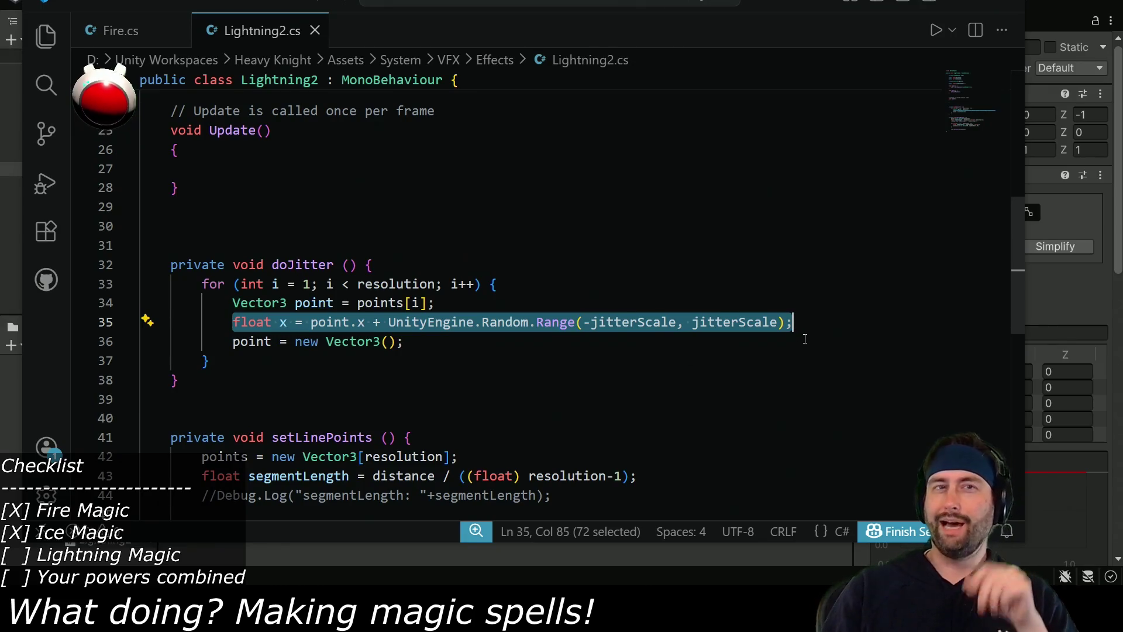
pyautogui.scroll(7, 290, 175)
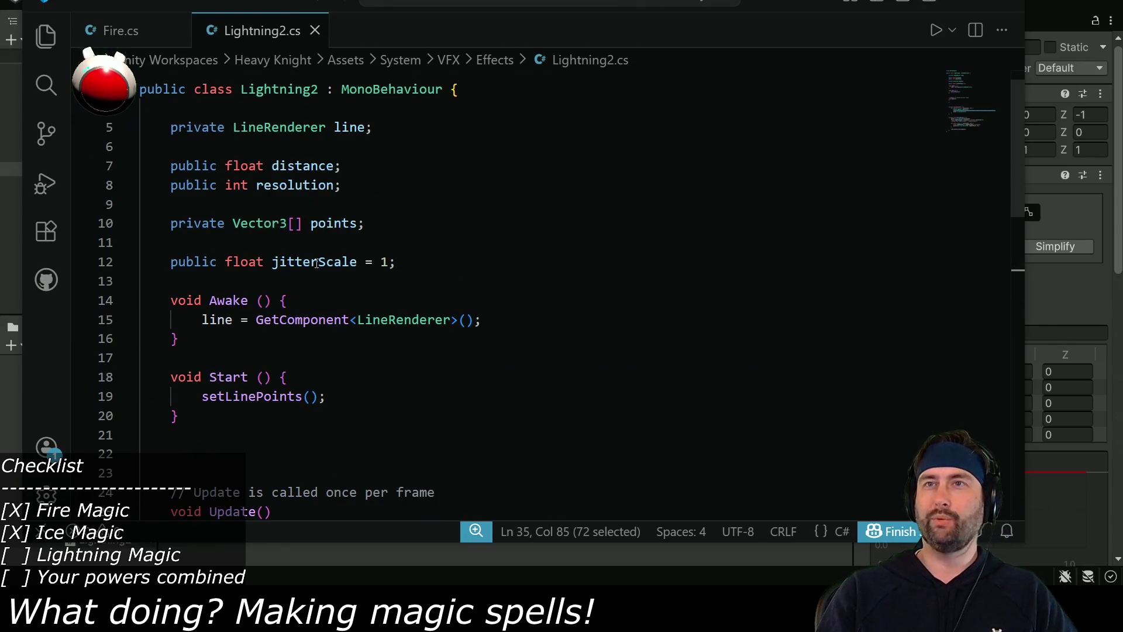
pyautogui.scroll(-9, 345, 222)
pyautogui.scroll(2, 585, 292)
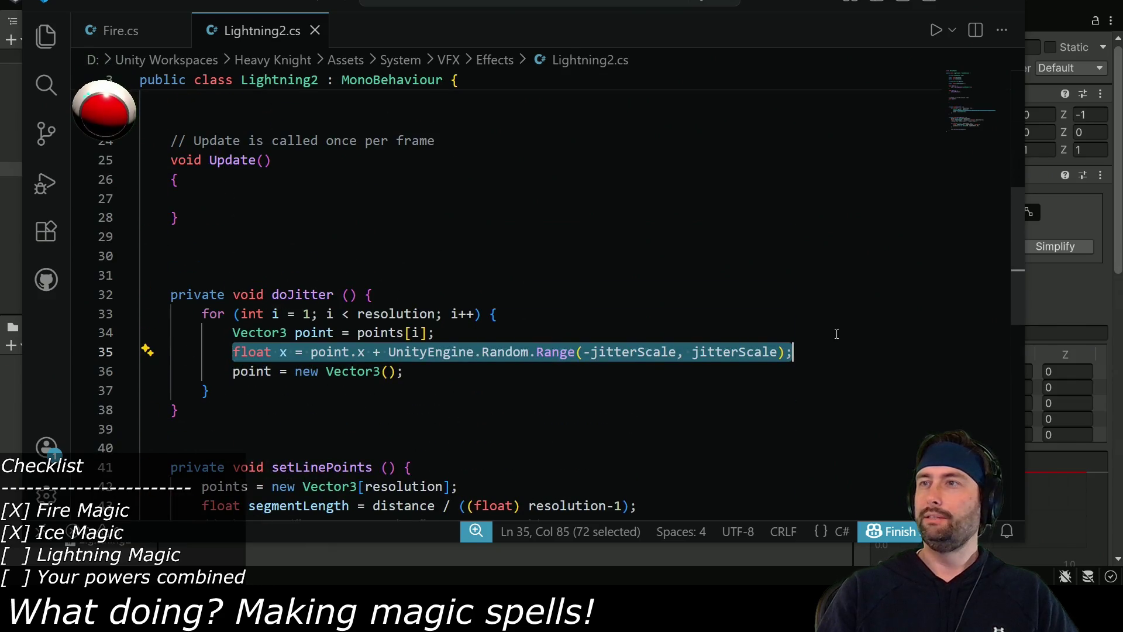
pyautogui.click(825, 346)
pyautogui.press('Return')
# Add a float y line copying the x jitter expression with point.y.
pyautogui.write('flo')
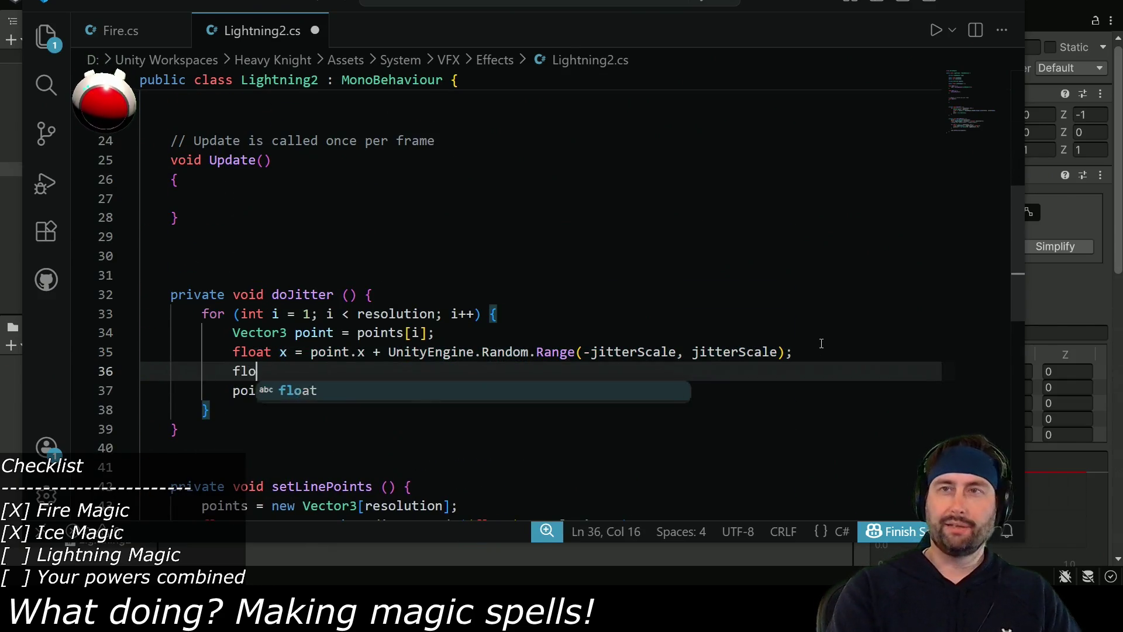
pyautogui.write('at y =')
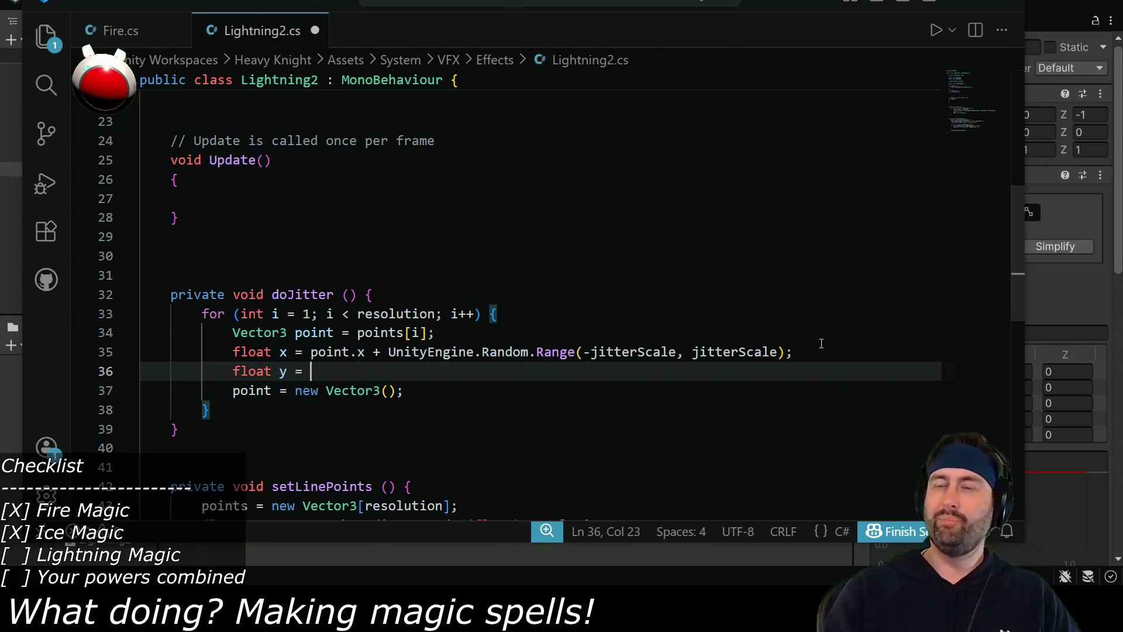
pyautogui.press('Up')
pyautogui.hotkey('shift', 'End')
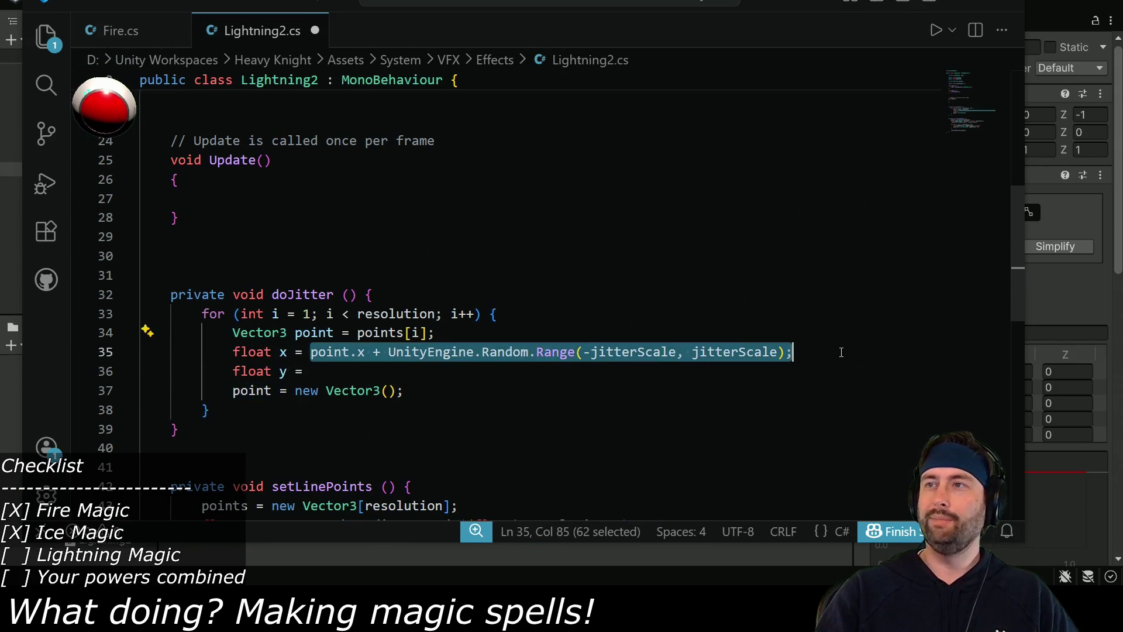
pyautogui.hotkey('ctrl', 'c')
pyautogui.press('Down')
pyautogui.hotkey('ctrl', 'v')
pyautogui.doubleClick(361, 371)
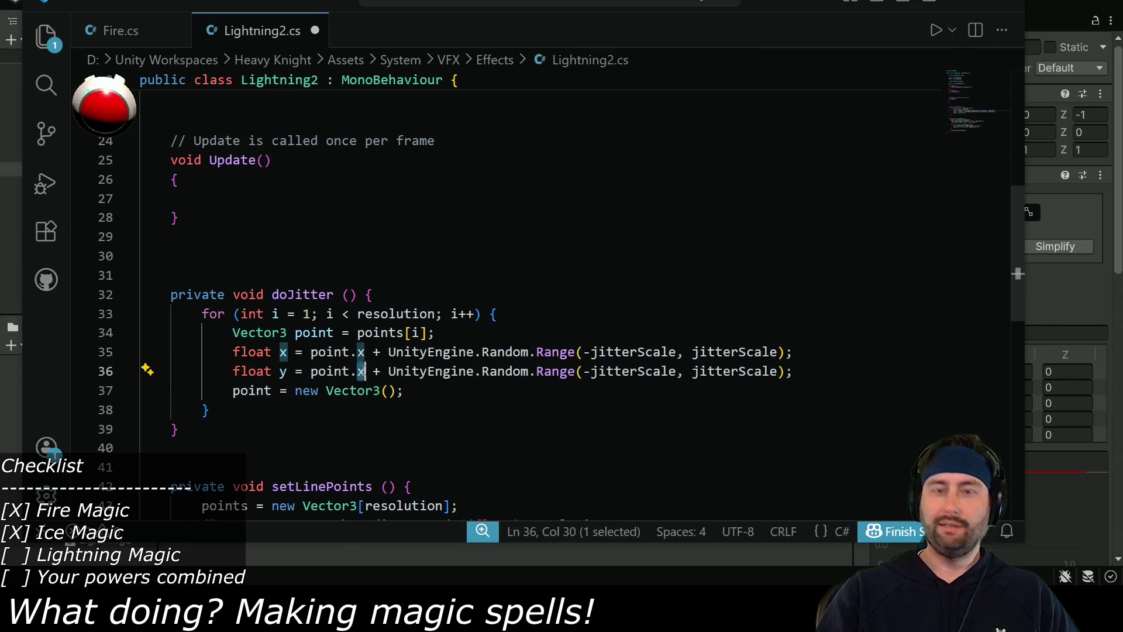
pyautogui.write('y')
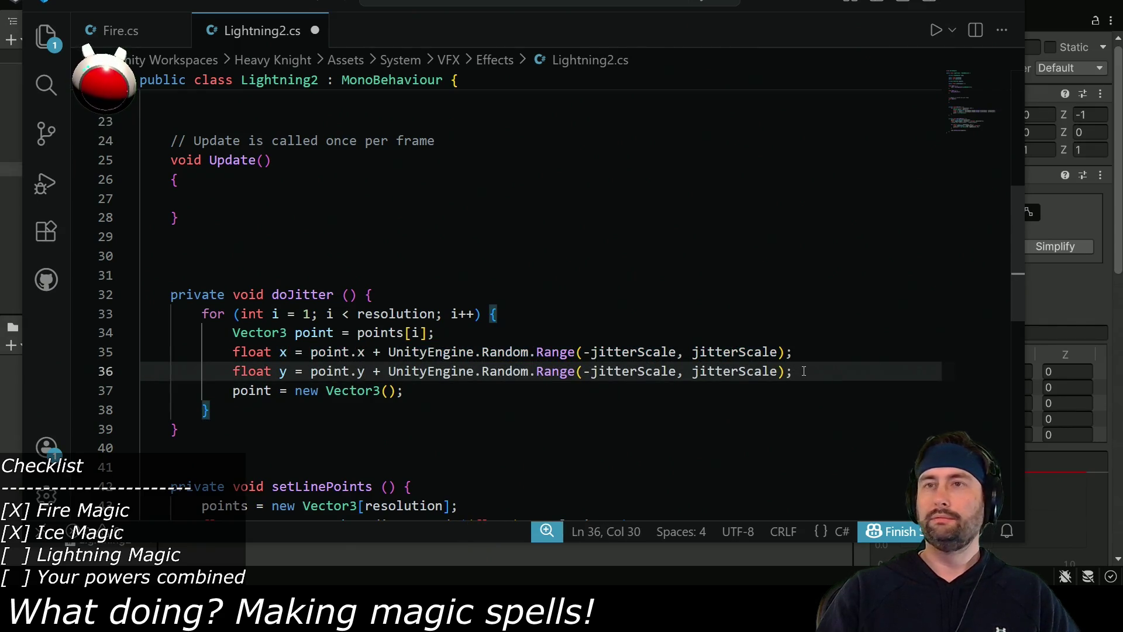
# Duplicate the y line as a float z jitter line.
pyautogui.press('Home')
pyautogui.hotkey('shift', 'End')
pyautogui.hotkey('ctrl', 'c')
pyautogui.press('End')
pyautogui.press('Return')
pyautogui.hotkey('ctrl', 'v')
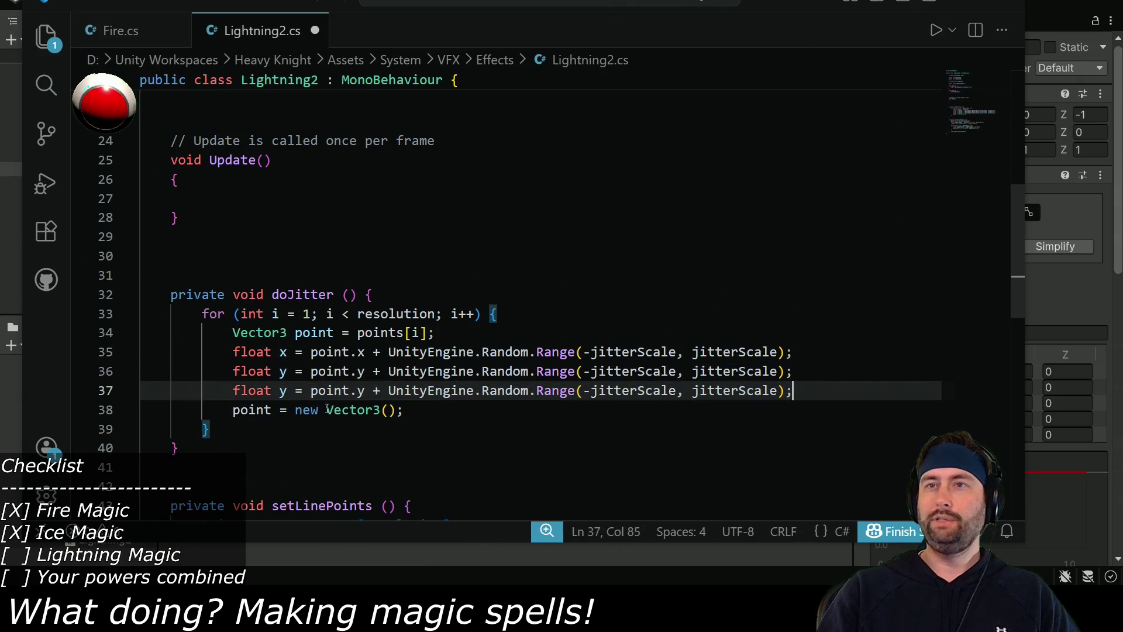
pyautogui.doubleClick(288, 392)
pyautogui.write('z')
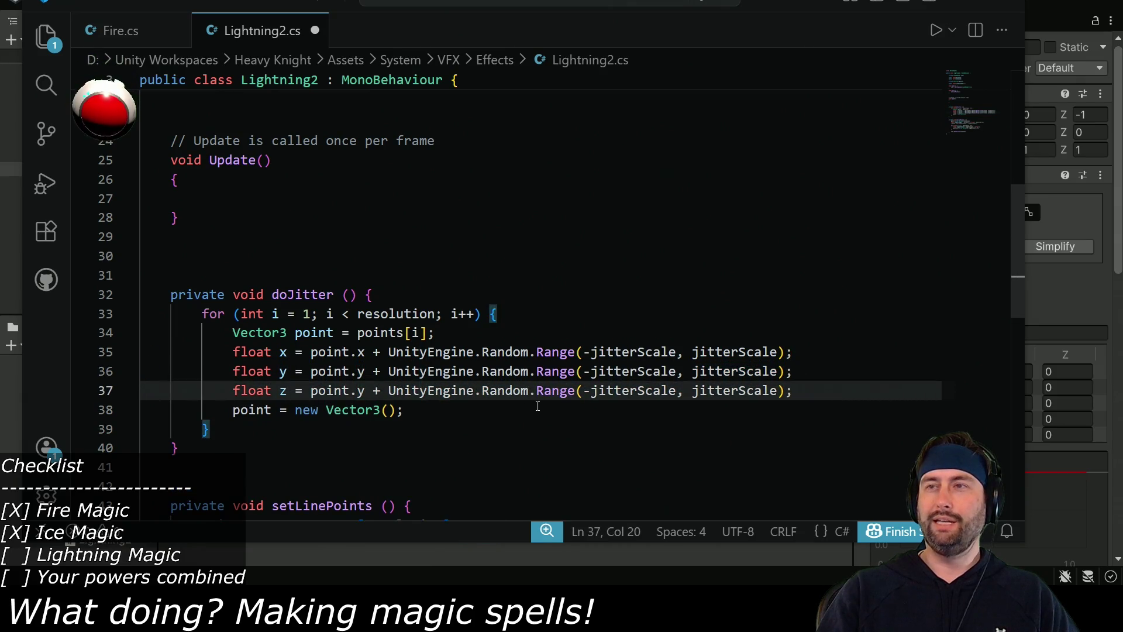
# Fill the point assignment as new Vector3(x, y, z).
pyautogui.click(538, 406)
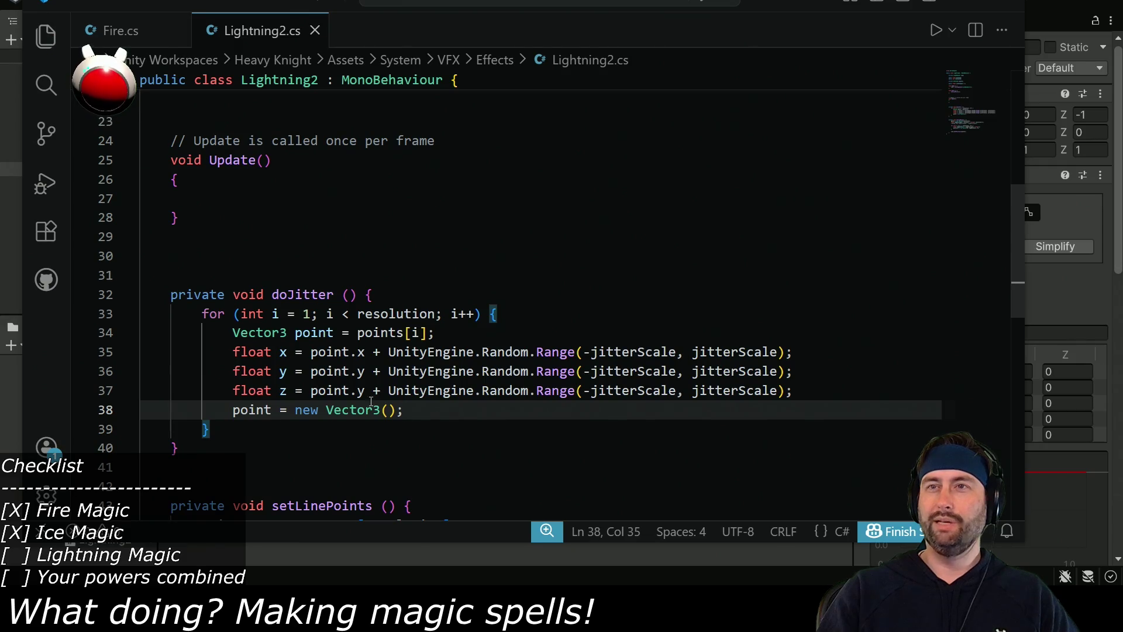
pyautogui.write('x, y, ')
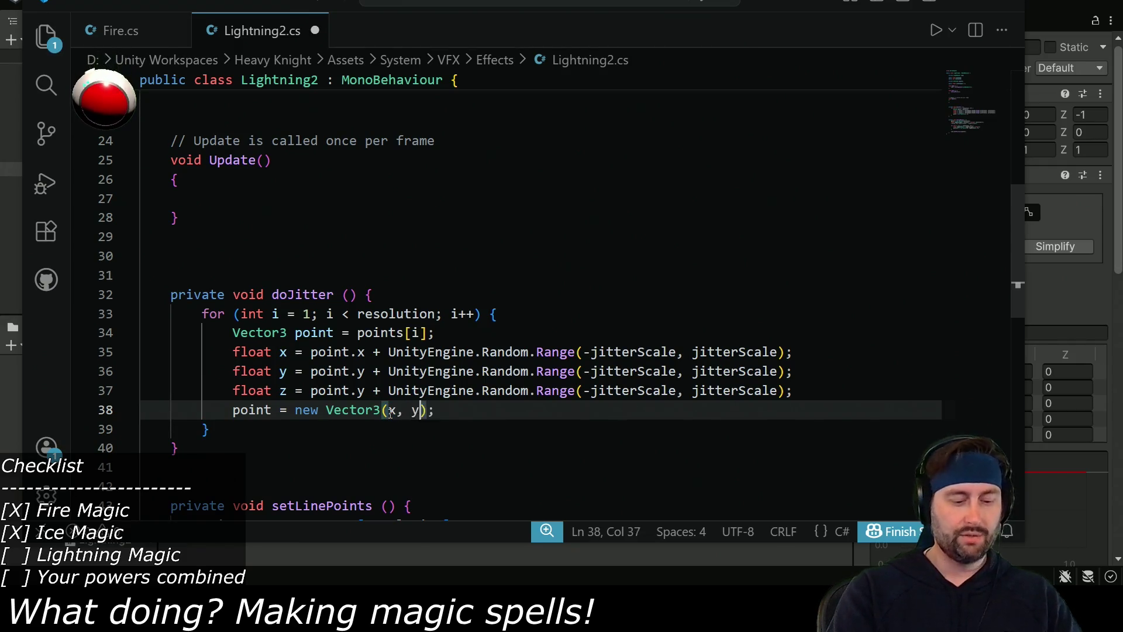
pyautogui.write('z')
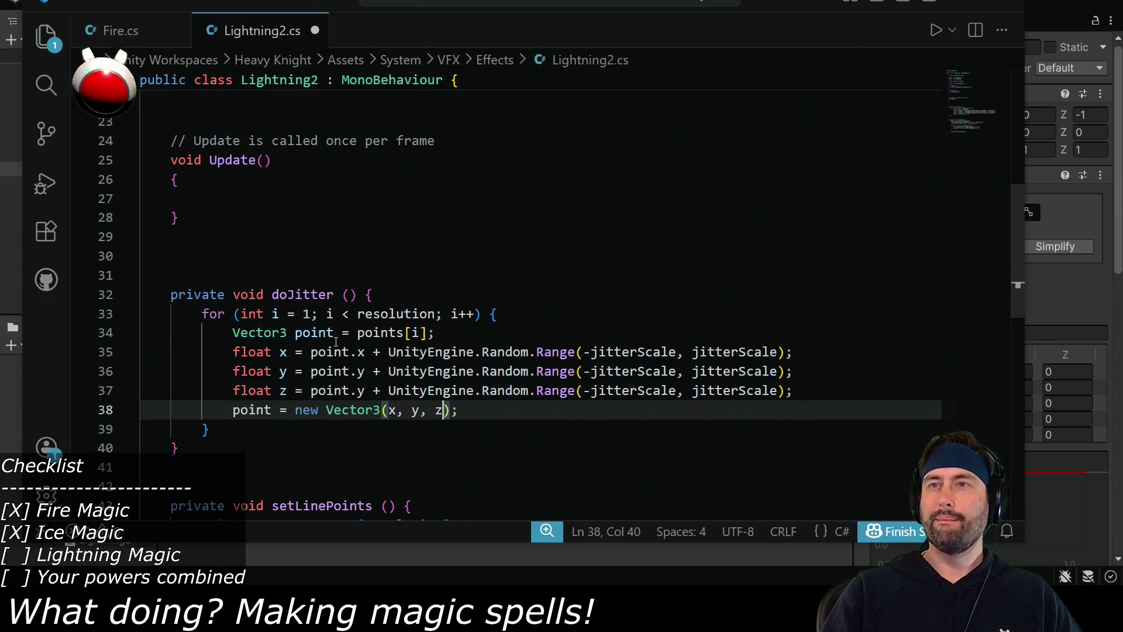
pyautogui.click(459, 410)
pyautogui.press('Return')
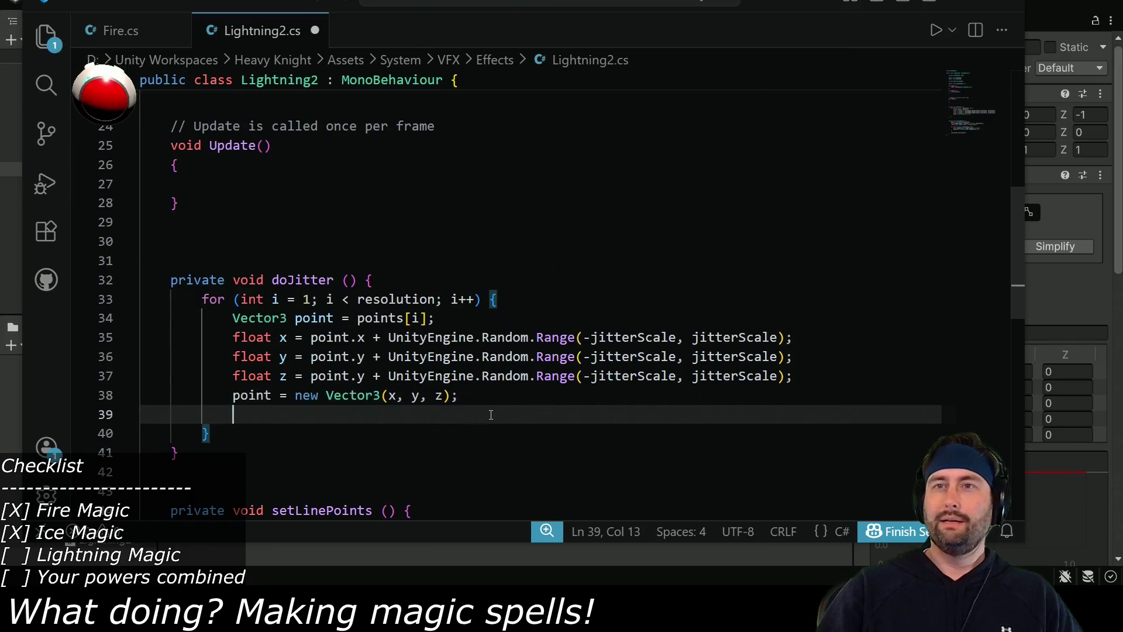
# Copy 'points = new Vector3[resolution];' to the top of doJitter.
pyautogui.click(409, 279)
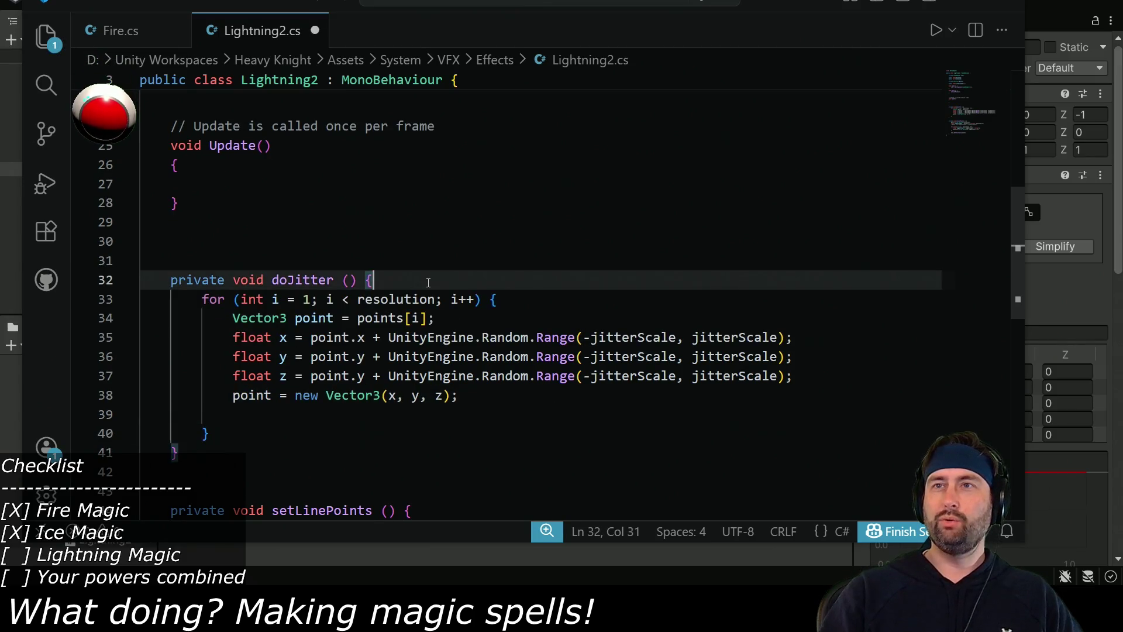
pyautogui.press('Return')
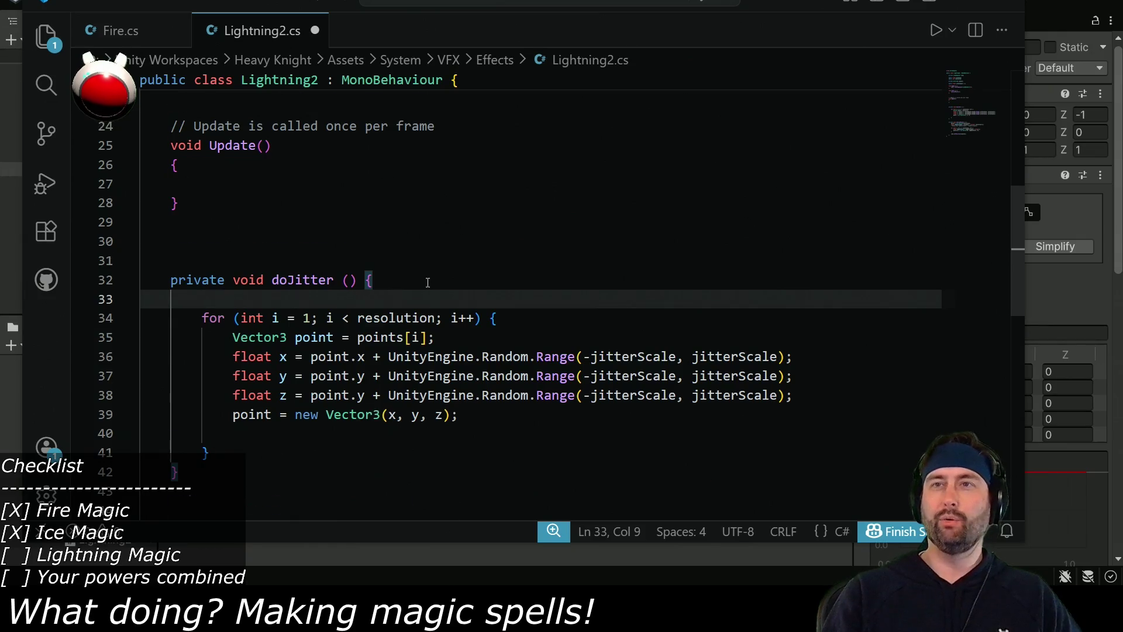
pyautogui.scroll(-3, 428, 283)
pyautogui.click(203, 374)
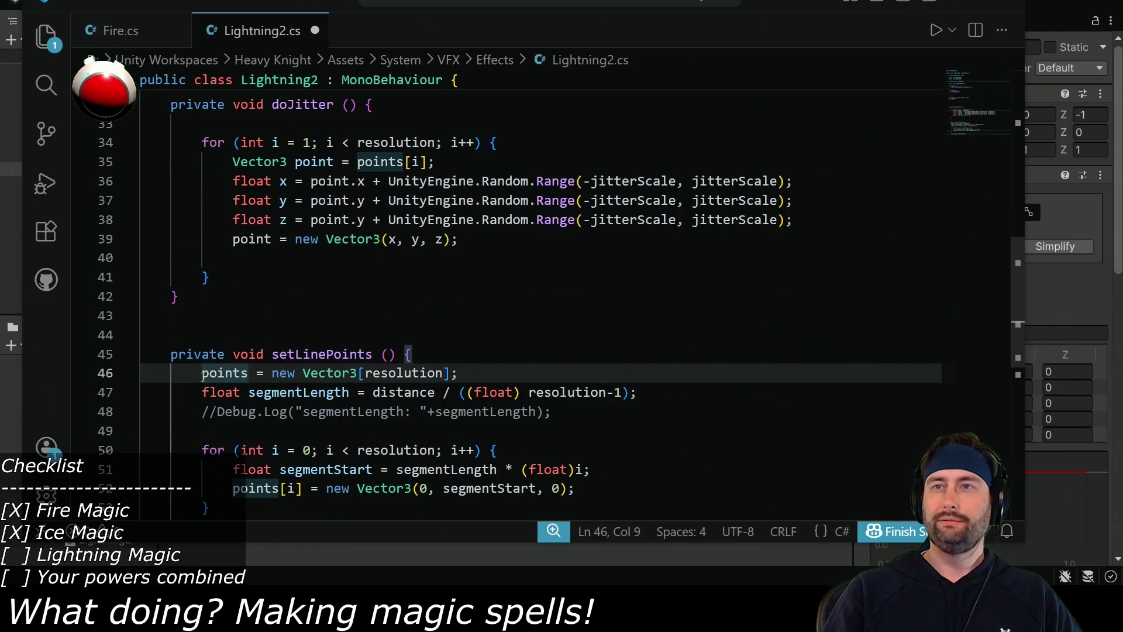
pyautogui.keyDown('shift'); pyautogui.click(519, 371); pyautogui.keyUp('shift')
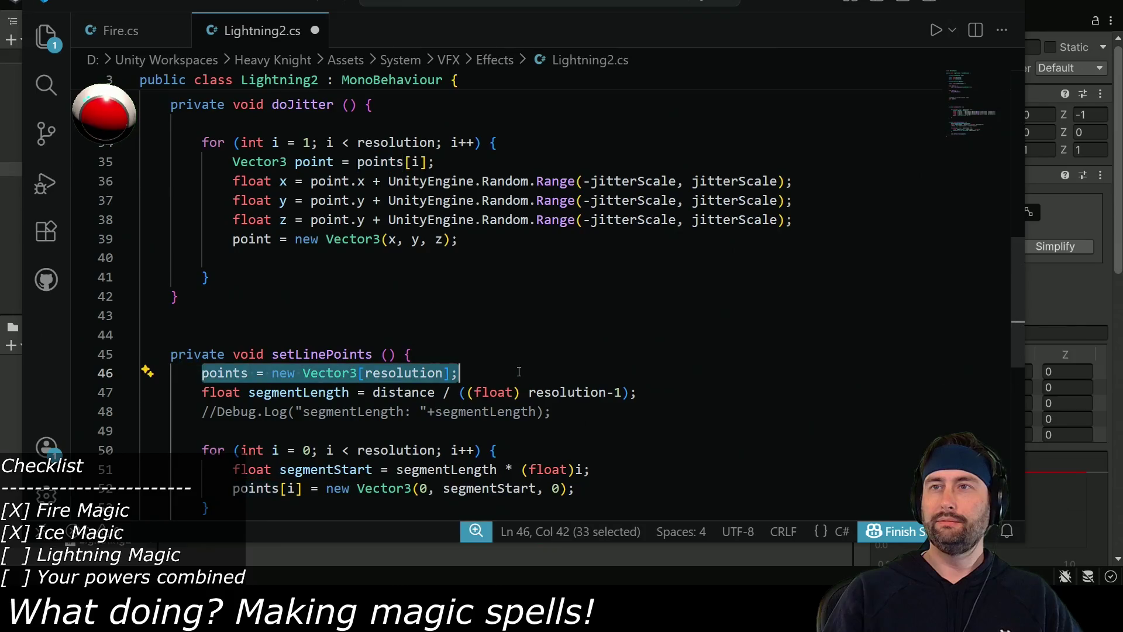
pyautogui.scroll(3, 261, 270)
pyautogui.hotkey('ctrl', 'c')
pyautogui.click(257, 278)
pyautogui.hotkey('ctrl', 'v')
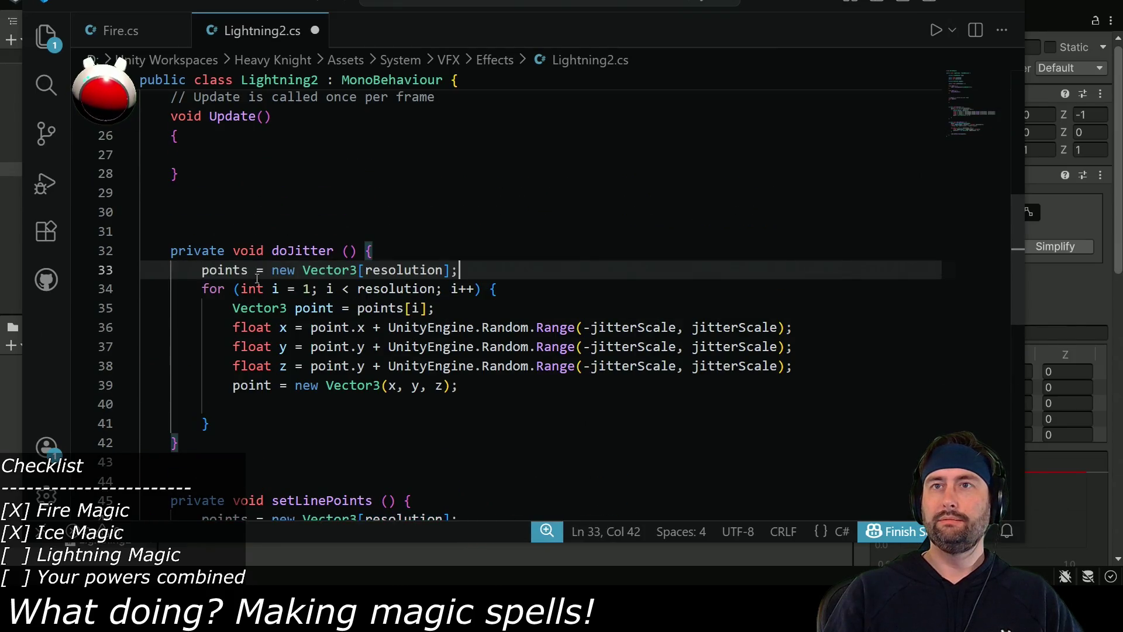
# Declare a local Vector3[] newPoints array and add newPoints[i] = point; at the loop's end.
pyautogui.click(202, 271)
pyautogui.write('tor3')
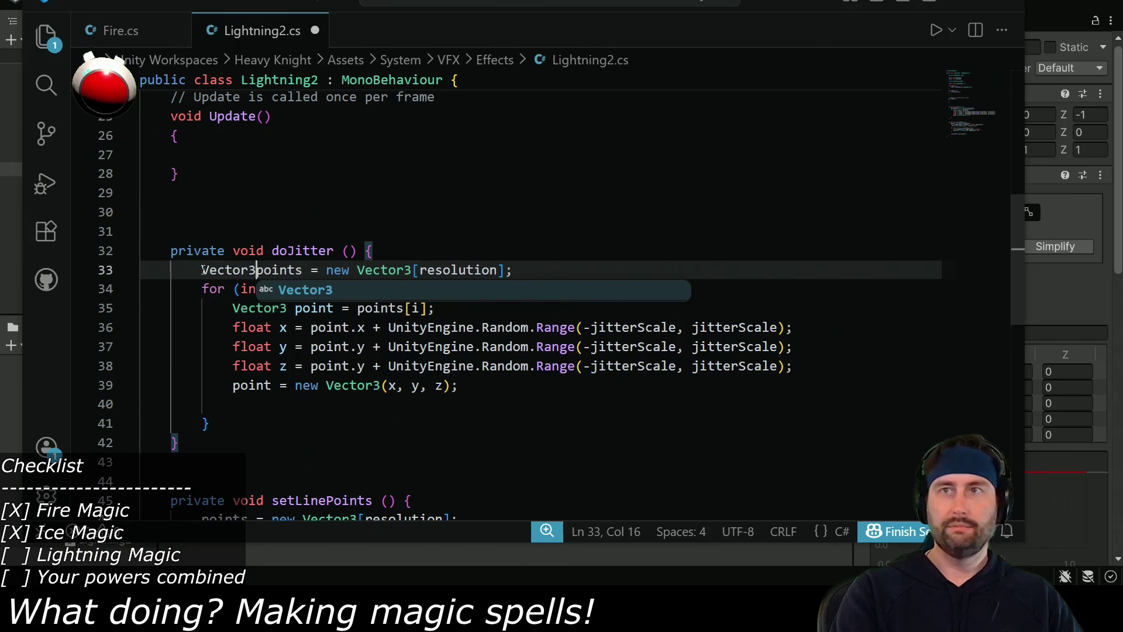
pyautogui.write('[] ')
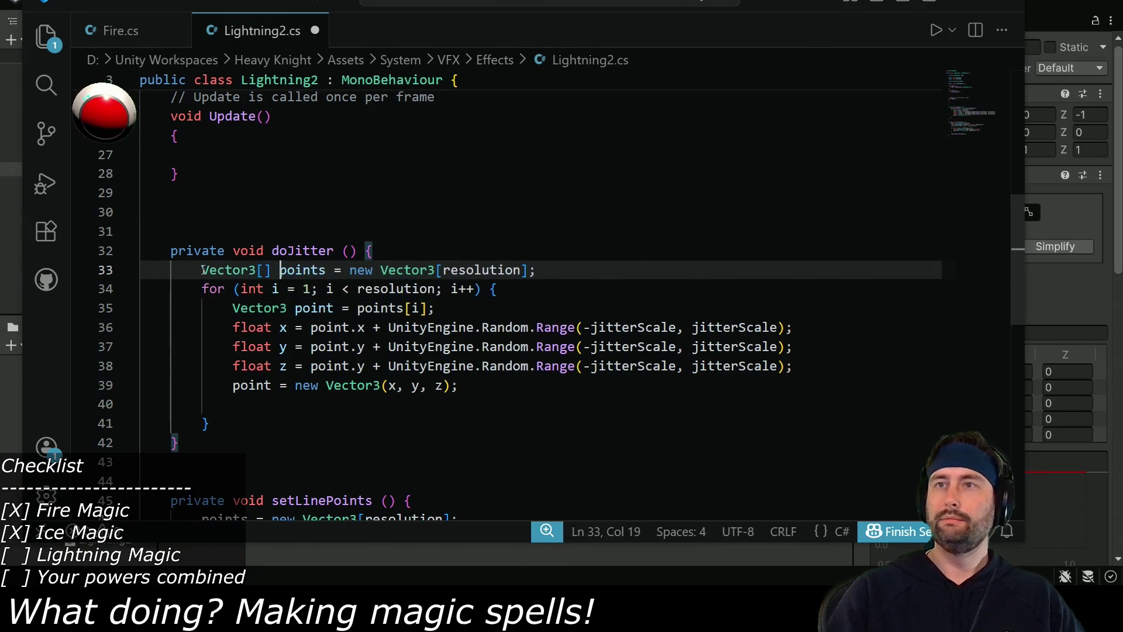
pyautogui.write('new')
pyautogui.hotkey('shift', 'Right')
pyautogui.write('P')
pyautogui.doubleClick(315, 272)
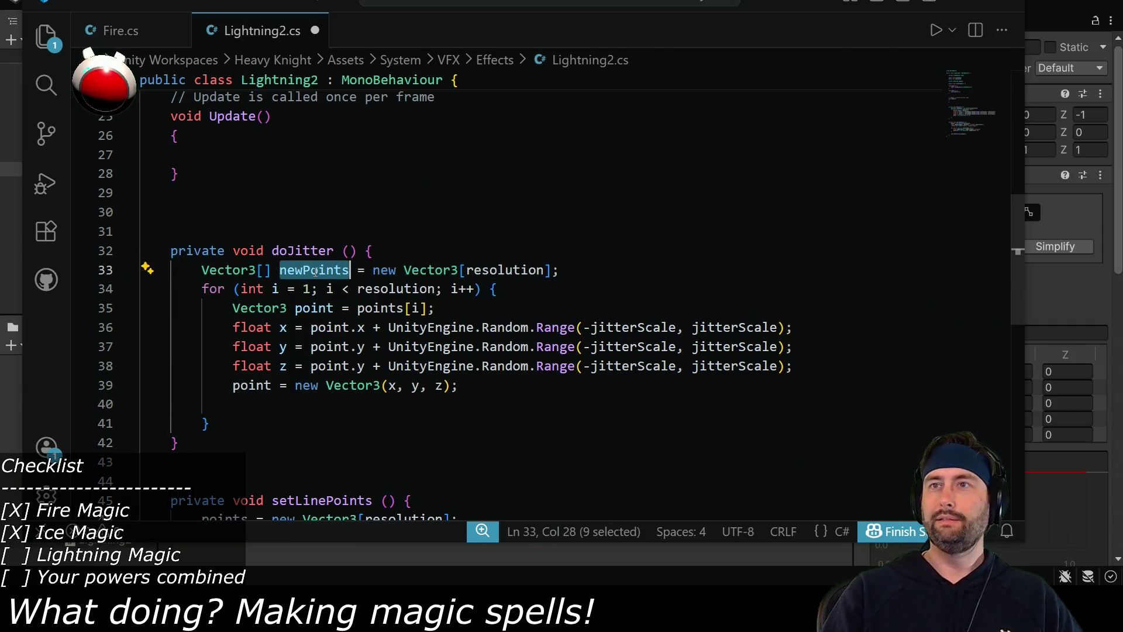
pyautogui.click(258, 411)
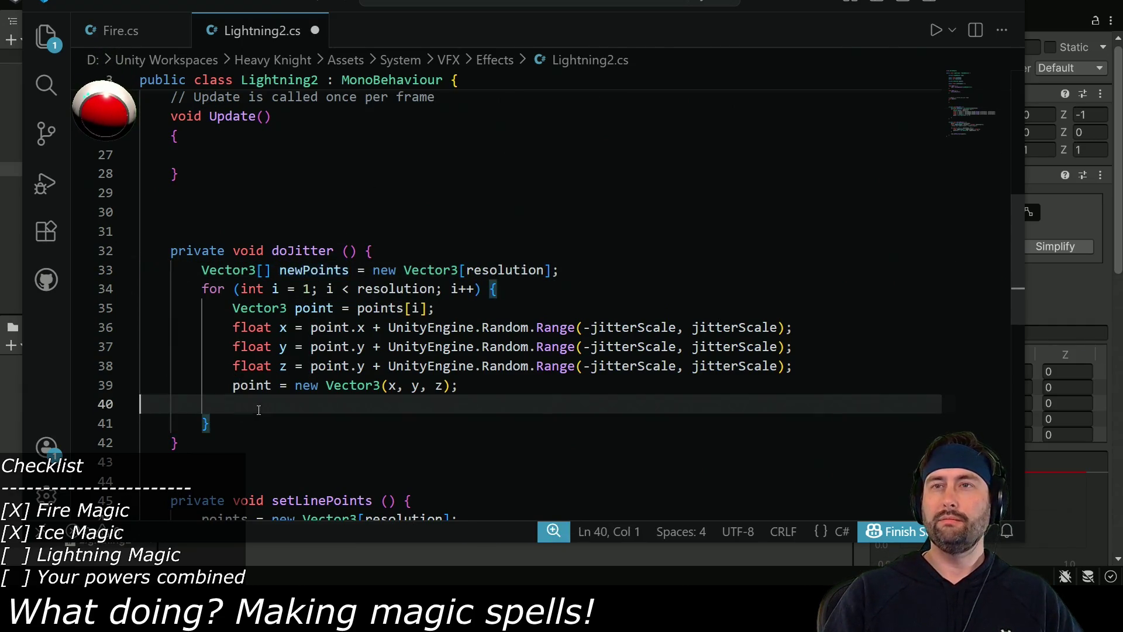
pyautogui.press('Tab')
pyautogui.press('Tab')
pyautogui.write('newPoints')
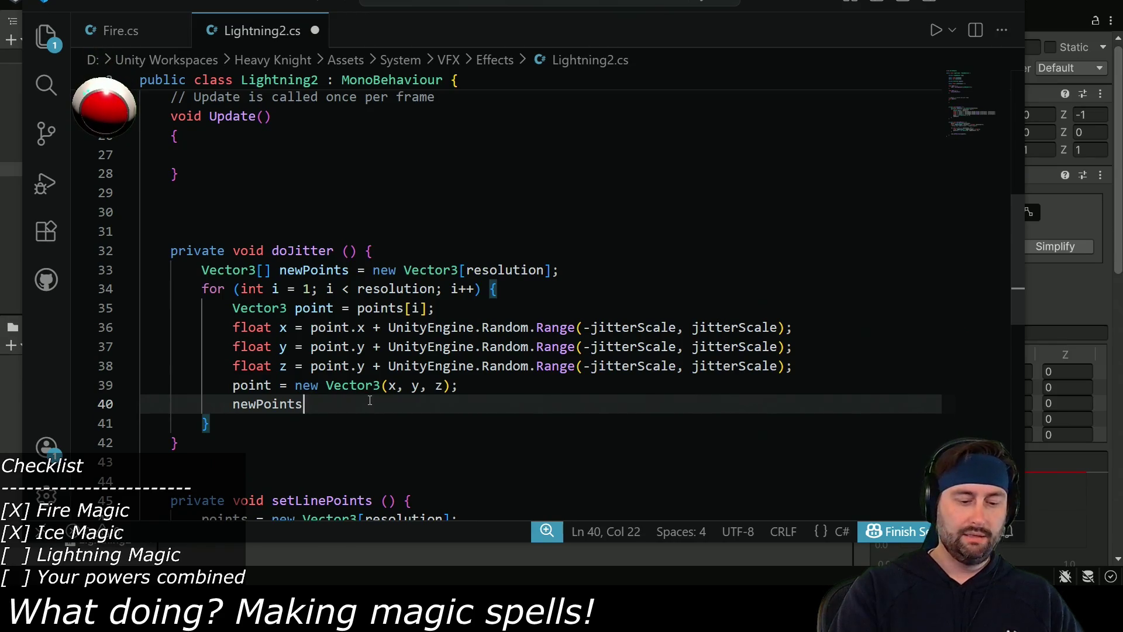
pyautogui.write('[i] = ')
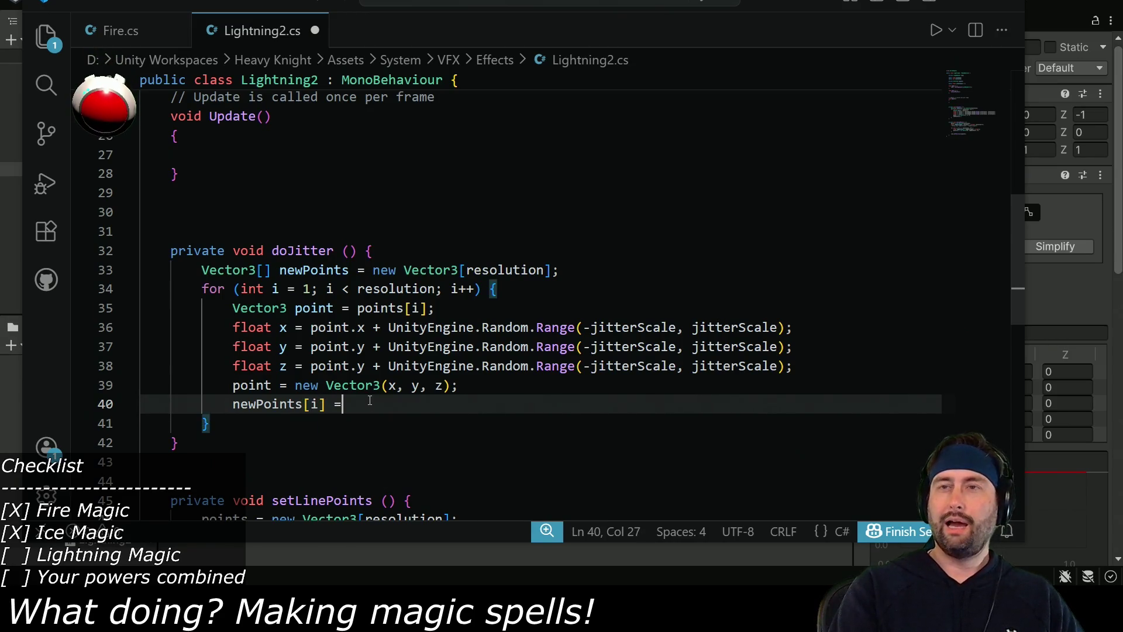
pyautogui.write('point')
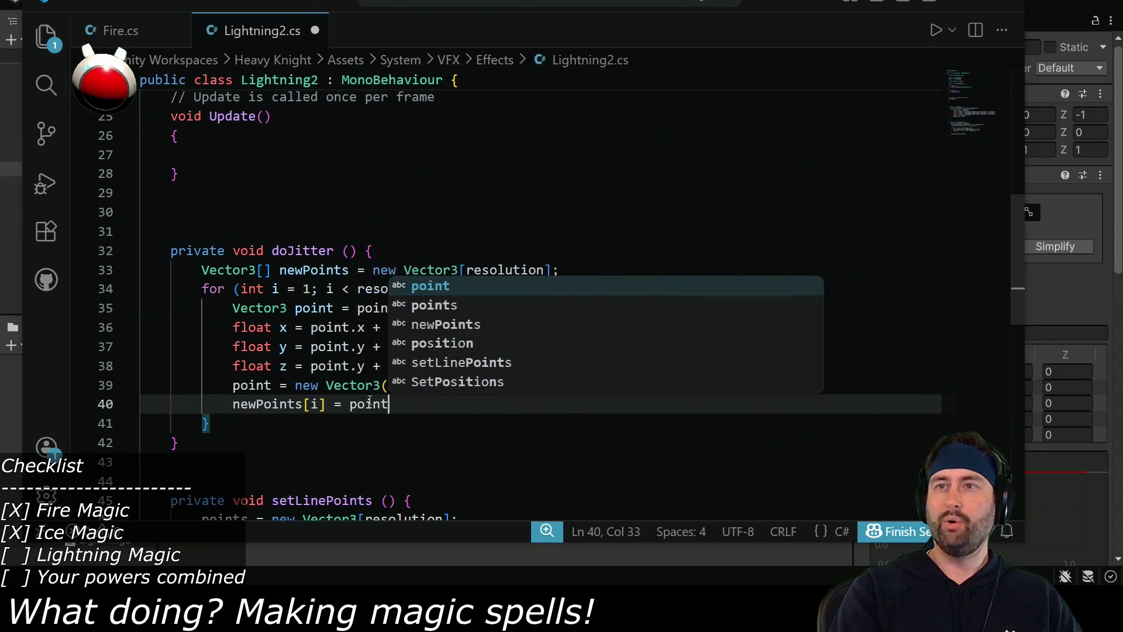
pyautogui.write(';')
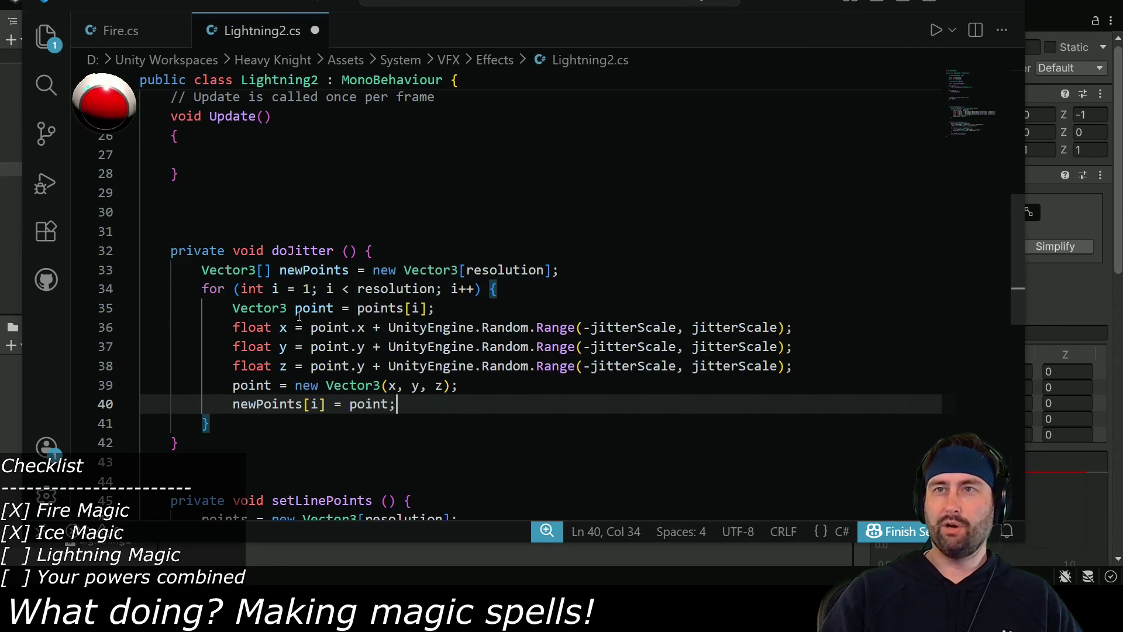
# Rename the jittered point variable to newPoint and use that name in its assignment.
pyautogui.click(297, 308)
pyautogui.write('new')
pyautogui.hotkey('shift', 'Right')
pyautogui.write('P')
pyautogui.doubleClick(320, 317)
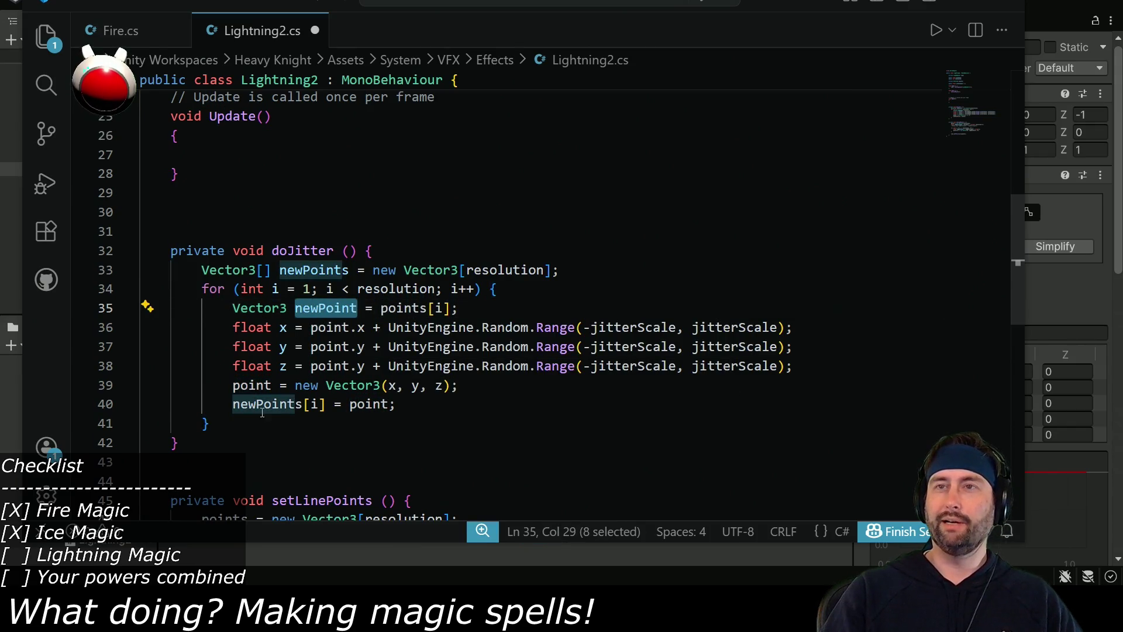
pyautogui.hotkey('ctrl', 'c')
pyautogui.doubleClick(247, 385)
pyautogui.hotkey('ctrl', 'v')
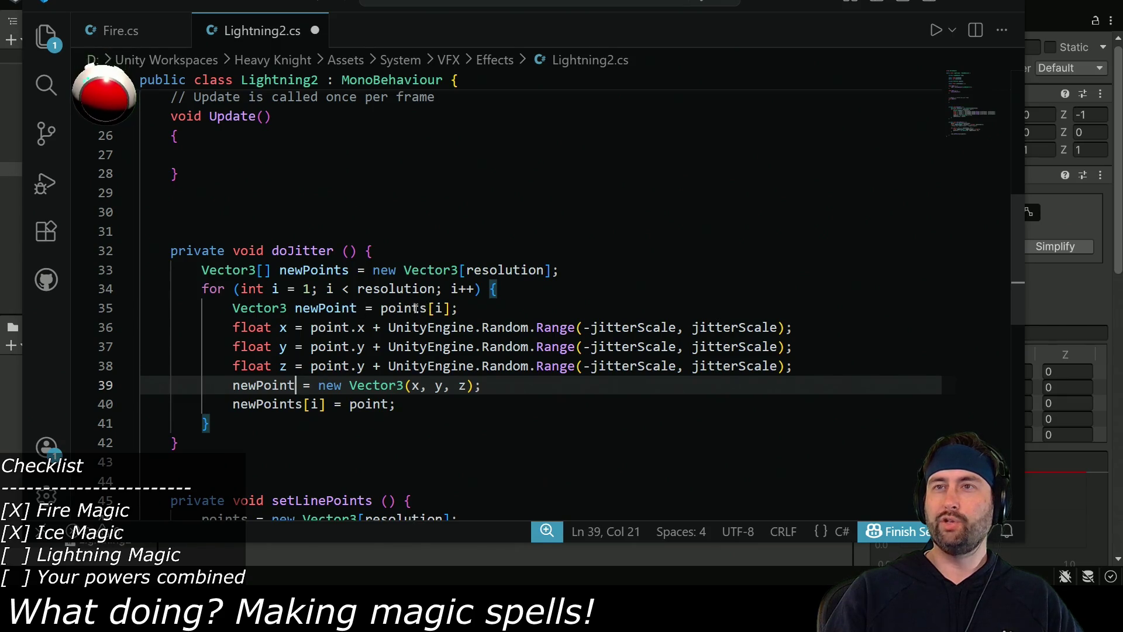
# Declare newPoint as a new Vector3 on its own line, restore the original point declaration, and save.
pyautogui.moveTo(233, 308)
pyautogui.mouseDown()
pyautogui.moveTo(310, 309)
pyautogui.moveTo(295, 309)
pyautogui.mouseUp()
pyautogui.hotkey('ctrl', 'x')
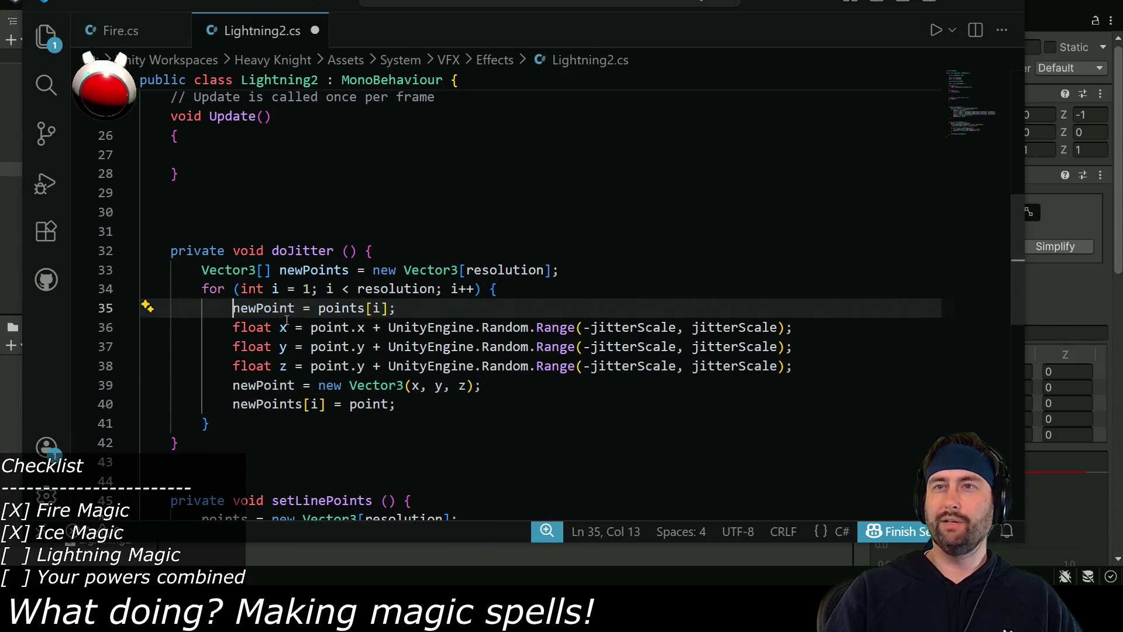
pyautogui.click(234, 385)
pyautogui.hotkey('ctrl', 'v')
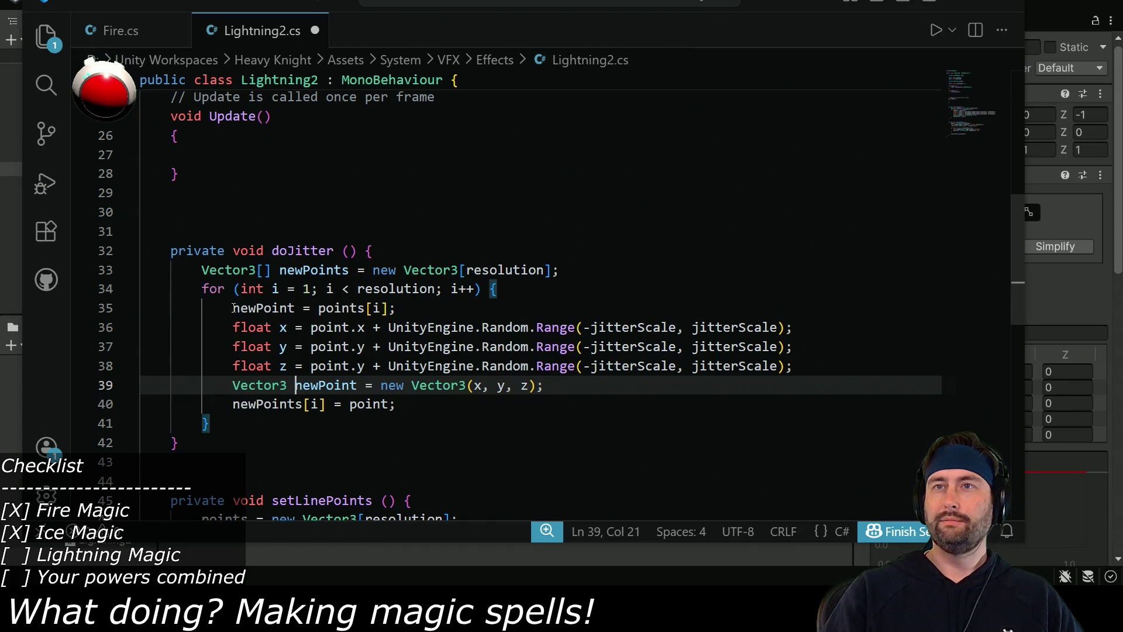
pyautogui.moveTo(234, 308); pyautogui.dragTo(267, 311)
pyautogui.write('Vector3')
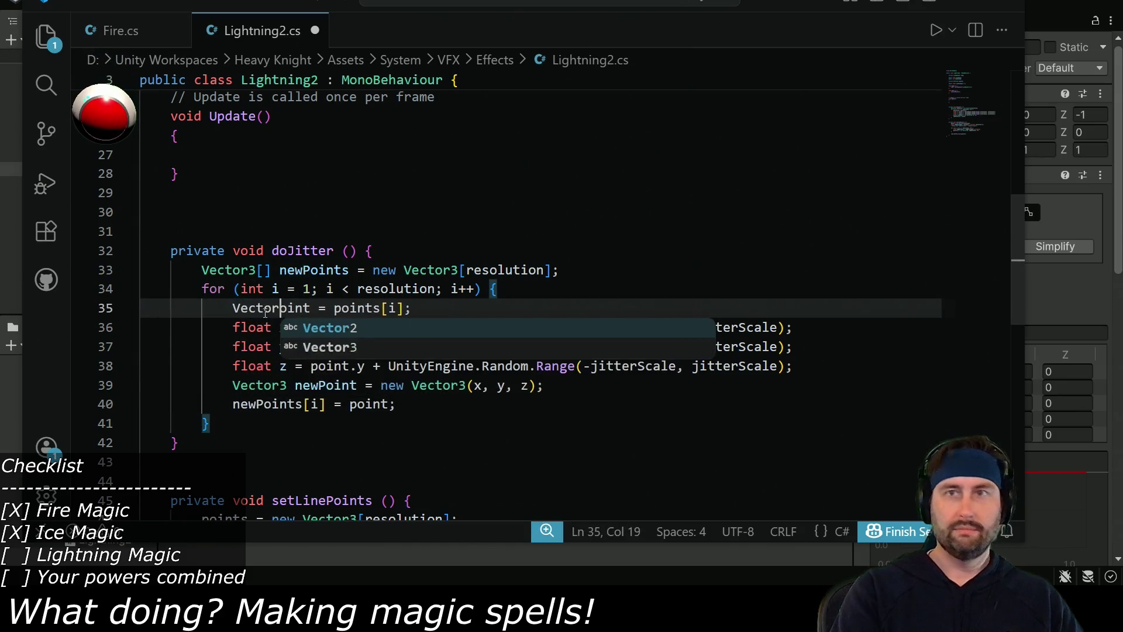
pyautogui.write(' p')
pyautogui.hotkey('ctrl', 's')
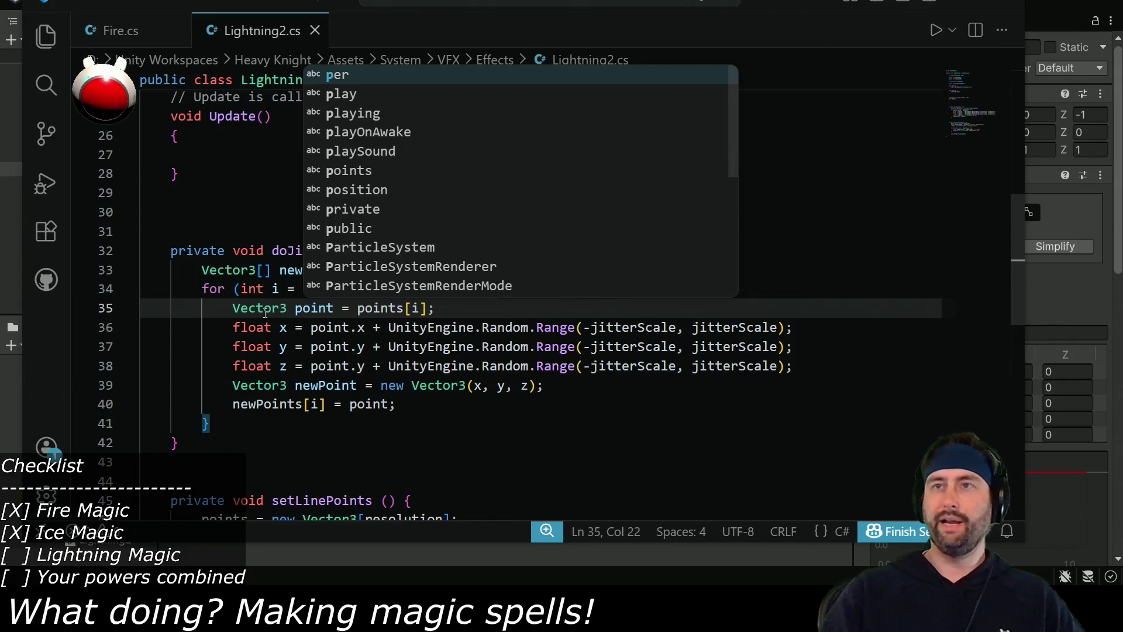
# Change line 40 to newPoints[i] = newPoint; so the jittered value is stored.
pyautogui.click(298, 322)
pyautogui.moveTo(377, 309); pyautogui.dragTo(383, 308)
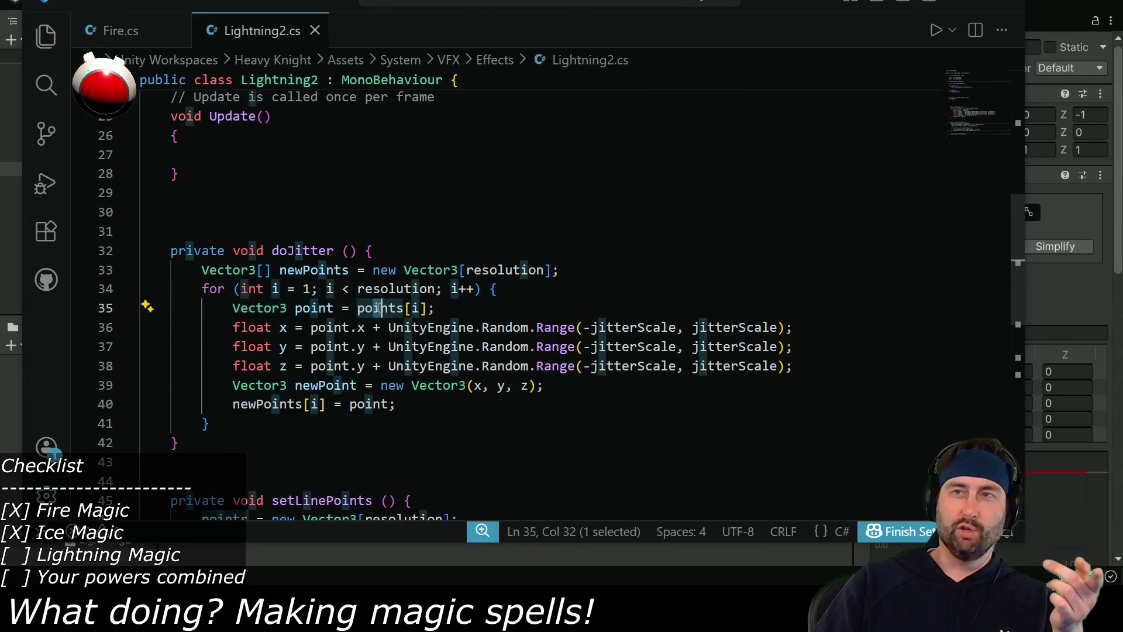
pyautogui.moveTo(232, 327); pyautogui.dragTo(321, 363)
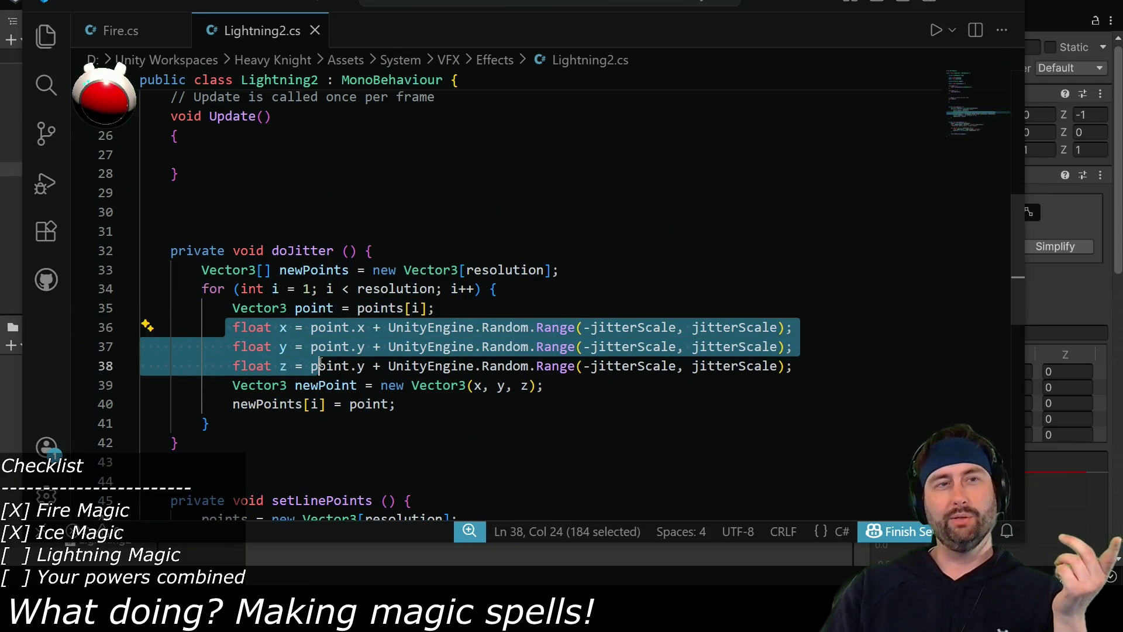
pyautogui.click(322, 305)
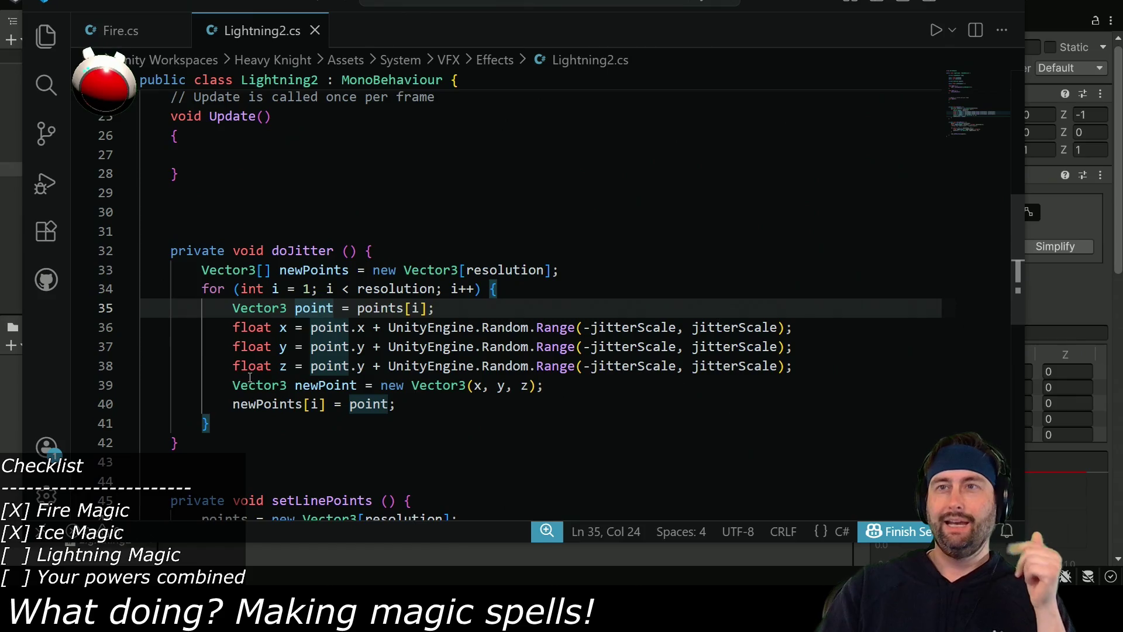
pyautogui.moveTo(233, 384); pyautogui.dragTo(359, 383)
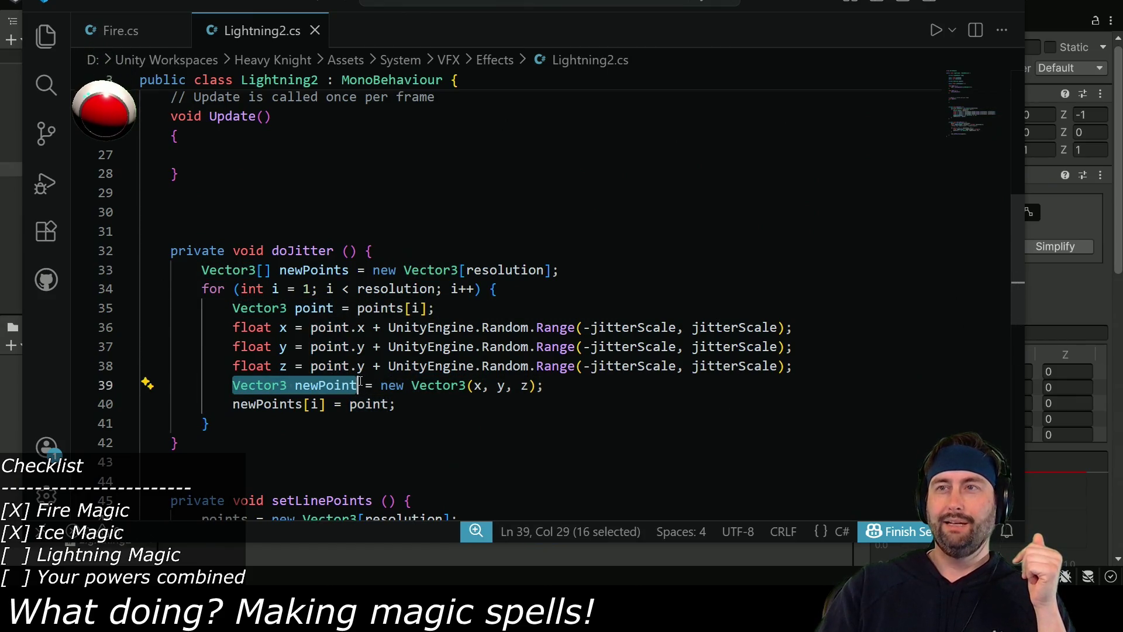
pyautogui.doubleClick(313, 385)
pyautogui.hotkey('ctrl', 'c')
pyautogui.doubleClick(353, 403)
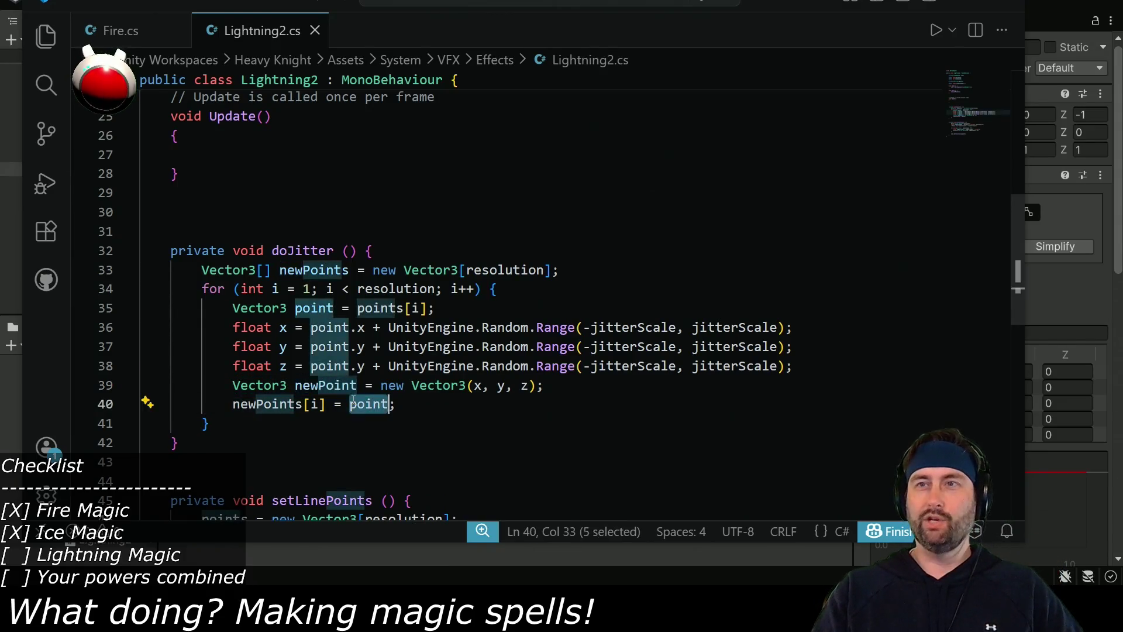
pyautogui.hotkey('ctrl', 'v')
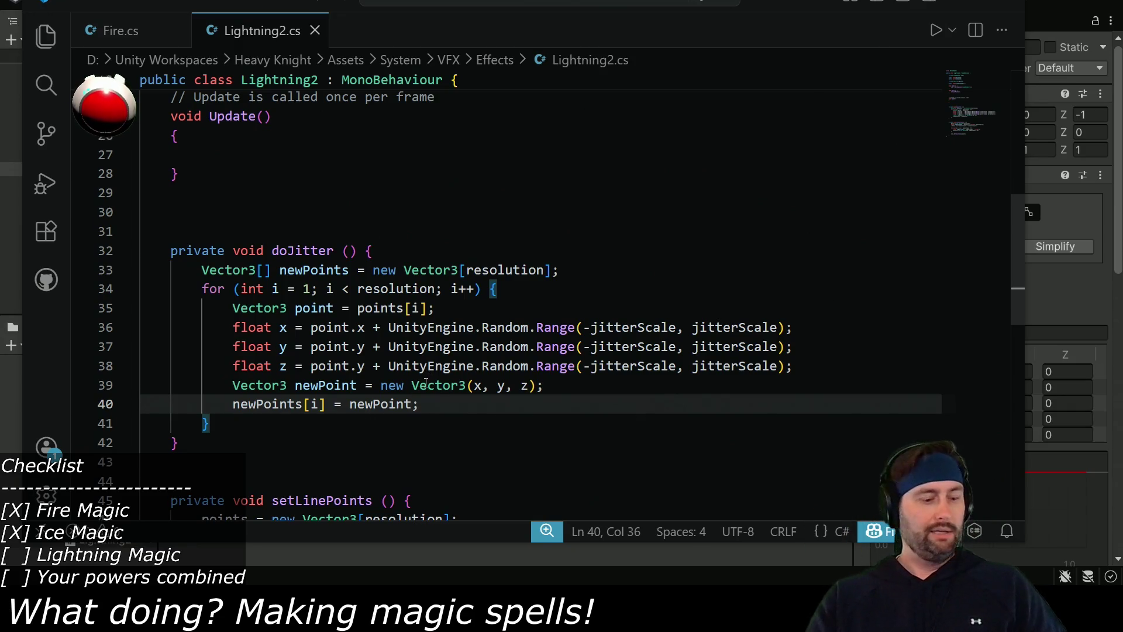
pyautogui.click(237, 418)
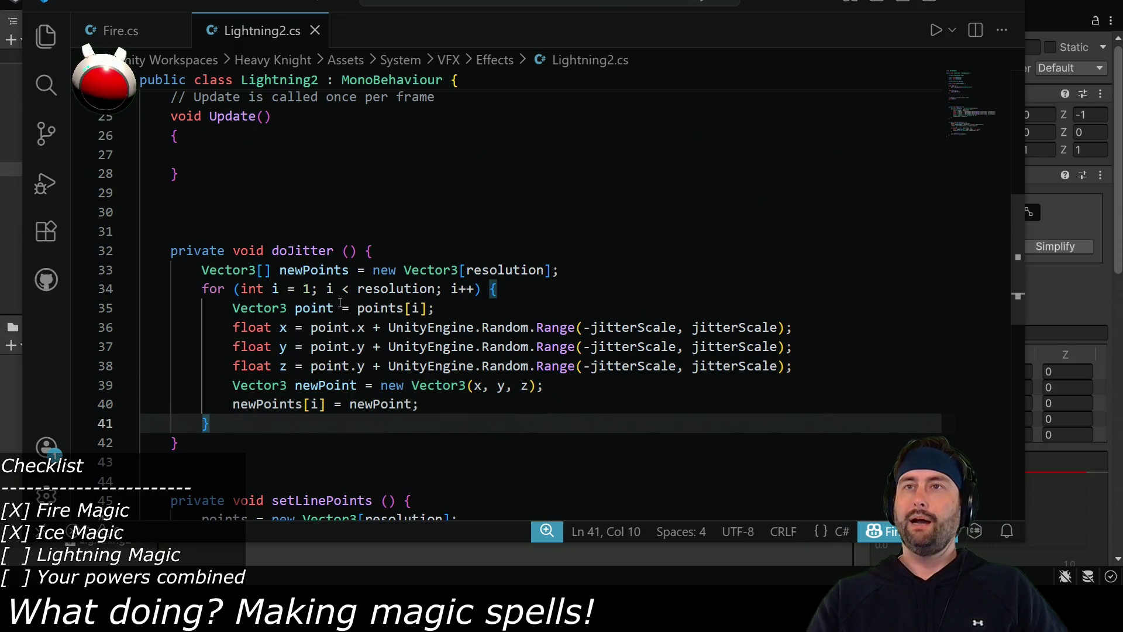
pyautogui.click(522, 286)
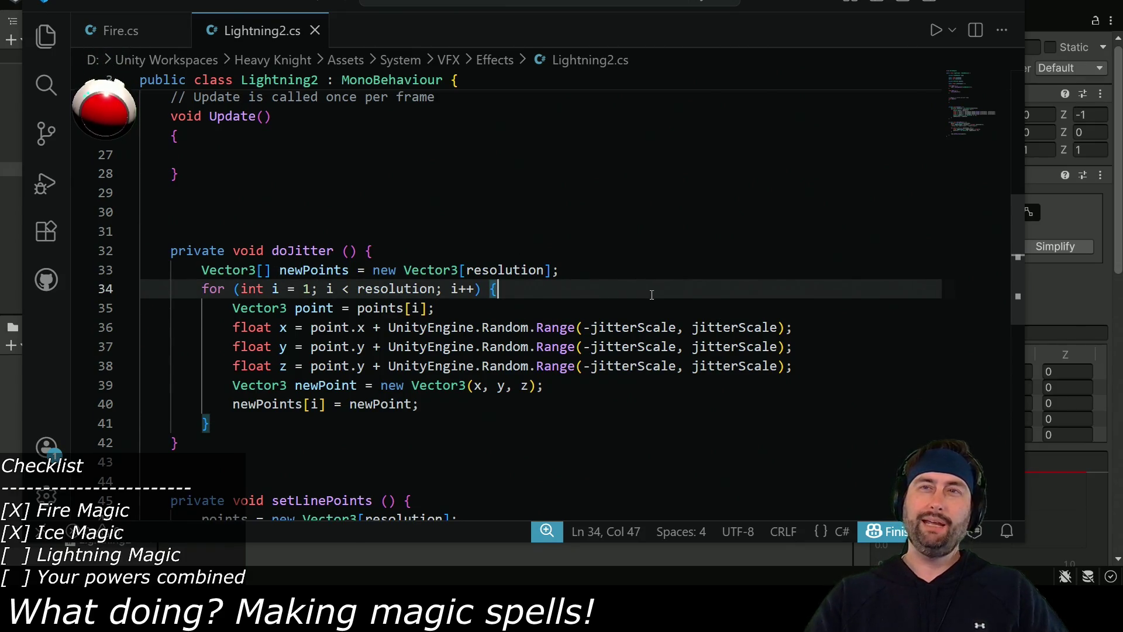
# Start the loop at i = 0 and open an if (i != 0) { block at the top of its body.
pyautogui.press('Return')
pyautogui.write('if (')
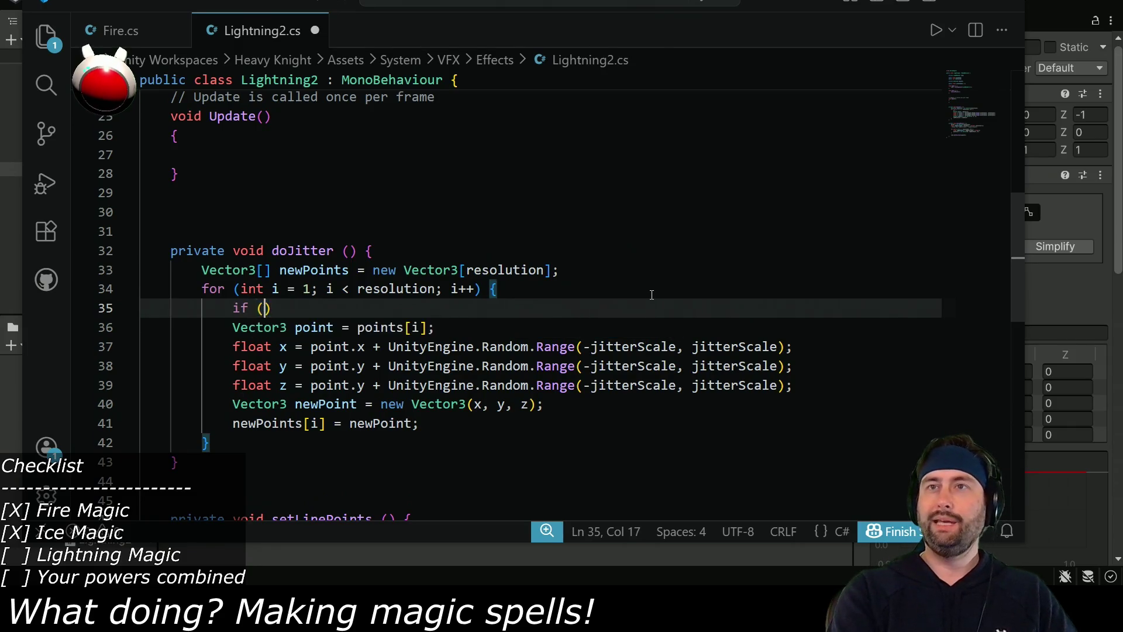
pyautogui.doubleClick(308, 288)
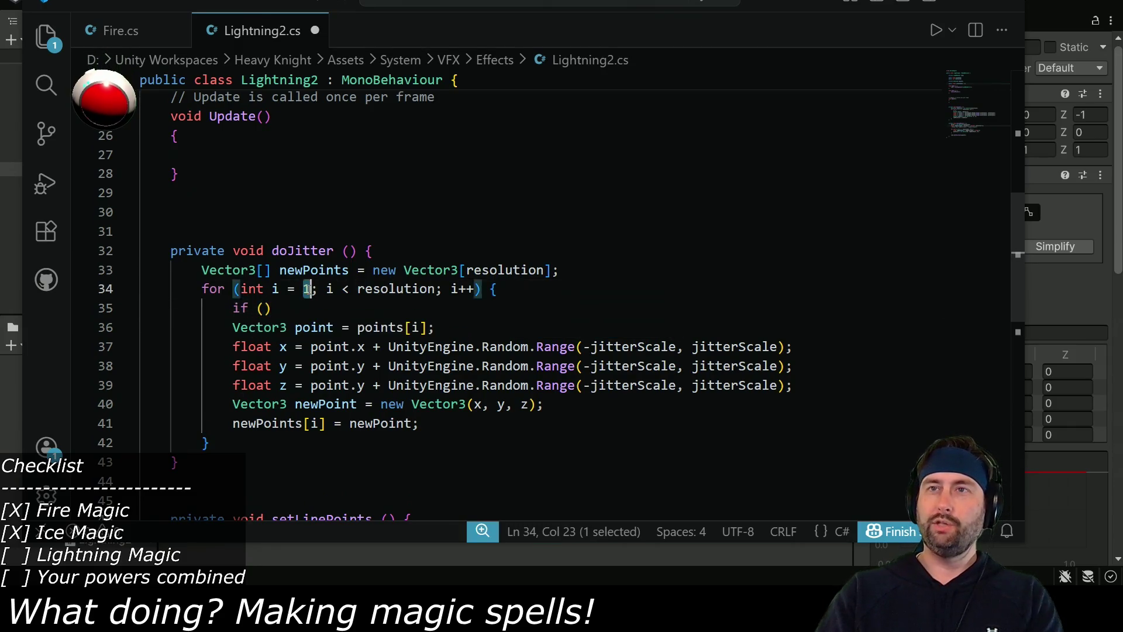
pyautogui.write('0')
pyautogui.click(265, 307)
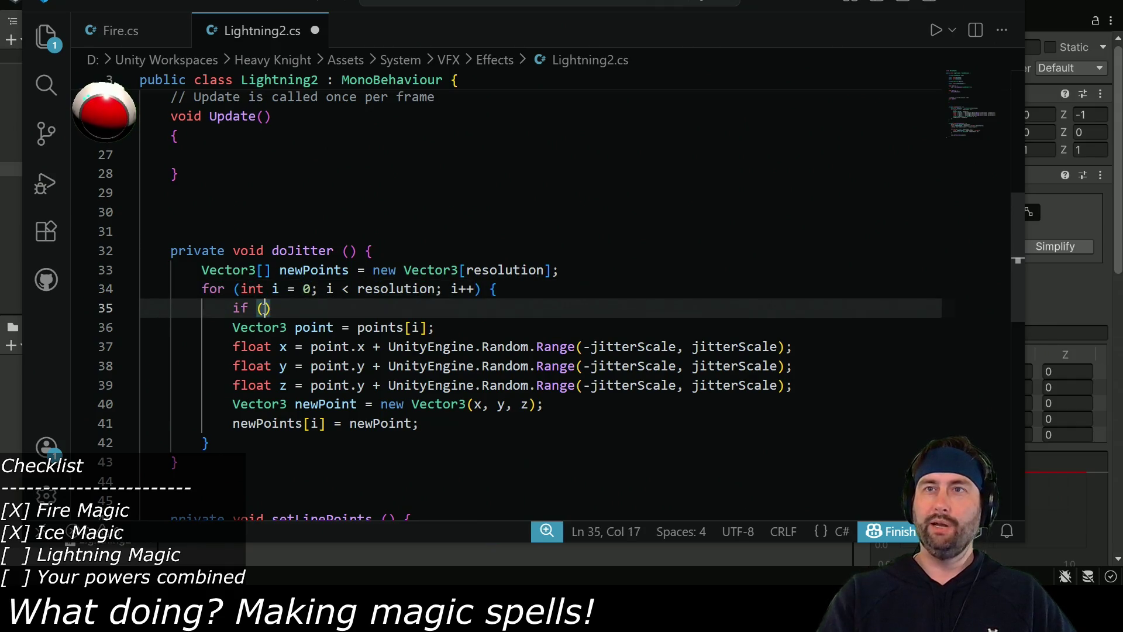
pyautogui.write('i !')
pyautogui.write('= 0')
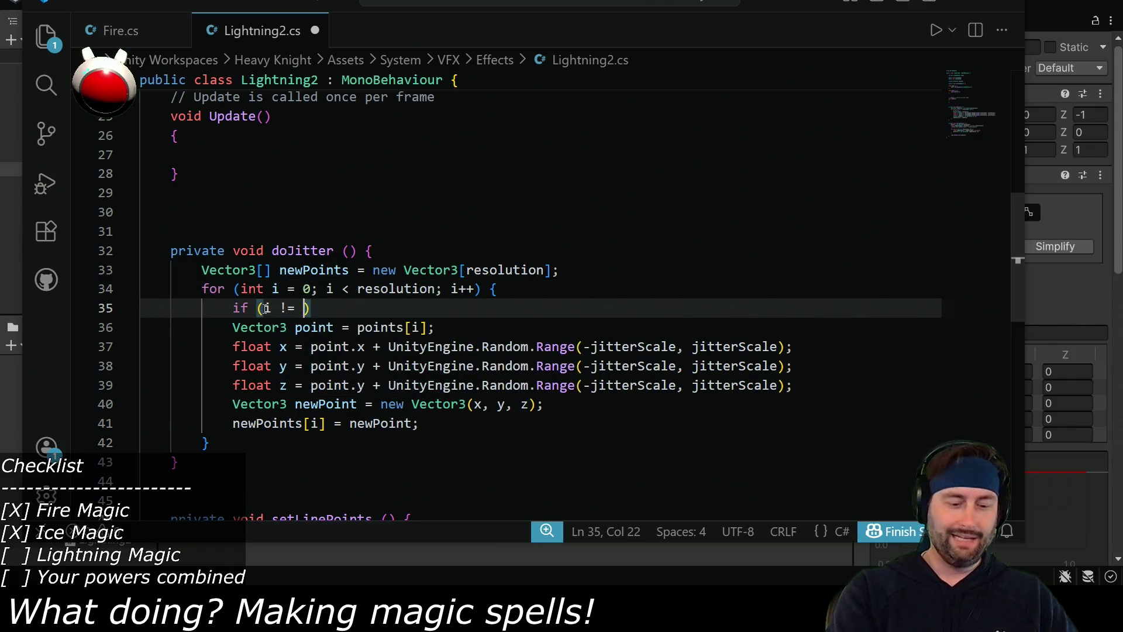
pyautogui.write(') {')
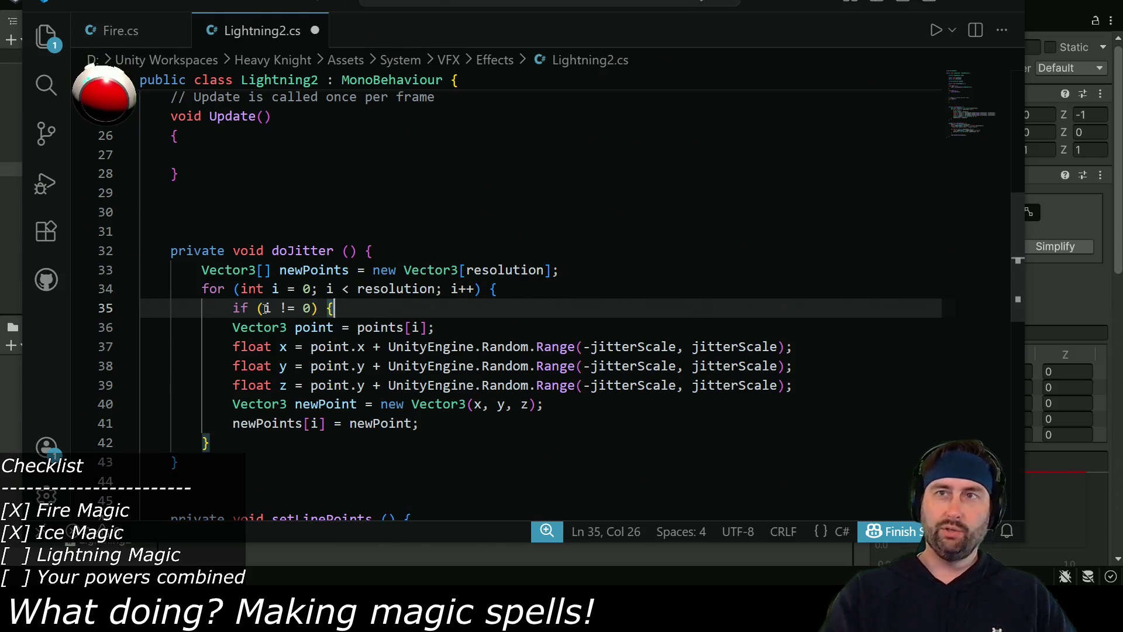
# Close the if block after the last statement and indent its body one level.
pyautogui.click(437, 423)
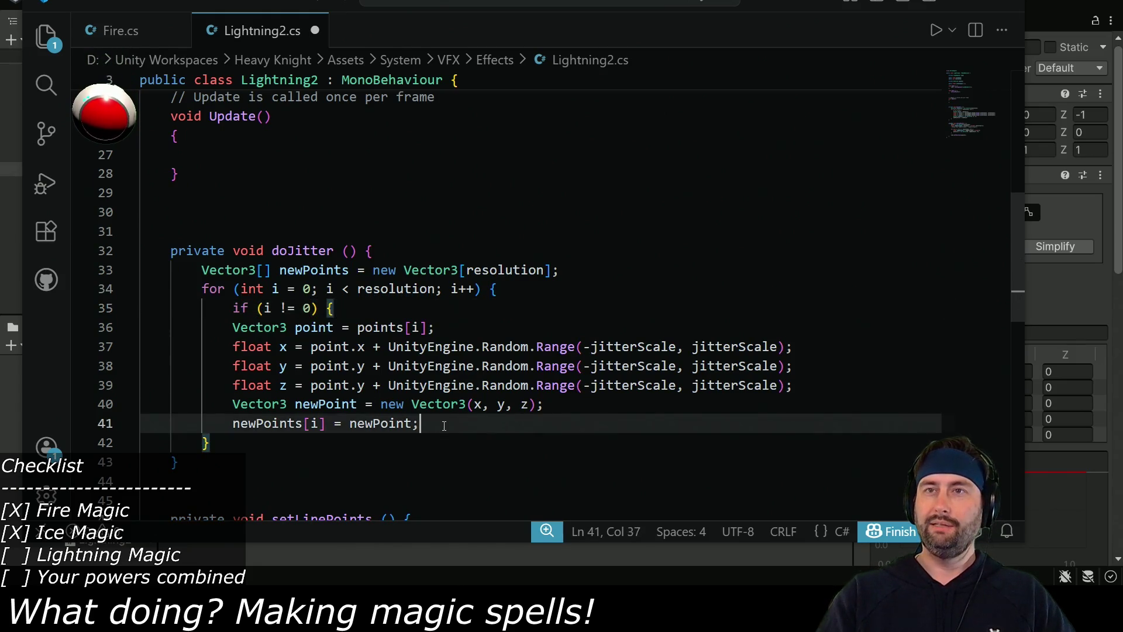
pyautogui.press('Return')
pyautogui.scroll(-1, 438, 424)
pyautogui.write('}')
pyautogui.press('Up')
pyautogui.hotkey('shift', 'Up')
pyautogui.hotkey('shift', 'Up')
pyautogui.hotkey('shift', 'Up')
pyautogui.hotkey('shift', 'Up')
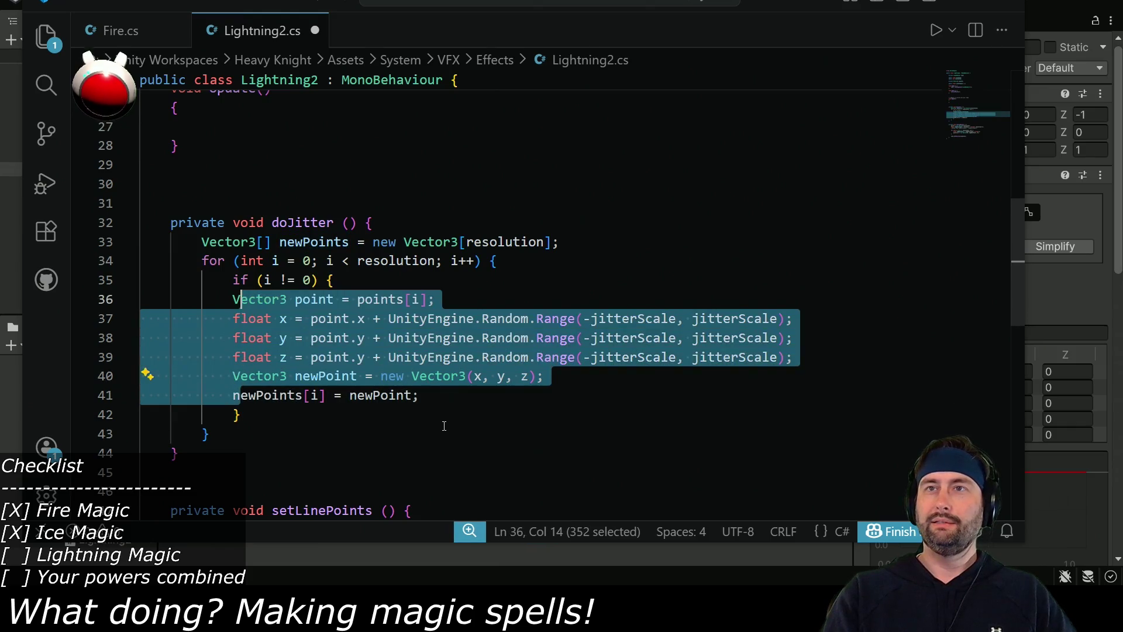
pyautogui.press('Tab')
# Add an else block containing a copy of the newPoints[i] assignment.
pyautogui.click(262, 415)
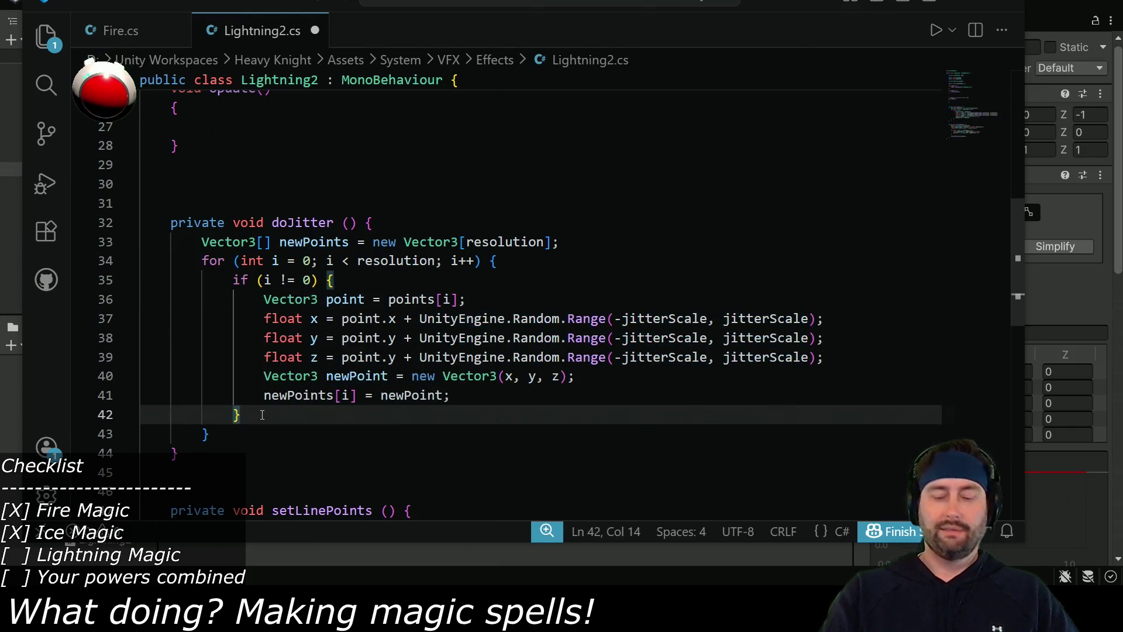
pyautogui.press('Return')
pyautogui.write('else {')
pyautogui.press('Return')
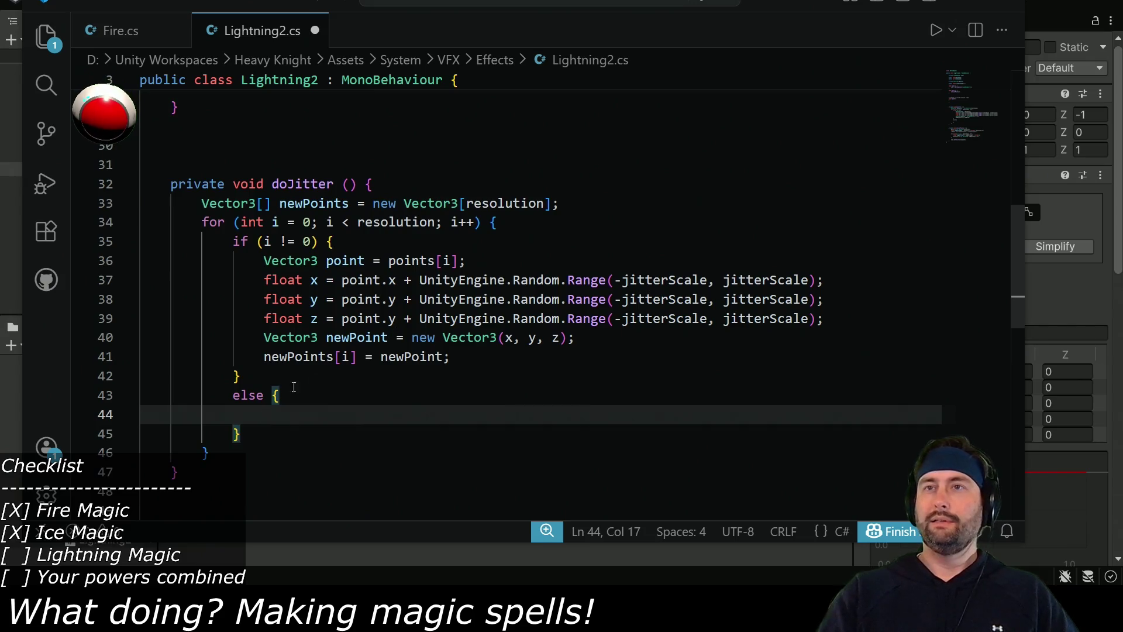
pyautogui.moveTo(264, 356); pyautogui.dragTo(460, 353)
pyautogui.hotkey('ctrl', 'c')
pyautogui.click(256, 415)
pyautogui.hotkey('ctrl', 'v')
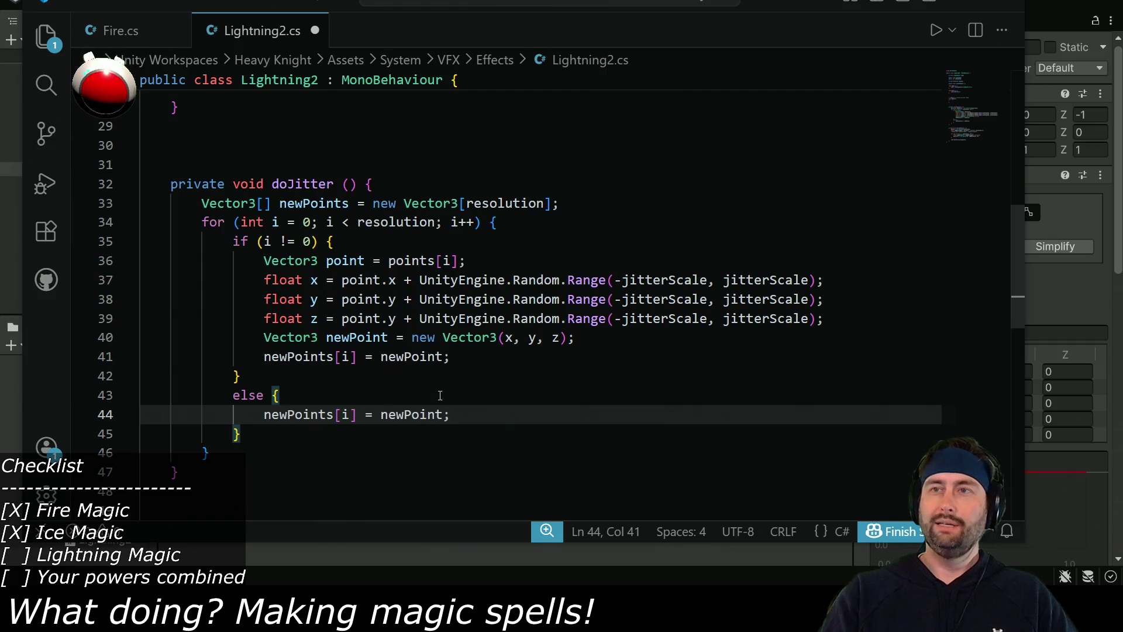
# Make the else block assign newPoints[i] = points[i] so the first point stays unjittered.
pyautogui.moveTo(389, 262); pyautogui.dragTo(461, 260)
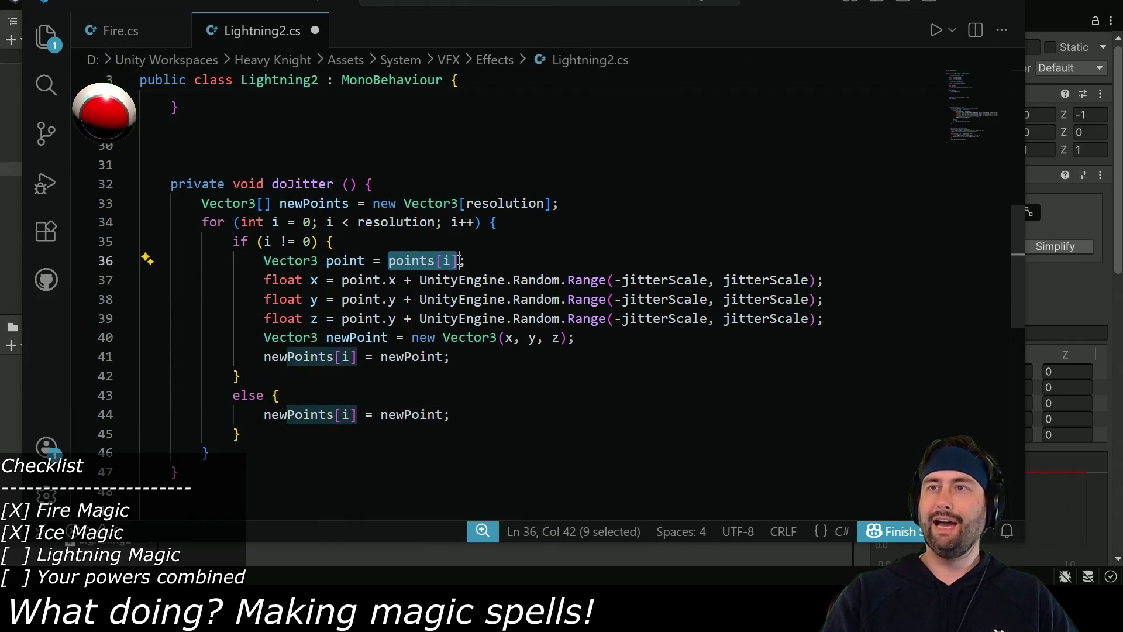
pyautogui.hotkey('ctrl', 'c')
pyautogui.doubleClick(413, 414)
pyautogui.hotkey('ctrl', 'v')
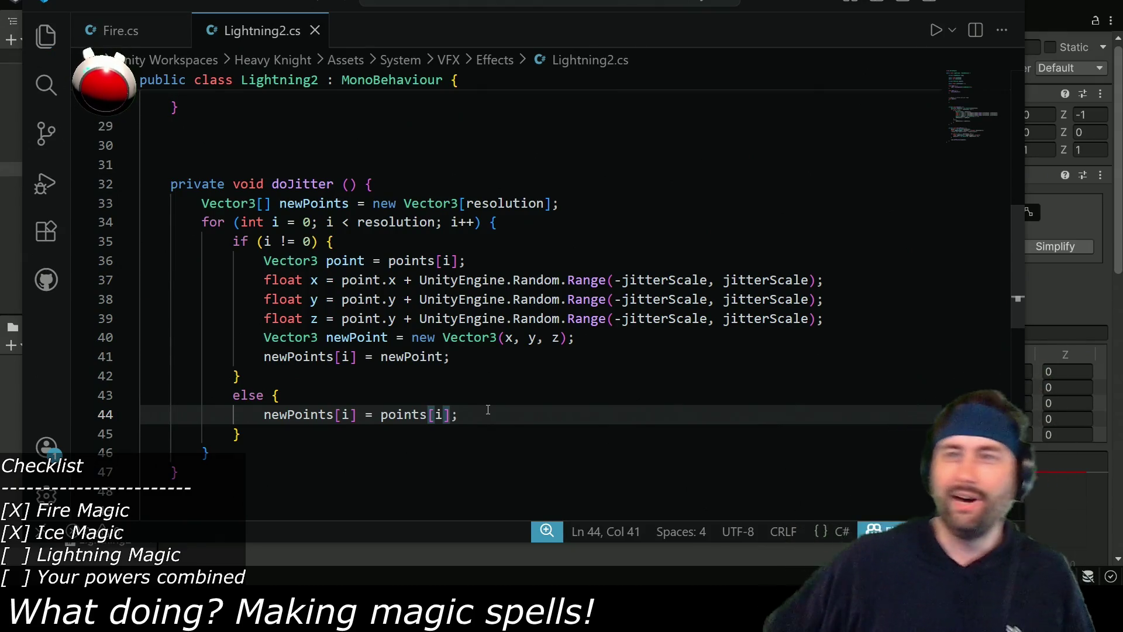
pyautogui.click(247, 446)
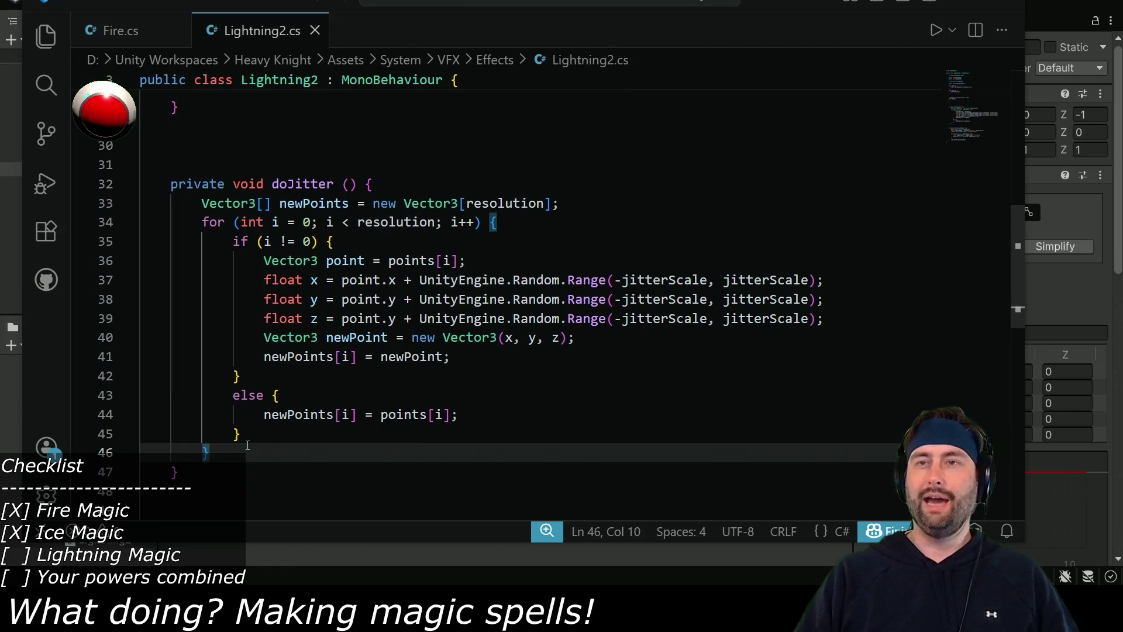
pyautogui.press('Return')
pyautogui.press('Return')
pyautogui.scroll(-4, 275, 397)
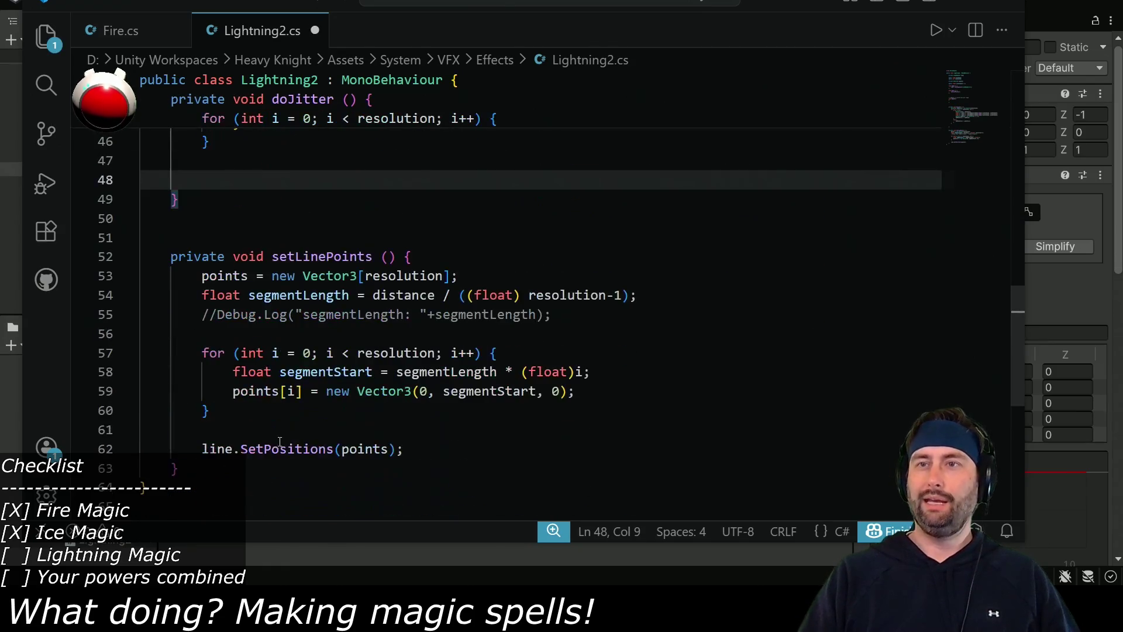
# Add line.SetPositions(newPoints); after the loop and save the script.
pyautogui.moveTo(202, 448); pyautogui.dragTo(404, 448)
pyautogui.scroll(4, 403, 448)
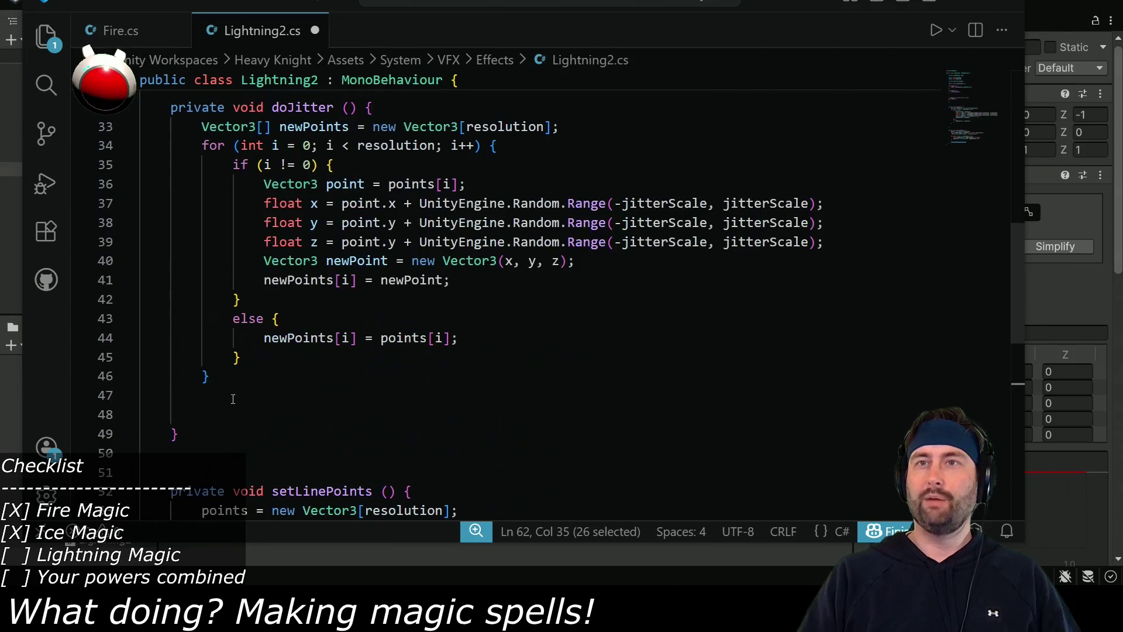
pyautogui.click(233, 399)
pyautogui.click(247, 409)
pyautogui.hotkey('ctrl', 'v')
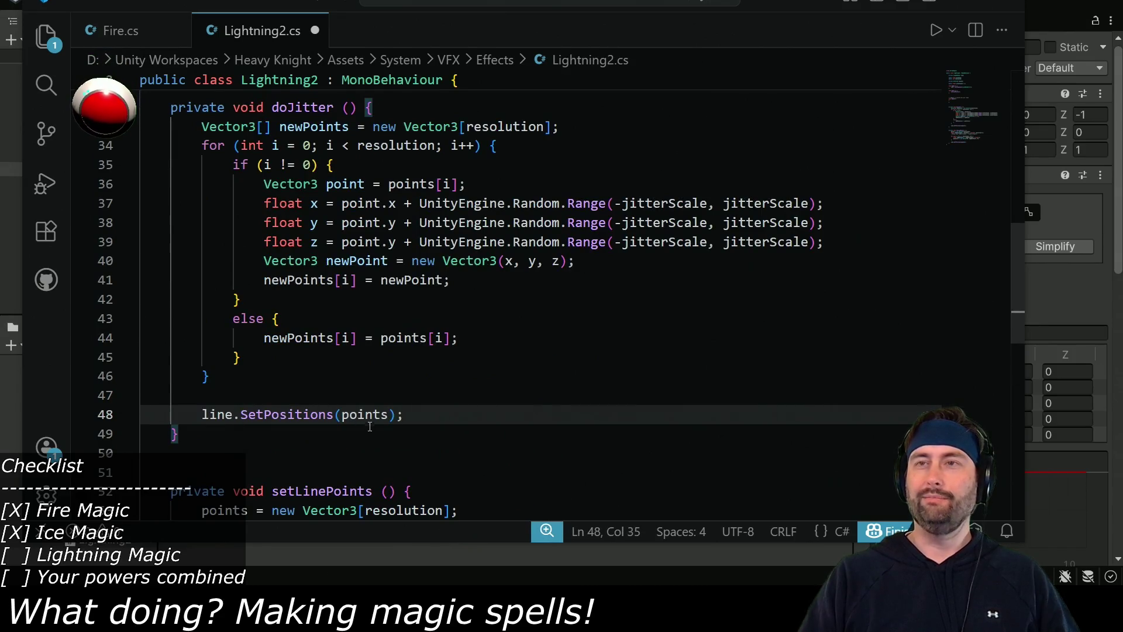
pyautogui.doubleClick(318, 337)
pyautogui.hotkey('ctrl', 'c')
pyautogui.doubleClick(365, 414)
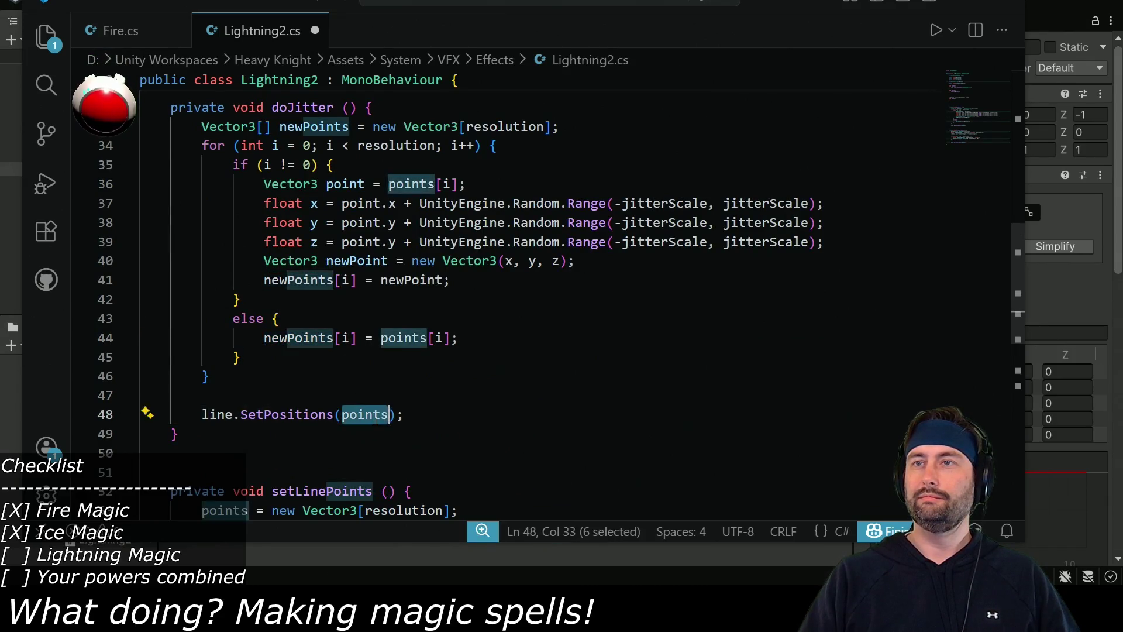
pyautogui.hotkey('ctrl', 'v')
pyautogui.hotkey('ctrl', 's')
# Call doJitter(); inside Update, tidy its brace, save, and return to Unity.
pyautogui.scroll(4, 375, 419)
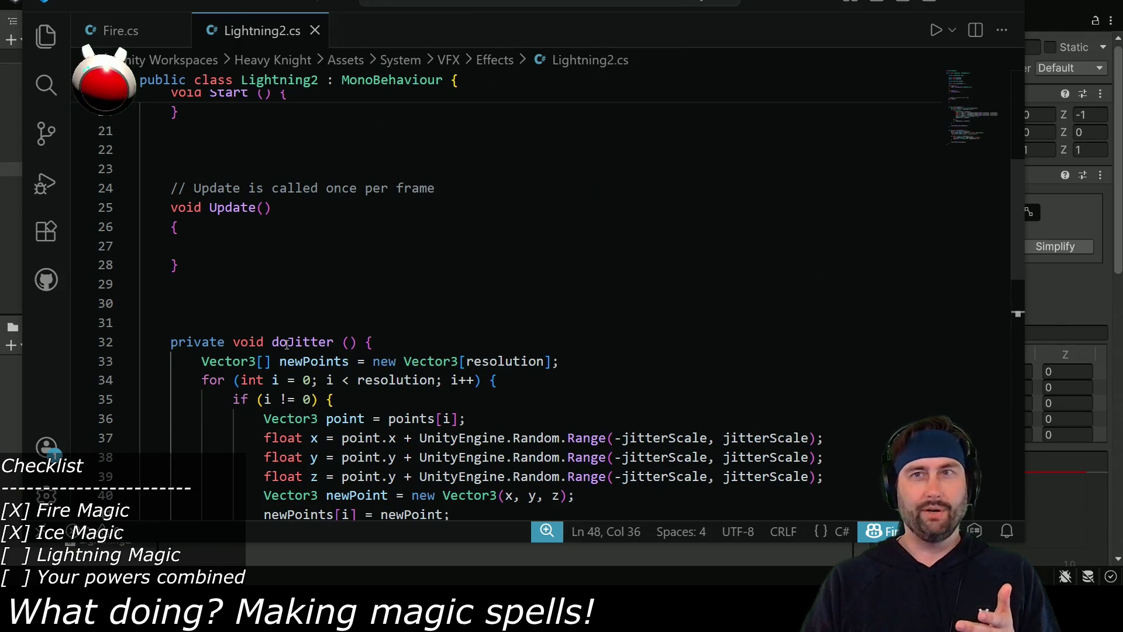
pyautogui.doubleClick(321, 340)
pyautogui.click(216, 245)
pyautogui.hotkey('ctrl', 'v')
pyautogui.moveTo(171, 227); pyautogui.dragTo(283, 208)
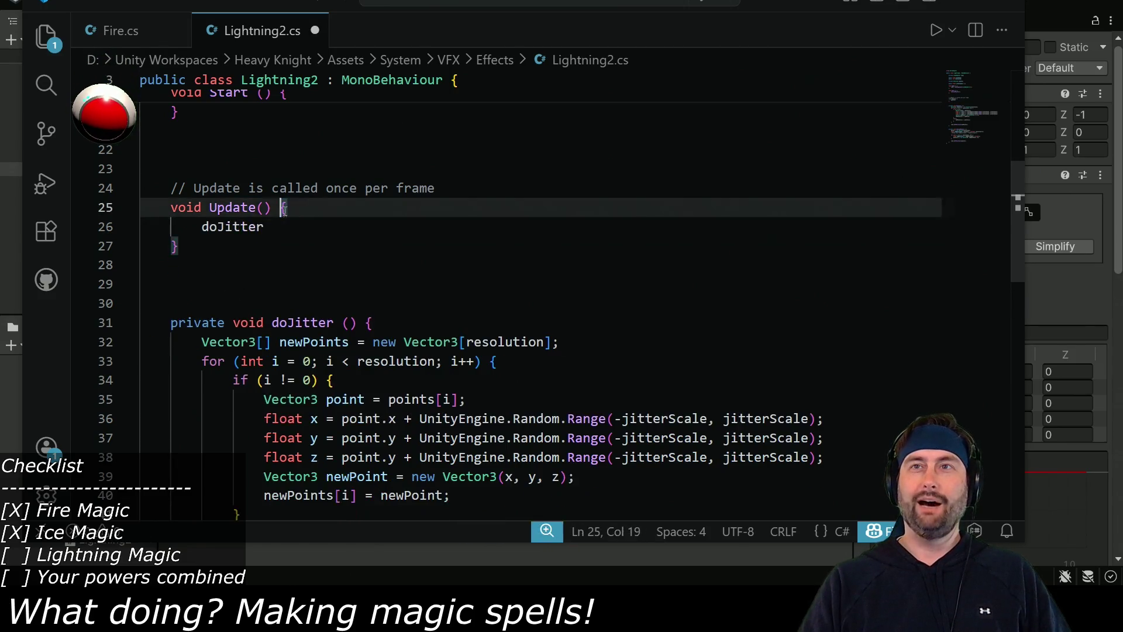
pyautogui.click(255, 207)
pyautogui.click(283, 228)
pyautogui.write('();')
pyautogui.hotkey('ctrl', 's')
pyautogui.hotkey('alt', 'Tab')
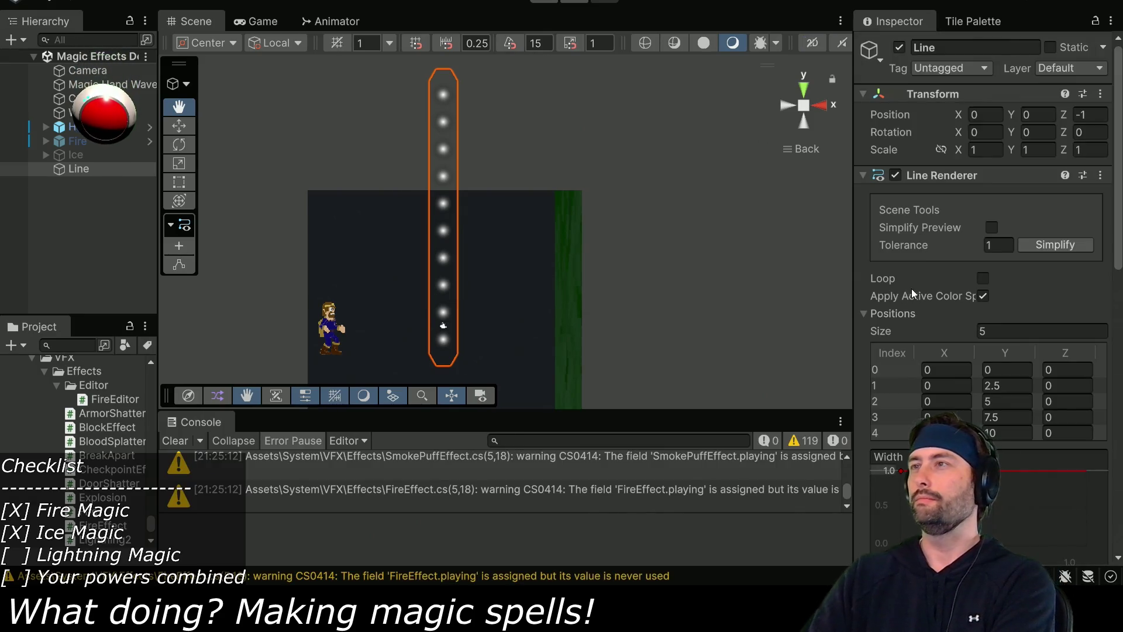
# Collapse the Line Renderer to show Lightning 2 (Distance 10, Resolution 5, Jitter Scale 1) and enter Play mode.
pyautogui.click(864, 176)
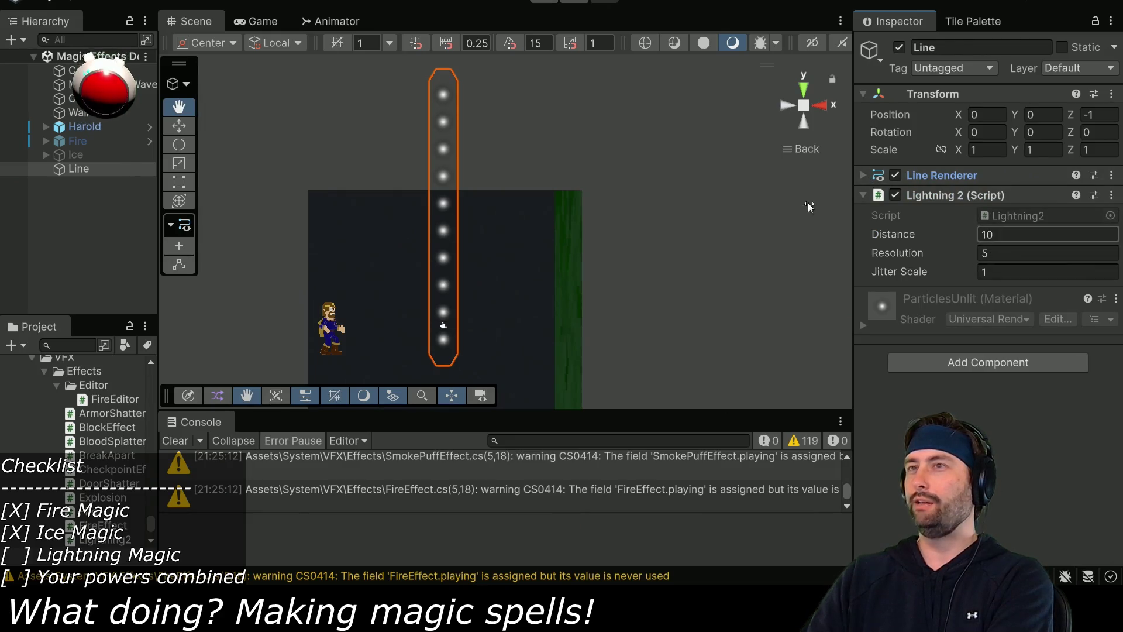
pyautogui.click(550, 7)
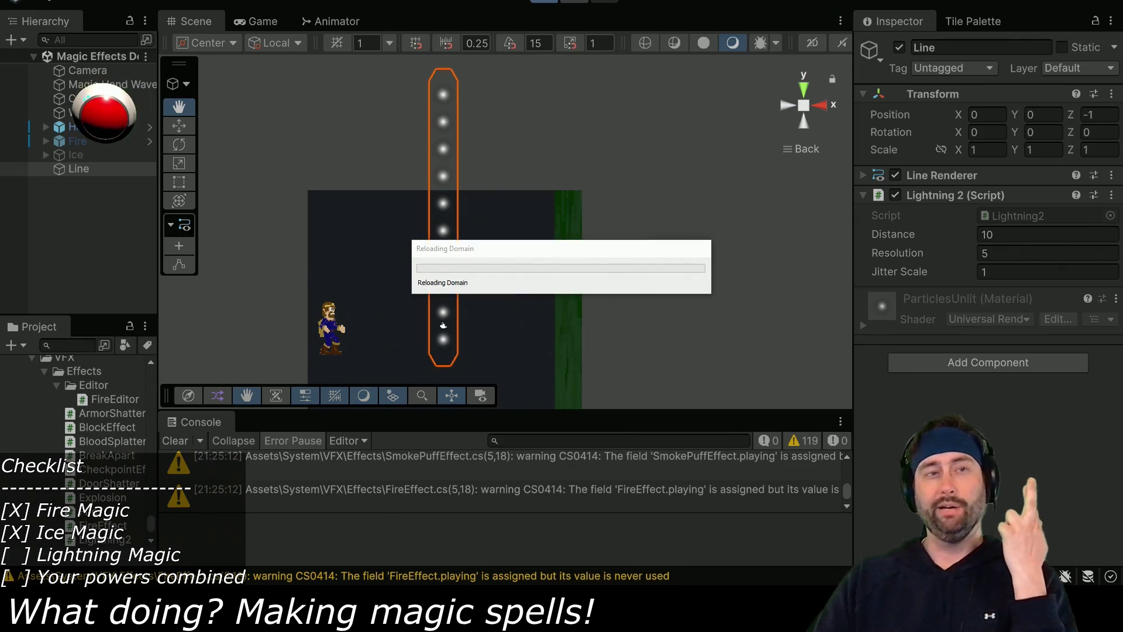